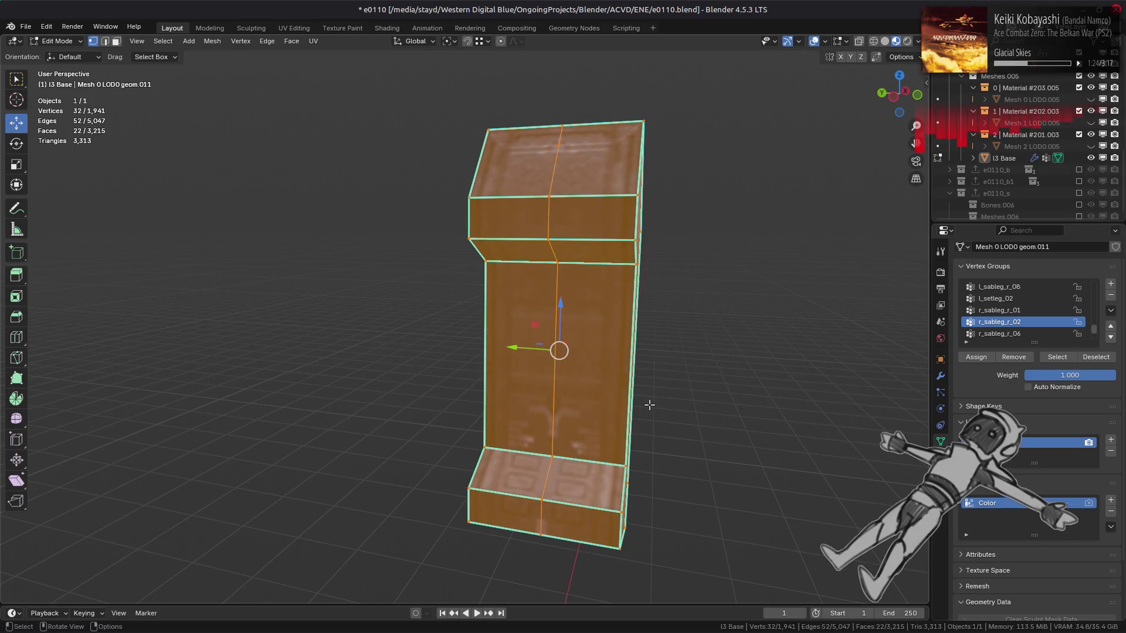
Unhide all turret geometry, clear the selection, and orbit to look down on the upper boxes.
key(alt+h)
key(alt+a)
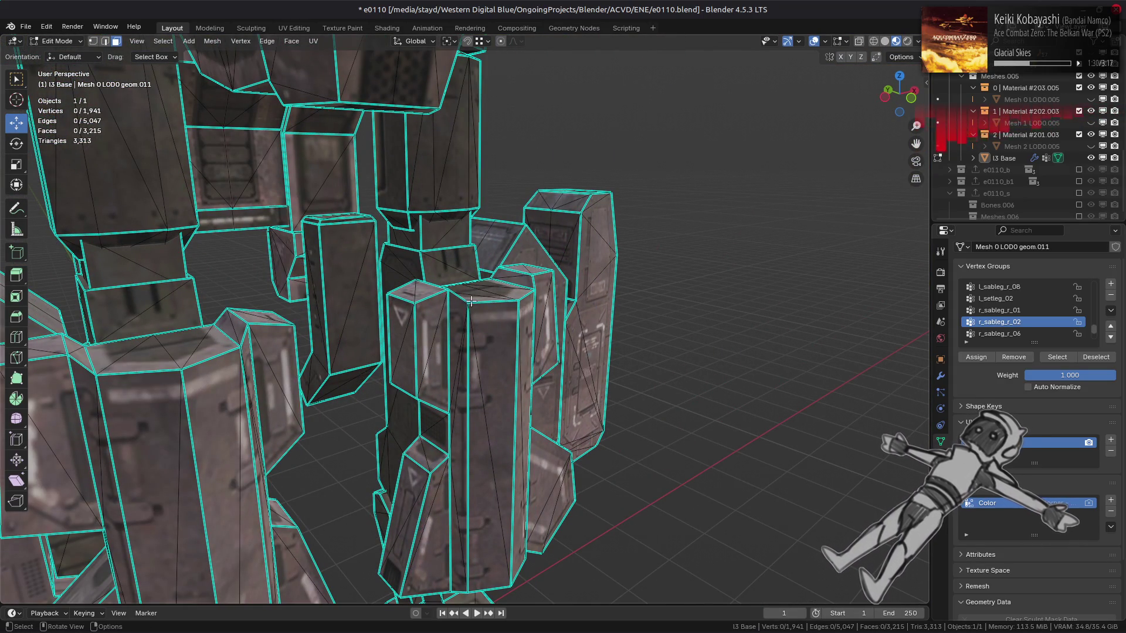
scroll(470, 301, down, 2)
mouse_move(466, 298)
middle_down()
mouse_move(528, 360)
mouse_move(562, 350)
mouse_move(454, 349)
middle_up()
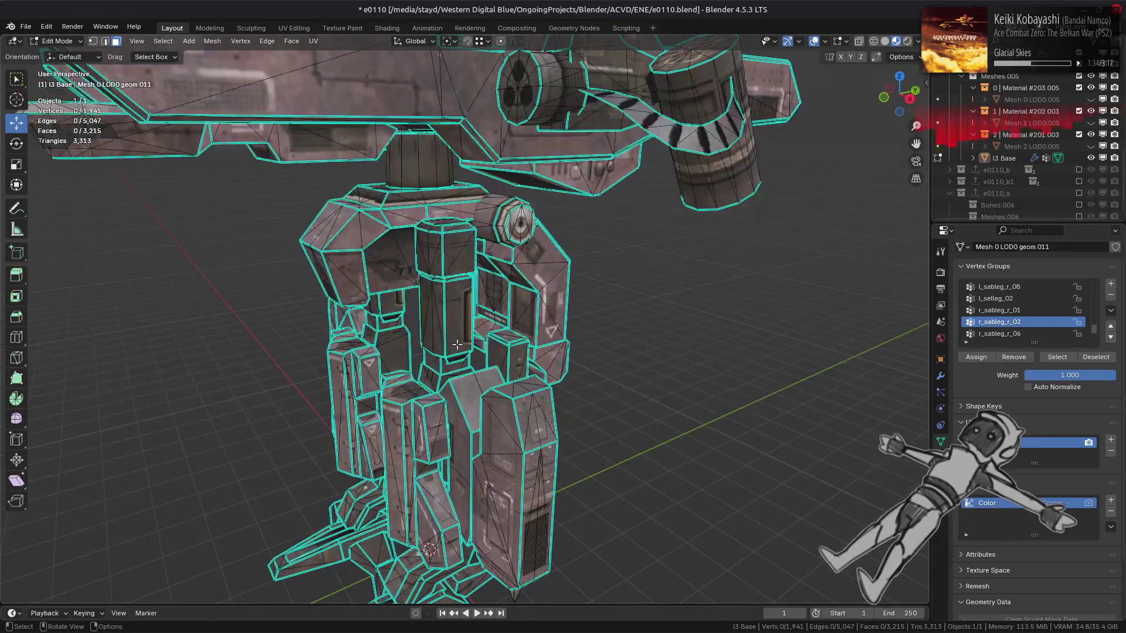
scroll(456, 343, up, 1)
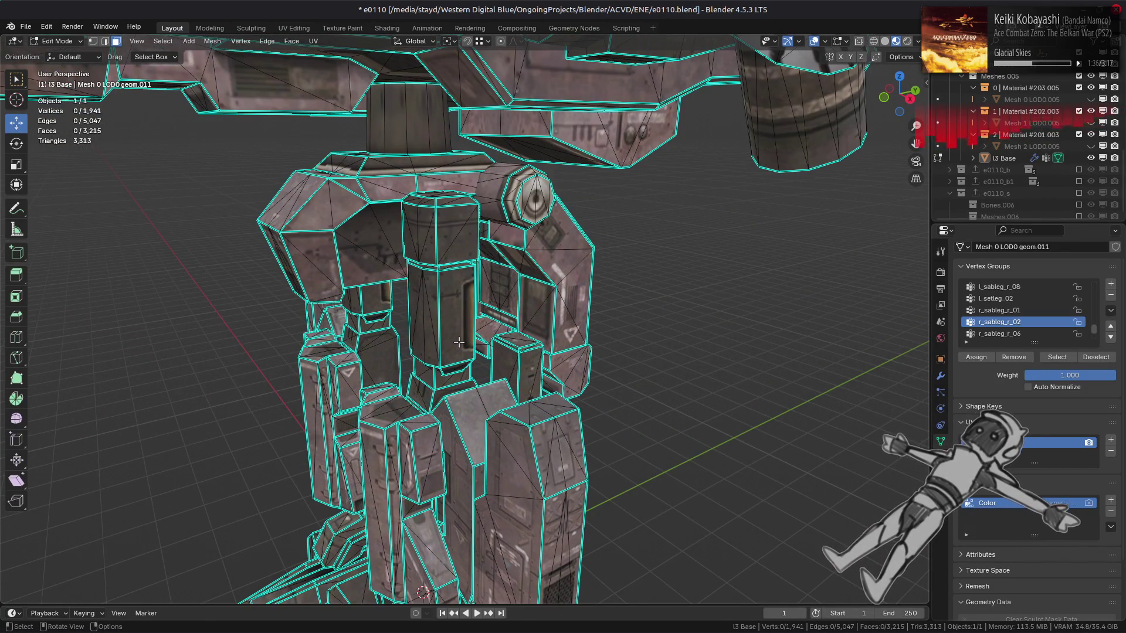
scroll(458, 343, down, 1)
scroll(451, 341, down, 1)
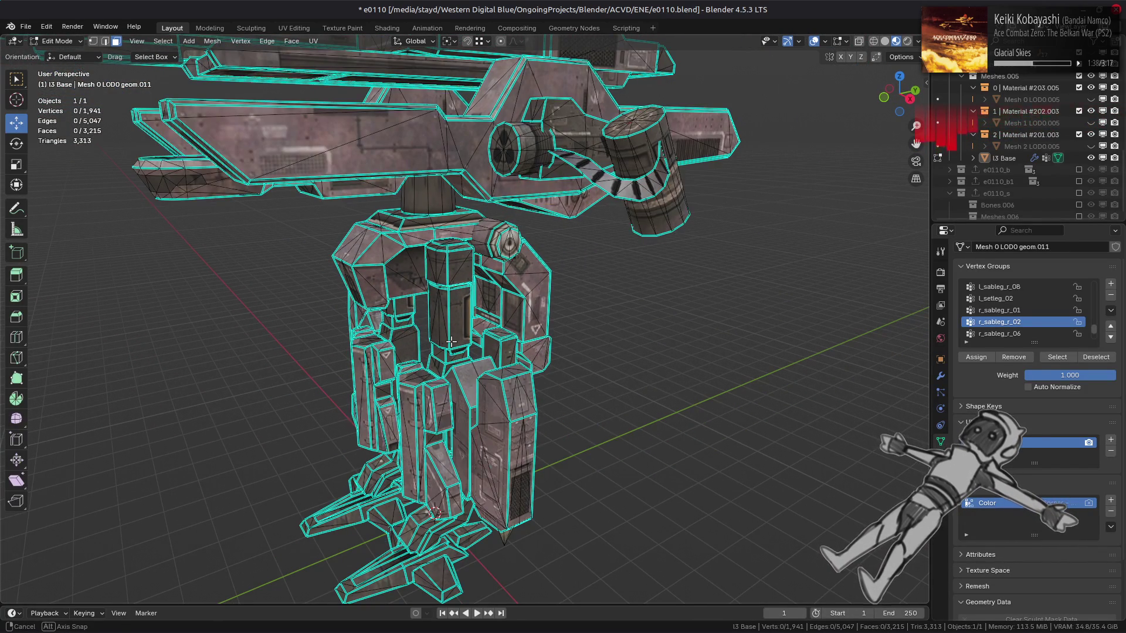
mouse_move(454, 346)
middle_down()
mouse_move(489, 379)
mouse_move(461, 347)
middle_up()
scroll(489, 380, up, 2)
scroll(400, 260, up, 4)
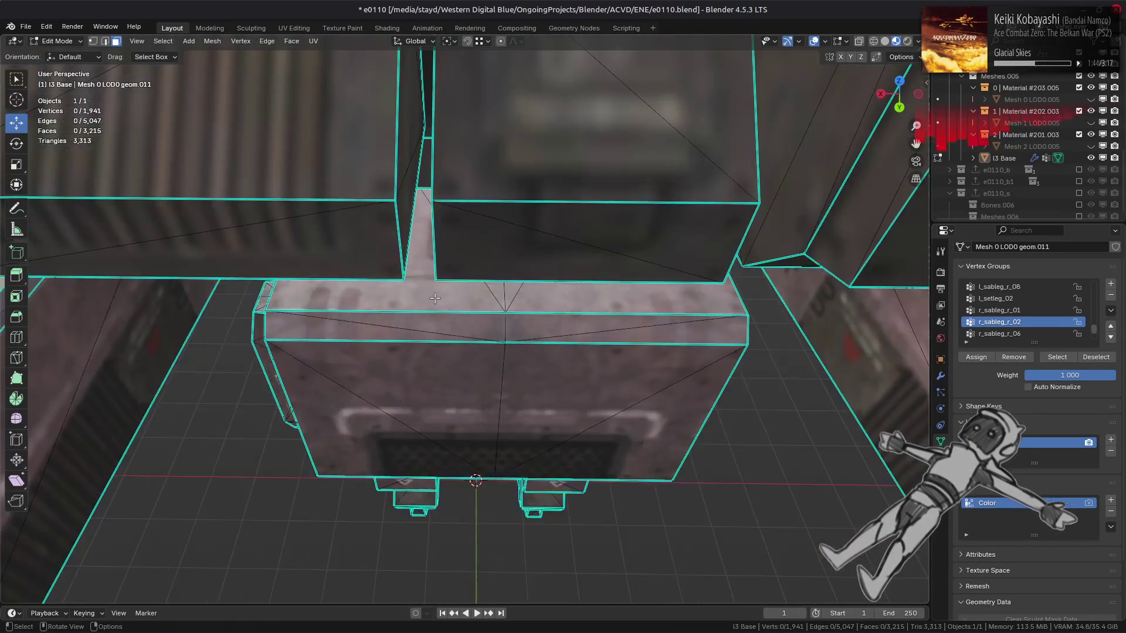
scroll(435, 298, down, 1)
scroll(463, 300, up, 1)
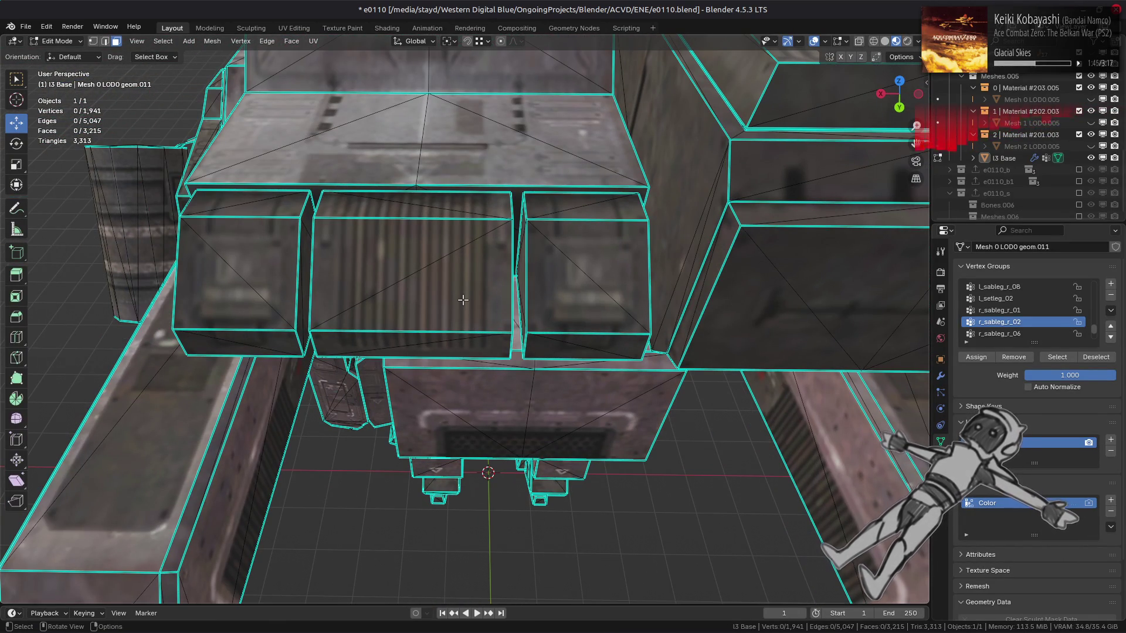
Select the right, middle and left boxes' top faces and frame their UVs in UV Editing.
click(462, 299)
scroll(463, 299, up, 4)
scroll(463, 311, down, 1)
middle_drag(464, 314, 465, 299)
click(728, 289)
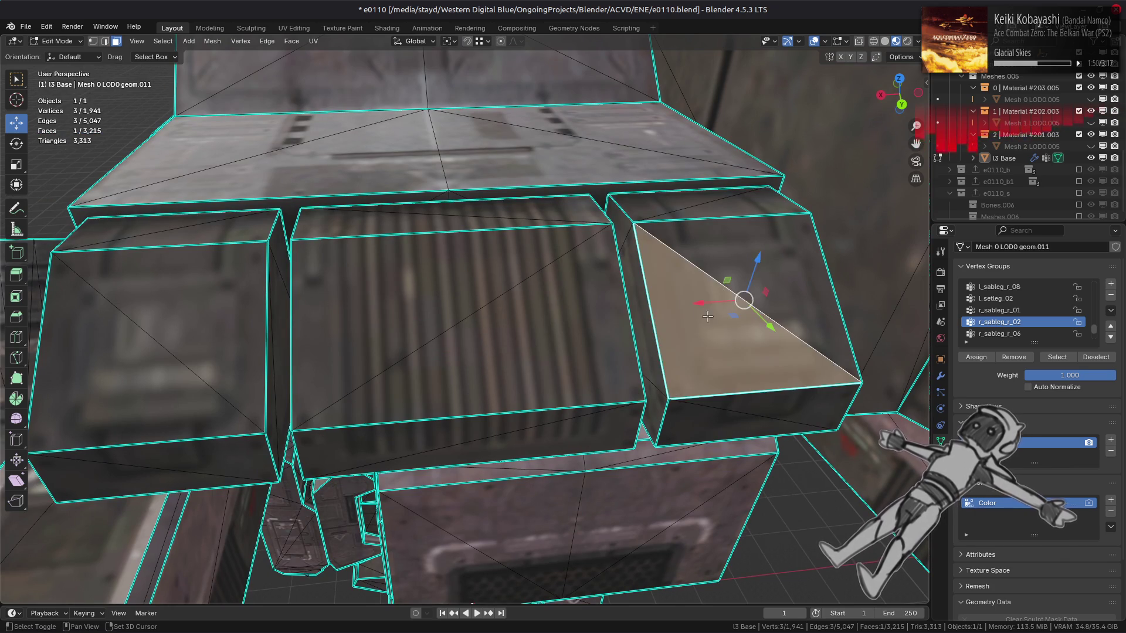
key(alt+a)
key(ctrl+z)
key(ctrl+KP_Add)
shift+click(527, 331)
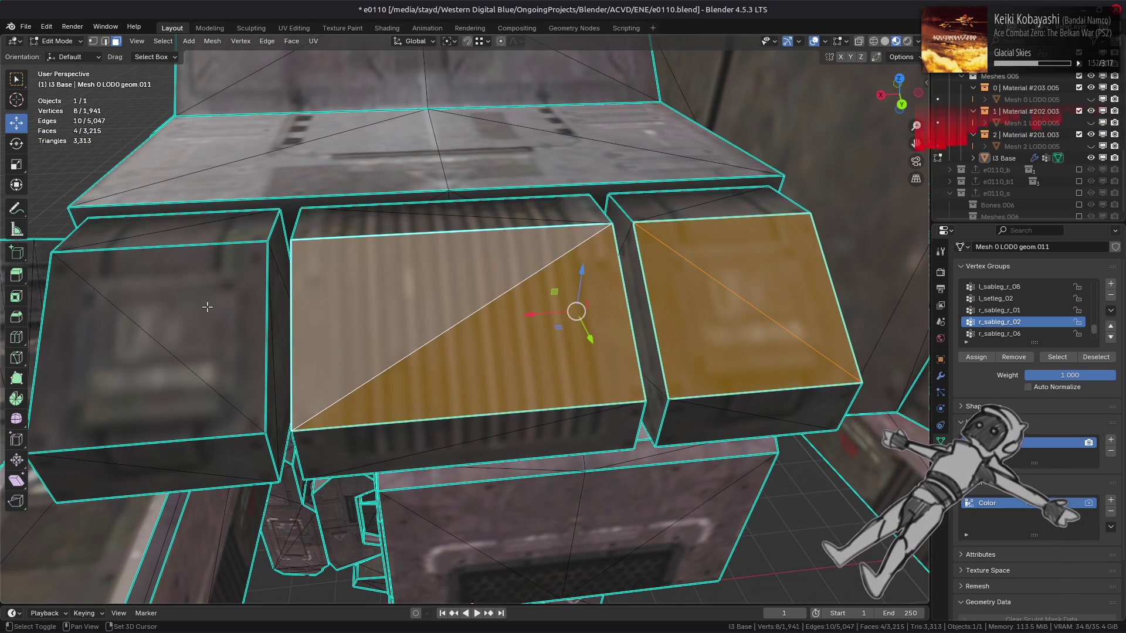
shift+click(177, 312)
click(290, 28)
key(KP_Decimal)
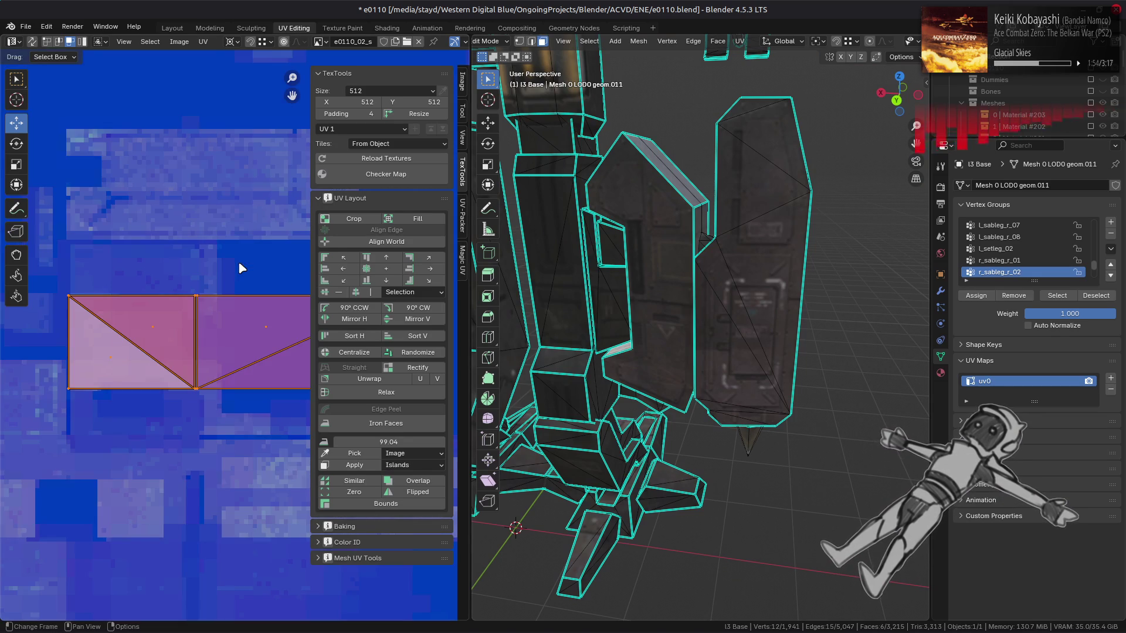
Check the Shading workspace, zoom the UV view out over the grille texture, then return to Layout.
click(387, 28)
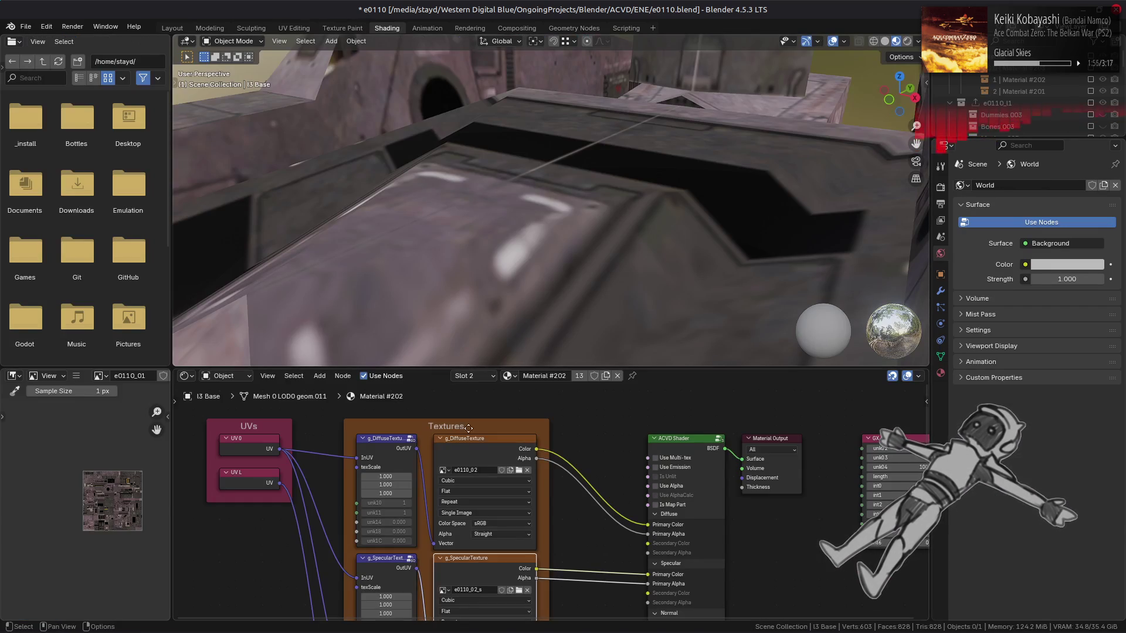
click(289, 29)
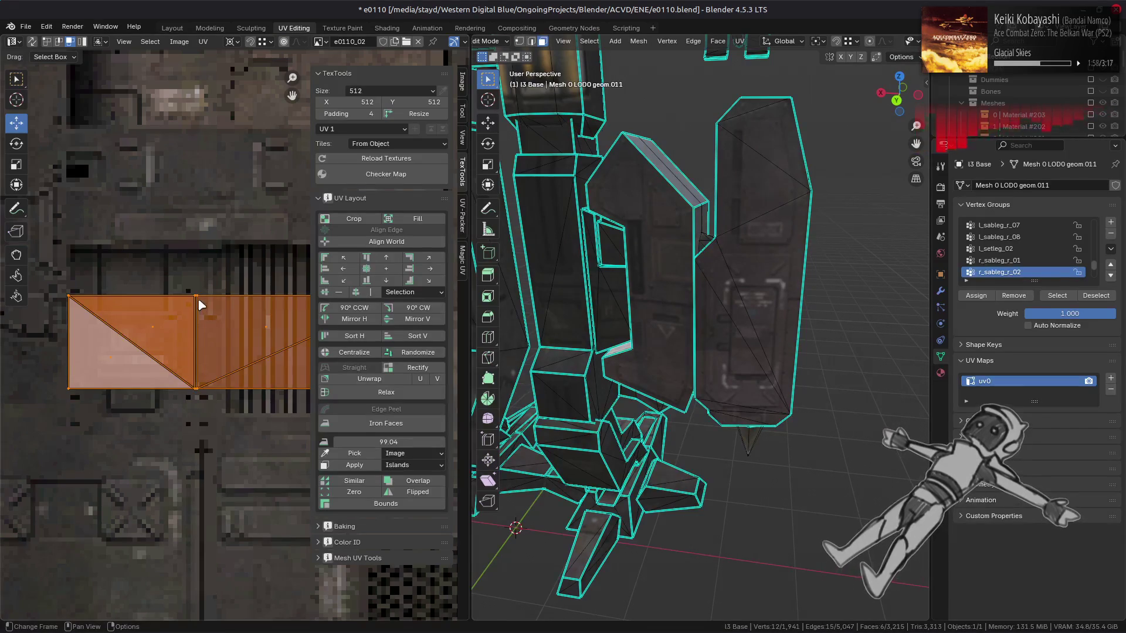
scroll(199, 305, down, 2)
middle_drag(88, 315, 239, 297)
scroll(239, 297, down, 3)
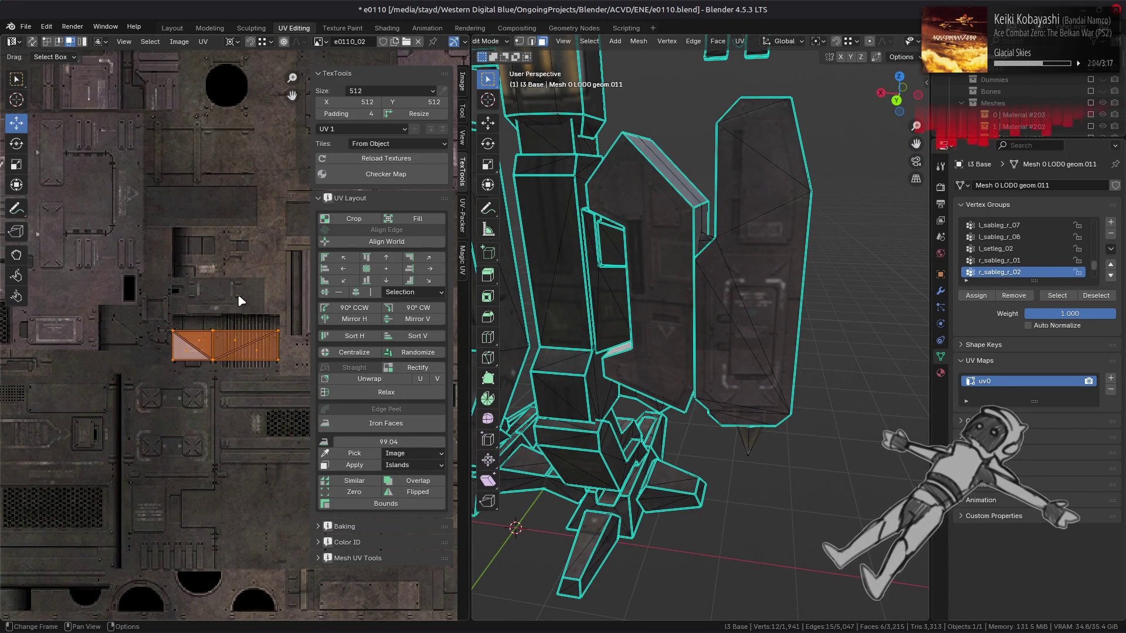
click(179, 29)
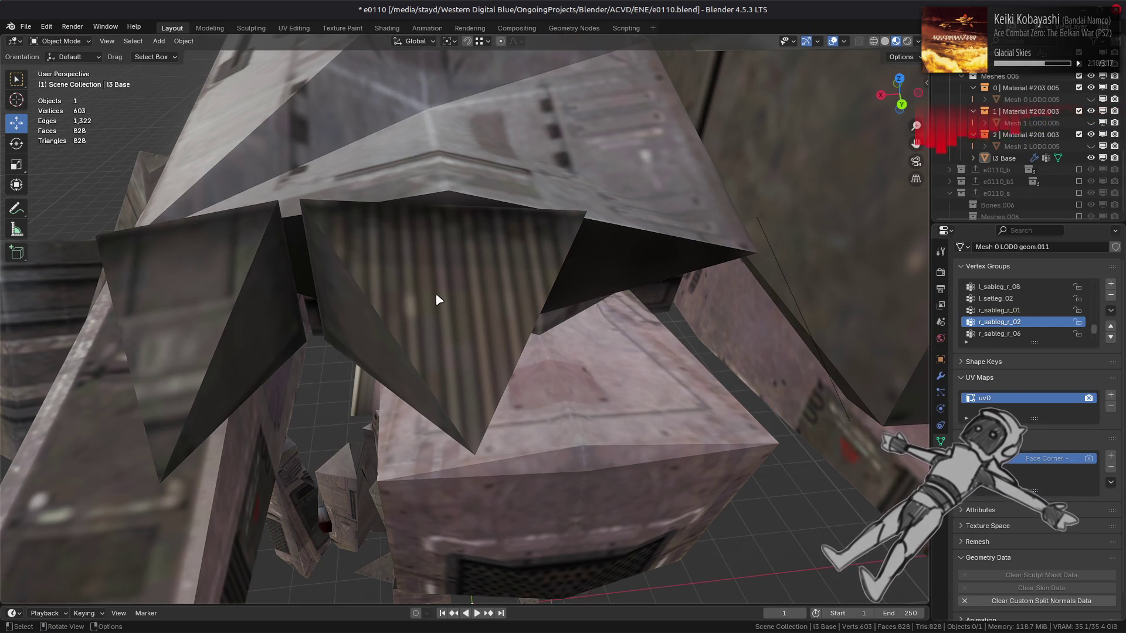
In Edit Mode, select the thin sliver faces with their linked faces and delete all 12.
key(Tab)
click(275, 352)
shift+click(652, 339)
middle_drag(652, 339, 557, 364)
shift+click(628, 393)
middle_drag(627, 393, 433, 424)
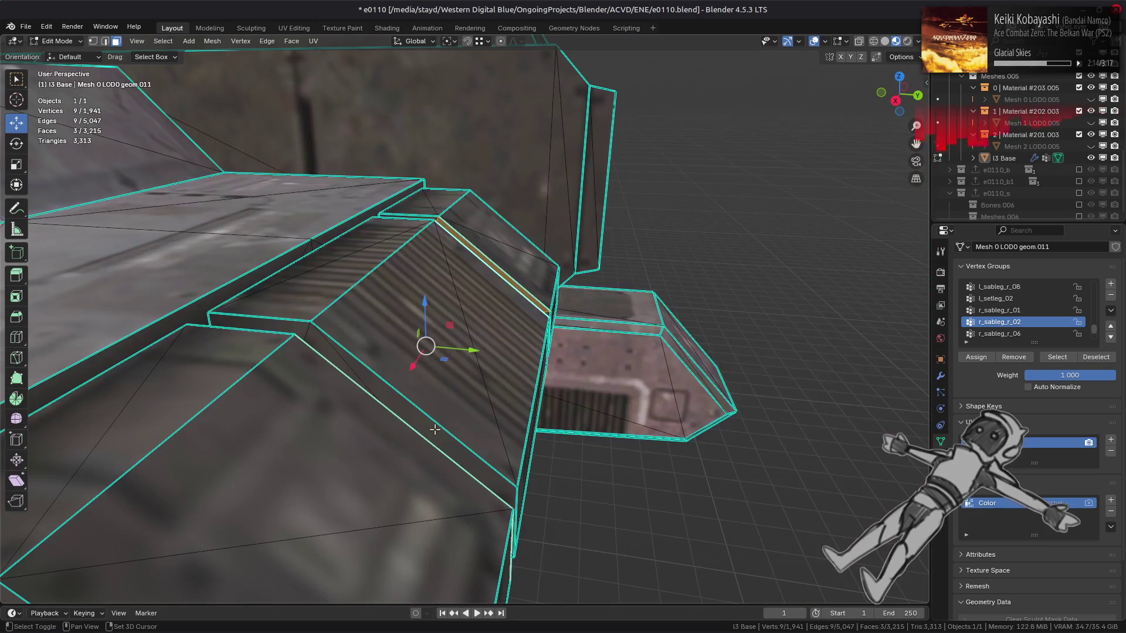
shift+click(438, 434)
key(ctrl+l)
right_click(456, 435)
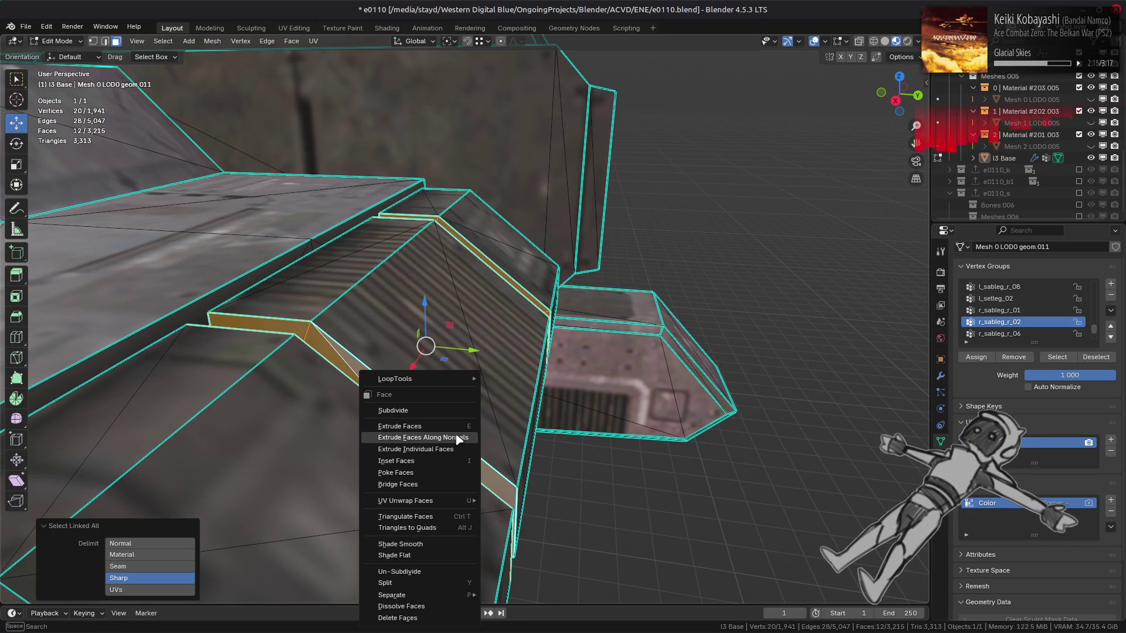
click(405, 618)
Select faces linked by sharp edges and delete them.
mouse_move(487, 375)
middle_down()
mouse_move(466, 378)
mouse_move(540, 357)
mouse_move(477, 355)
mouse_move(396, 382)
mouse_move(417, 336)
middle_up()
key(ctrl+l)
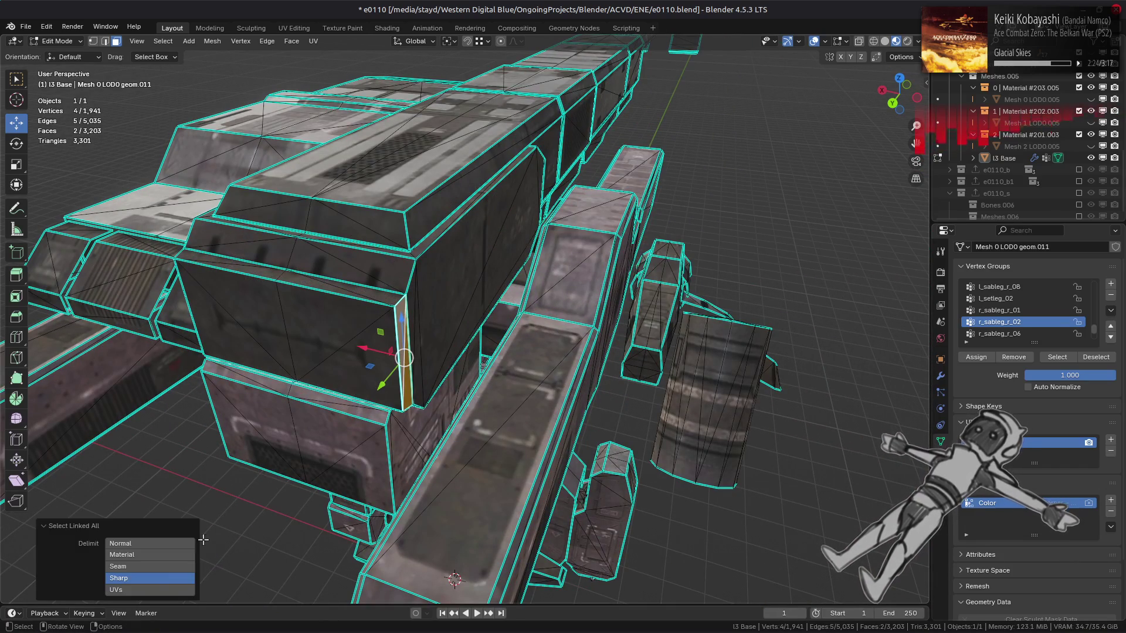
click(176, 580)
right_click(452, 528)
click(452, 529)
Use undo and redo to restore the upper box geometry, then deselect it.
mouse_move(452, 529)
middle_down()
mouse_move(470, 323)
mouse_move(432, 372)
mouse_move(528, 359)
mouse_move(473, 369)
mouse_move(493, 309)
middle_up()
click(469, 320)
key(alt+a)
key(ctrl+z)
key(ctrl+z)
key(ctrl+shift+z)
key(alt+a)
Isolate the connected wedge piece and select several of its triangles.
click(494, 309)
key(ctrl+KP_Add)
key(ctrl+KP_Add)
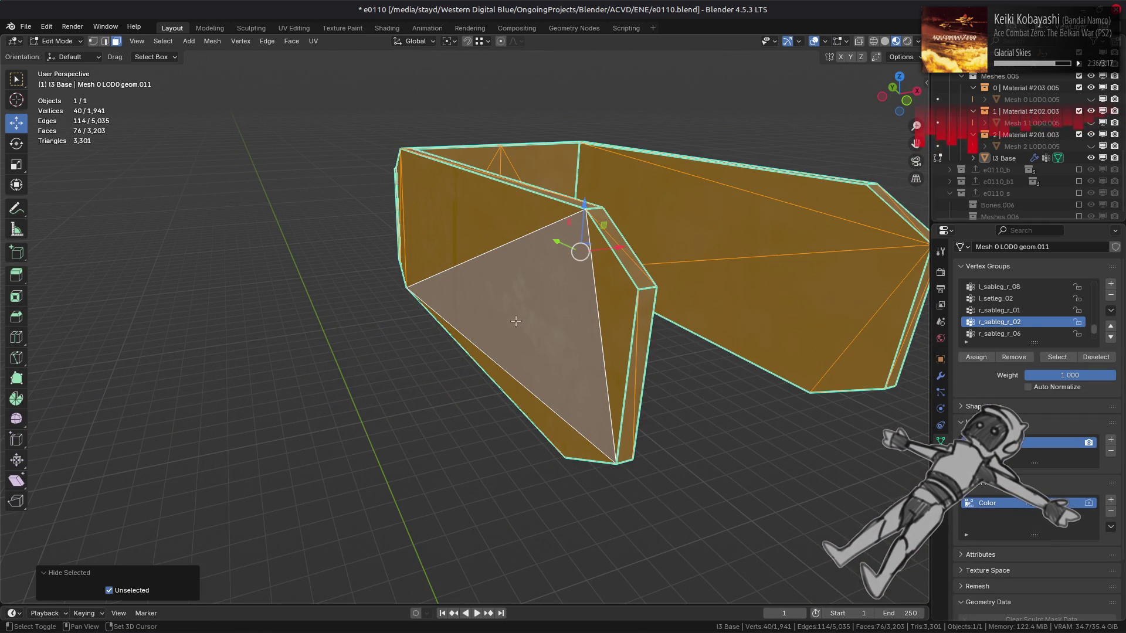
key(shift+h)
key(alt+a)
click(508, 279)
middle_drag(508, 278, 505, 289)
shift+click(657, 241)
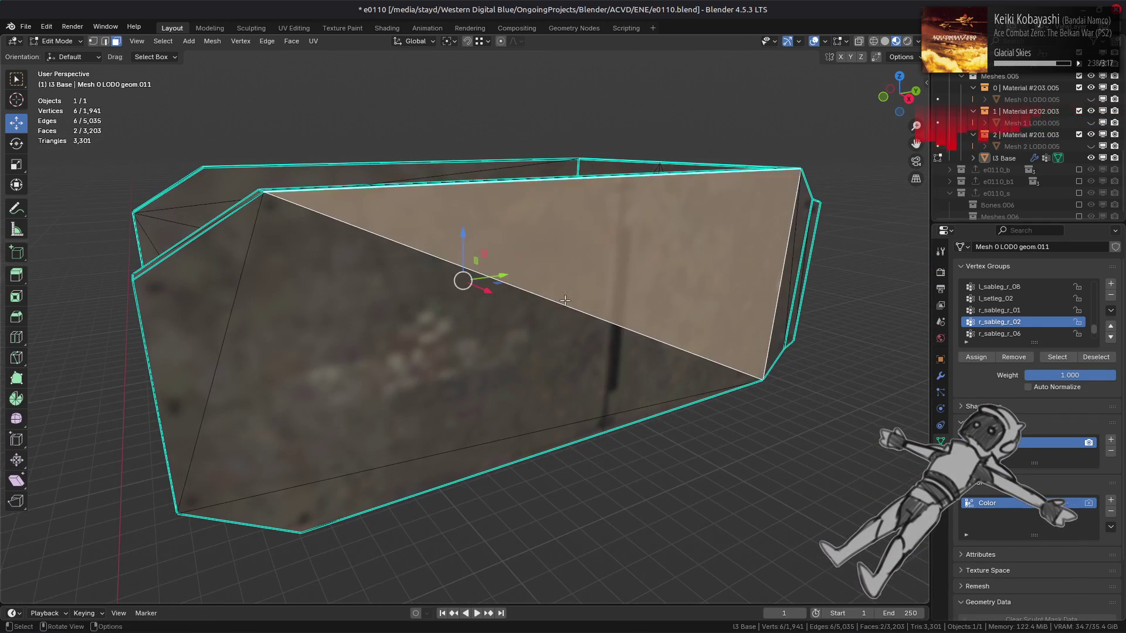
middle_drag(657, 240, 520, 313)
shift+click(591, 314)
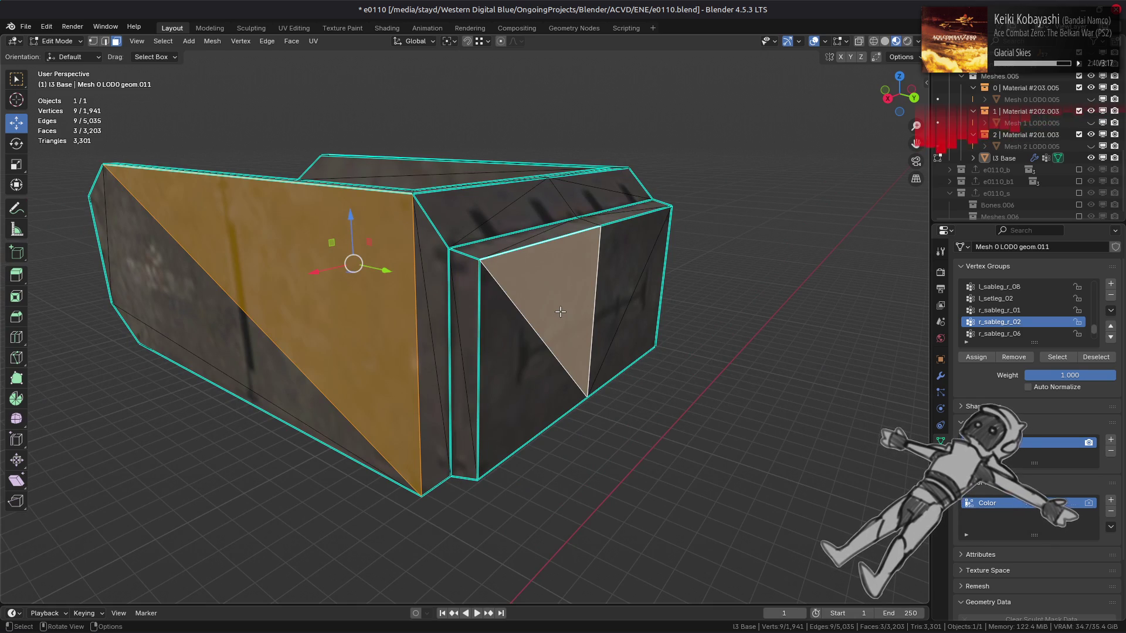
middle_drag(559, 311, 713, 309)
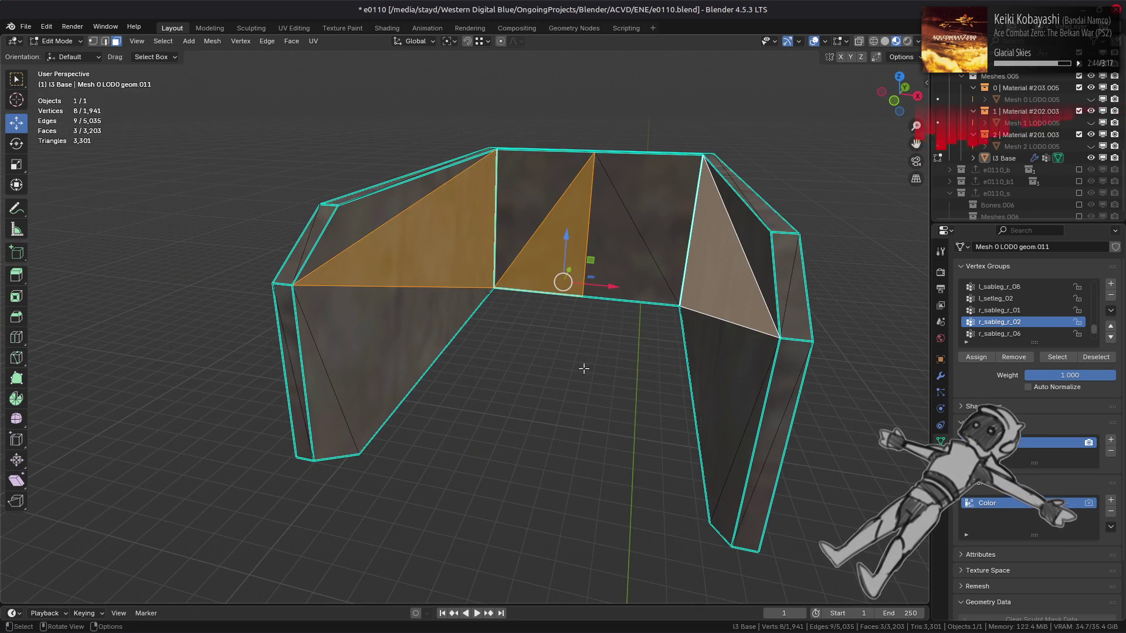
Select the piece's linked UV-island faces, delete them, and unhide the whole mesh.
key(ctrl+l)
click(176, 590)
key(ctrl+KP_Add)
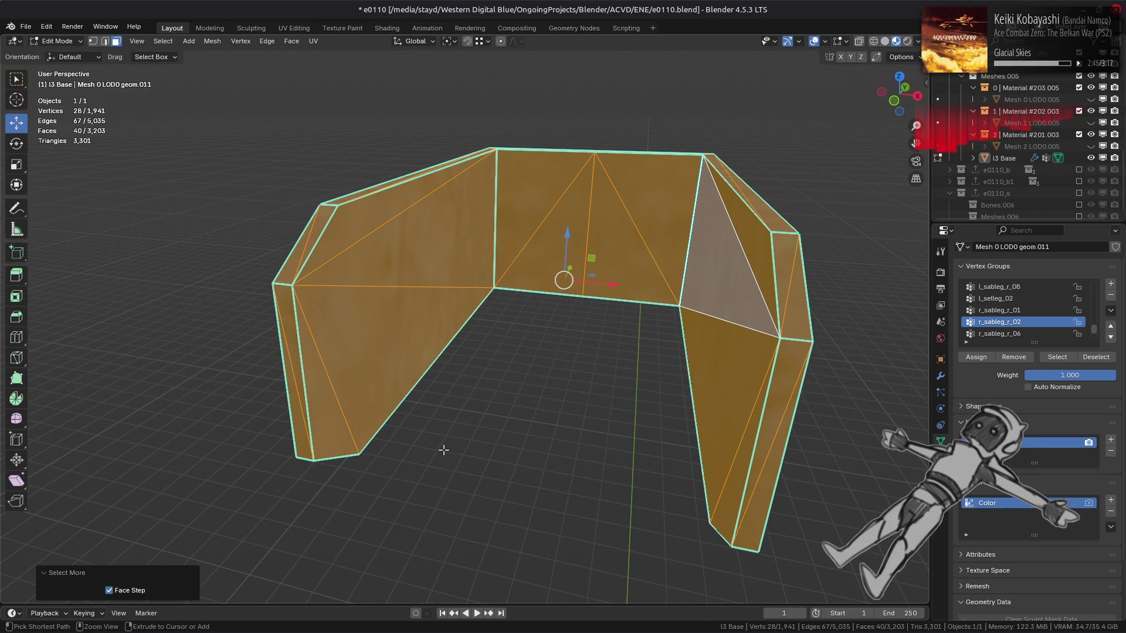
mouse_move(444, 449)
middle_down()
mouse_move(428, 332)
mouse_move(635, 392)
middle_up()
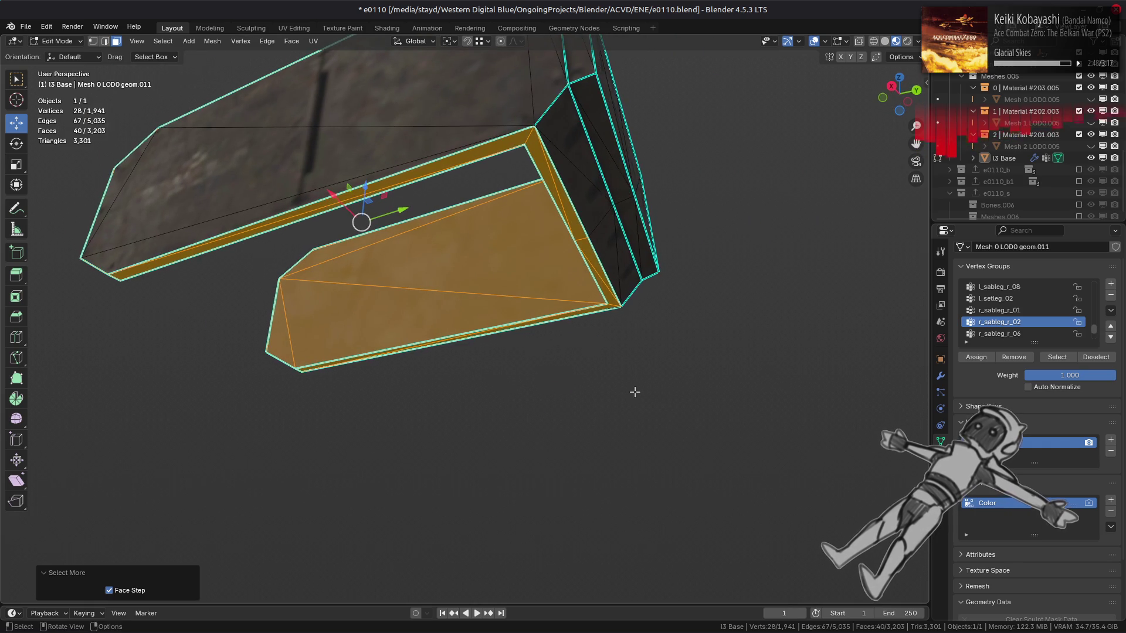
key(x)
click(638, 391)
key(ctrl+z)
key(ctrl+shift+z)
key(alt+h)
key(alt+a)
mouse_move(519, 261)
middle_down()
mouse_move(525, 283)
mouse_move(465, 297)
mouse_move(449, 269)
middle_up()
mouse_move(538, 300)
middle_down()
mouse_move(496, 300)
mouse_move(493, 332)
mouse_move(405, 338)
mouse_move(553, 316)
mouse_move(592, 288)
middle_up()
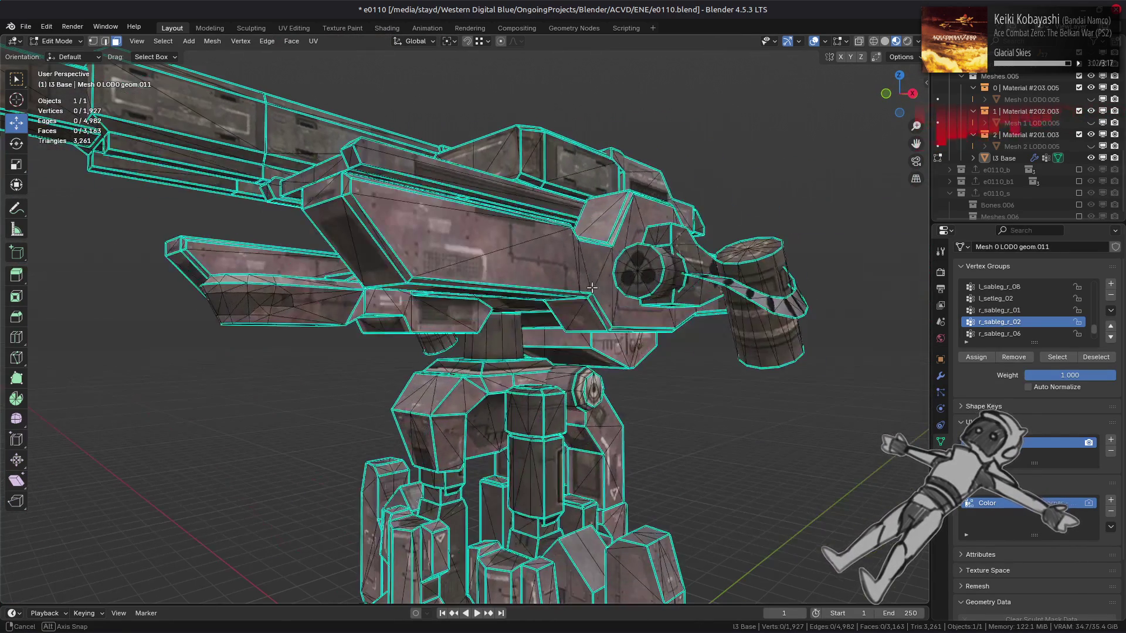
Select and isolate the linked slab faces for inspection, then undo the hide.
middle_drag(543, 339, 622, 342)
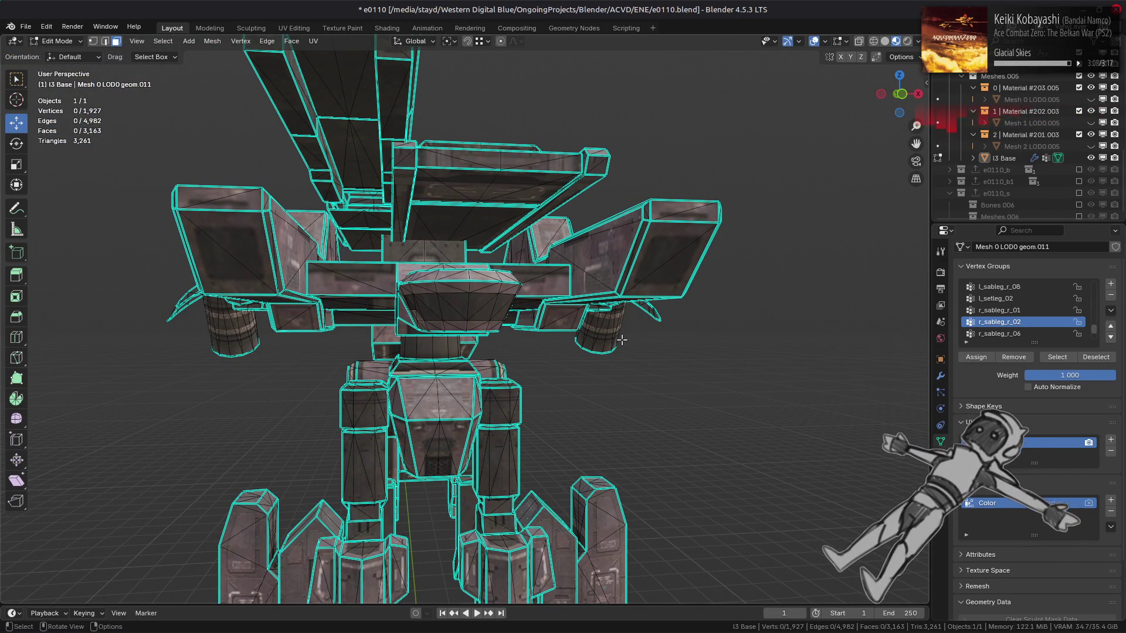
scroll(587, 260, up, 3)
mouse_move(566, 234)
middle_down()
mouse_move(567, 321)
mouse_move(418, 274)
middle_up()
scroll(567, 320, up, 2)
scroll(569, 319, up, 3)
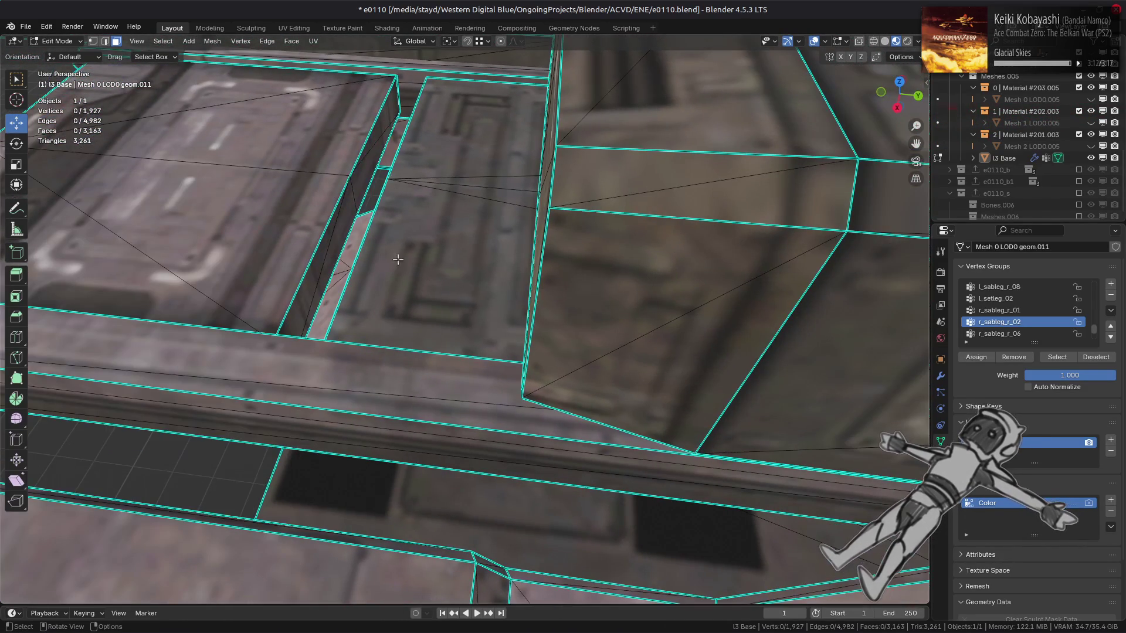
ctrl+click(316, 276)
key(ctrl+l)
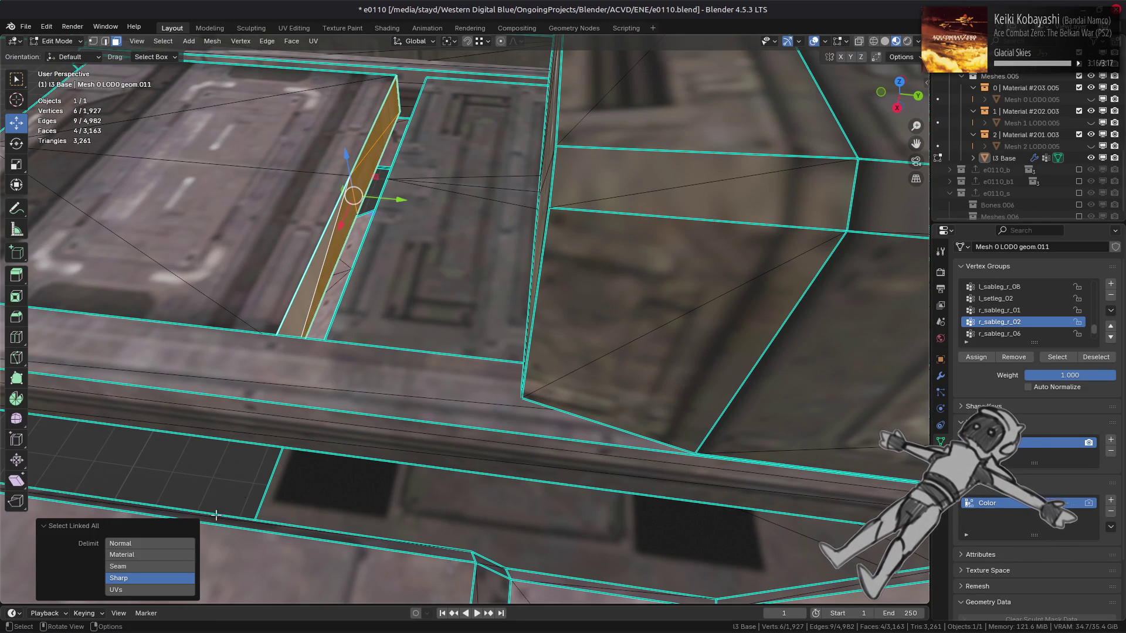
click(169, 580)
key(shift+h)
mouse_move(455, 319)
middle_down()
mouse_move(460, 291)
mouse_move(507, 248)
mouse_move(578, 244)
mouse_move(408, 284)
middle_up()
key(ctrl+z)
Select the narrow strip's linked flat faces and delete them.
scroll(435, 209, up, 5)
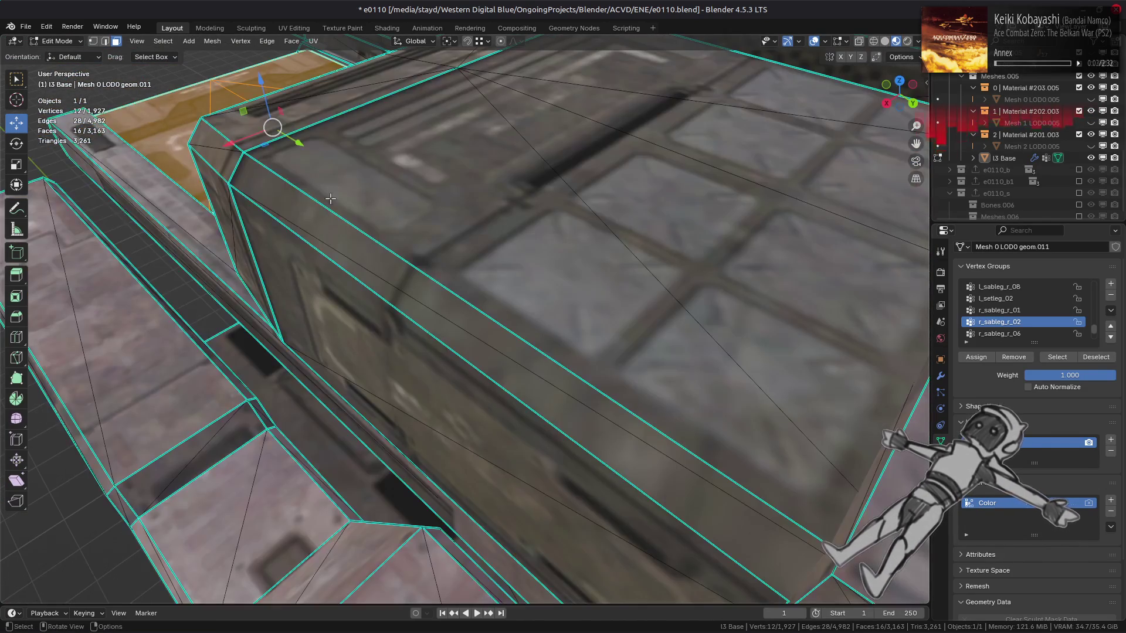
middle_drag(436, 209, 653, 346)
right_click(653, 347)
click(653, 346)
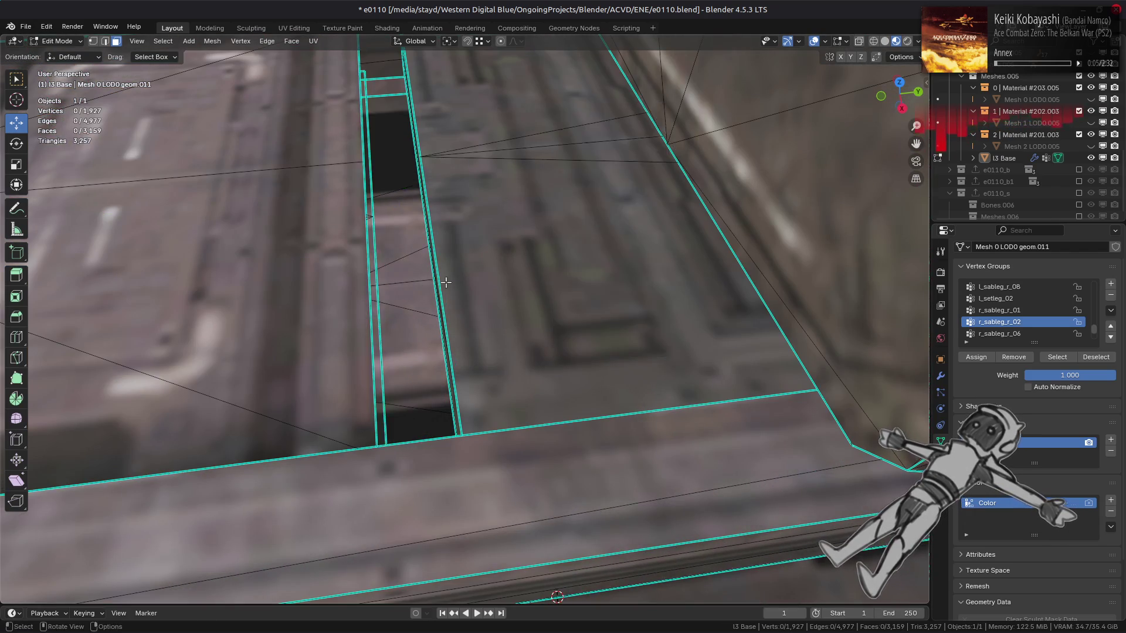
scroll(660, 201, up, 5)
click(660, 201)
key(q)
click(667, 208)
right_click(469, 310)
click(469, 305)
mouse_move(468, 305)
middle_down()
mouse_move(499, 306)
mouse_move(532, 288)
mouse_move(381, 346)
mouse_move(447, 327)
mouse_move(428, 334)
mouse_move(444, 357)
middle_up()
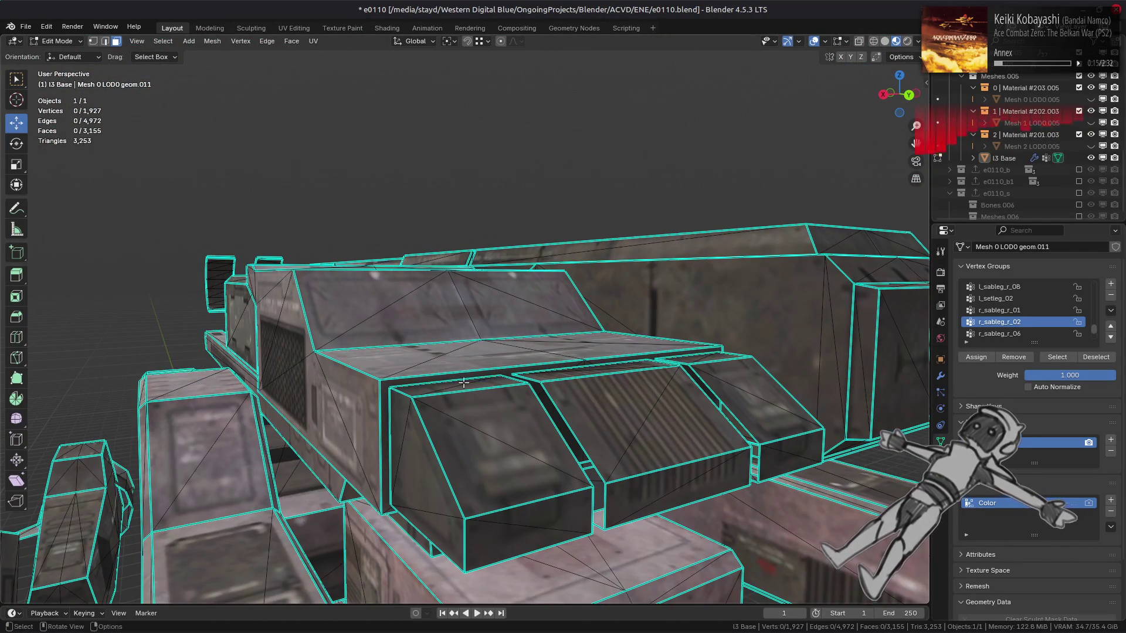
Select the turret's top plating by linked flat faces and delete it, leaving 3,155 faces.
click(487, 376)
key(ctrl+l)
click(466, 377)
right_click(351, 378)
click(352, 380)
scroll(352, 379, down, 5)
middle_drag(352, 379, 537, 352)
Return the turret mesh to Object Mode to view the textured model.
key(Tab)
key(Tab)
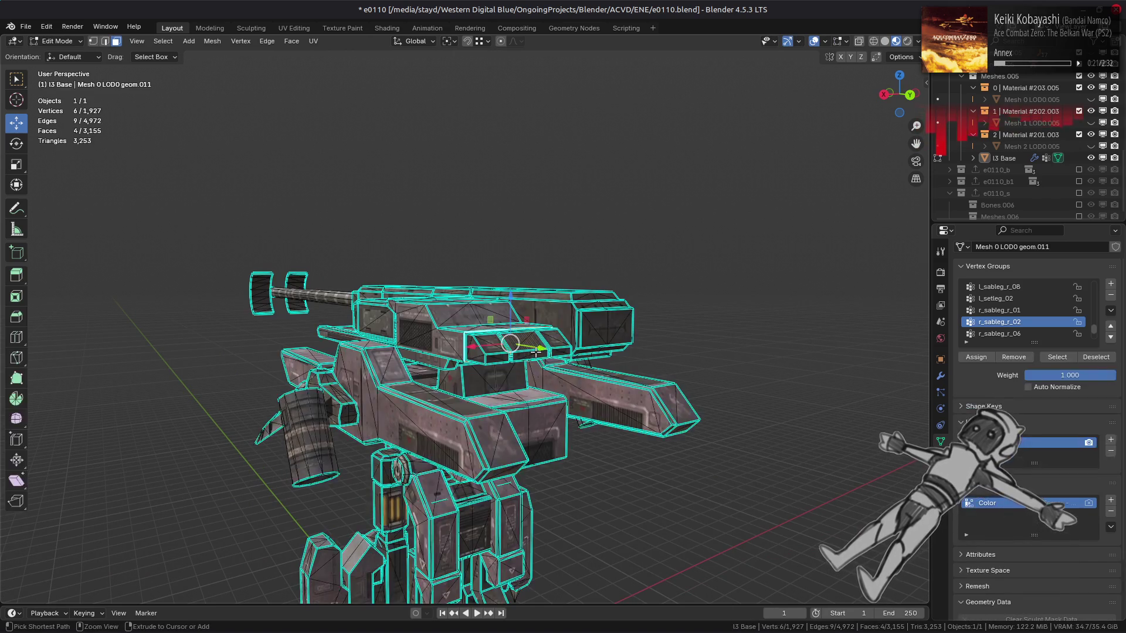
key(Tab)
scroll(557, 354, up, 8)
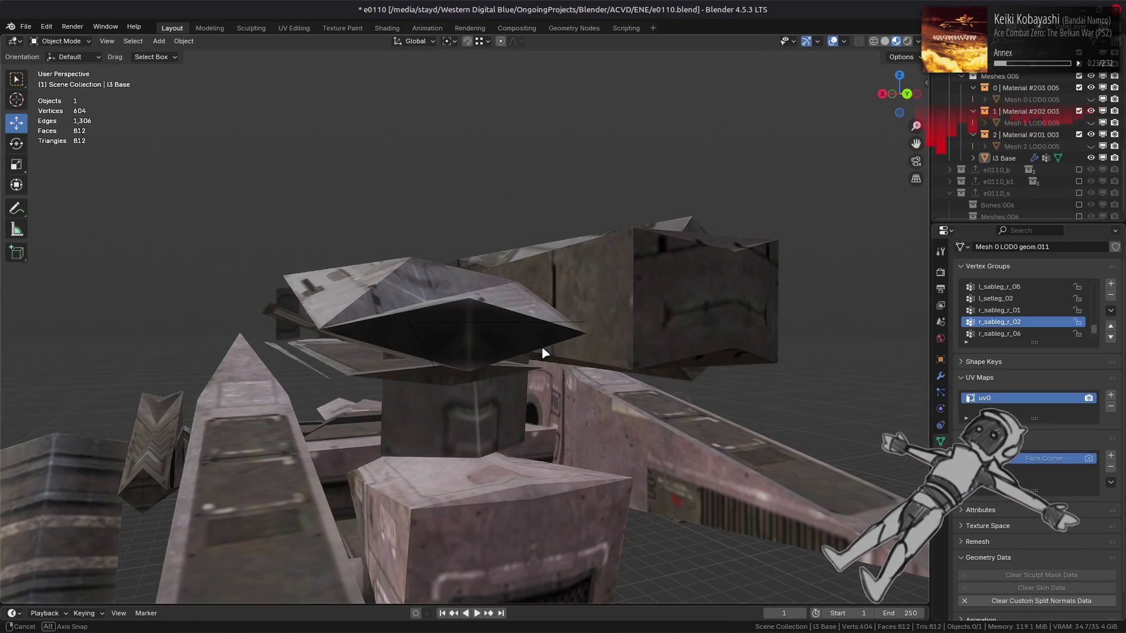
Select I3 Base and toggle Decimate.001's viewport display on and back off.
click(606, 335)
scroll(606, 334, down, 3)
mouse_move(605, 334)
middle_down()
mouse_move(578, 347)
mouse_move(596, 334)
mouse_move(630, 346)
middle_up()
key(Tab)
key(Tab)
key(Tab)
key(Tab)
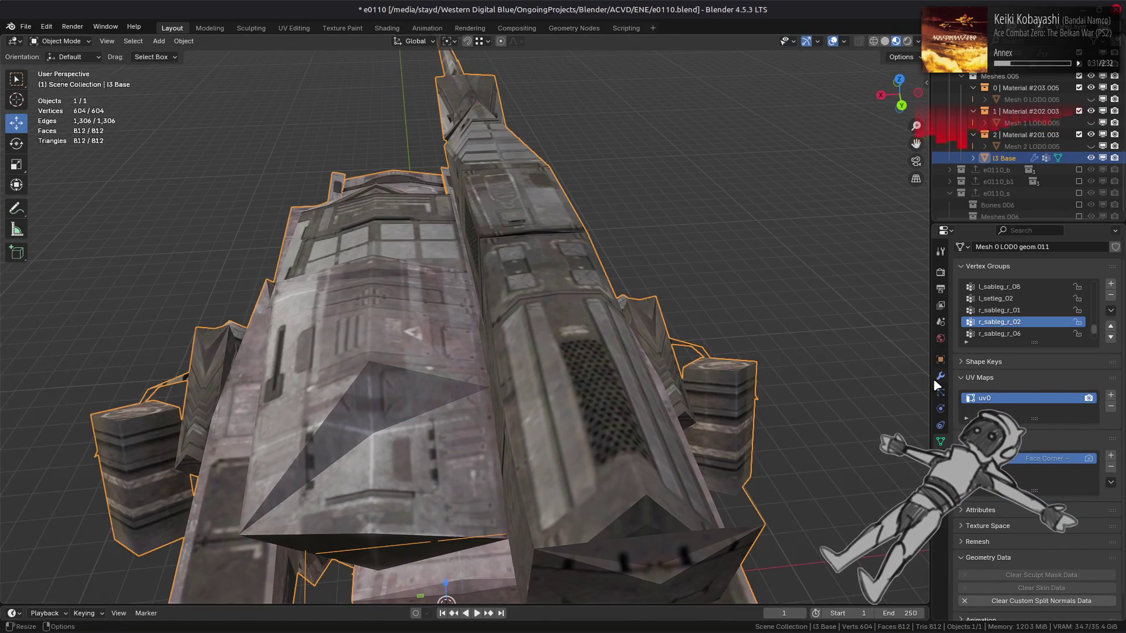
click(940, 376)
click(1063, 547)
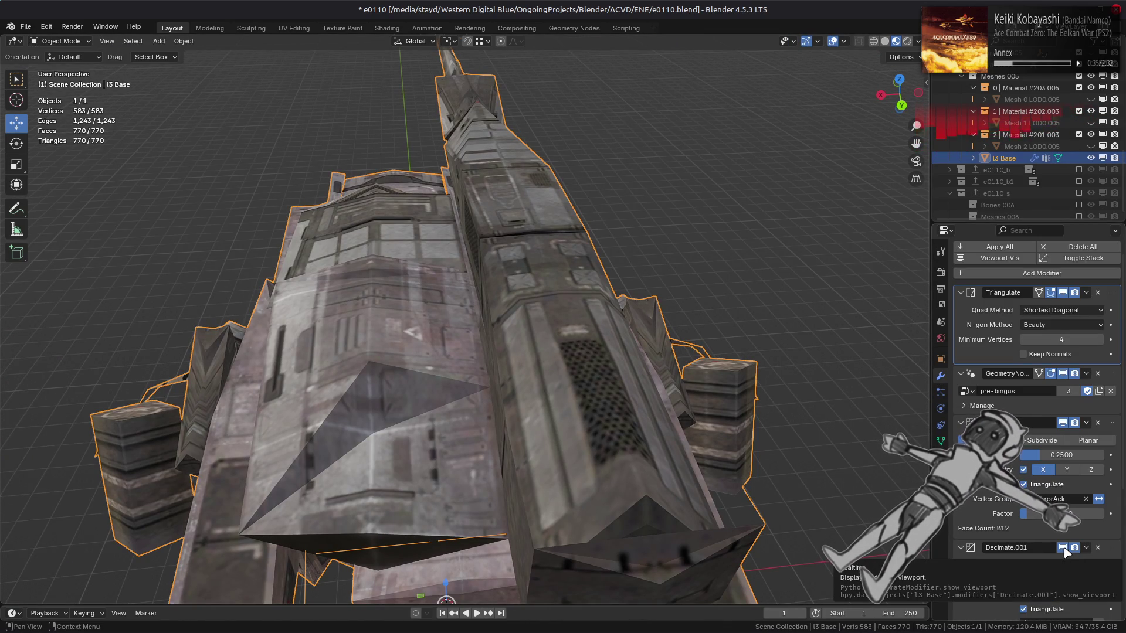
click(1063, 548)
Switch Decimate's Triangulate off and back on, orbit around the turret, and re-enter Edit Mode.
click(1047, 486)
click(1048, 487)
scroll(1066, 317, up, 2)
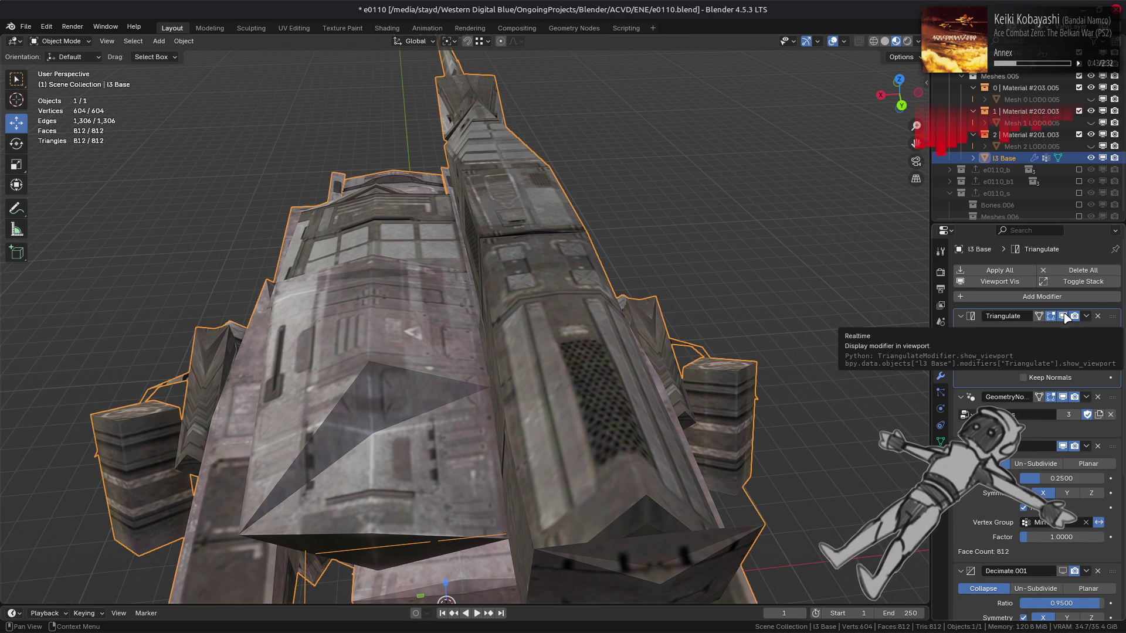
scroll(347, 332, down, 5)
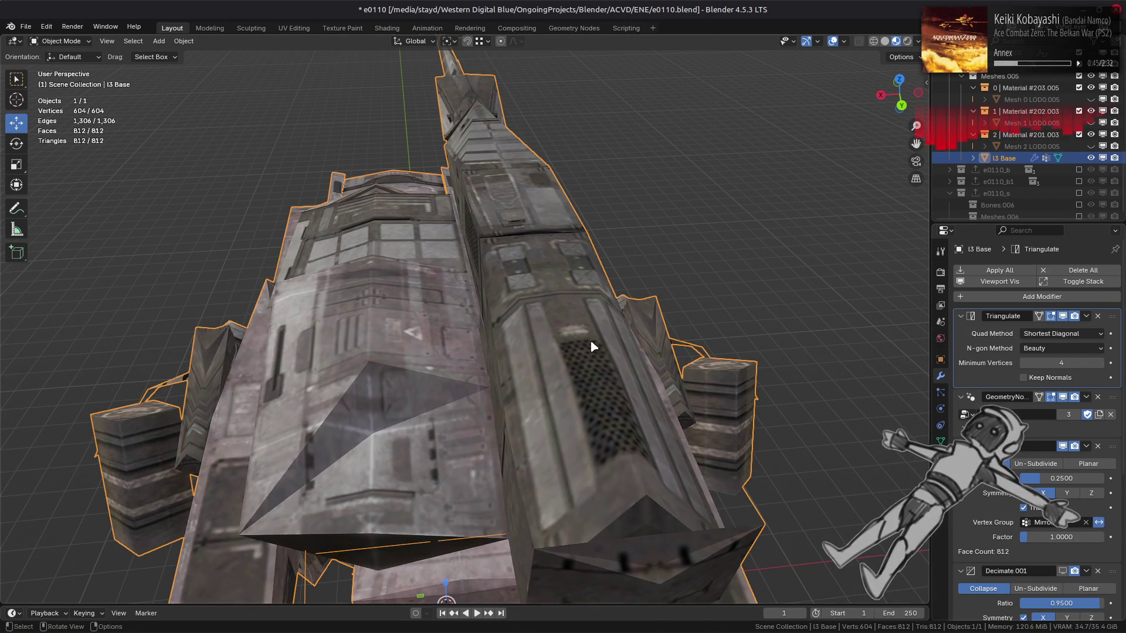
mouse_move(347, 332)
middle_down()
mouse_move(565, 343)
mouse_move(588, 320)
mouse_move(545, 326)
mouse_move(602, 370)
mouse_move(611, 335)
middle_up()
scroll(563, 331, down, 5)
mouse_move(481, 346)
middle_down()
mouse_move(530, 329)
mouse_move(624, 357)
mouse_move(781, 354)
mouse_move(579, 338)
mouse_move(674, 364)
mouse_move(619, 388)
middle_up()
key(Tab)
Select the linked drum shield and check its UV island in the UV Editing workspace.
click(583, 383)
key(ctrl+l)
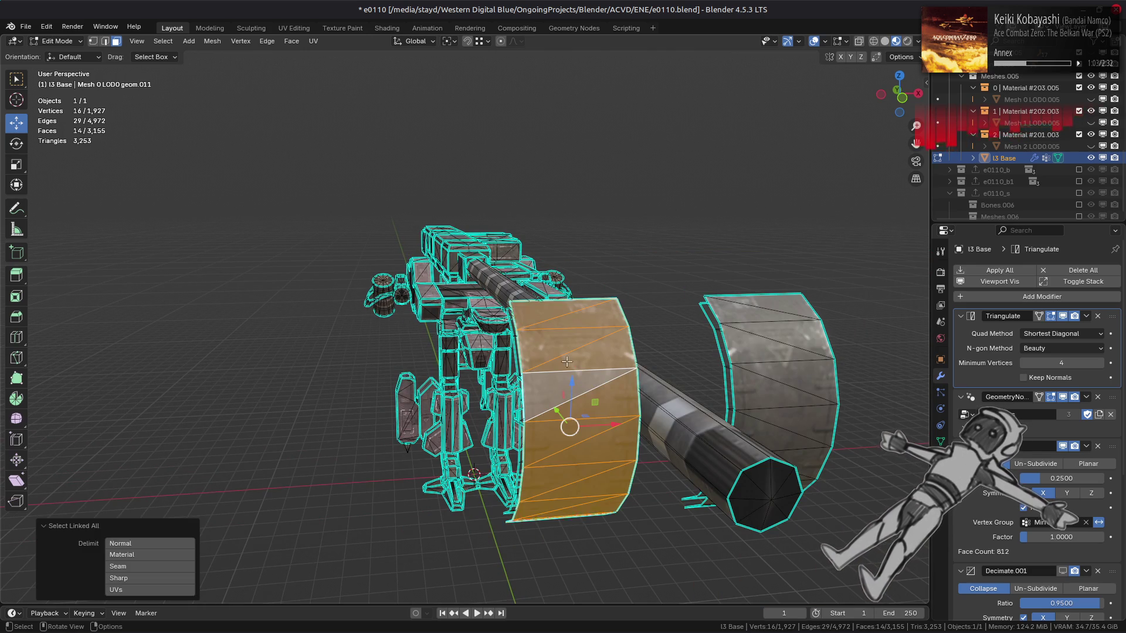
click(387, 29)
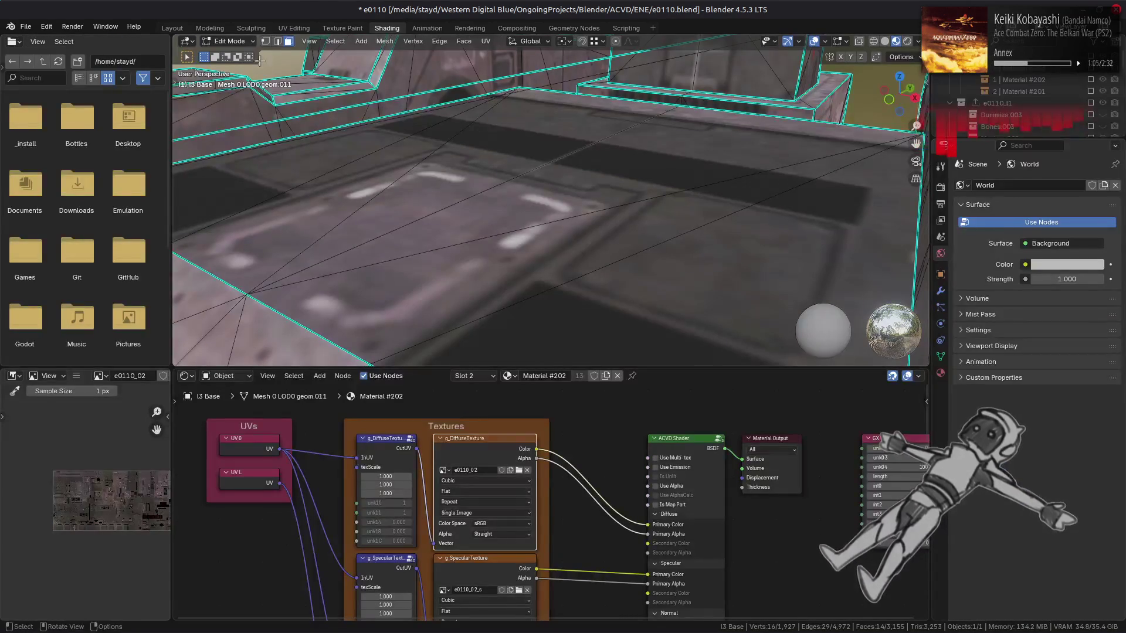
click(293, 28)
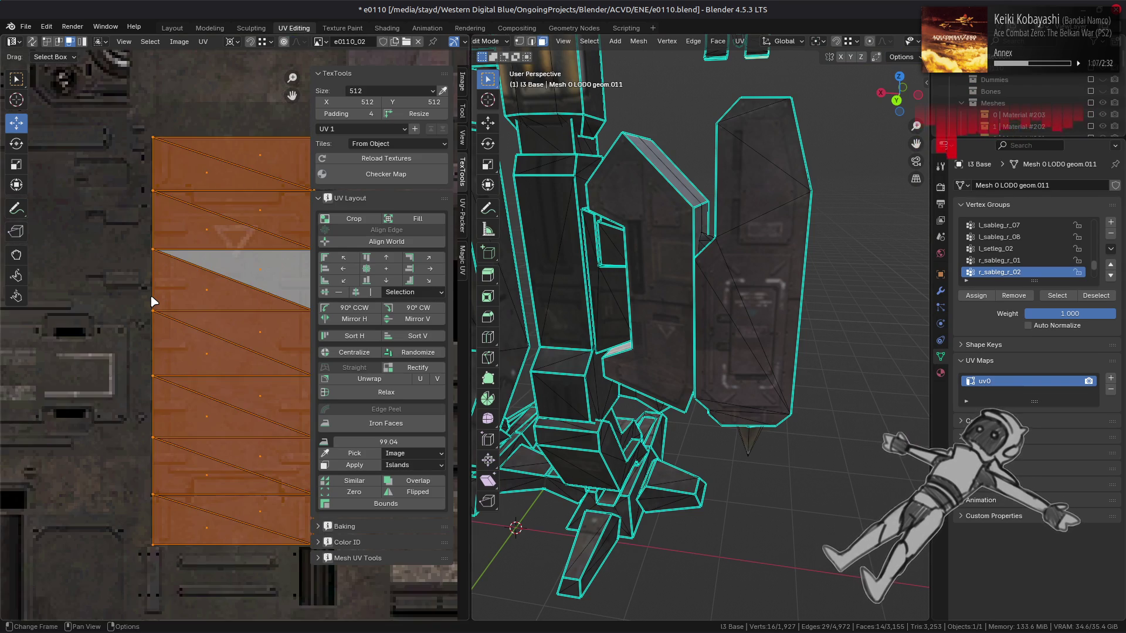
mouse_move(245, 287)
middle_down()
mouse_move(139, 313)
mouse_move(203, 319)
middle_up()
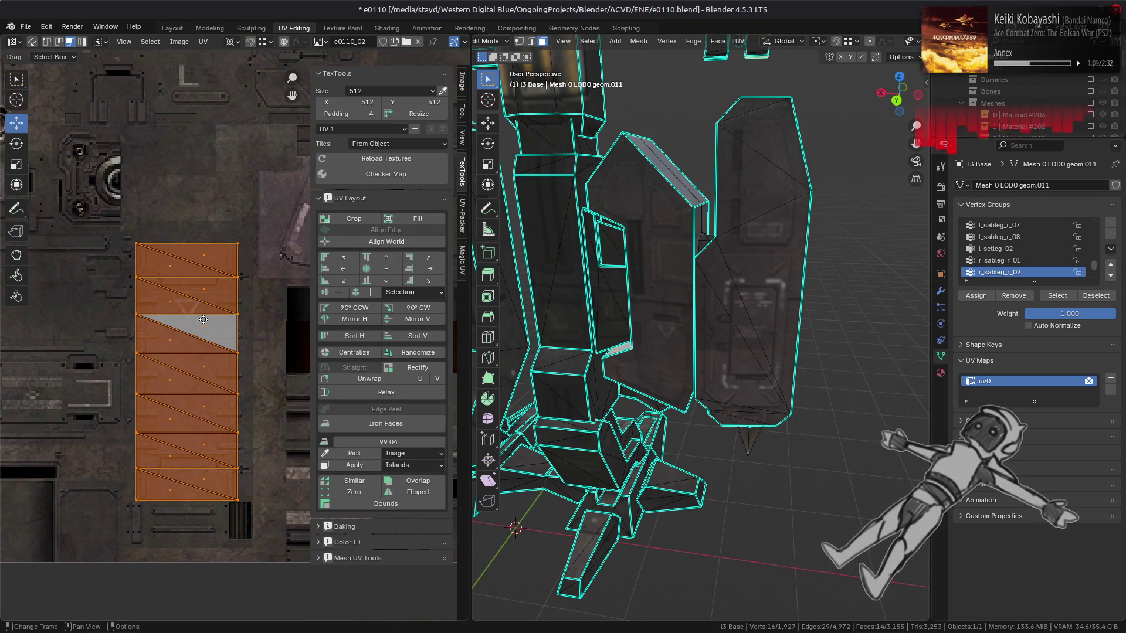
click(183, 29)
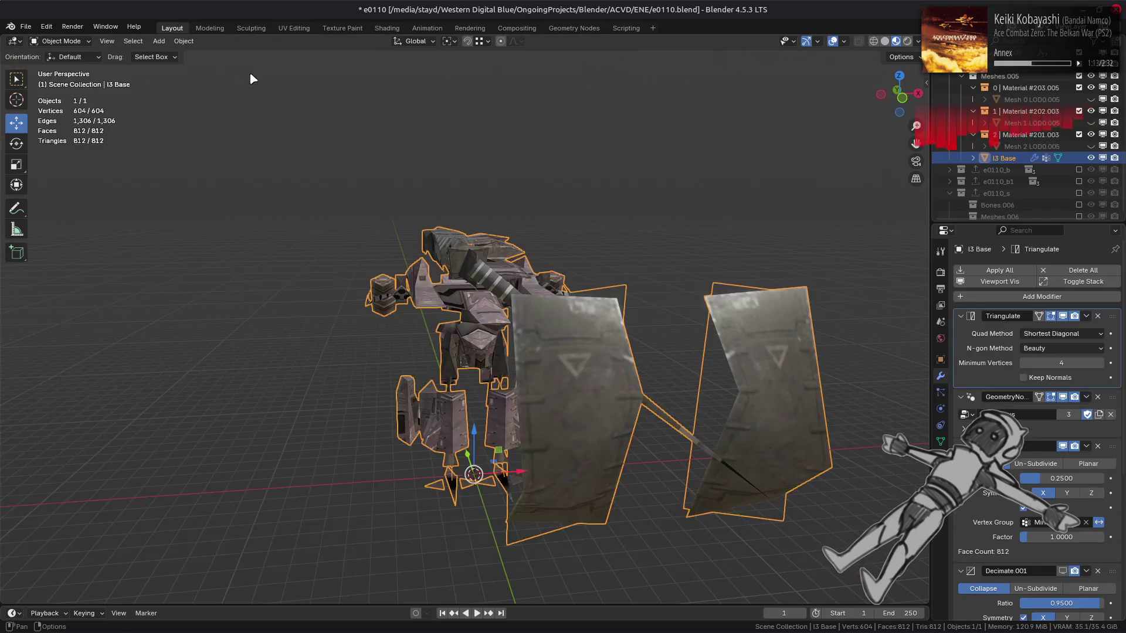
key(Tab)
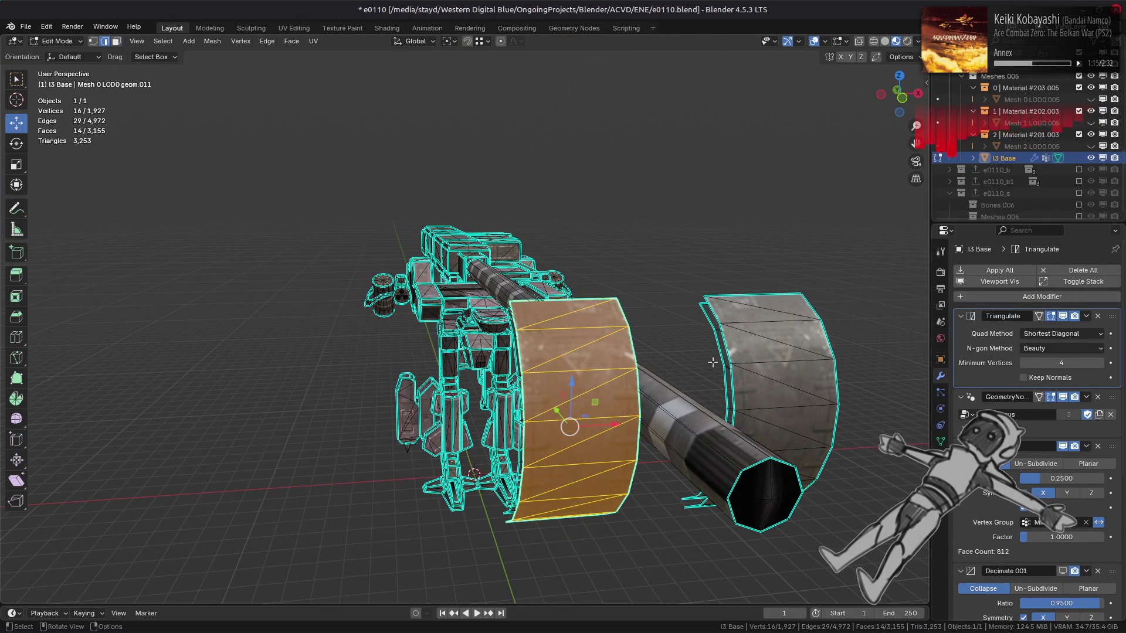
key(alt+a)
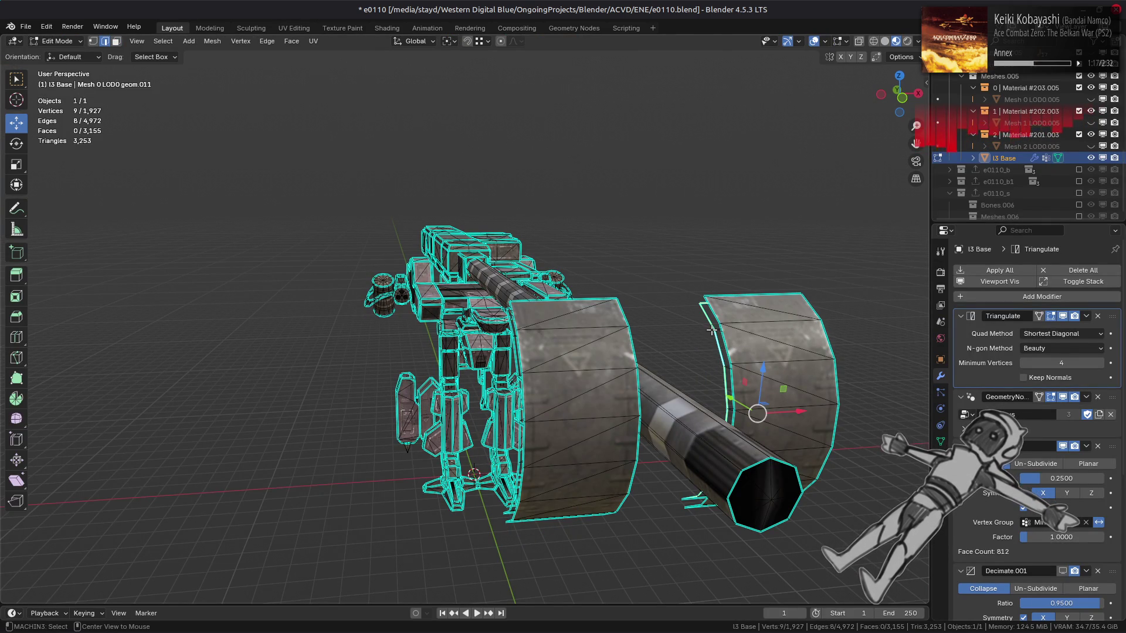
Select the right shield's inner edge loop and move it with G to join the two bands.
middle_drag(712, 347, 678, 349)
alt+shift+click(678, 232)
middle_drag(678, 232, 656, 284)
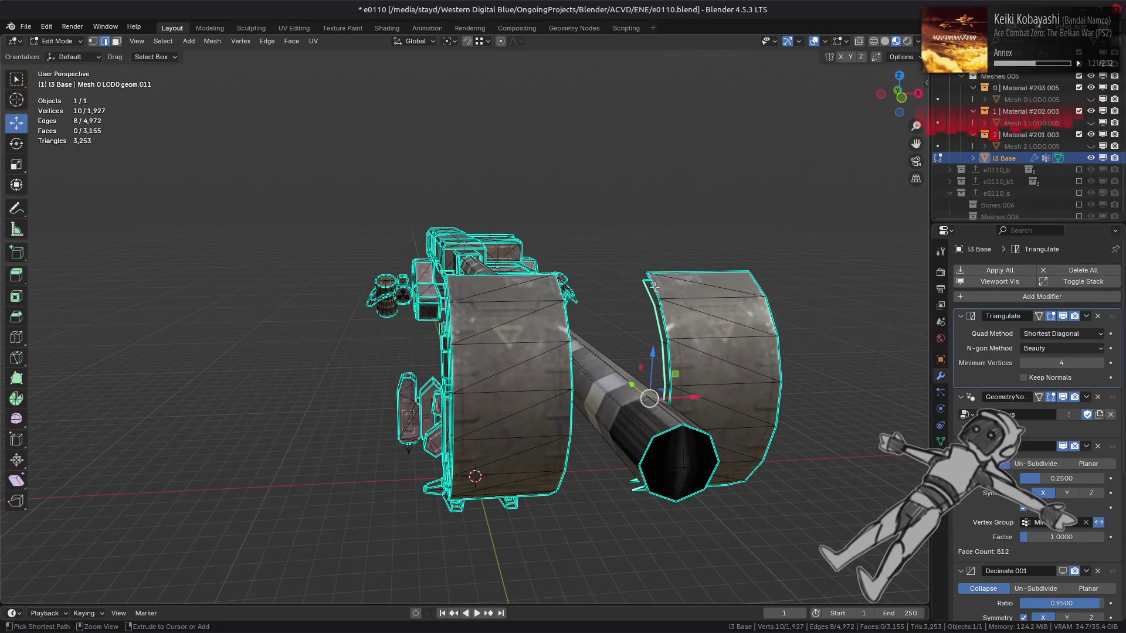
ctrl+click(654, 287)
key(n)
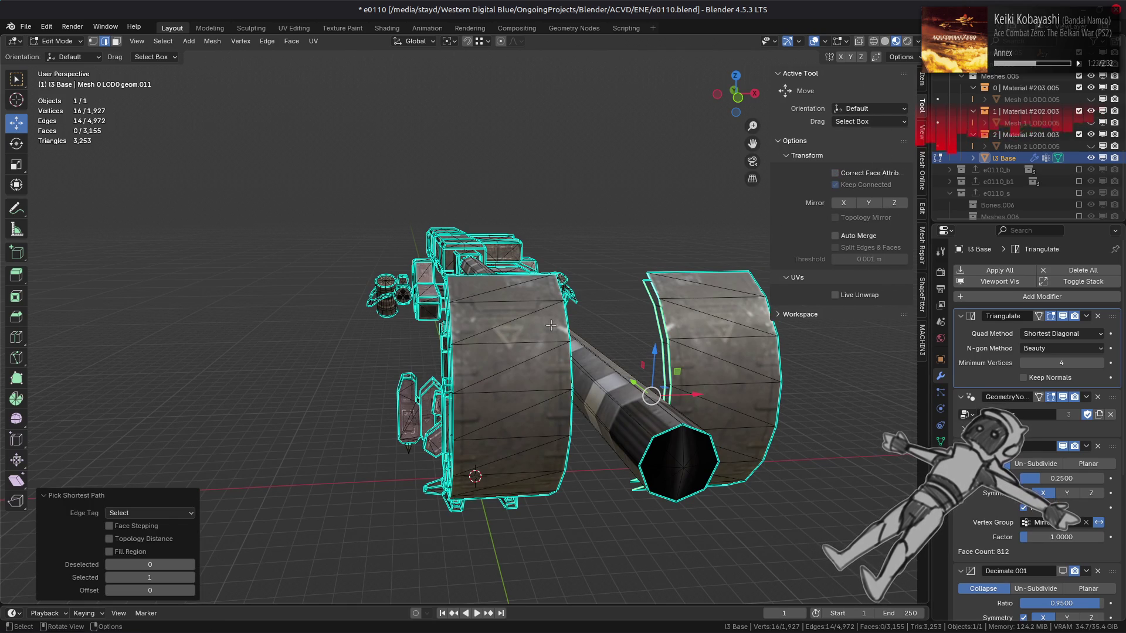
key(n)
mouse_move(615, 291)
middle_down()
mouse_move(581, 323)
mouse_move(560, 308)
middle_up()
scroll(552, 355, up, 4)
scroll(552, 355, down, 3)
middle_drag(538, 324, 634, 348)
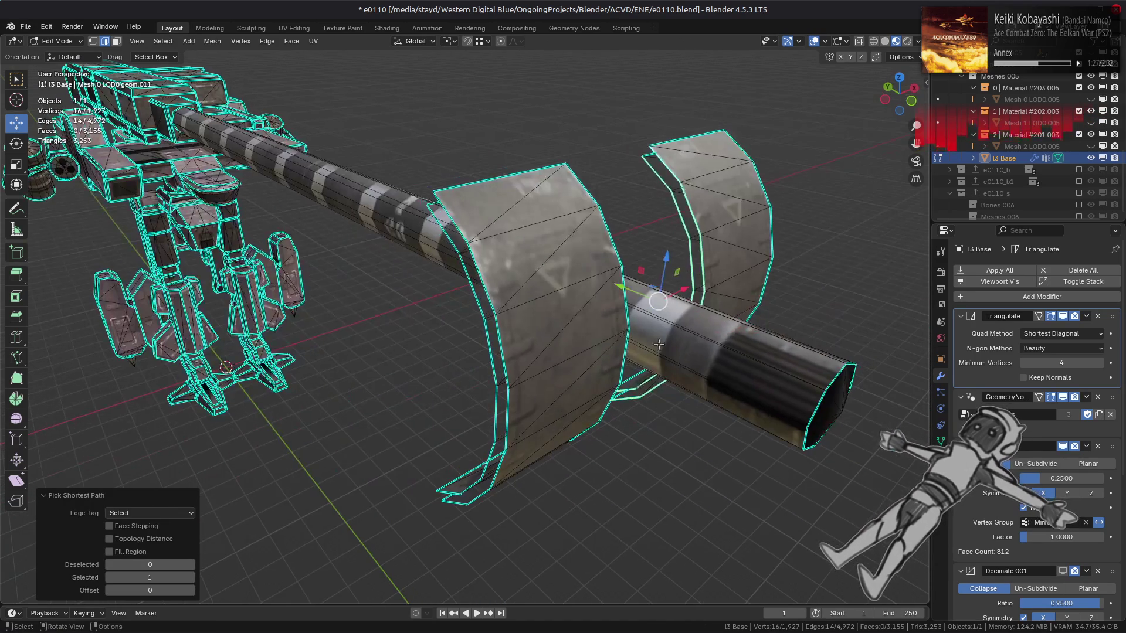
middle_drag(708, 309, 677, 287)
key(g)
click(656, 247)
Select the linked curved crescent piece by the barrel and delete it.
key(alt+a)
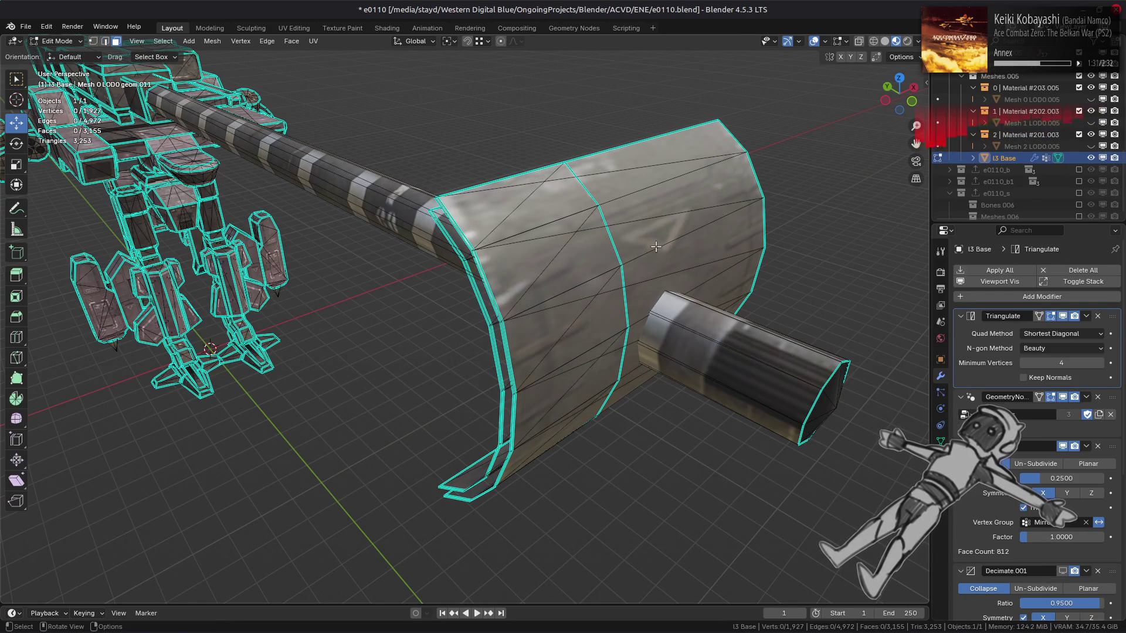
click(656, 247)
middle_drag(656, 246, 375, 268)
click(393, 278)
key(ctrl+l)
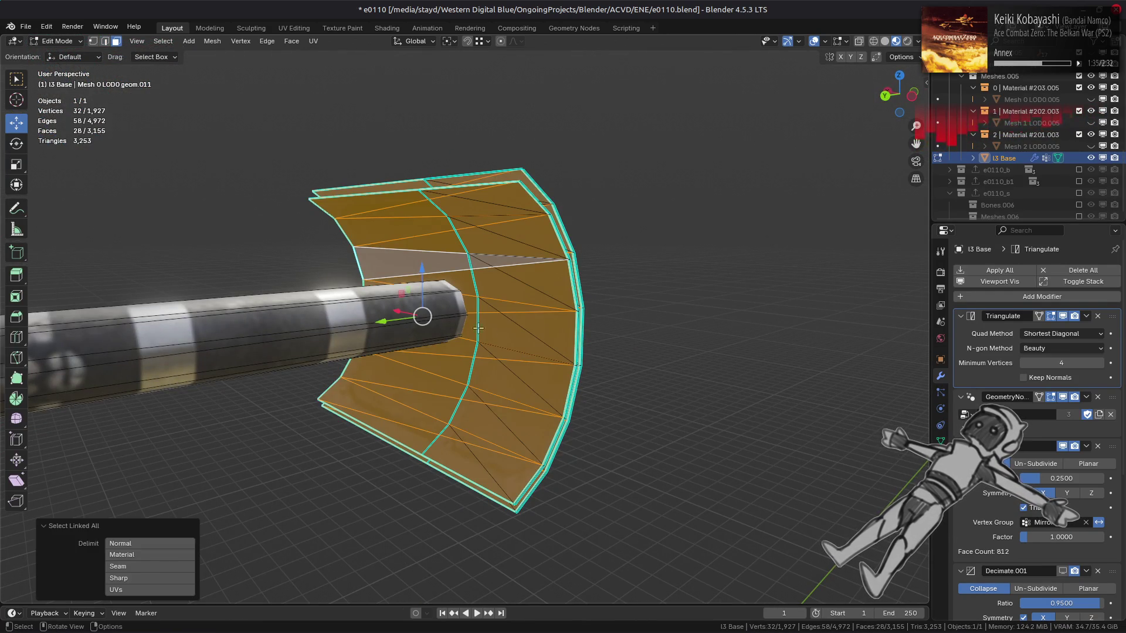
key(alt+a)
mouse_move(536, 336)
middle_down()
mouse_move(604, 267)
mouse_move(531, 367)
middle_up()
click(605, 267)
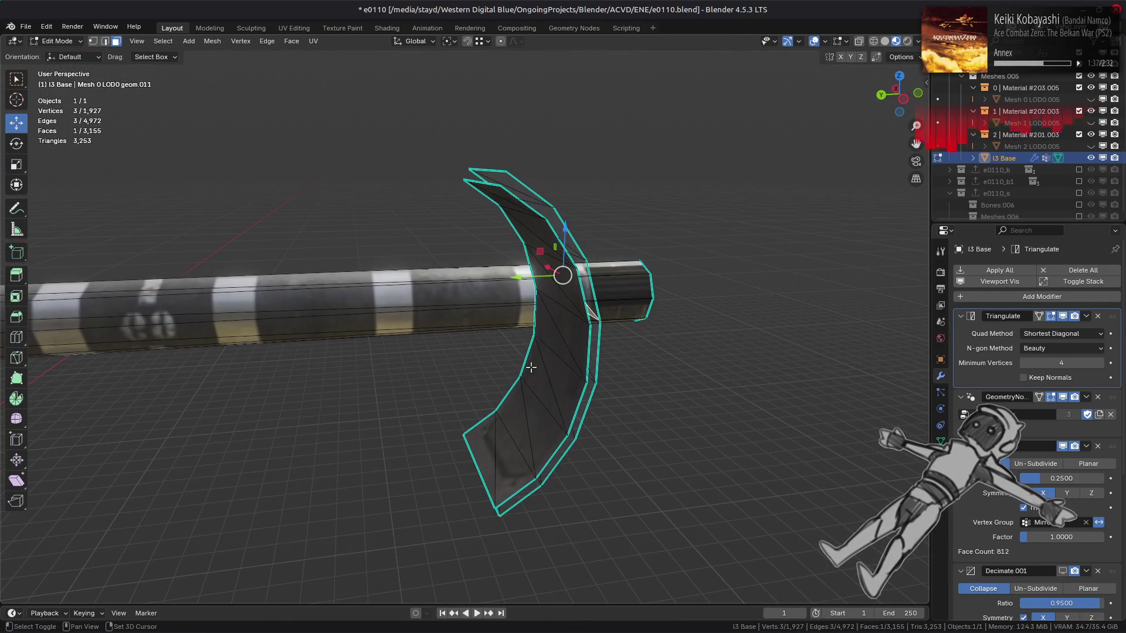
key(ctrl+l)
right_click(546, 407)
click(587, 473)
Reveal the hidden cylinder geometry and dissolve the cap's centre vertex.
middle_drag(628, 402, 479, 393)
key(alt+h)
key(alt+a)
key(1)
click(798, 440)
right_click(536, 432)
click(514, 606)
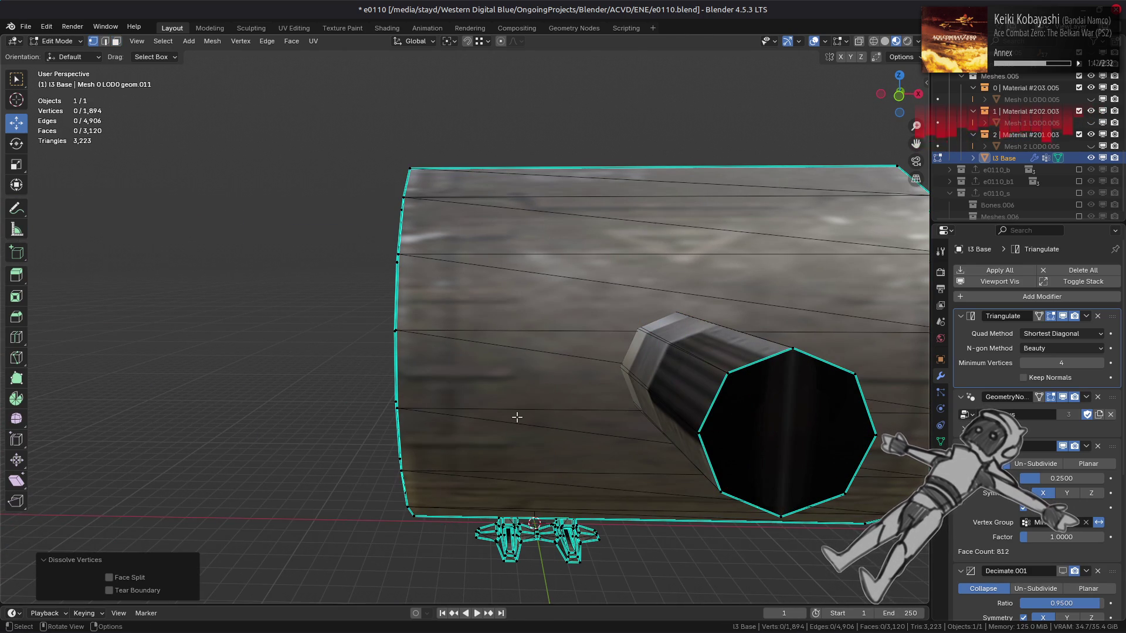
scroll(575, 409, down, 3)
mouse_move(575, 409)
middle_down()
mouse_move(615, 397)
mouse_move(548, 394)
mouse_move(734, 410)
mouse_move(577, 402)
mouse_move(586, 424)
middle_up()
key(3)
scroll(734, 410, up, 6)
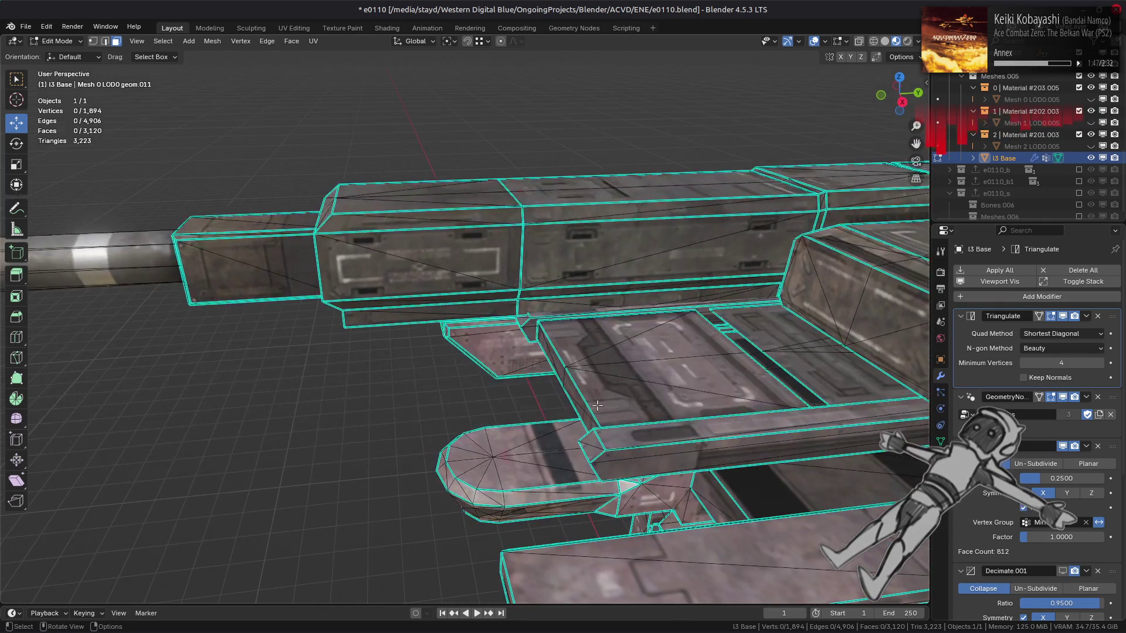
Vertex-slide the cap's centre vertex onto the top rim vertex and merge the fan by distance.
mouse_move(656, 366)
middle_down()
mouse_move(569, 370)
mouse_move(510, 326)
mouse_move(635, 288)
middle_up()
scroll(510, 326, up, 5)
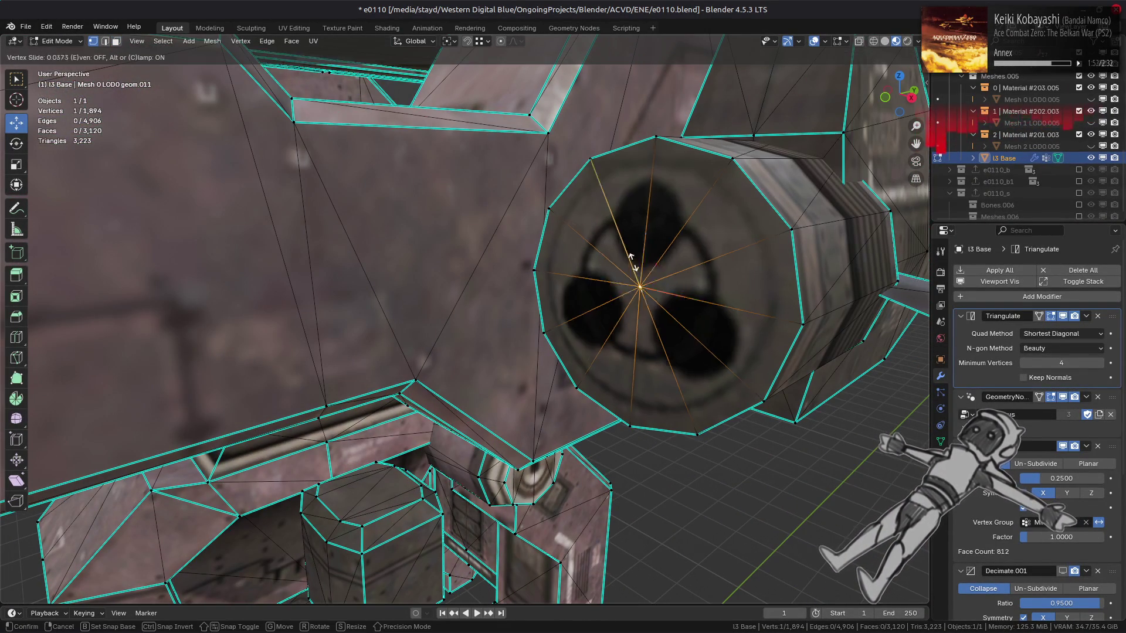
key(shift+v)
click(561, 331)
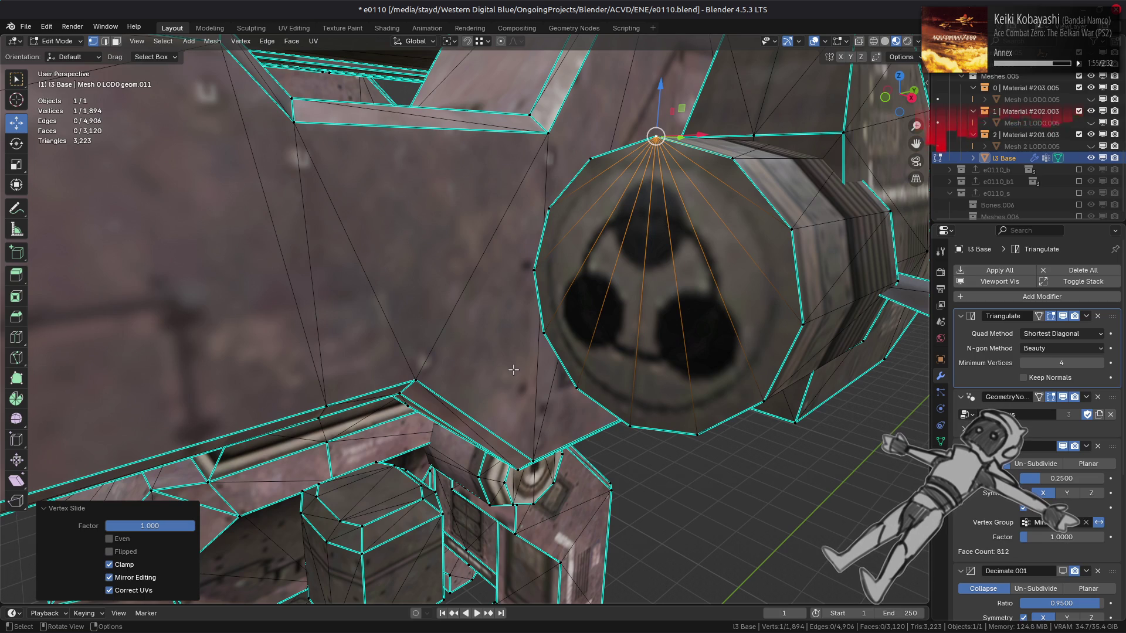
scroll(514, 369, up, 5)
scroll(513, 369, down, 4)
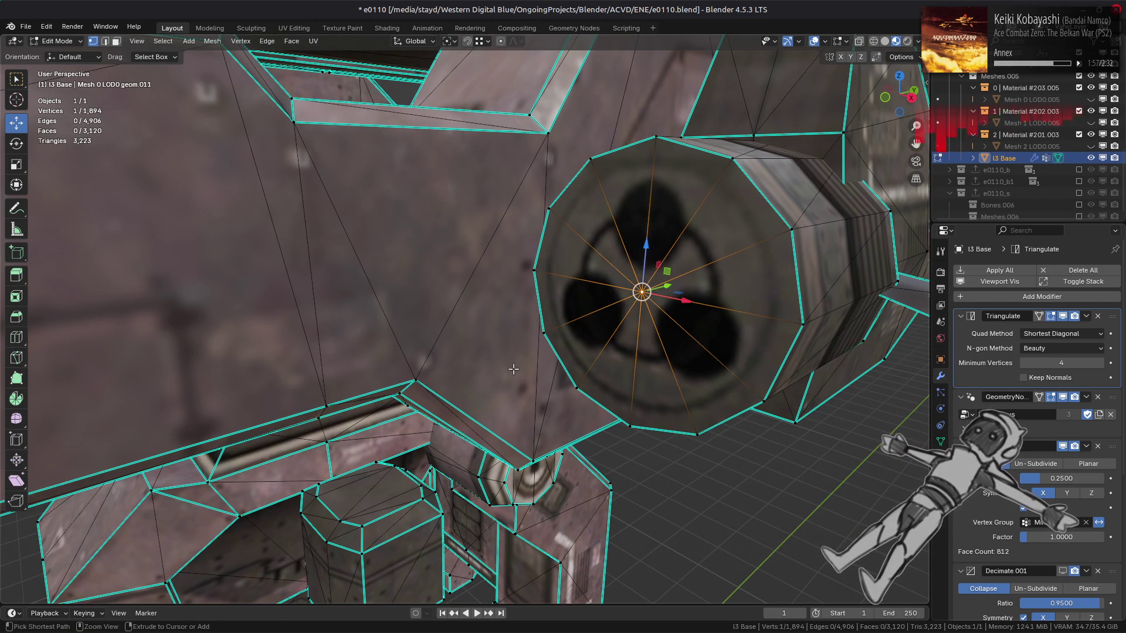
key(shift+v)
click(656, 140)
key(ctrl+KP_Add)
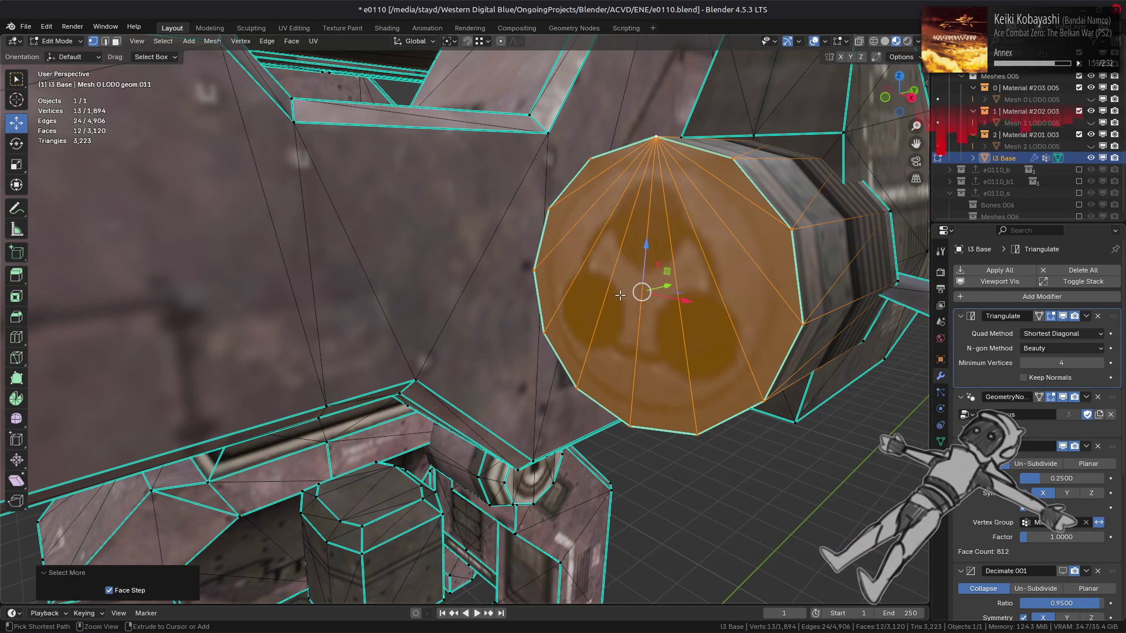
right_click(619, 296)
mouse_move(622, 302)
click(680, 360)
Select a rim edge of the cap and close the edge menu without changes.
middle_drag(680, 360, 701, 334)
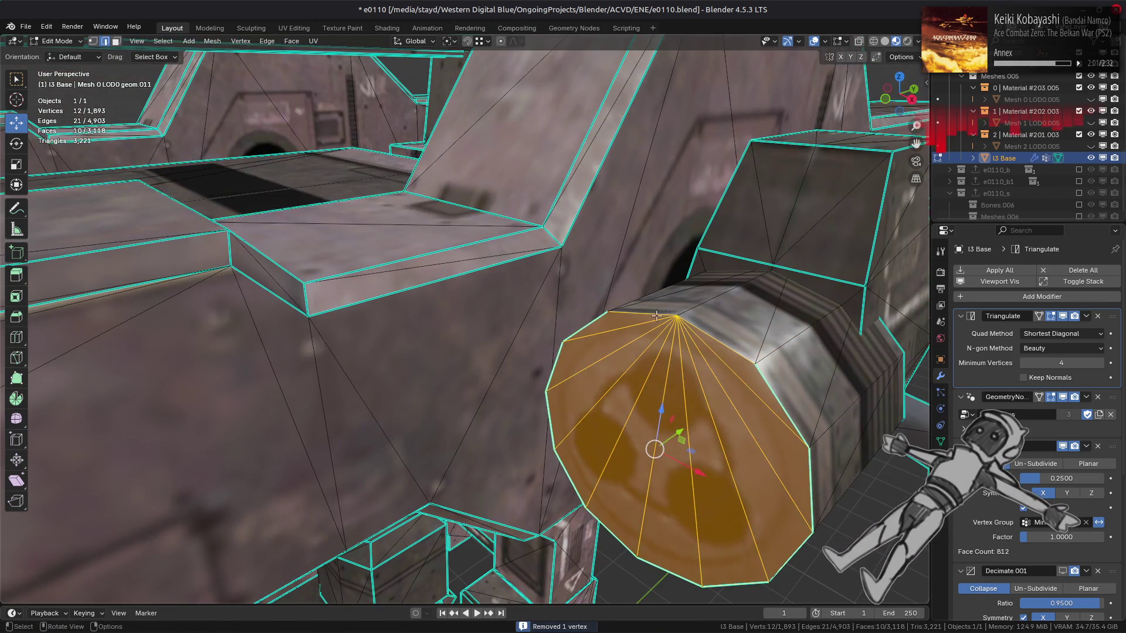
key(2)
click(701, 334)
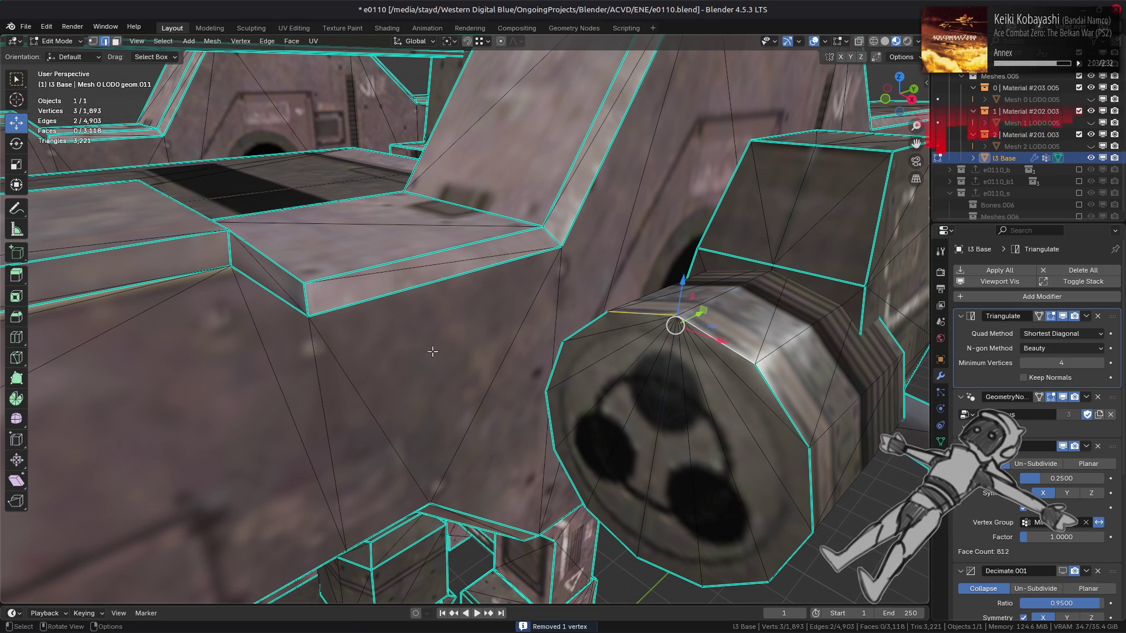
right_click(432, 351)
click(408, 504)
key(alt+a)
mouse_move(409, 505)
middle_down()
mouse_move(506, 280)
mouse_move(464, 351)
middle_up()
On the other cylinder, slide the centre vertex onto the rim and merge the cap by distance.
key(1)
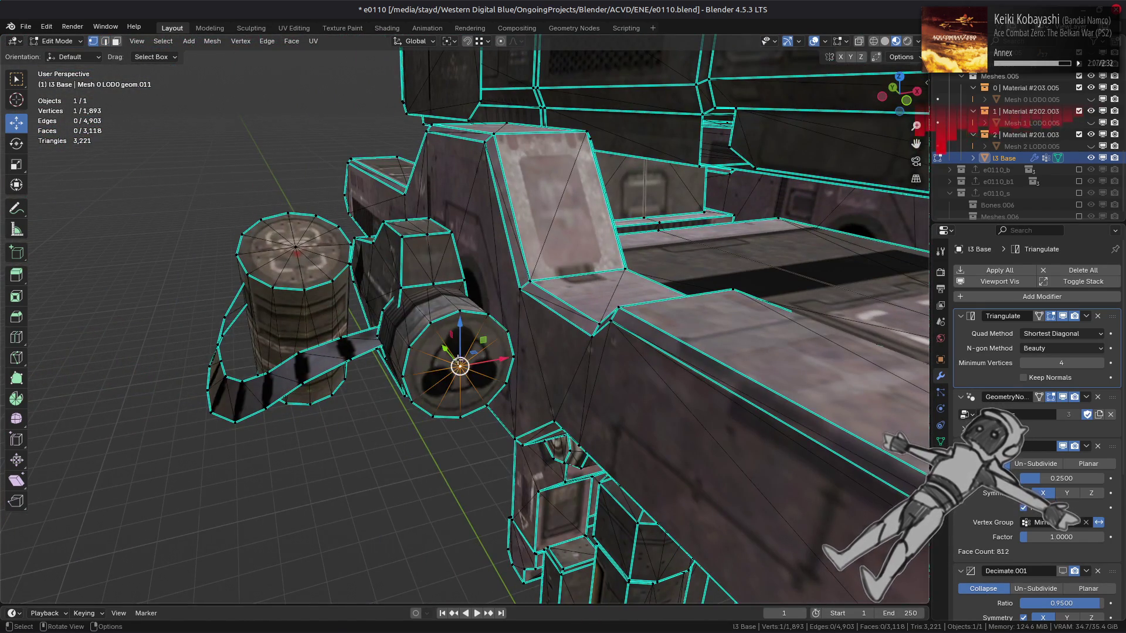
scroll(459, 366, up, 4)
key(shift+v)
click(460, 317)
key(l)
right_click(459, 316)
mouse_move(466, 555)
click(528, 561)
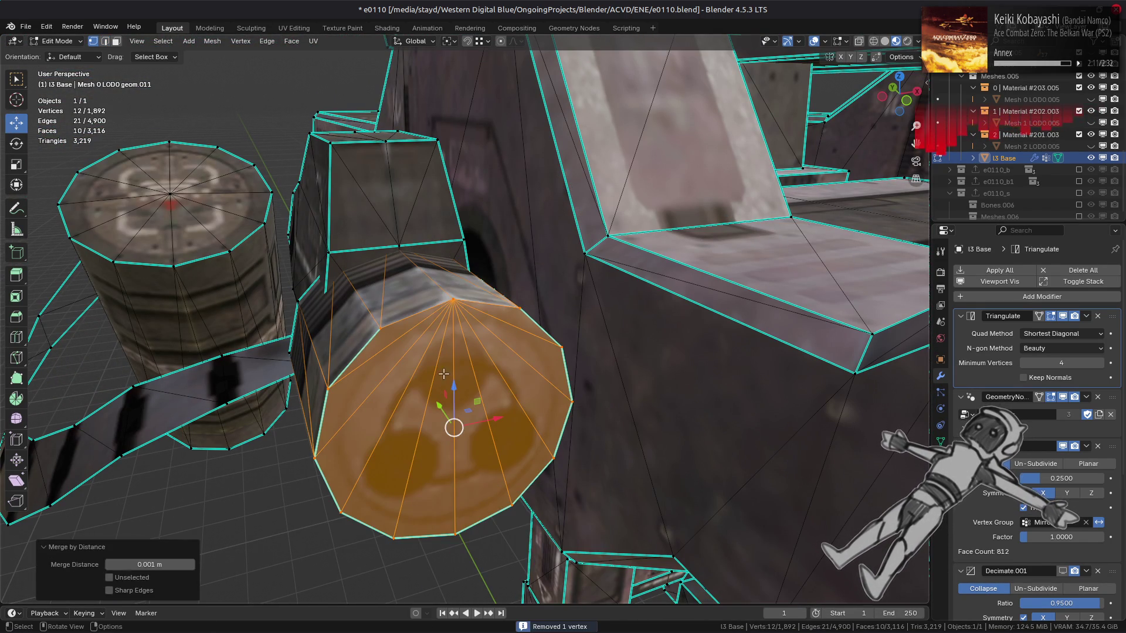
Mark the cap's two rim edges as sharp.
key(2)
click(415, 315)
shift+click(487, 304)
right_click(365, 368)
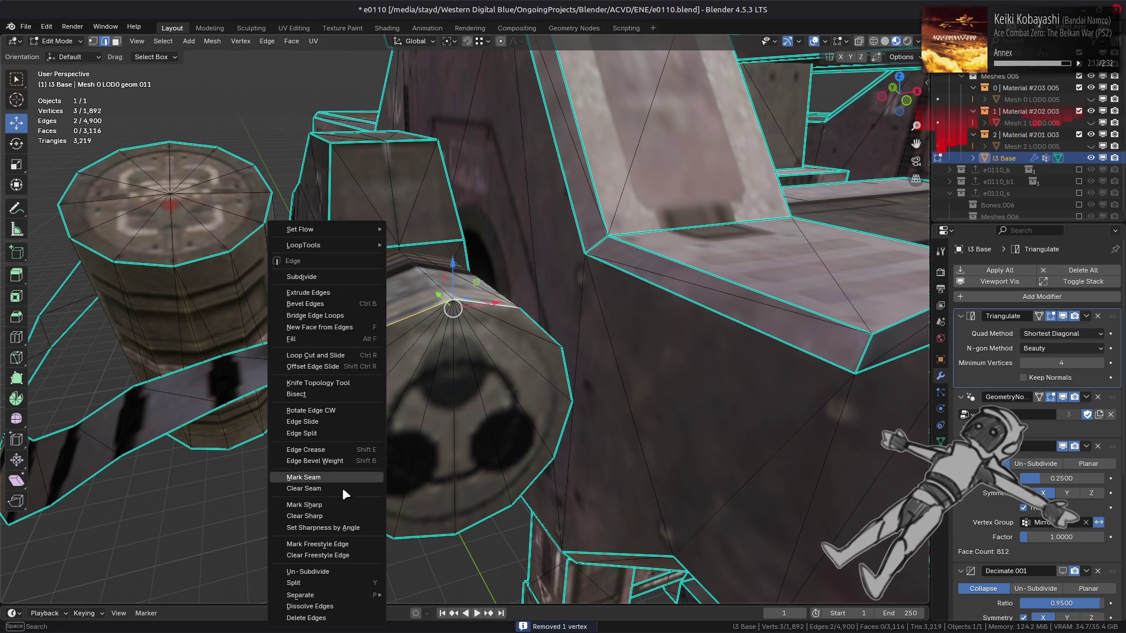
click(344, 506)
key(alt+a)
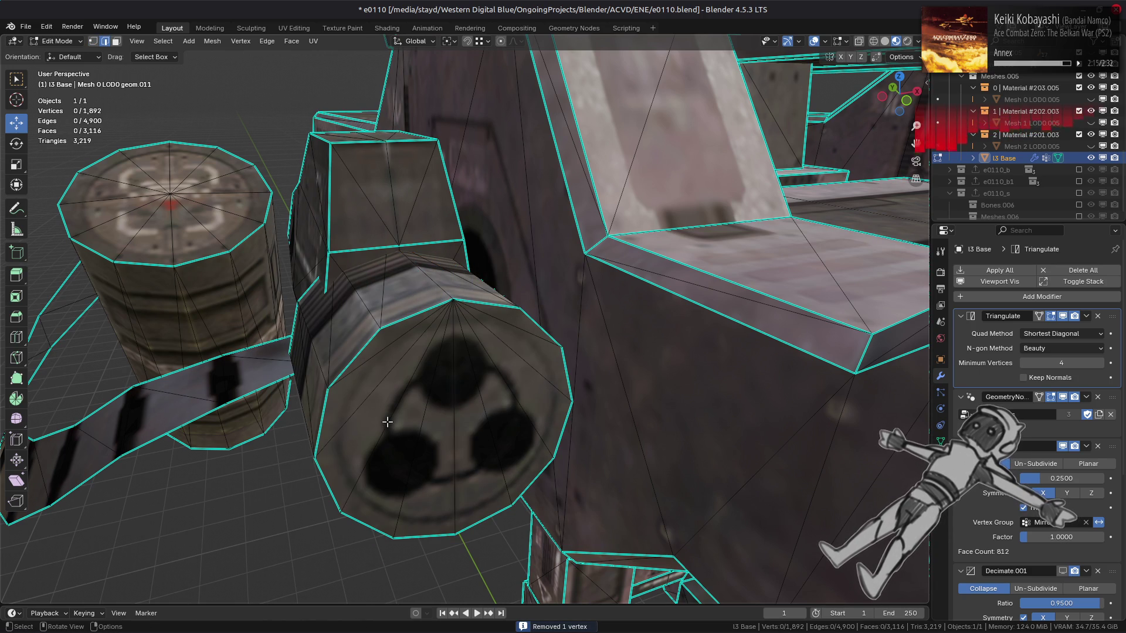
key(3)
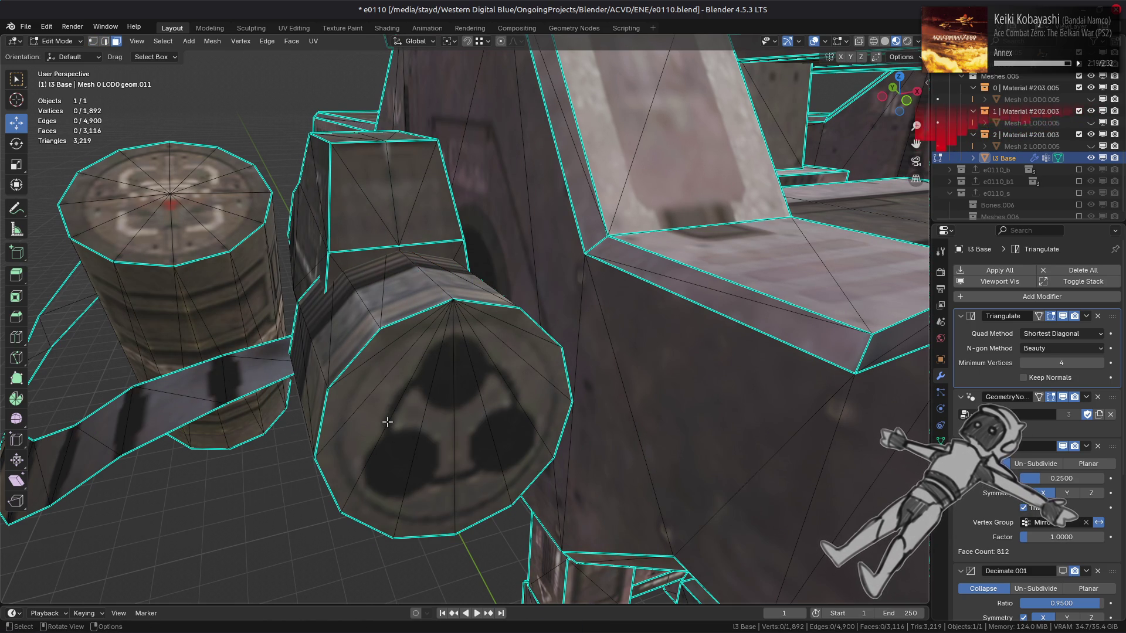
Slide the cap's centre vertex onto the top rim vertex and merge the cap At First.
mouse_move(311, 374)
middle_down()
mouse_move(490, 441)
mouse_move(460, 510)
mouse_move(555, 431)
middle_up()
key(1)
click(373, 301)
key(shift+v)
click(356, 174)
key(ctrl+KP_Add)
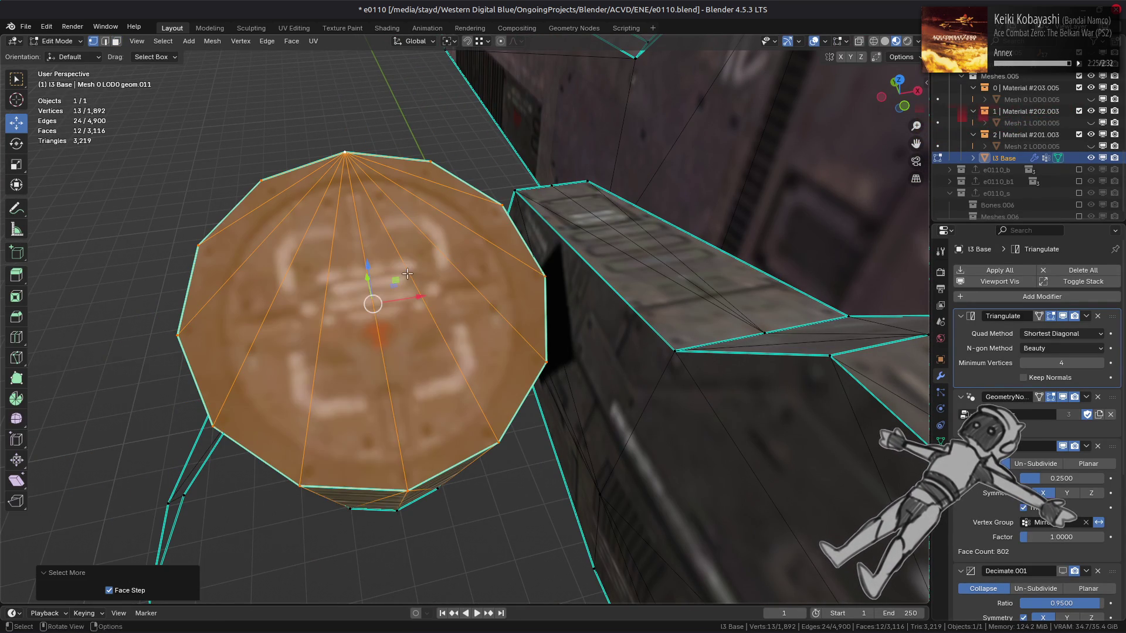
right_click(408, 274)
mouse_move(411, 517)
click(484, 556)
Select a cap rim edge and close the edge menu without changes.
middle_drag(485, 555, 518, 301)
key(2)
click(518, 302)
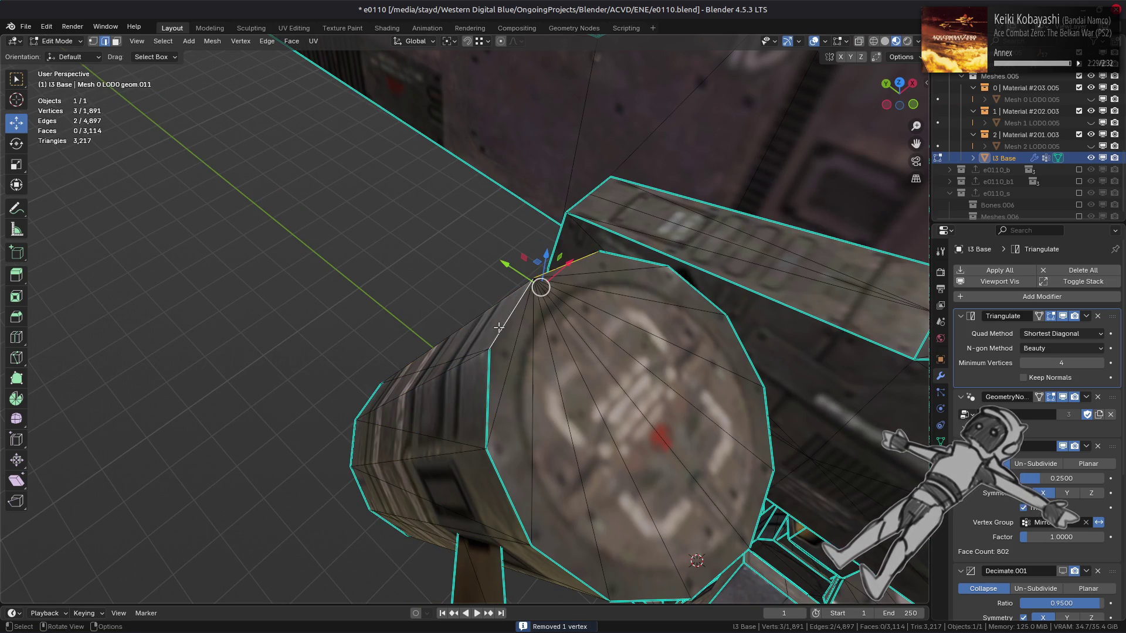
right_click(500, 330)
click(461, 516)
mouse_move(461, 516)
middle_down()
mouse_move(625, 309)
mouse_move(653, 307)
middle_up()
Grow the selection from the cylinder end's top vertex and merge the fan by distance.
key(a)
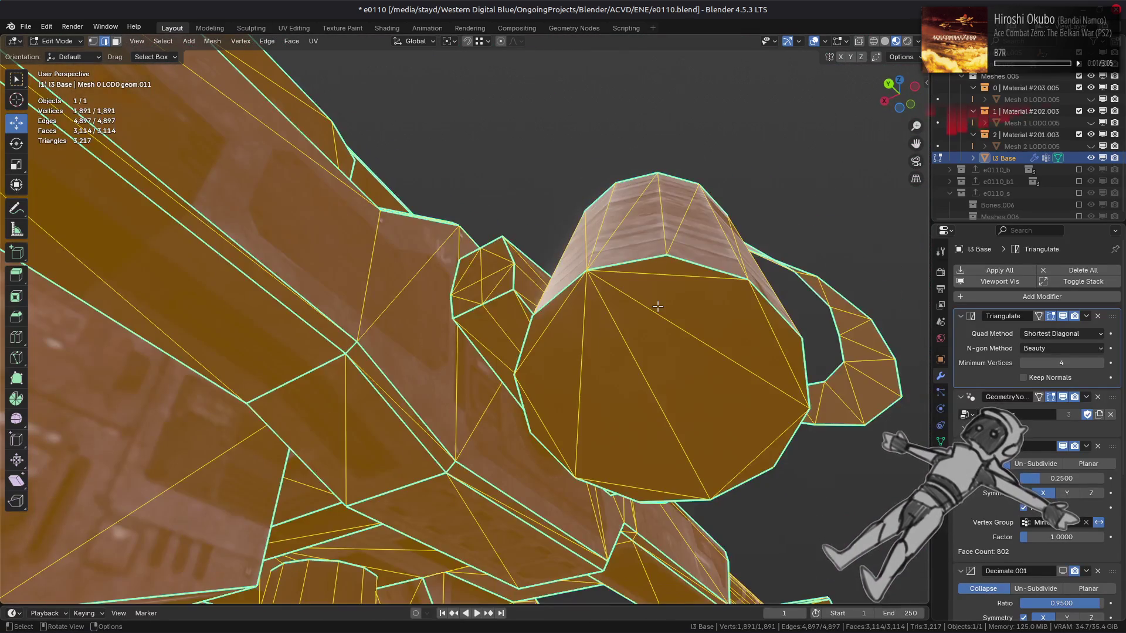
scroll(435, 289, down, 5)
mouse_move(435, 290)
middle_down()
mouse_move(396, 367)
mouse_move(410, 358)
middle_up()
scroll(489, 341, up, 8)
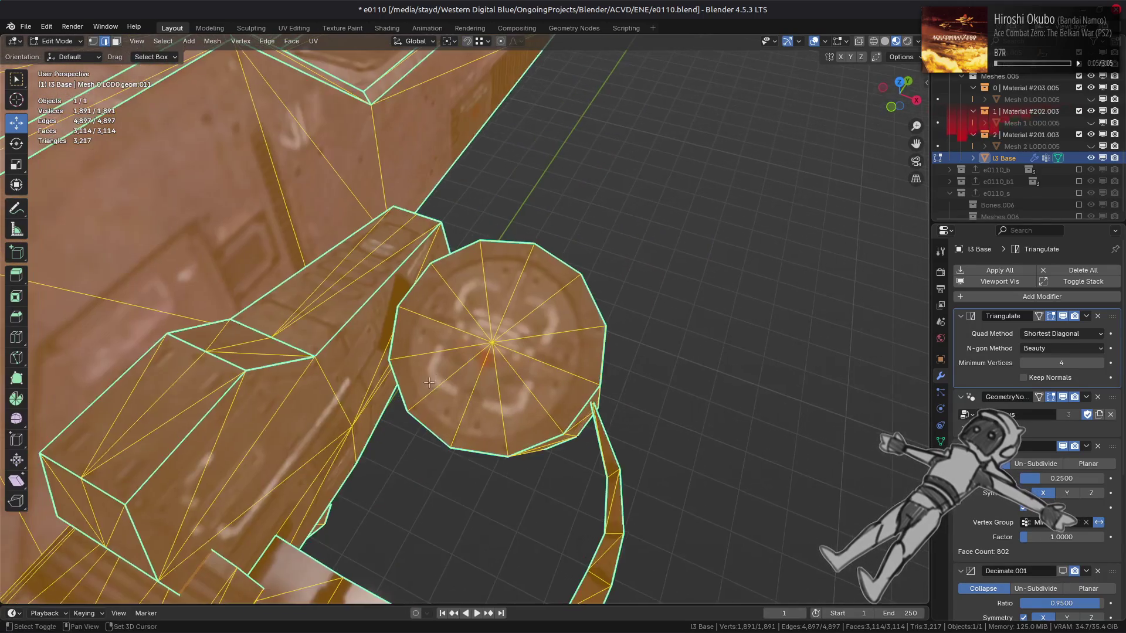
key(alt+a)
click(533, 244)
key(ctrl+KP_Add)
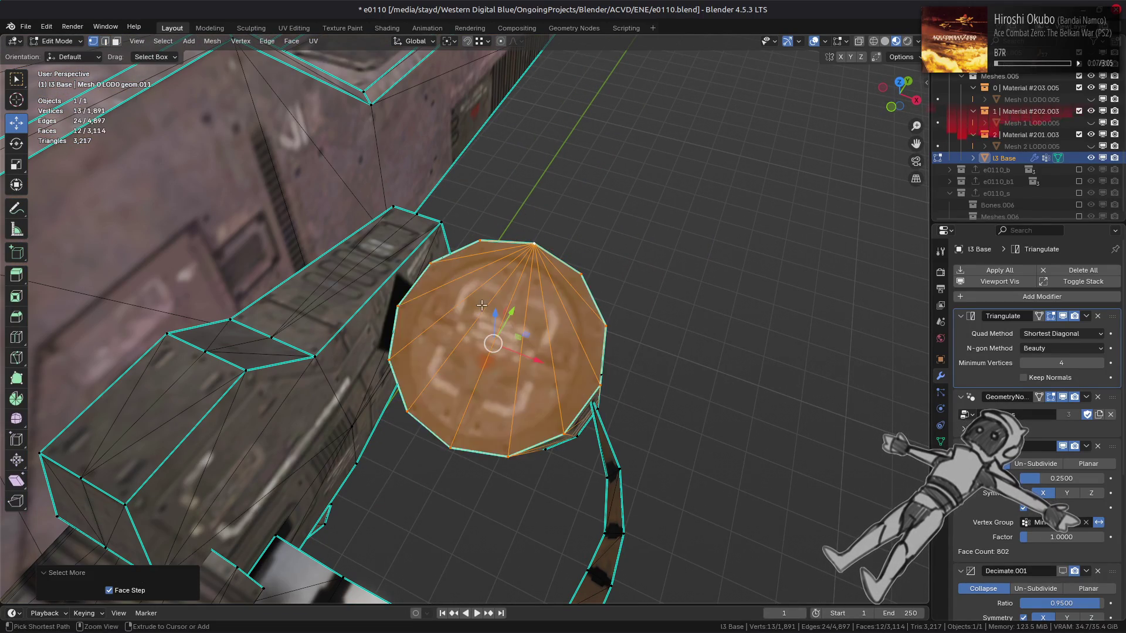
right_click(463, 305)
mouse_move(485, 311)
mouse_move(493, 549)
click(546, 551)
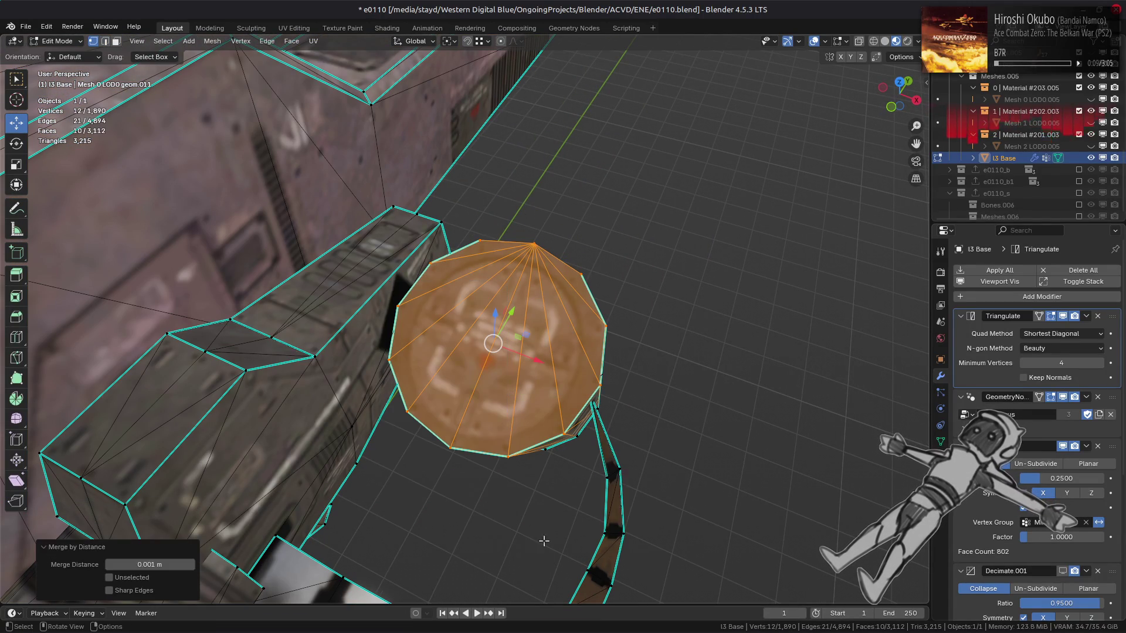
Mark the cylinder end's rim edge as sharp.
key(2)
scroll(498, 299, up, 2)
key(alt+a)
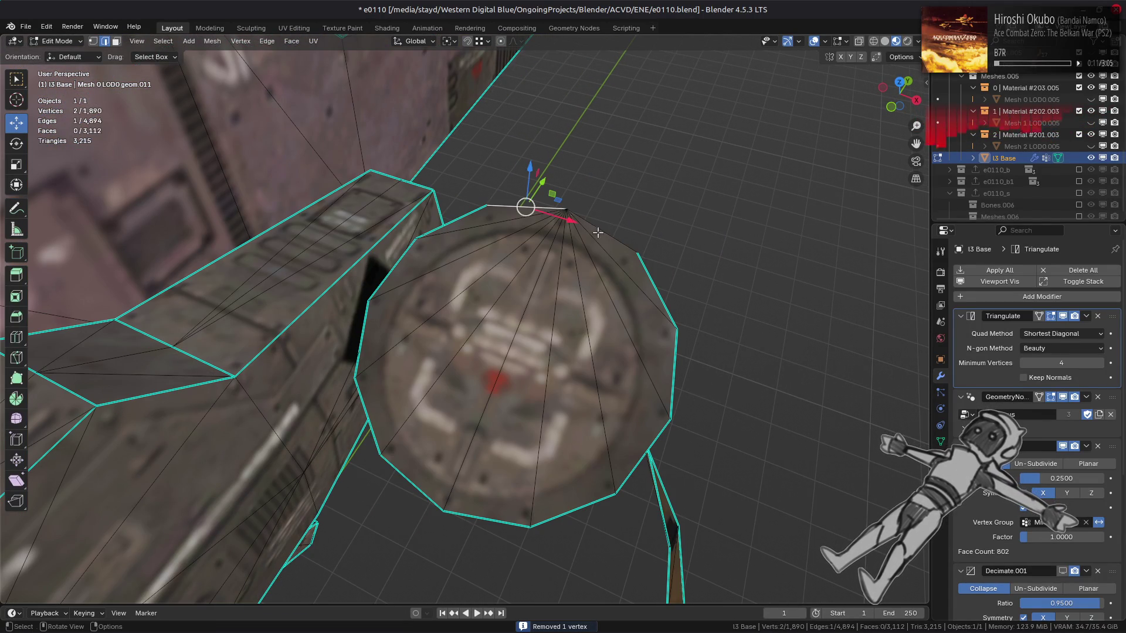
right_click(354, 362)
click(336, 505)
key(alt+a)
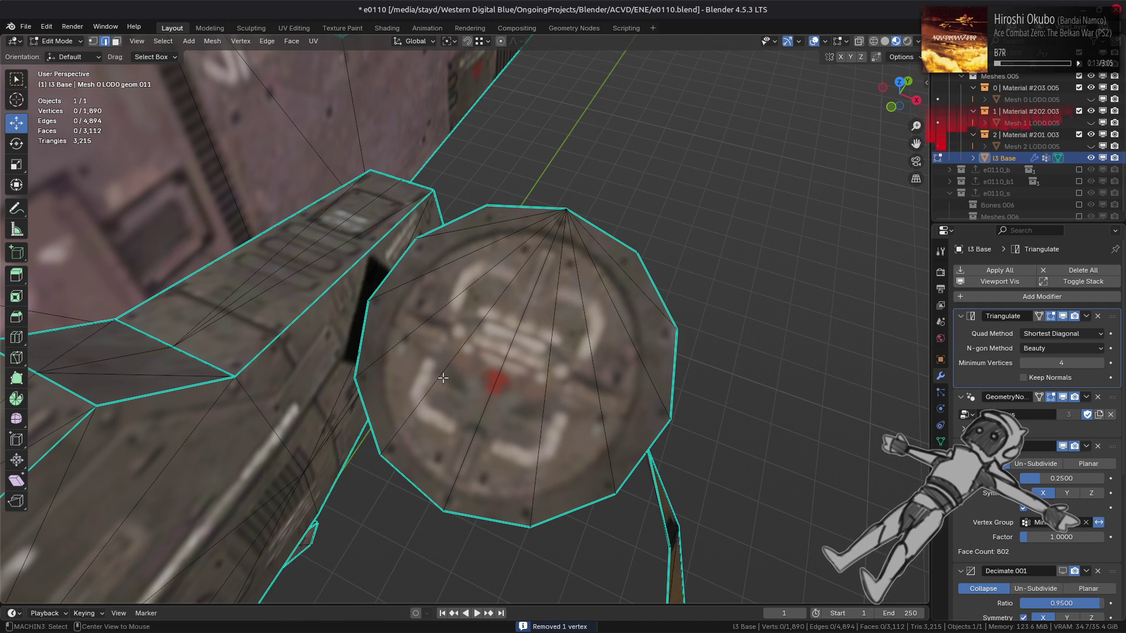
scroll(303, 359, down, 4)
mouse_move(305, 357)
middle_down()
mouse_move(397, 359)
mouse_move(461, 304)
mouse_move(398, 324)
mouse_move(446, 319)
mouse_move(530, 350)
mouse_move(383, 270)
mouse_move(411, 234)
middle_up()
scroll(460, 304, down, 2)
scroll(381, 324, up, 6)
key(a)
scroll(411, 234, up, 8)
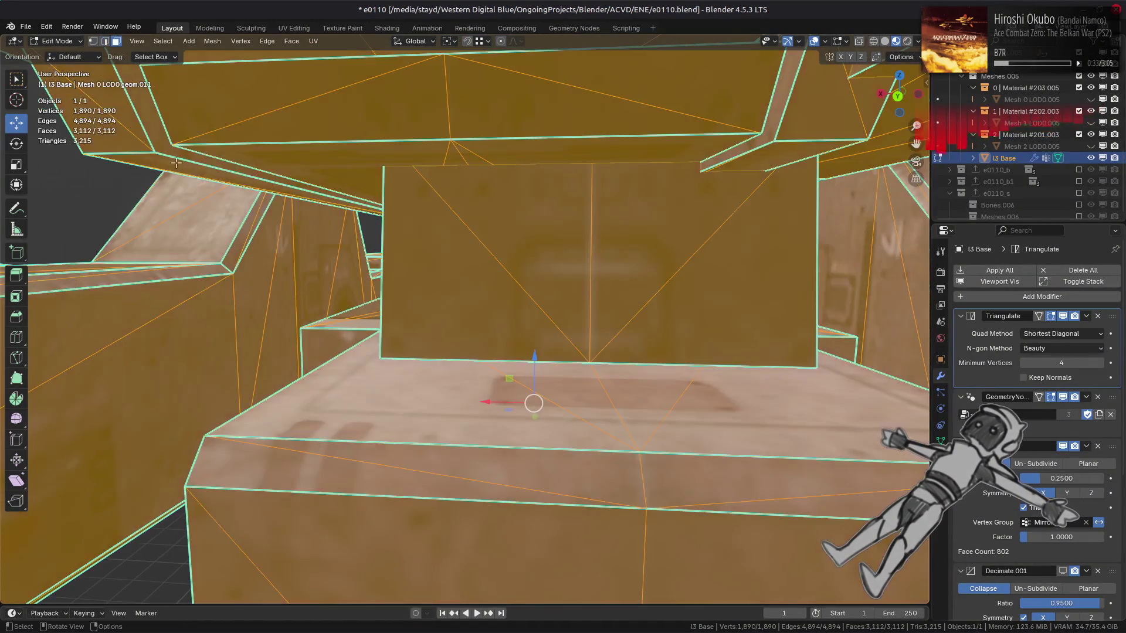
Delete the six linked flat interior faces and return to Object Mode.
key(3)
click(743, 163)
shift+click(713, 183)
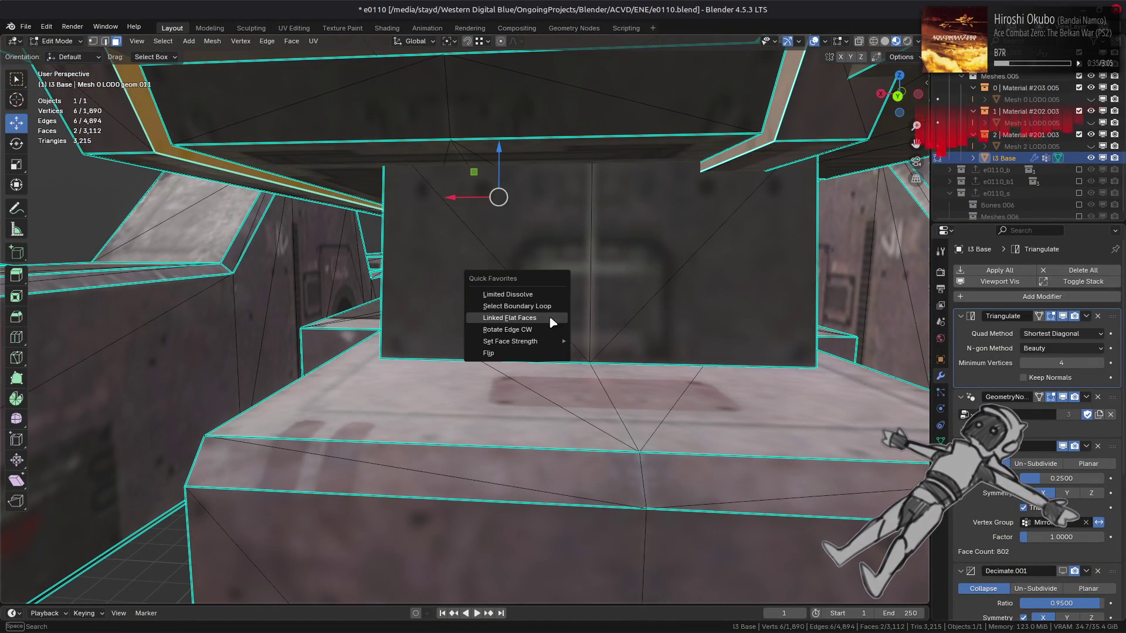
click(552, 322)
scroll(540, 340, down, 10)
middle_drag(528, 352, 503, 388)
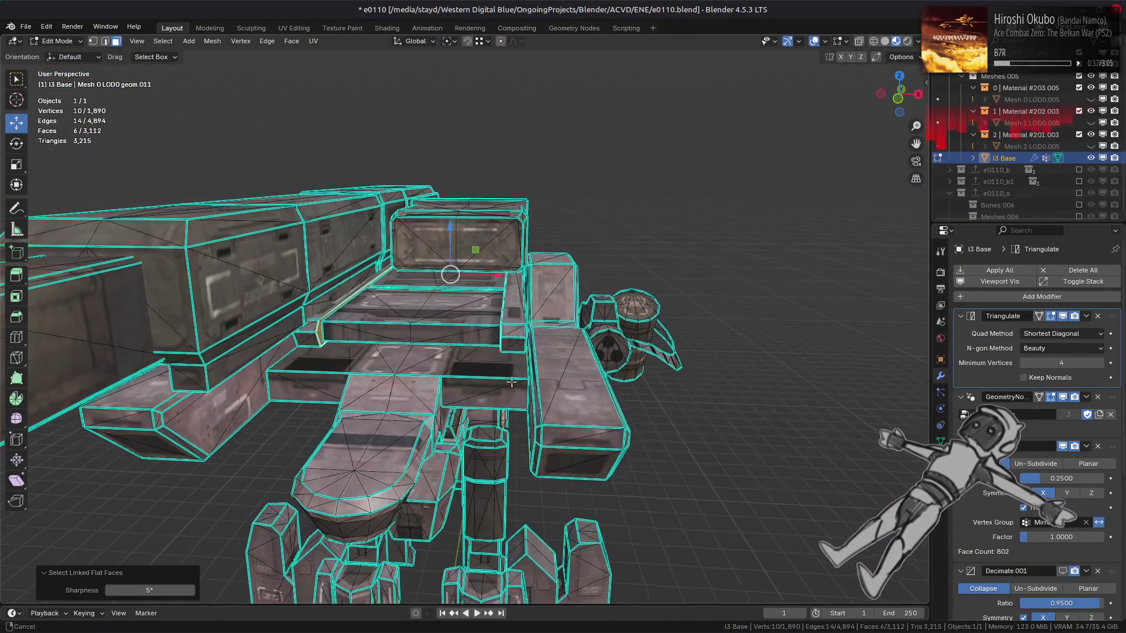
scroll(502, 387, up, 3)
right_click(610, 410)
click(621, 618)
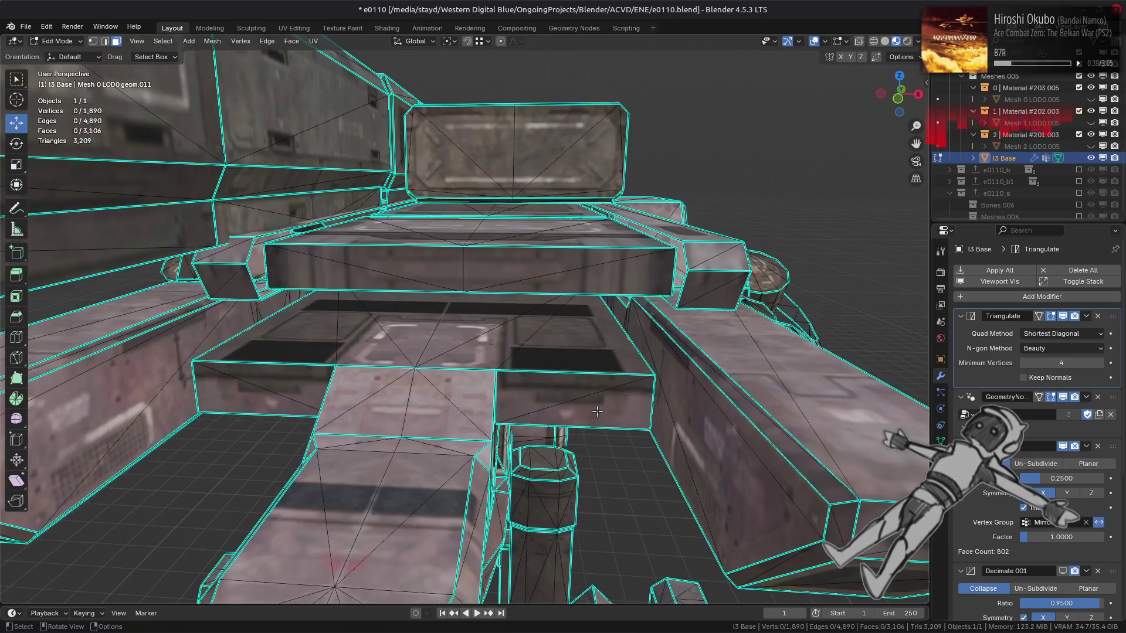
key(Tab)
mouse_move(589, 417)
middle_down()
mouse_move(554, 410)
mouse_move(567, 422)
middle_up()
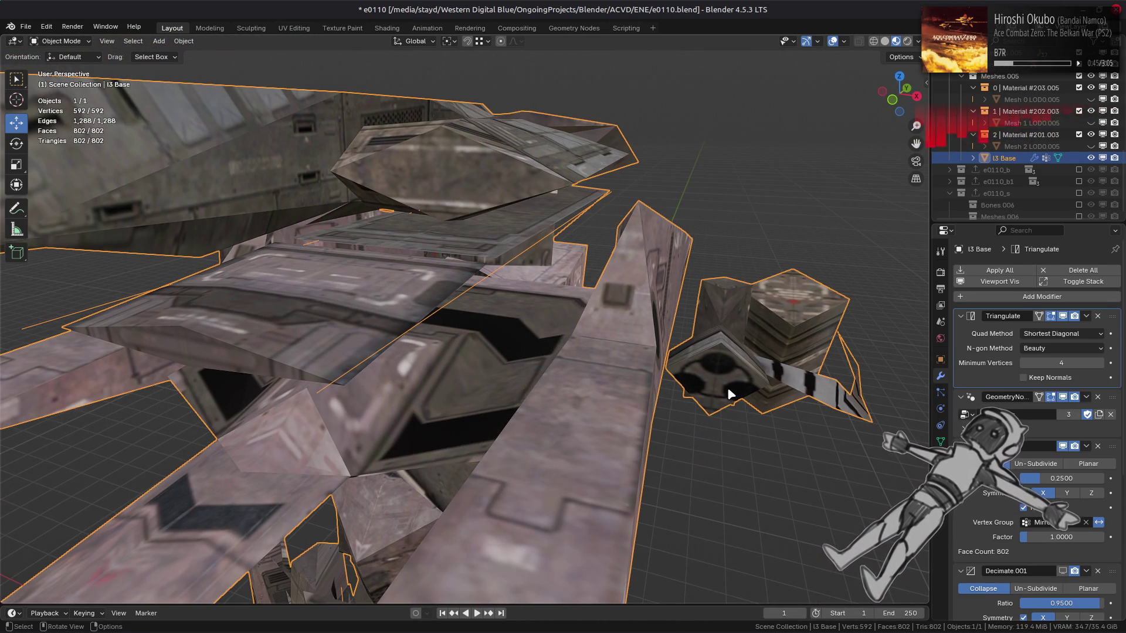
Enter Edit Mode, reselect the whole mech and frame it in the view.
mouse_move(727, 391)
middle_down()
mouse_move(629, 388)
mouse_move(645, 344)
mouse_move(661, 354)
mouse_move(639, 306)
mouse_move(717, 404)
middle_up()
key(Tab)
key(Tab)
scroll(716, 403, down, 10)
click(623, 377)
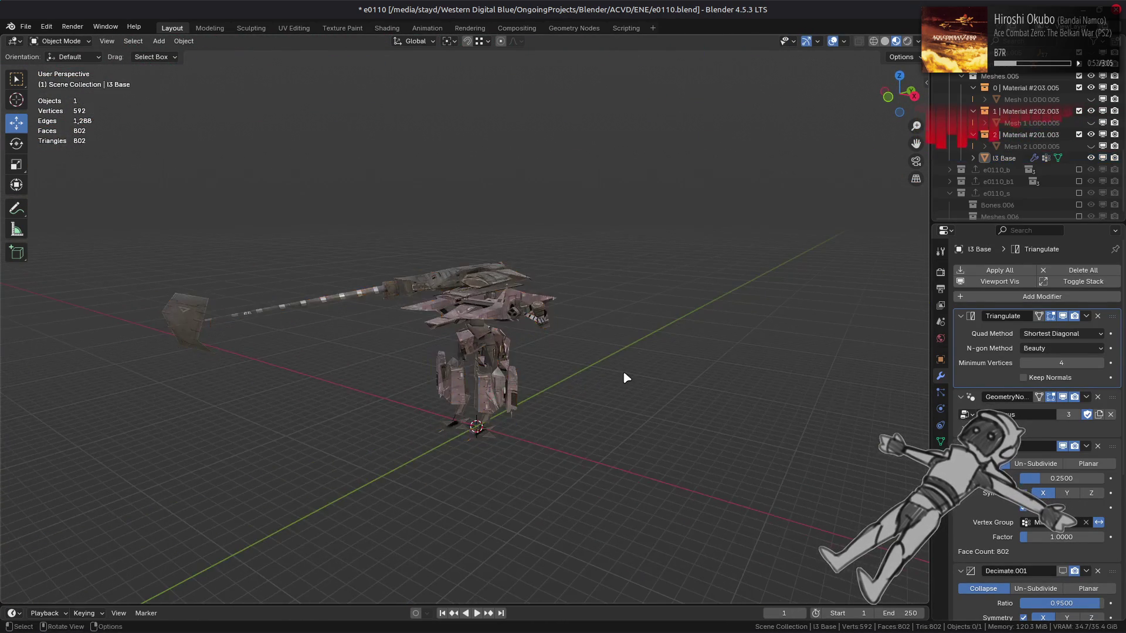
key(a)
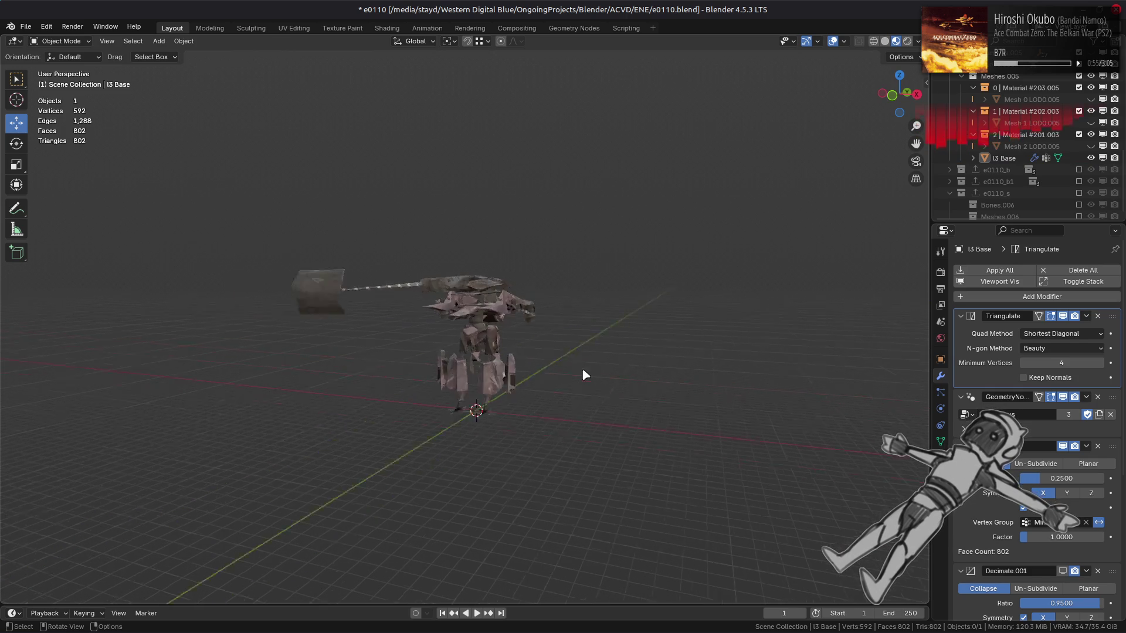
key(KP_Decimal)
In Object properties, trial-move the mech to Y 35 m, then reset its location and rotation.
click(941, 361)
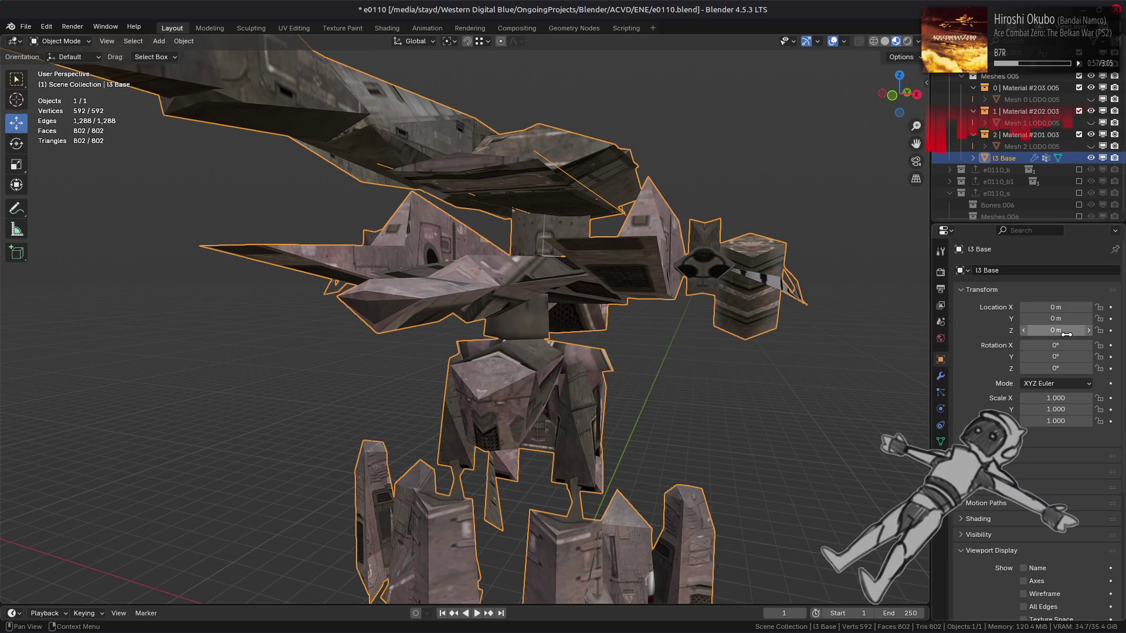
key(Return)
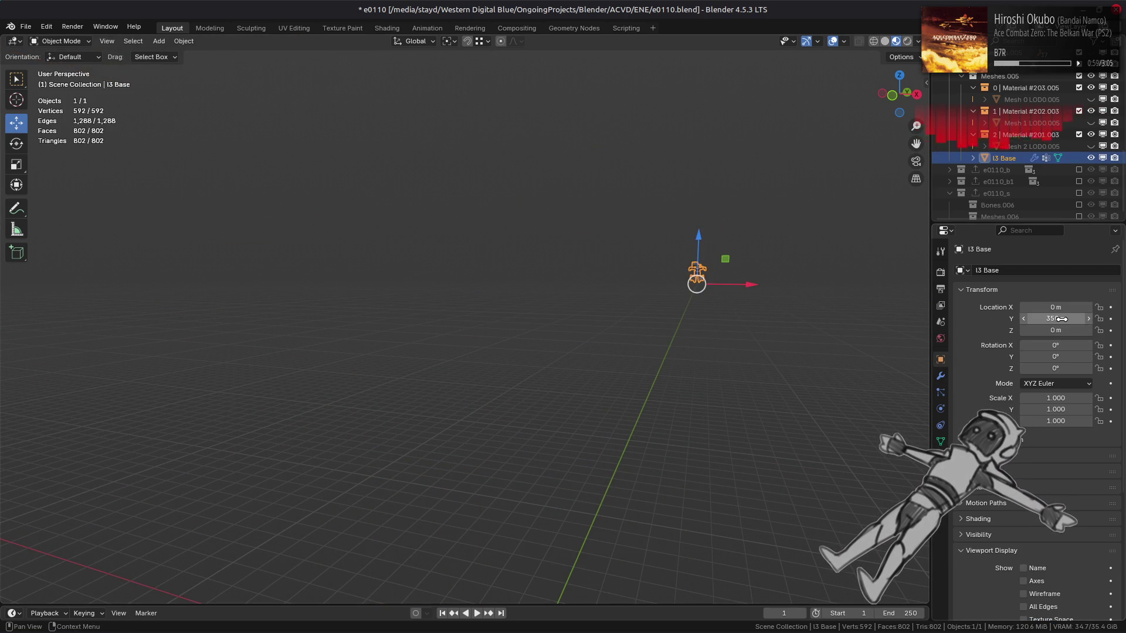
mouse_move(717, 298)
middle_down()
mouse_move(689, 304)
mouse_move(804, 322)
mouse_move(569, 352)
mouse_move(606, 351)
middle_up()
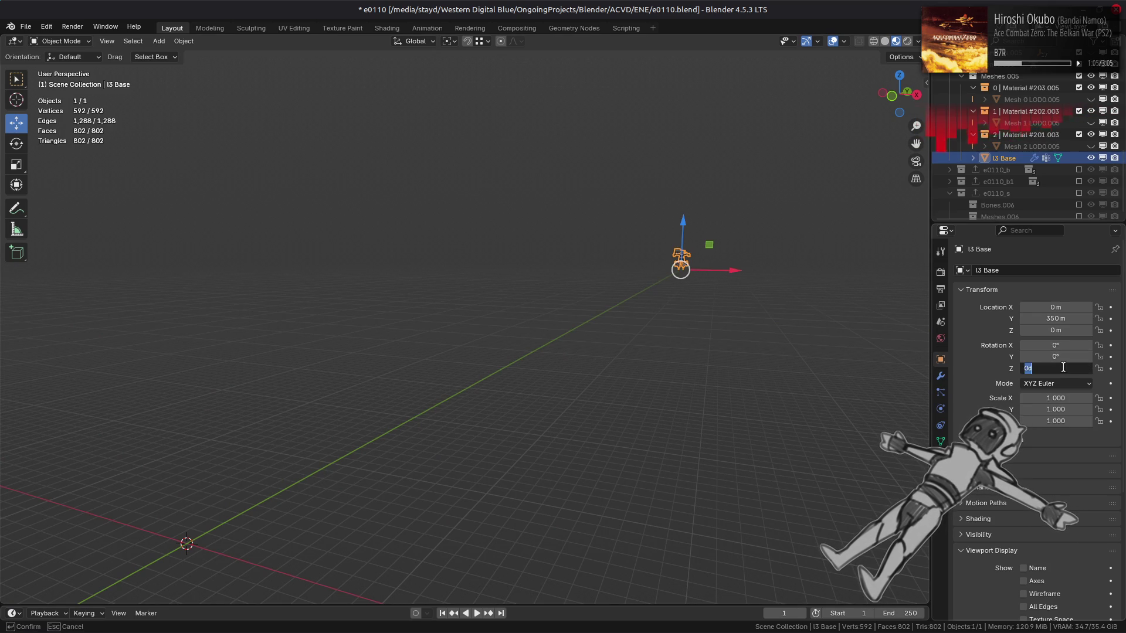
middle_drag(790, 336, 769, 350)
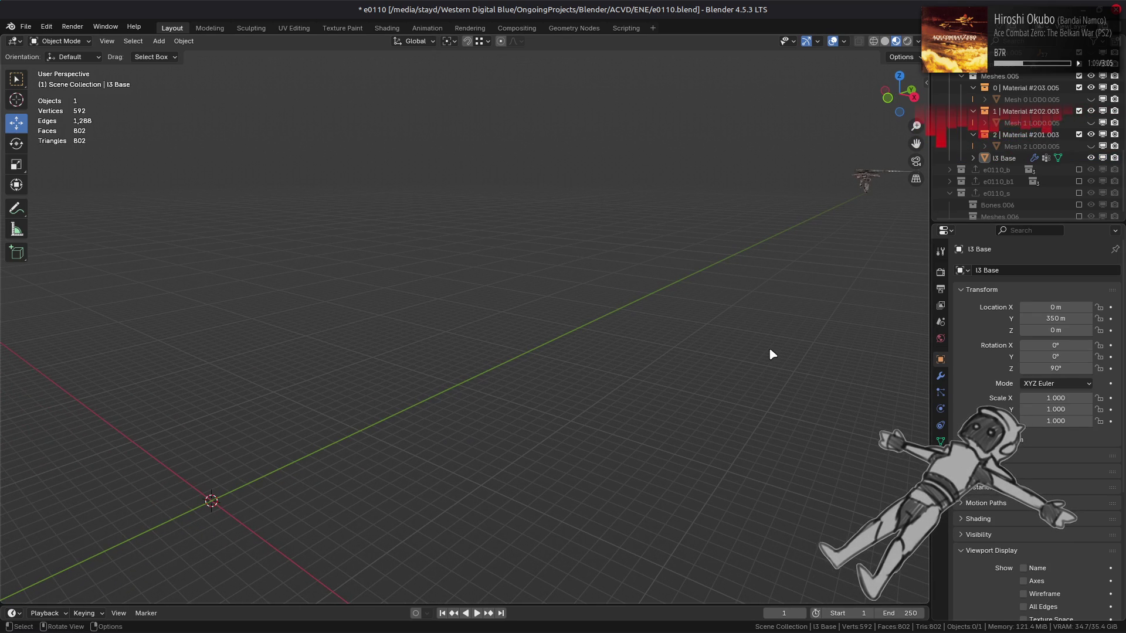
key(ctrl+z)
key(ctrl+z)
key(ctrl+z)
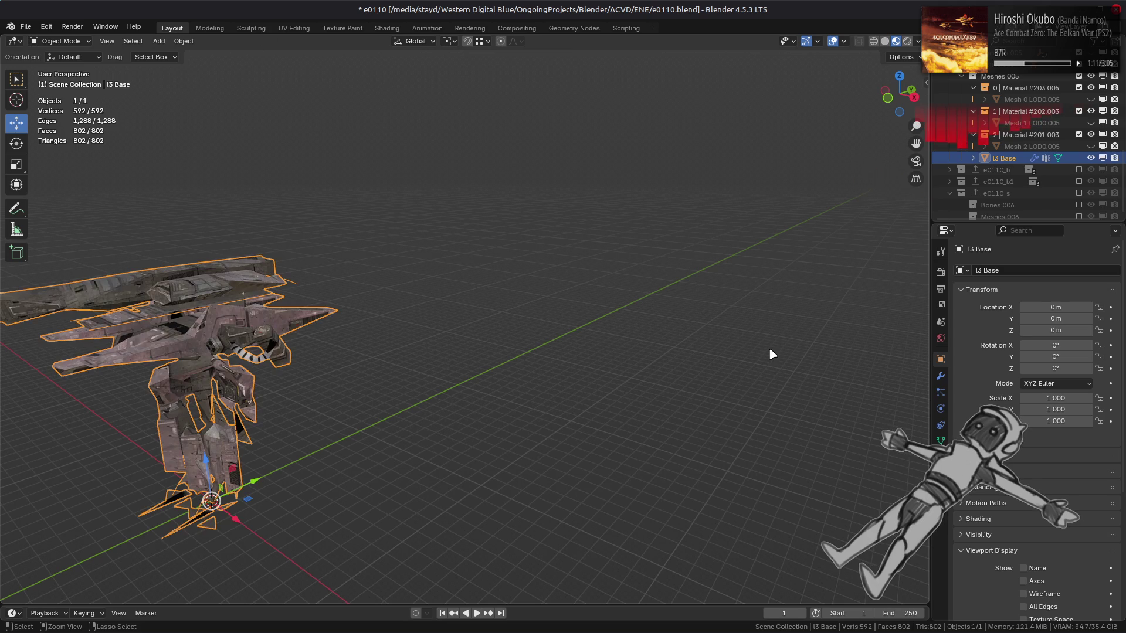
Reselect the mech and switch it into Edit Mode.
shift+middle_drag(325, 357, 654, 301)
scroll(607, 304, up, 4)
click(580, 300)
scroll(655, 303, up, 2)
scroll(655, 303, up, 2)
scroll(589, 270, up, 2)
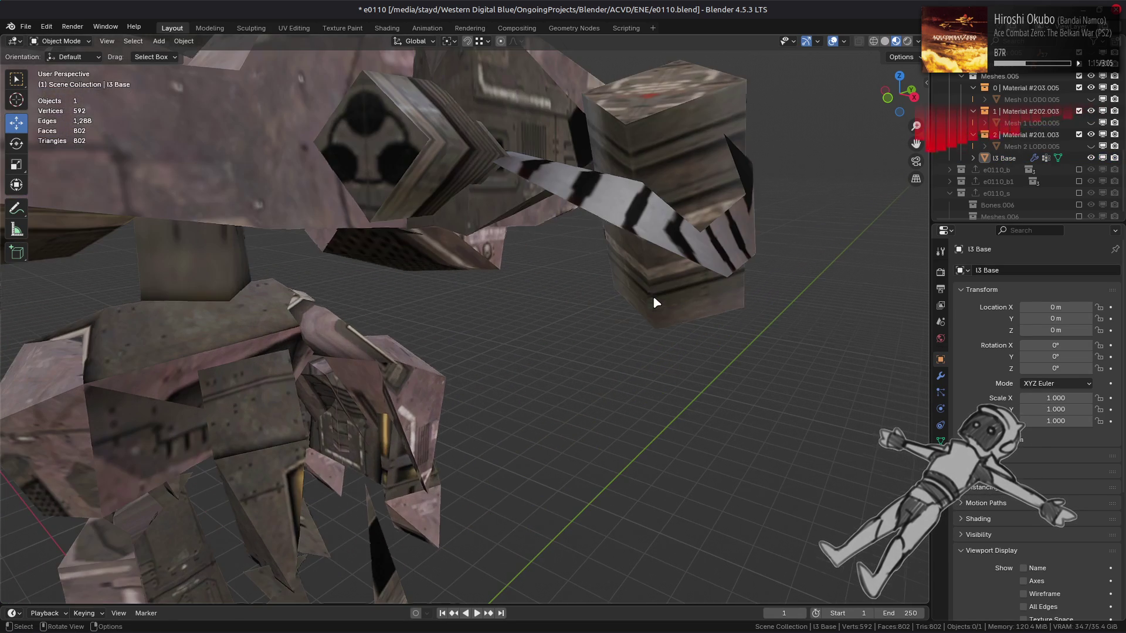
click(588, 268)
key(Tab)
Select a loose piece's linked faces with Ctrl+L and bring up the face options menu.
scroll(589, 268, down, 1)
mouse_move(380, 220)
middle_down()
mouse_move(411, 246)
mouse_move(341, 326)
mouse_move(528, 352)
middle_up()
shift+click(341, 326)
key(ctrl+l)
right_click(679, 451)
Delete the first loose piece's faces and check the mesh from a new angle.
click(679, 450)
key(Tab)
mouse_move(679, 450)
middle_down()
mouse_move(536, 369)
mouse_move(526, 376)
mouse_move(573, 352)
mouse_move(535, 322)
mouse_move(573, 284)
mouse_move(513, 336)
mouse_move(570, 357)
mouse_move(407, 325)
mouse_move(405, 365)
mouse_move(507, 385)
mouse_move(323, 351)
middle_up()
key(Tab)
scroll(516, 332, up, 5)
scroll(511, 385, up, 3)
key(Tab)
scroll(511, 385, down, 5)
Select the second loose box piece with Ctrl+L and delete its faces.
key(Tab)
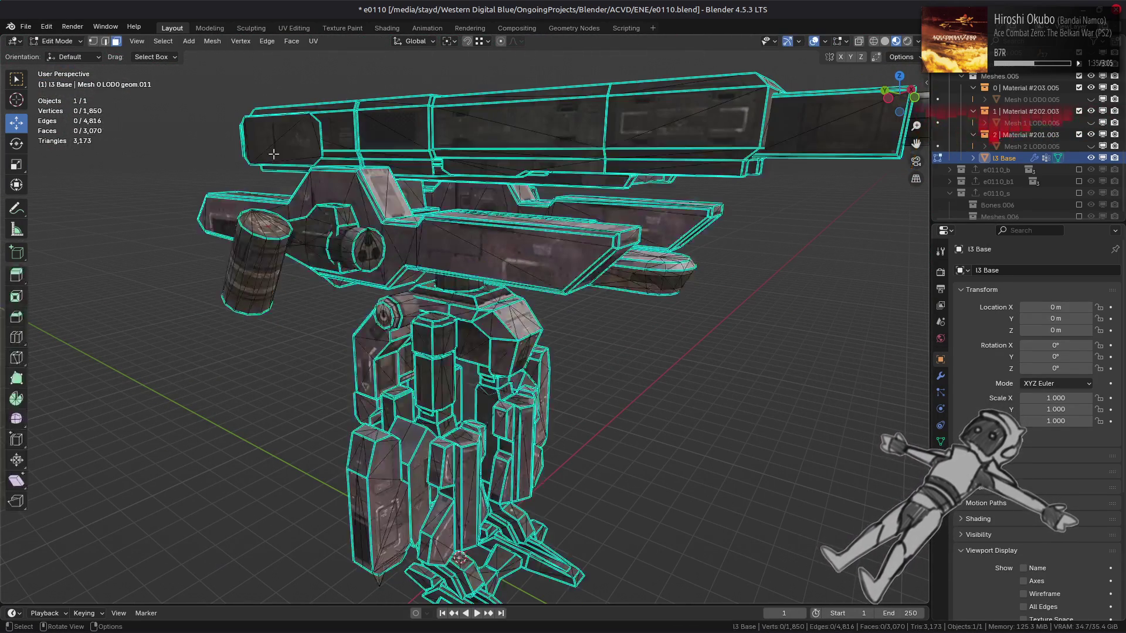
key(ctrl+l)
right_click(581, 380)
click(581, 380)
mouse_move(528, 376)
middle_down()
mouse_move(410, 372)
mouse_move(639, 378)
mouse_move(317, 396)
mouse_move(482, 356)
mouse_move(359, 402)
mouse_move(368, 385)
mouse_move(307, 381)
middle_up()
key(Tab)
Return to Edit Mode and show the mesh's vertex groups in Mesh Data properties.
scroll(481, 352, down, 2)
scroll(363, 409, up, 4)
mouse_move(362, 409)
middle_down()
mouse_move(446, 428)
mouse_move(535, 424)
mouse_move(519, 419)
mouse_move(498, 442)
mouse_move(574, 429)
middle_up()
scroll(518, 419, up, 3)
key(Tab)
click(941, 441)
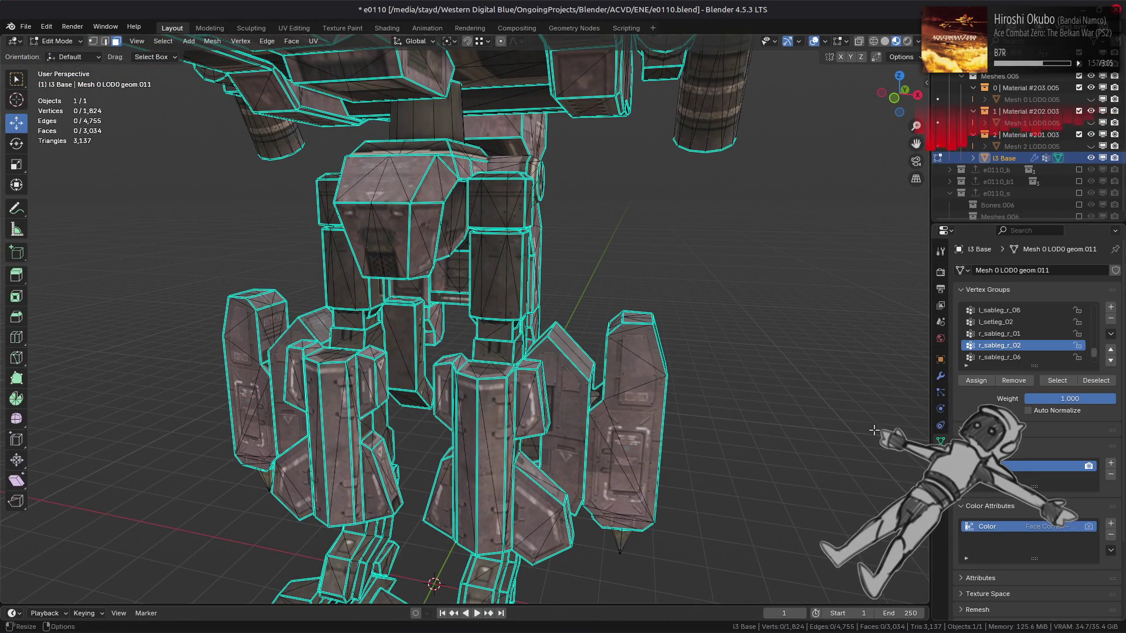
Select all four side shields as linked faces and hide them.
click(644, 437)
scroll(644, 437, up, 5)
mouse_move(645, 437)
middle_down()
mouse_move(612, 411)
mouse_move(610, 422)
mouse_move(292, 415)
middle_up()
shift+click(610, 423)
key(ctrl+l)
key(h)
Select several faces near the cylinder's top.
mouse_move(396, 471)
middle_down()
mouse_move(552, 337)
mouse_move(647, 336)
middle_up()
scroll(641, 324, up, 2)
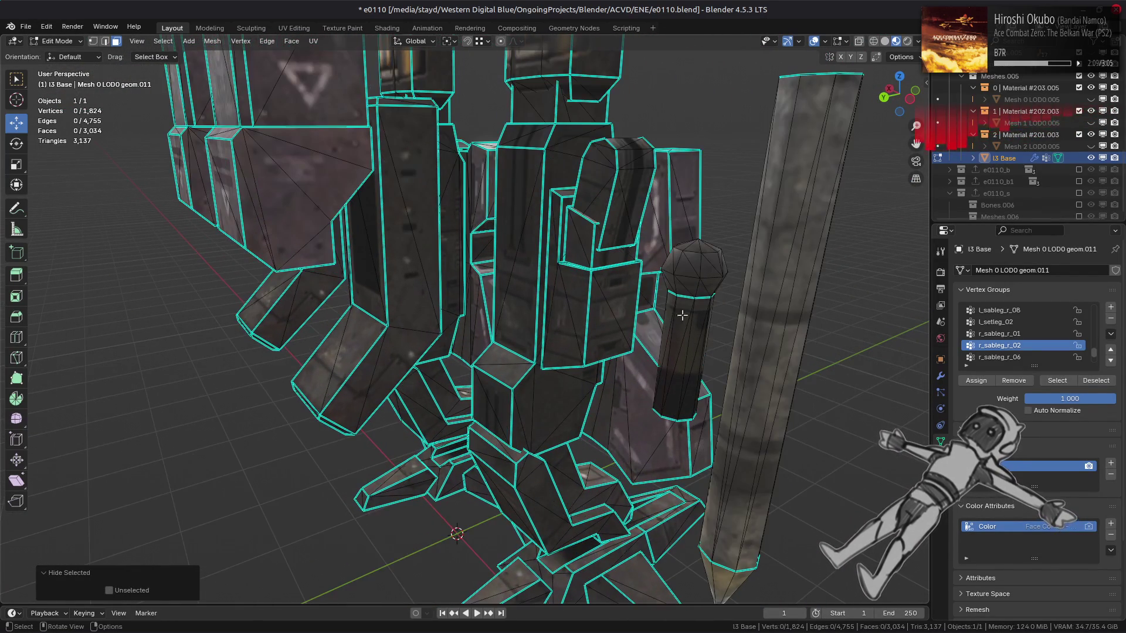
click(701, 284)
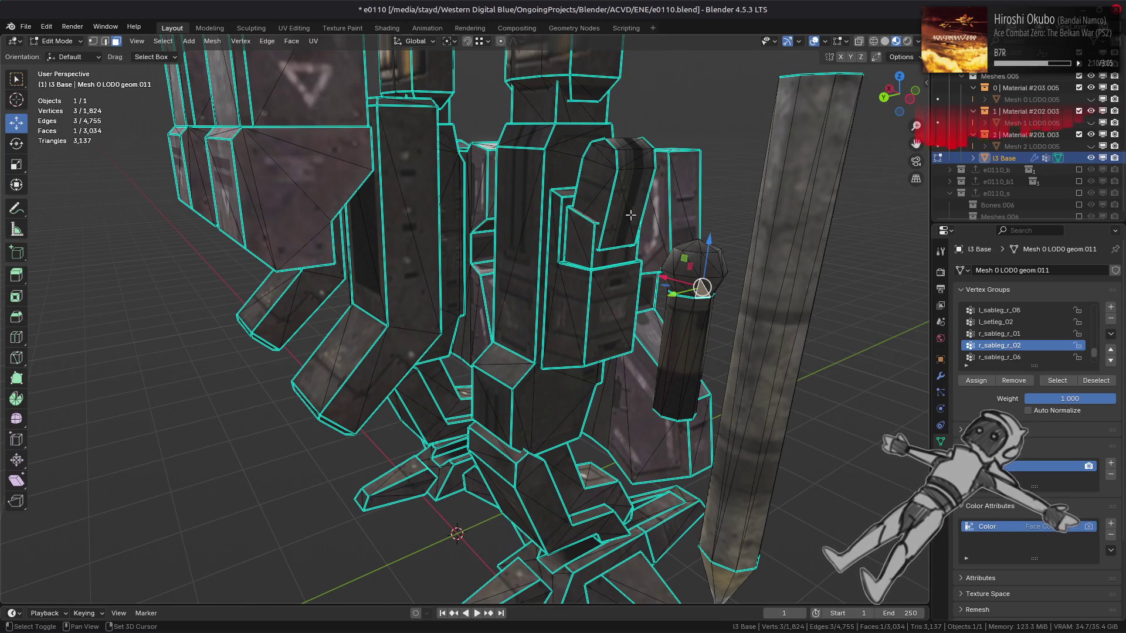
shift+click(584, 248)
shift+click(578, 316)
mouse_move(577, 317)
middle_down()
mouse_move(482, 309)
mouse_move(473, 333)
middle_up()
middle_drag(644, 346, 620, 339)
Add leg faces, grow the selection to the whole detached chunk and delete it.
shift+click(611, 416)
shift+click(661, 440)
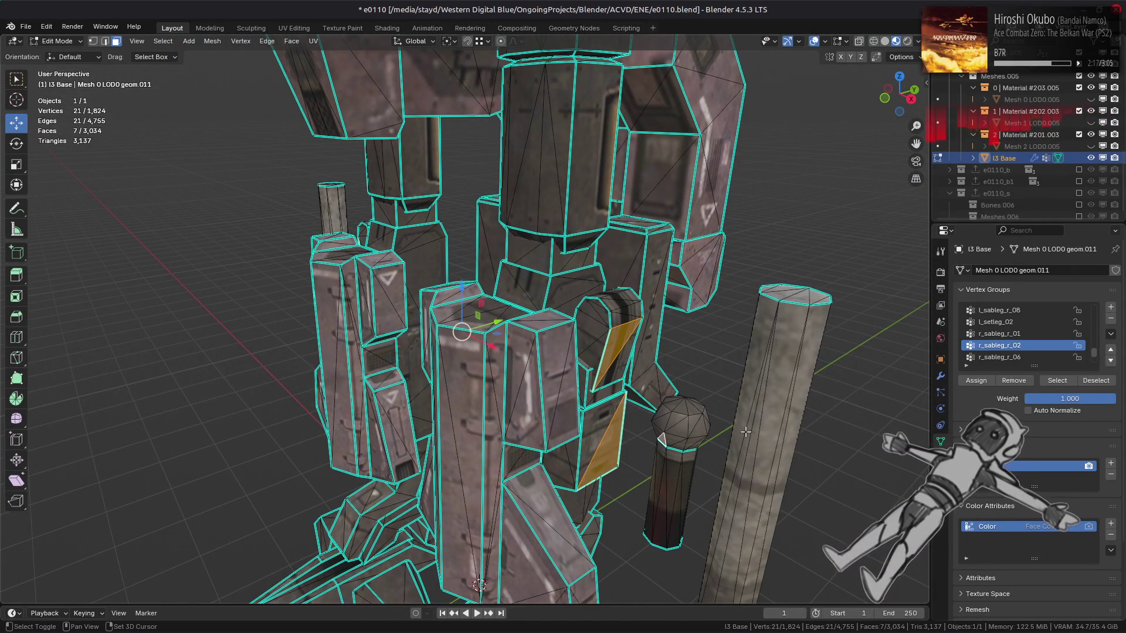
middle_drag(608, 417, 371, 339)
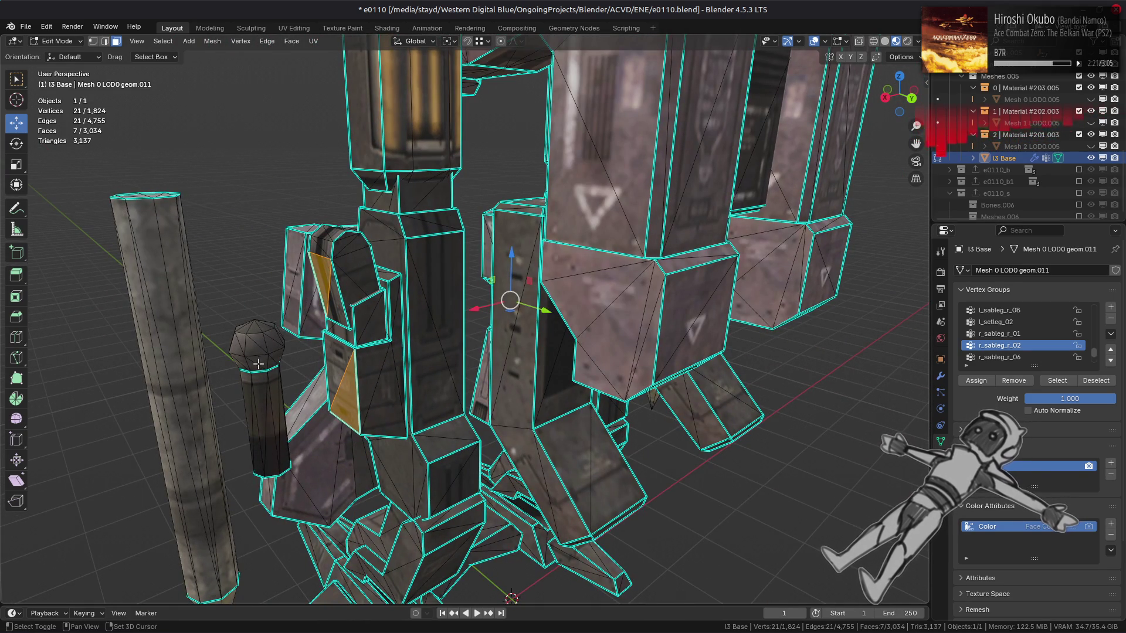
key(ctrl+l)
mouse_move(465, 369)
middle_down()
mouse_move(647, 409)
mouse_move(434, 407)
middle_up()
right_click(434, 407)
click(434, 407)
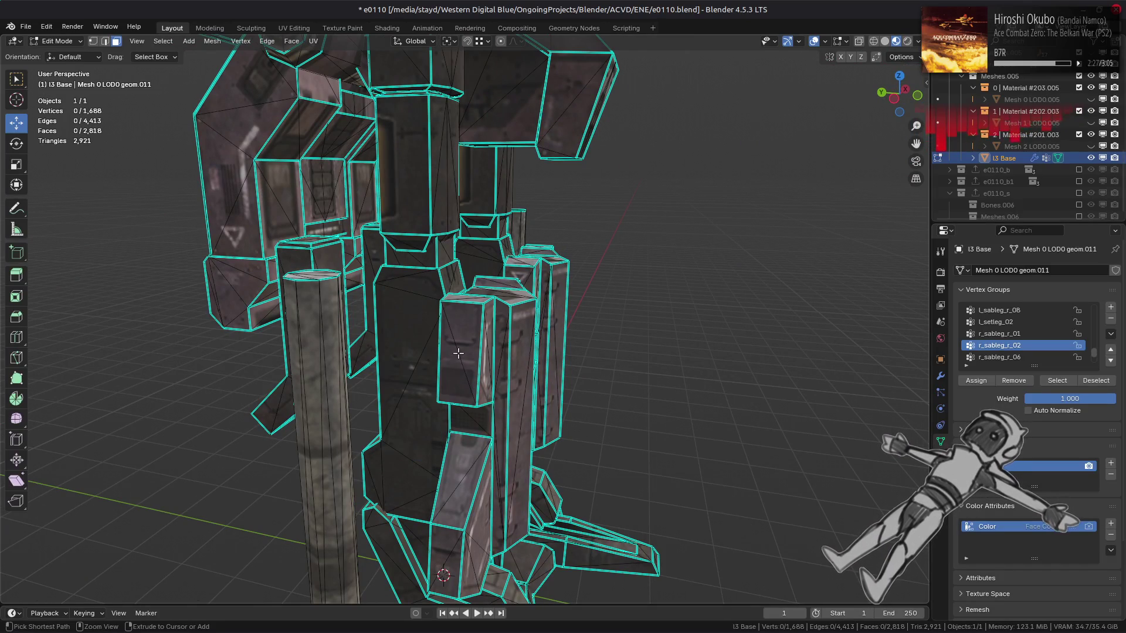
Select the column's top face and its linked flat faces and delete them.
mouse_move(458, 354)
middle_down()
mouse_move(436, 364)
mouse_move(264, 341)
mouse_move(645, 306)
middle_up()
click(274, 322)
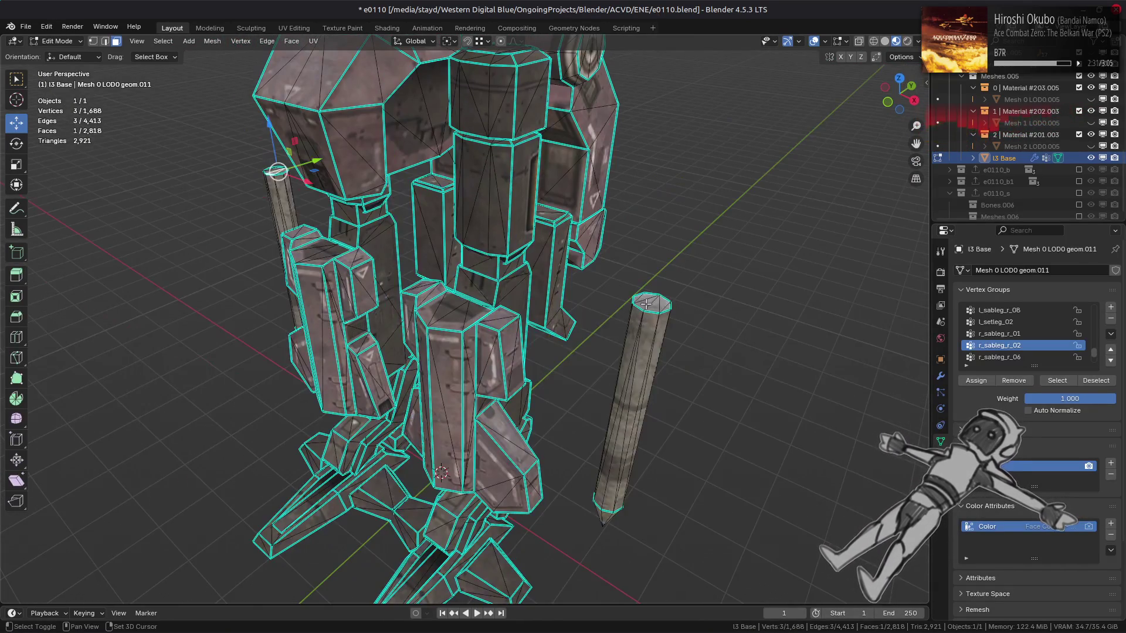
click(500, 357)
key(Delete)
Select the three sliver faces under the mesh and delete them.
mouse_move(492, 379)
middle_down()
mouse_move(512, 352)
mouse_move(448, 285)
mouse_move(439, 309)
middle_up()
scroll(452, 306, down, 3)
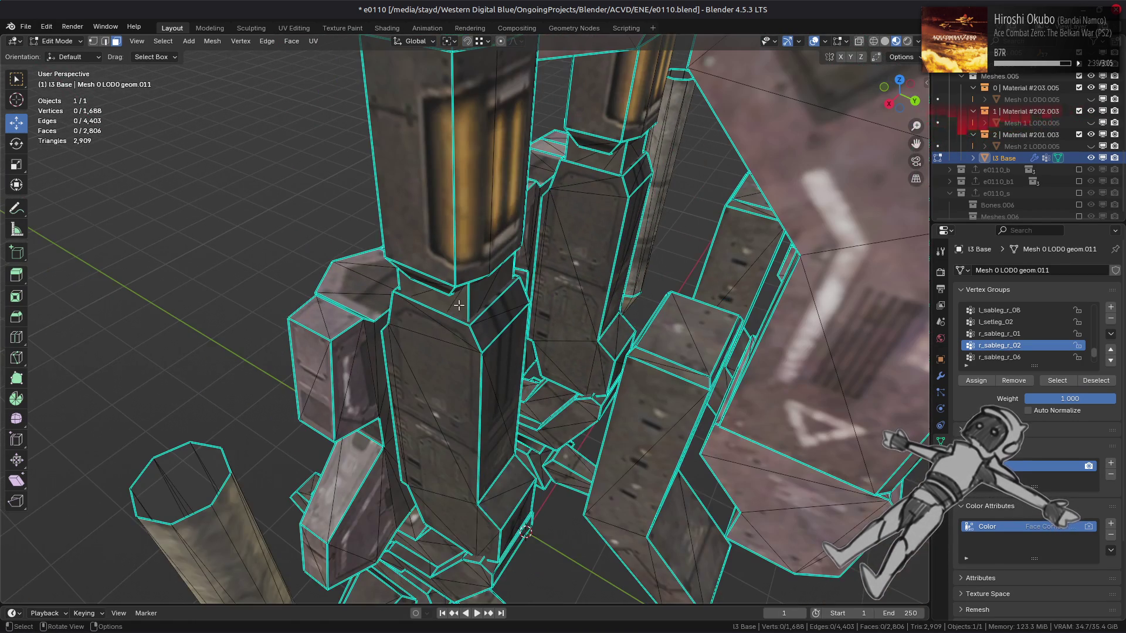
scroll(480, 306, up, 4)
middle_drag(481, 306, 466, 241)
mouse_move(520, 193)
middle_down()
mouse_move(410, 376)
mouse_move(576, 423)
middle_up()
shift+click(410, 375)
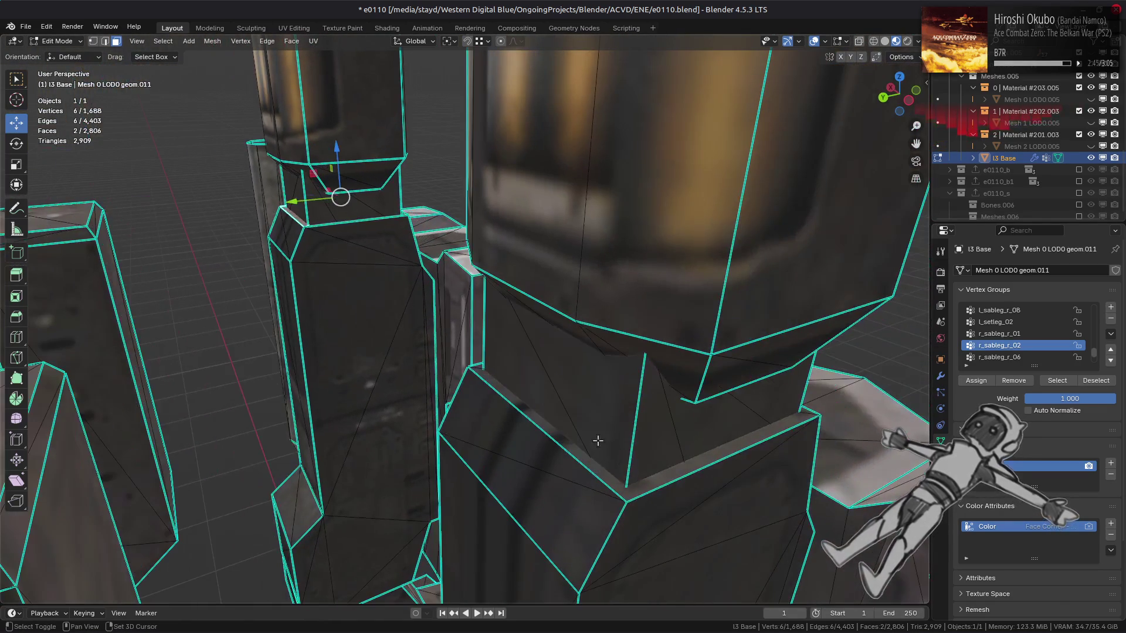
shift+click(656, 478)
mouse_move(656, 478)
middle_down()
mouse_move(636, 256)
mouse_move(578, 248)
middle_up()
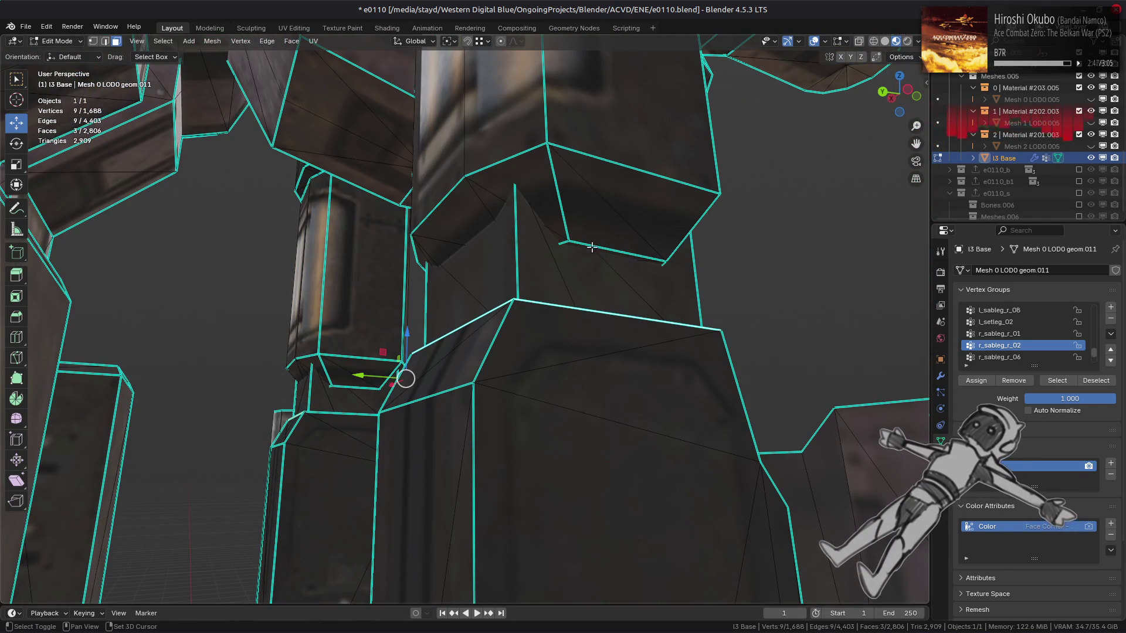
key(x)
click(529, 358)
right_click(529, 357)
click(525, 329)
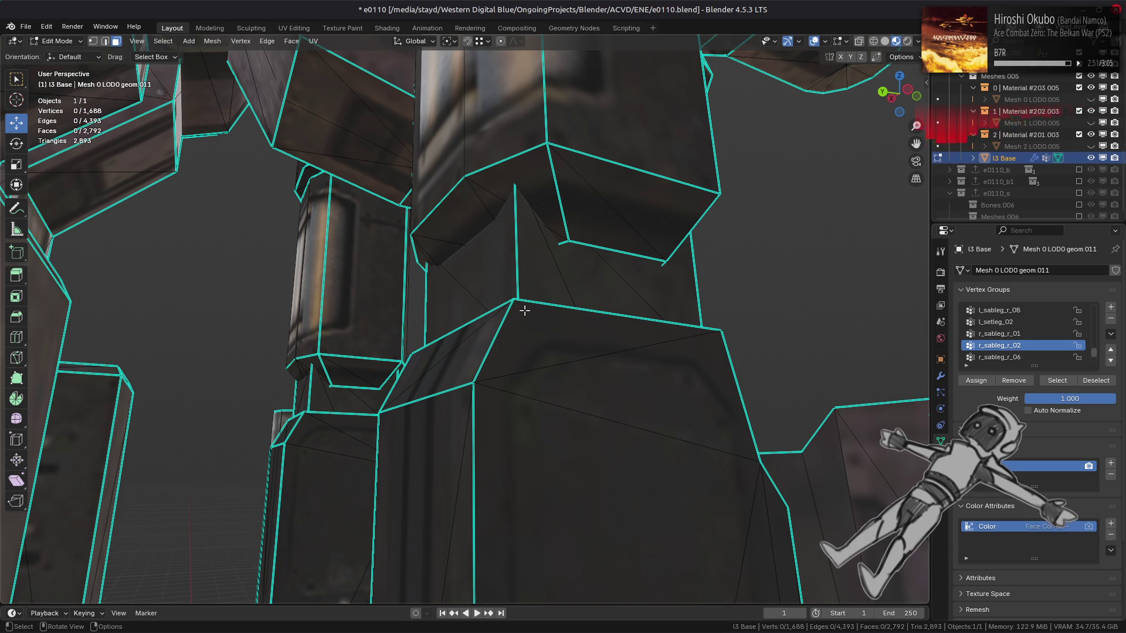
Inspect the cleaned-up legs and return to Object Mode.
mouse_move(402, 377)
middle_down()
mouse_move(471, 359)
mouse_move(527, 283)
middle_up()
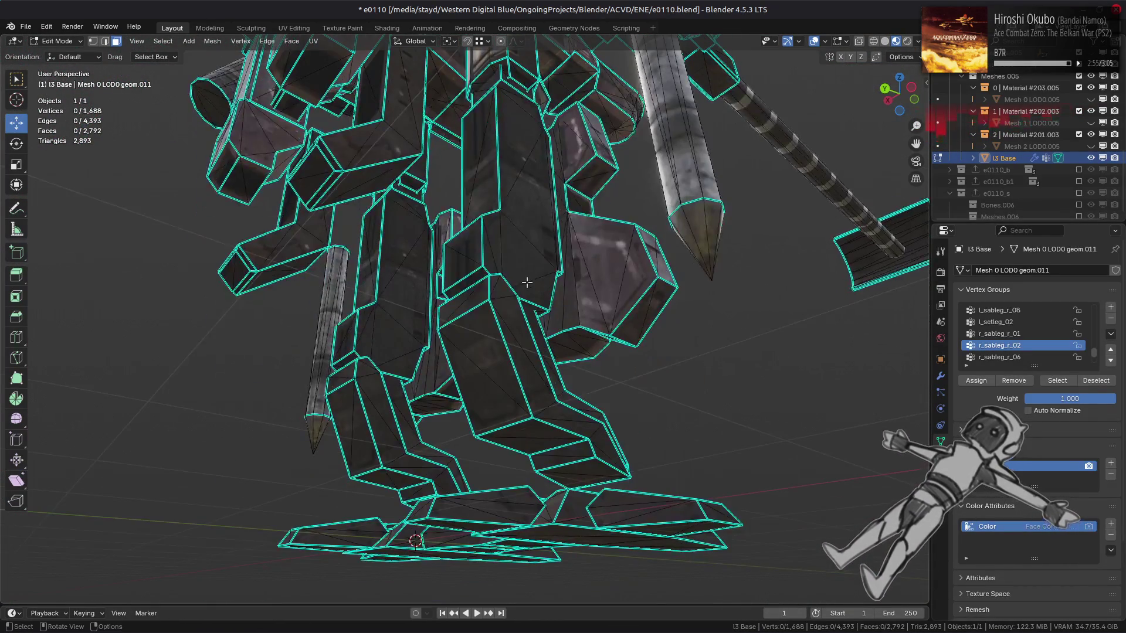
mouse_move(461, 315)
middle_down()
mouse_move(468, 271)
mouse_move(411, 255)
mouse_move(491, 291)
mouse_move(504, 343)
mouse_move(458, 305)
middle_up()
key(Tab)
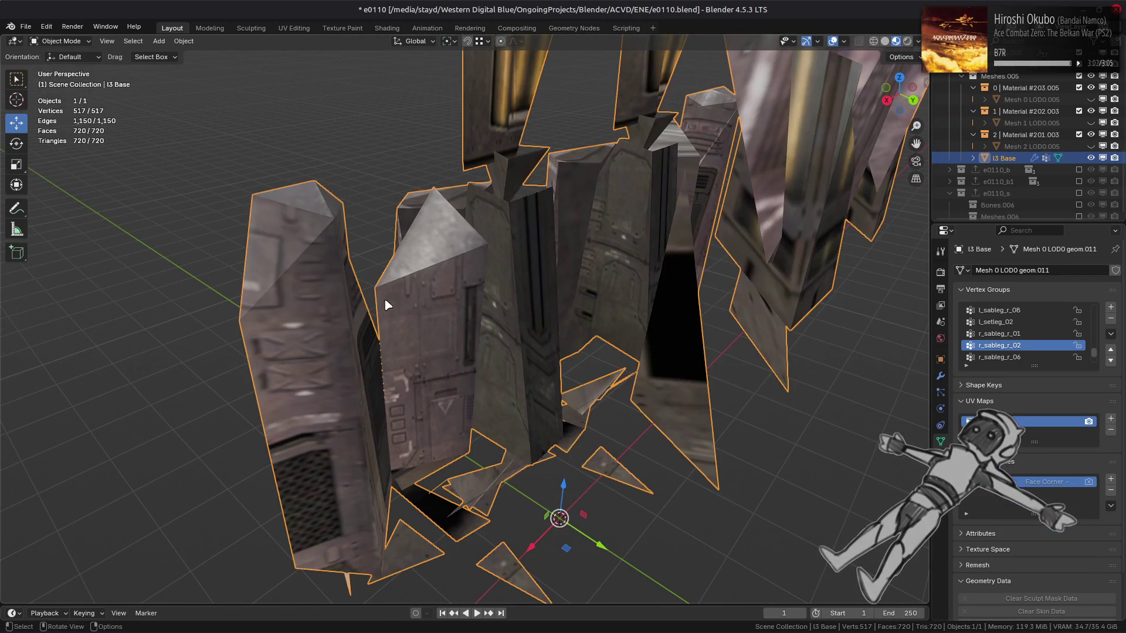
In Edit Mode, select the linked leg pieces and hide everything else.
middle_drag(381, 305, 507, 308)
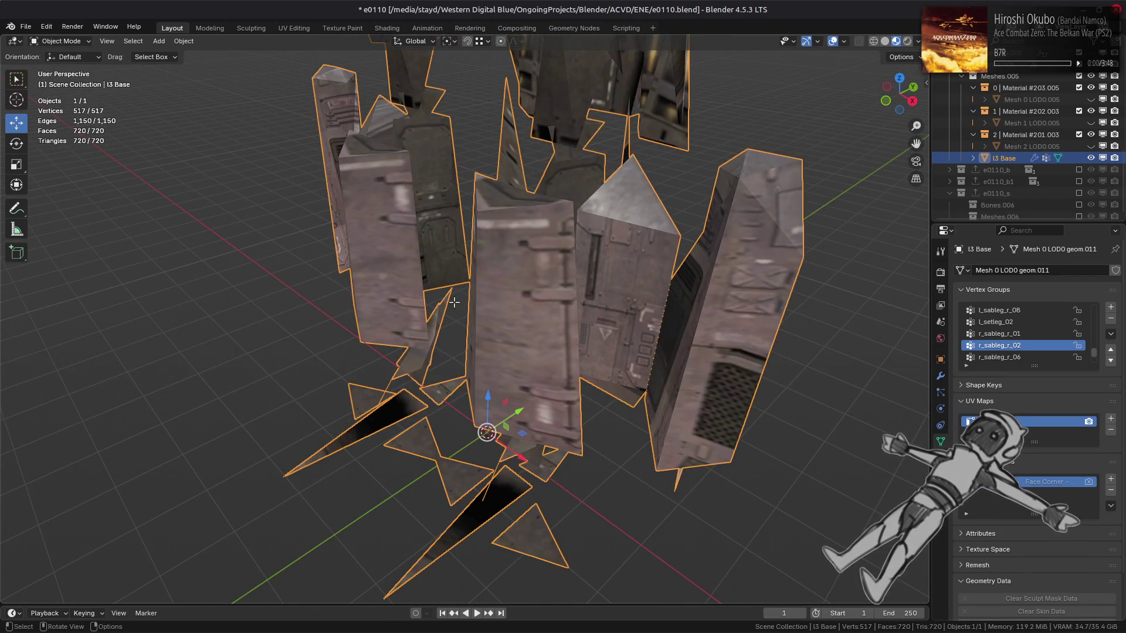
key(Tab)
scroll(552, 310, up, 5)
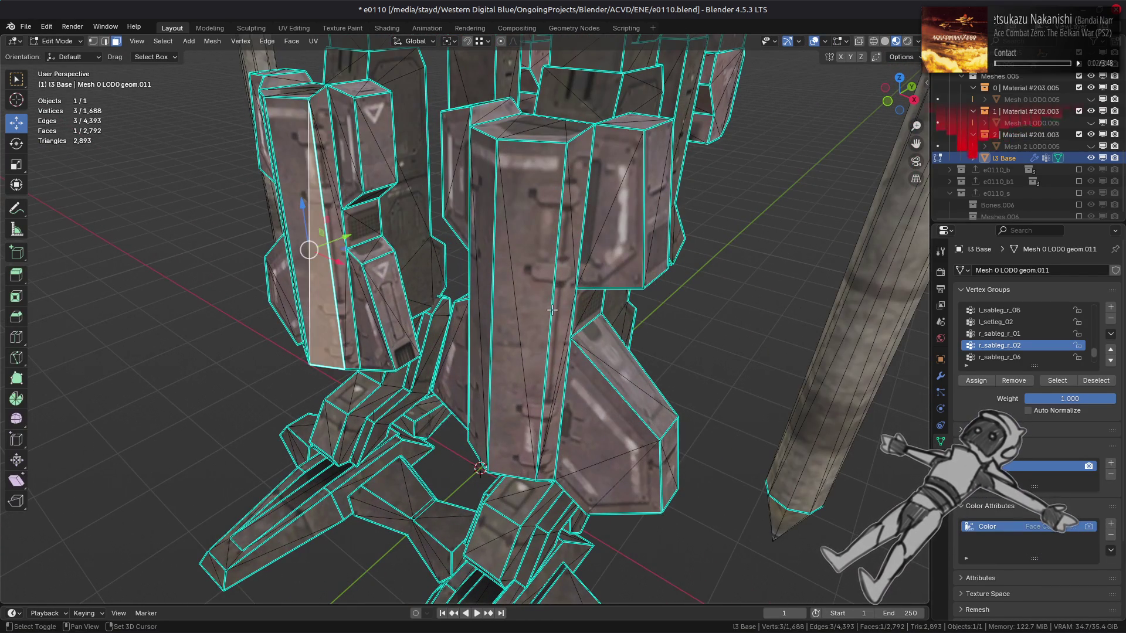
click(552, 310)
key(ctrl+l)
key(shift+h)
Select linked flat faces on both leg pieces and delete those faces.
middle_drag(542, 335, 413, 308)
key(alt+a)
click(412, 308)
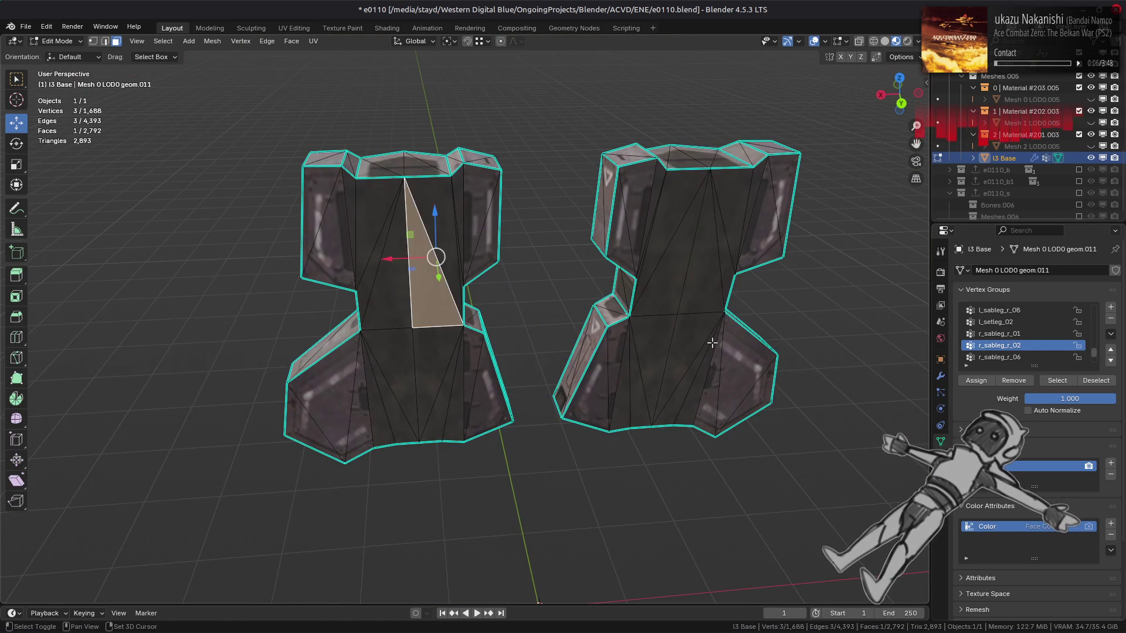
shift+click(701, 375)
key(F3)
click(574, 381)
mouse_move(260, 563)
middle_down()
mouse_move(329, 430)
mouse_move(273, 563)
middle_up()
key(Return)
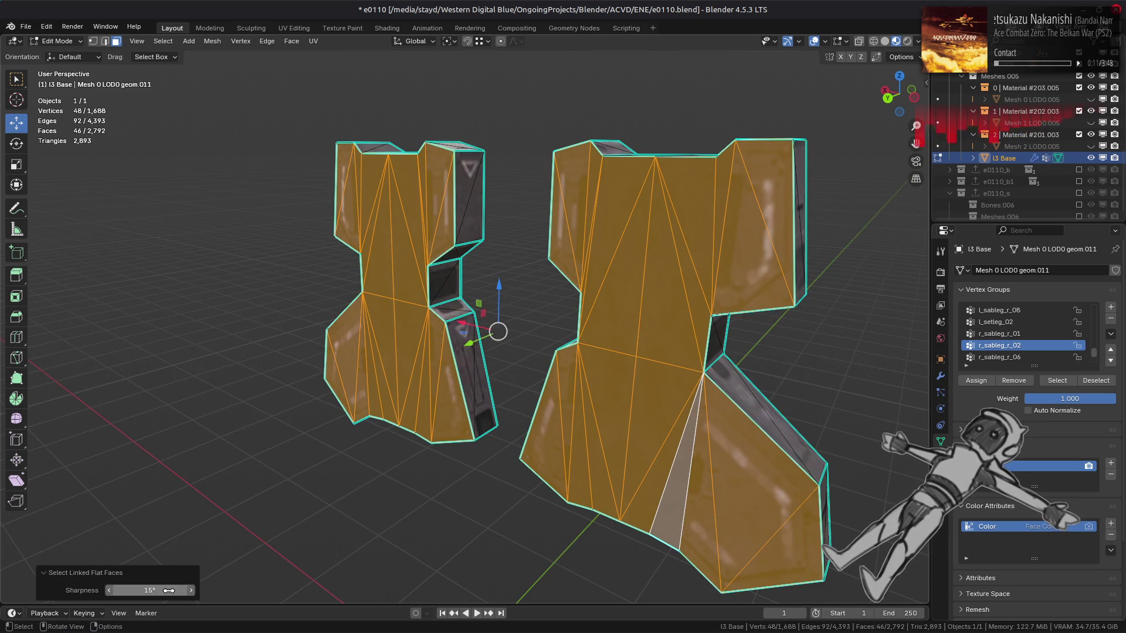
right_click(347, 409)
click(354, 404)
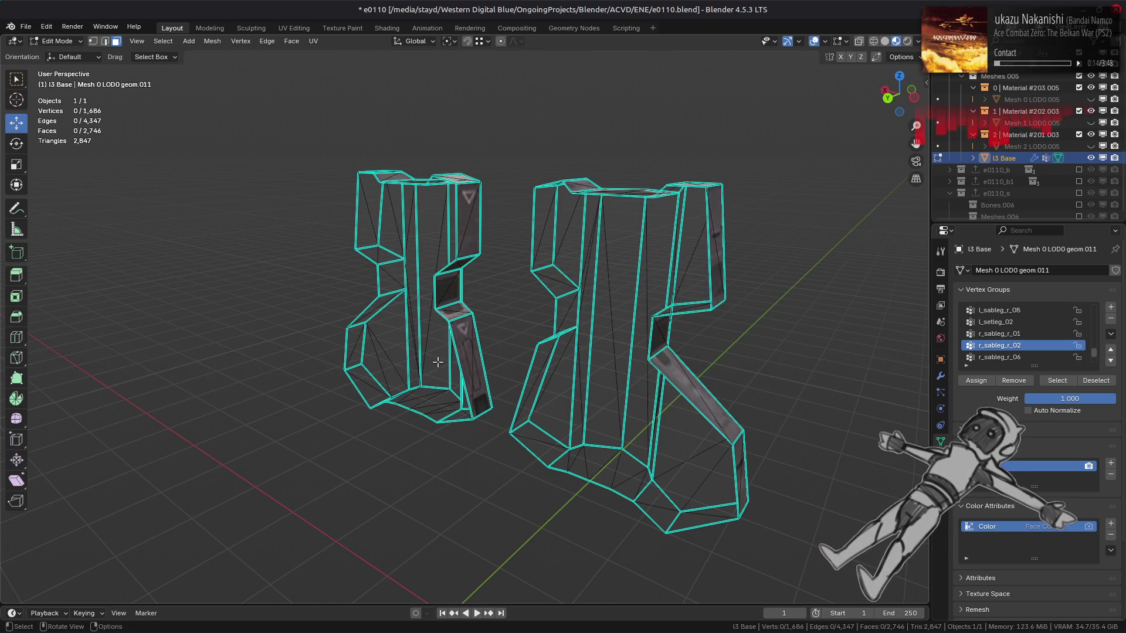
Reveal the rest of the hidden mesh and return to Object Mode.
mouse_move(474, 352)
middle_down()
mouse_move(377, 342)
mouse_move(424, 384)
mouse_move(476, 330)
mouse_move(417, 303)
mouse_move(445, 349)
mouse_move(494, 337)
middle_up()
key(alt+b)
scroll(446, 348, up, 2)
scroll(445, 348, up, 4)
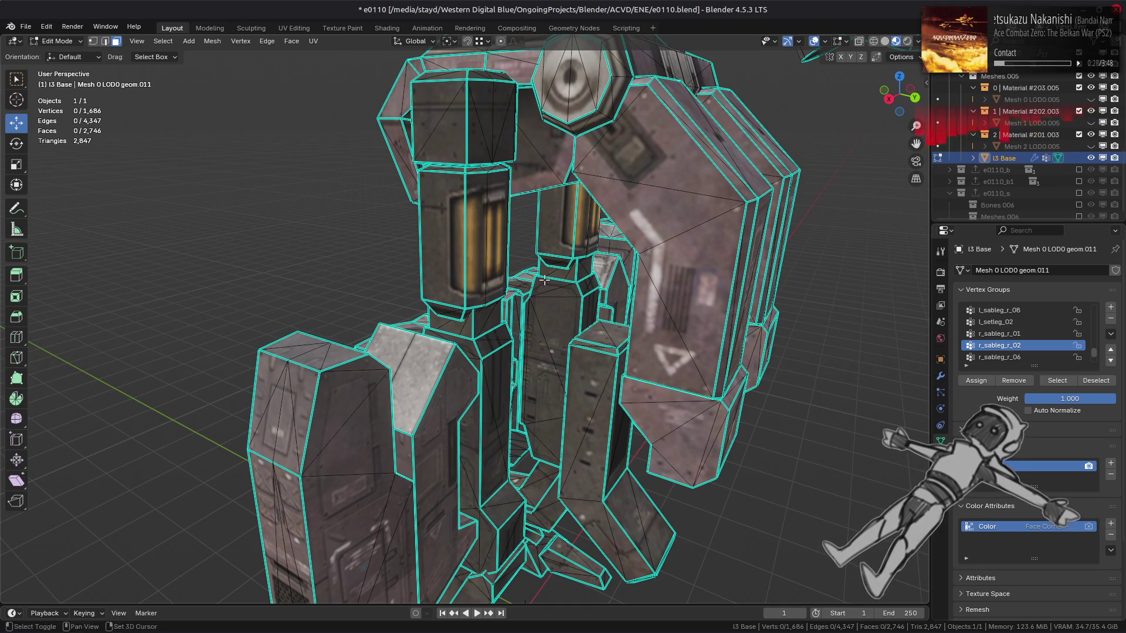
scroll(544, 281, up, 3)
mouse_move(544, 281)
middle_down()
mouse_move(566, 349)
mouse_move(525, 348)
mouse_move(508, 366)
mouse_move(461, 372)
mouse_move(503, 364)
middle_up()
key(Tab)
key(Tab)
key(Tab)
key(Tab)
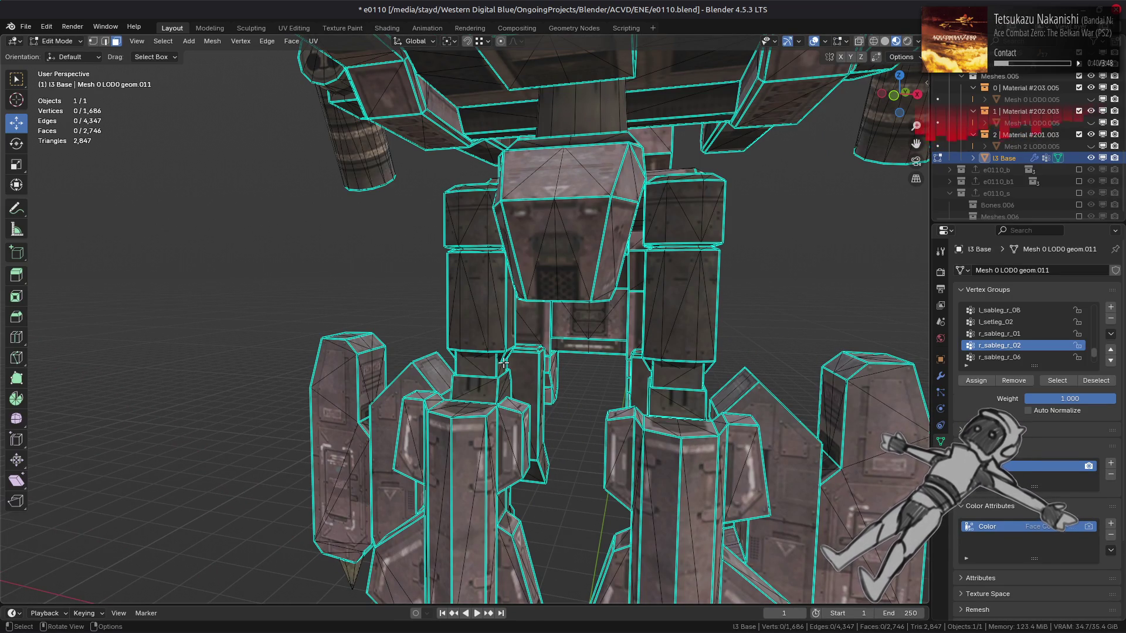
key(Tab)
scroll(504, 364, down, 5)
mouse_move(504, 363)
middle_down()
mouse_move(561, 306)
mouse_move(585, 318)
middle_up()
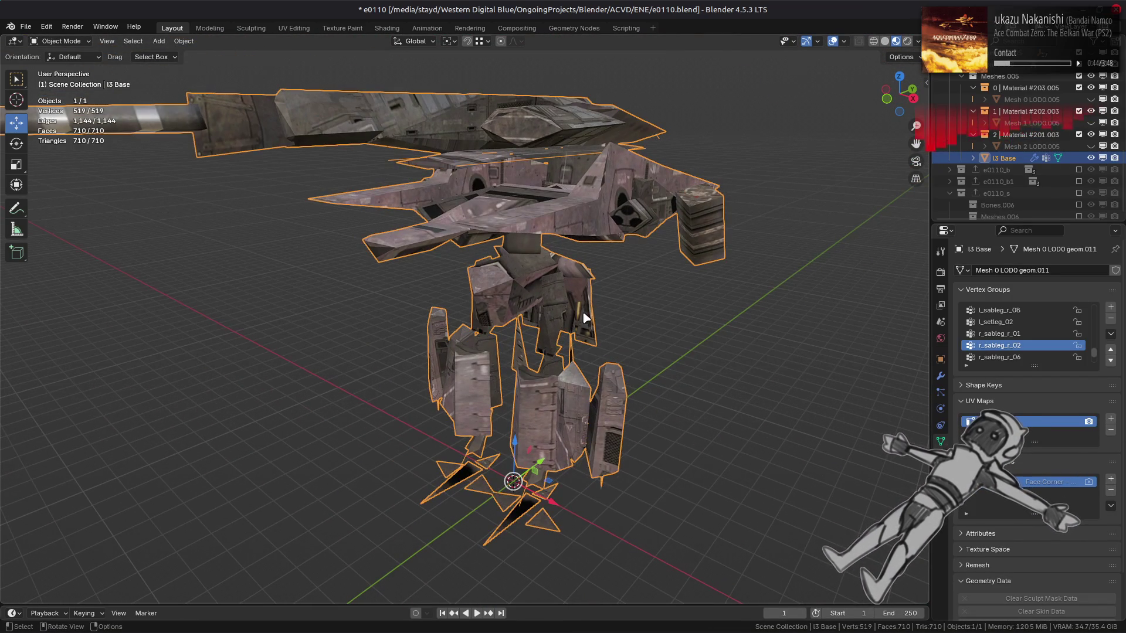
Leave only I3 Base visible in the outliner and select it.
click(1092, 156)
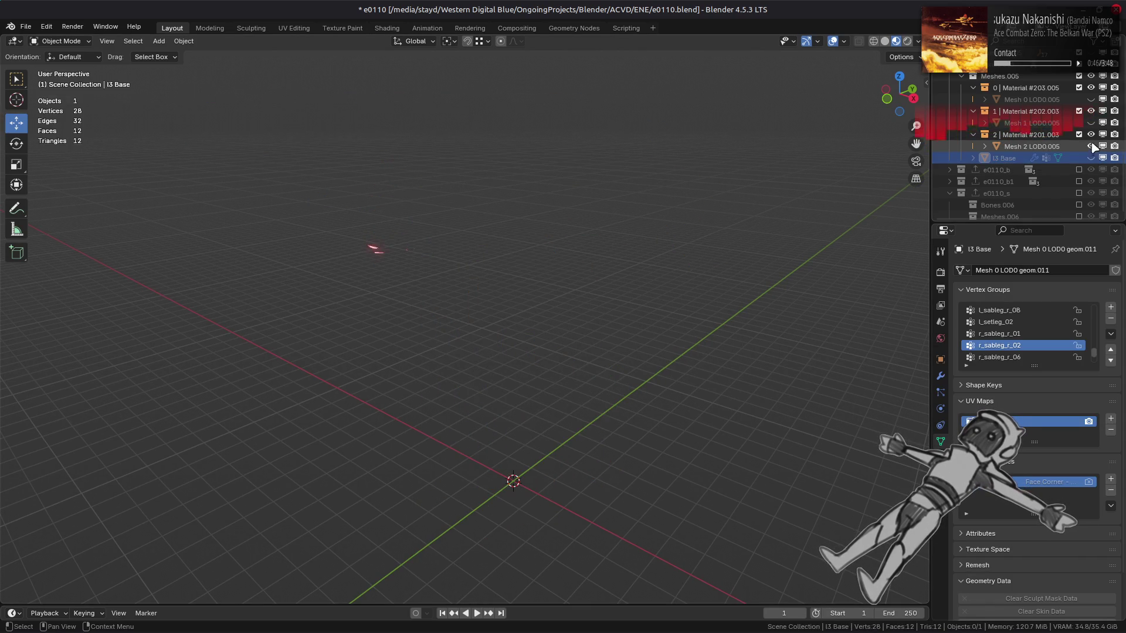
click(1092, 157)
mouse_move(675, 247)
middle_down()
mouse_move(719, 225)
mouse_move(692, 230)
middle_up()
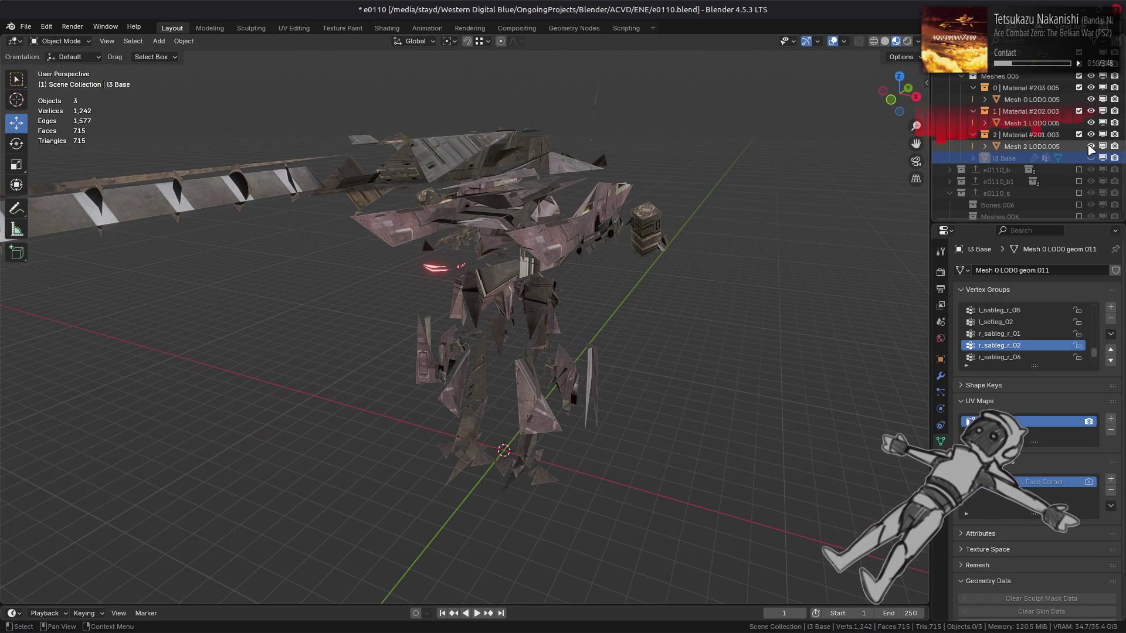
click(1092, 158)
click(1092, 99)
click(1092, 158)
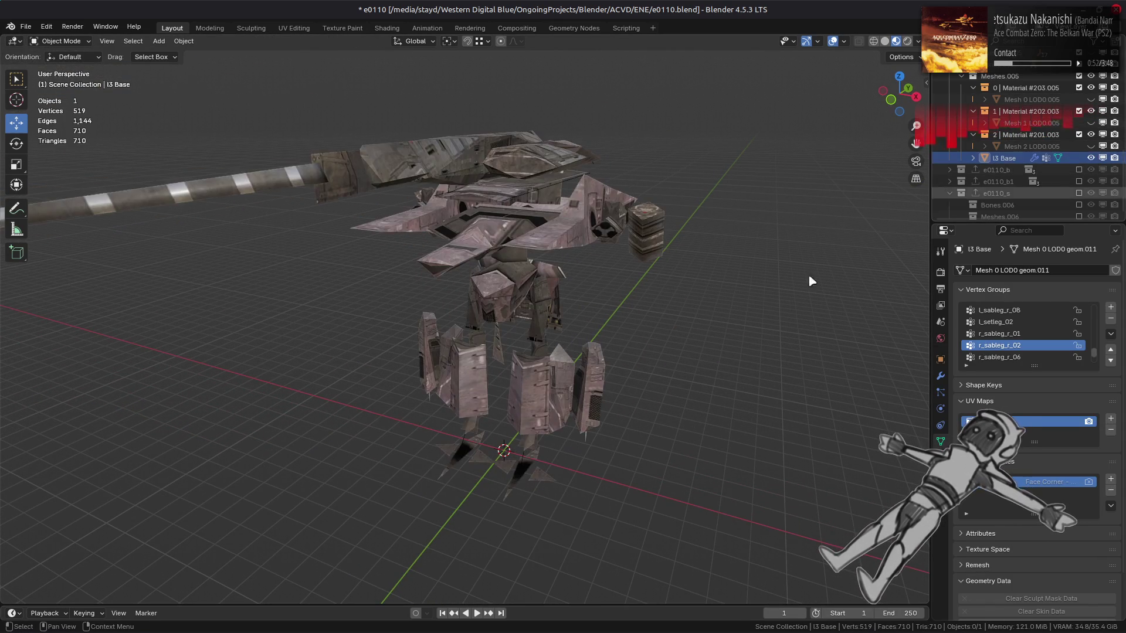
middle_drag(878, 254, 776, 289)
key(a)
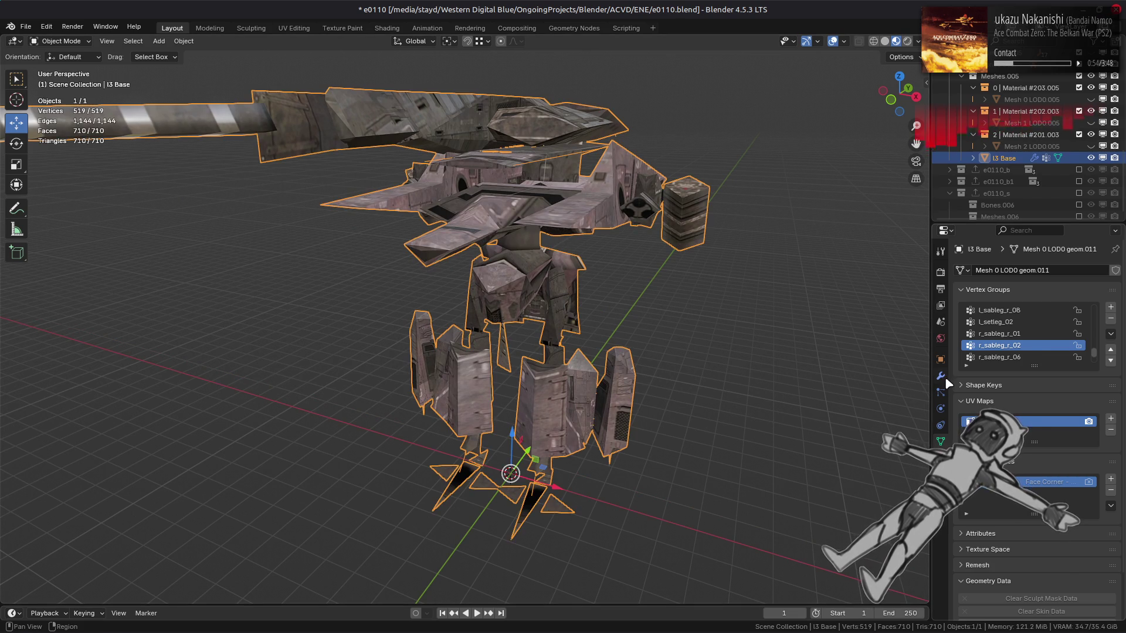
Set the first Decimate modifier's ratio to 0.3125.
click(943, 377)
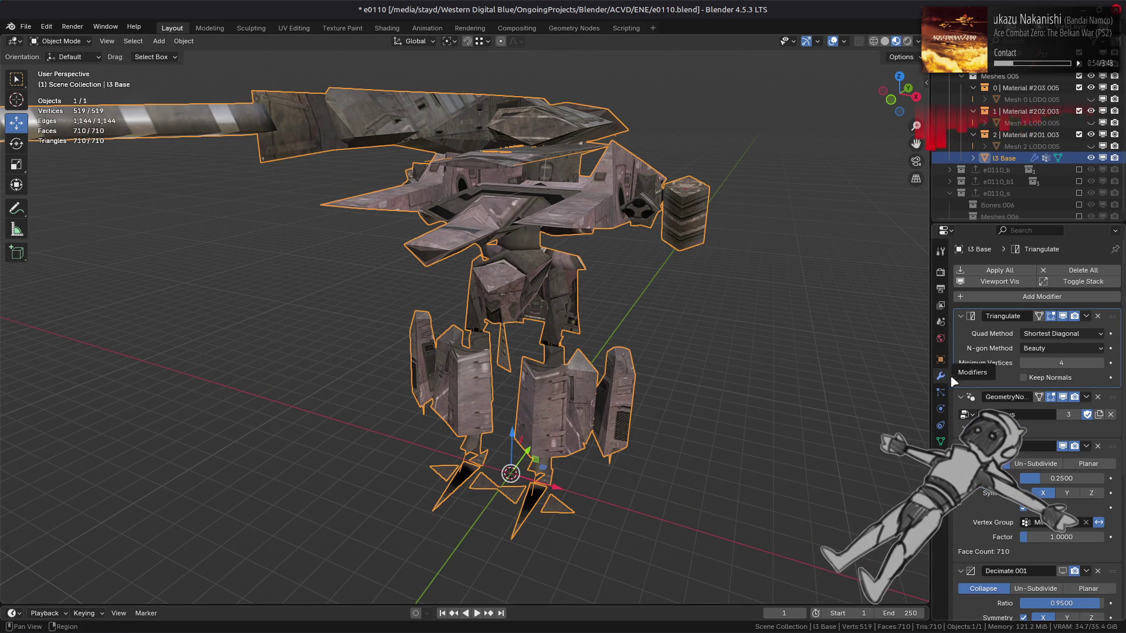
click(1066, 480)
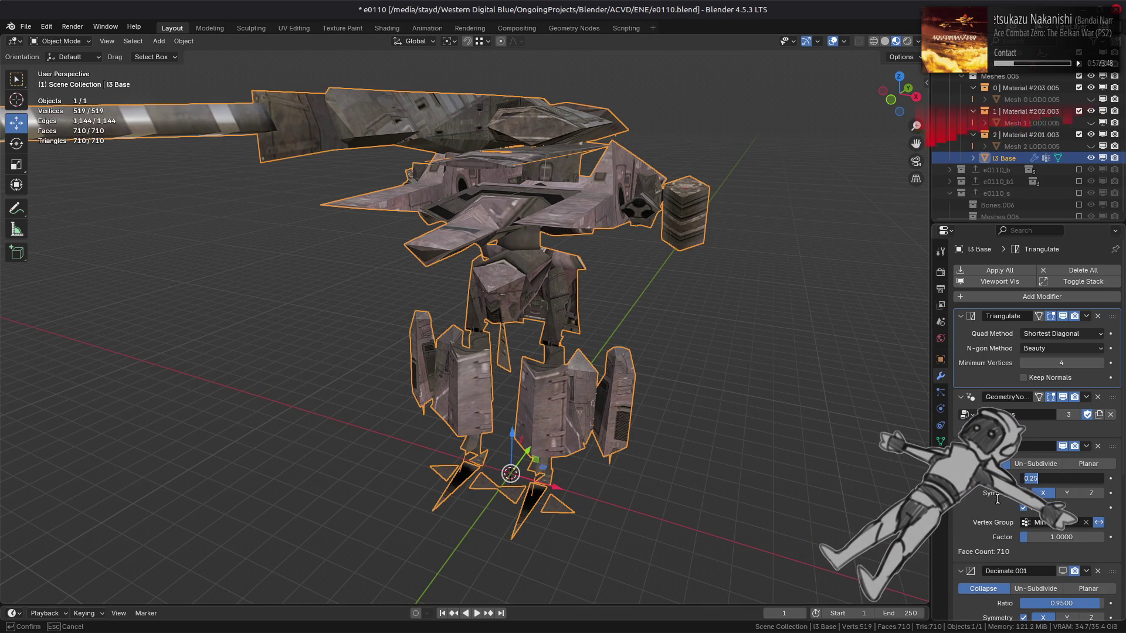
text(0.3125)
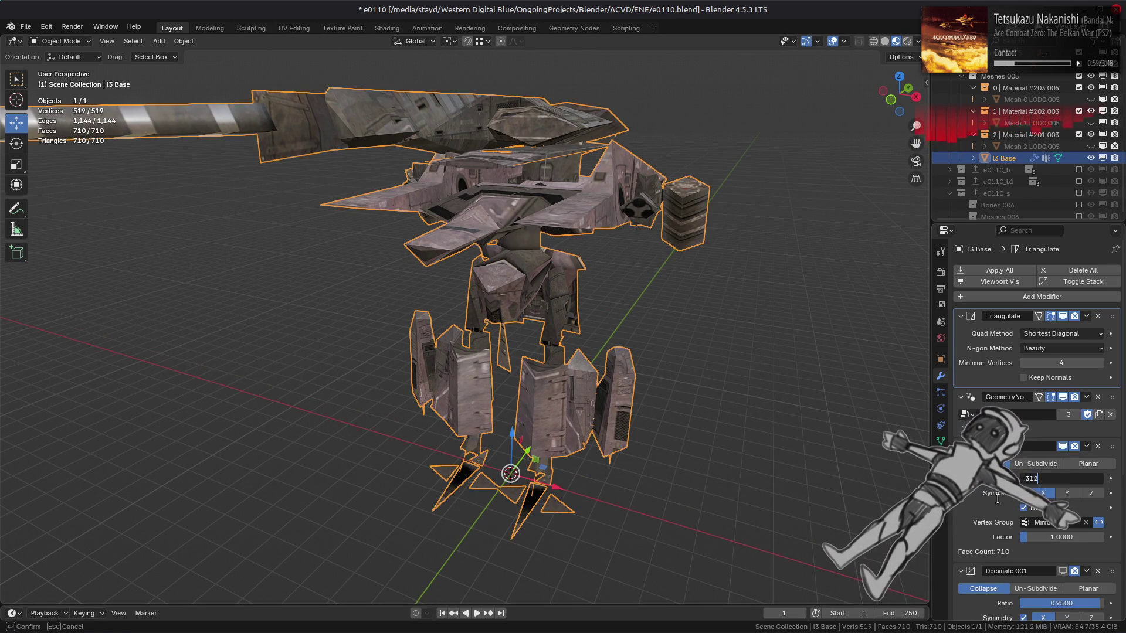
key(Return)
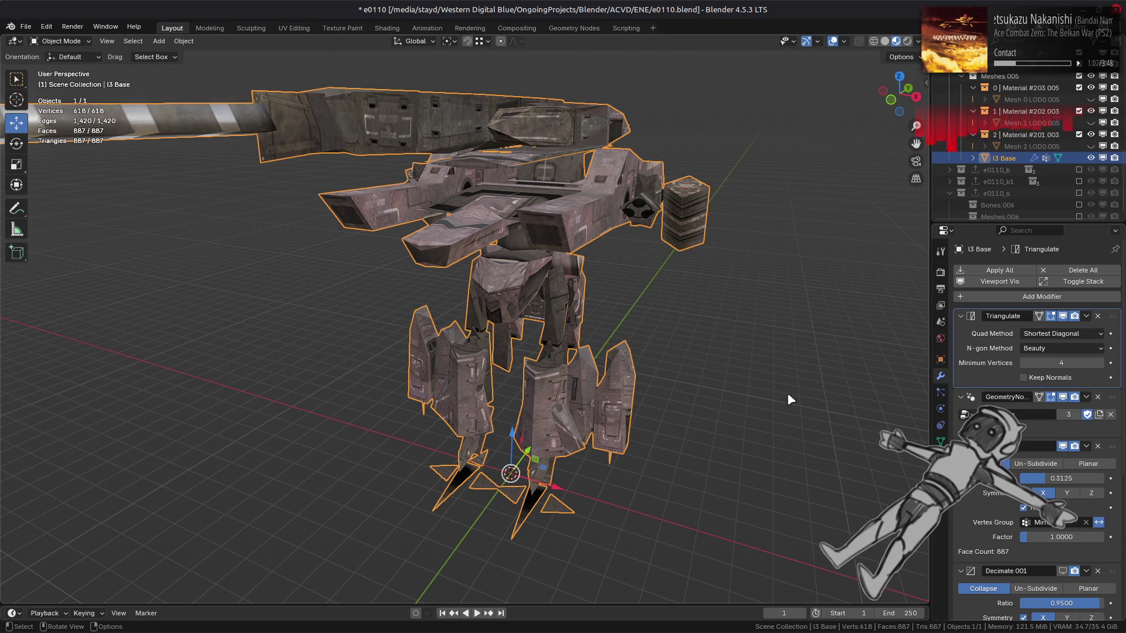
scroll(715, 391, up, 2)
middle_drag(715, 391, 729, 368)
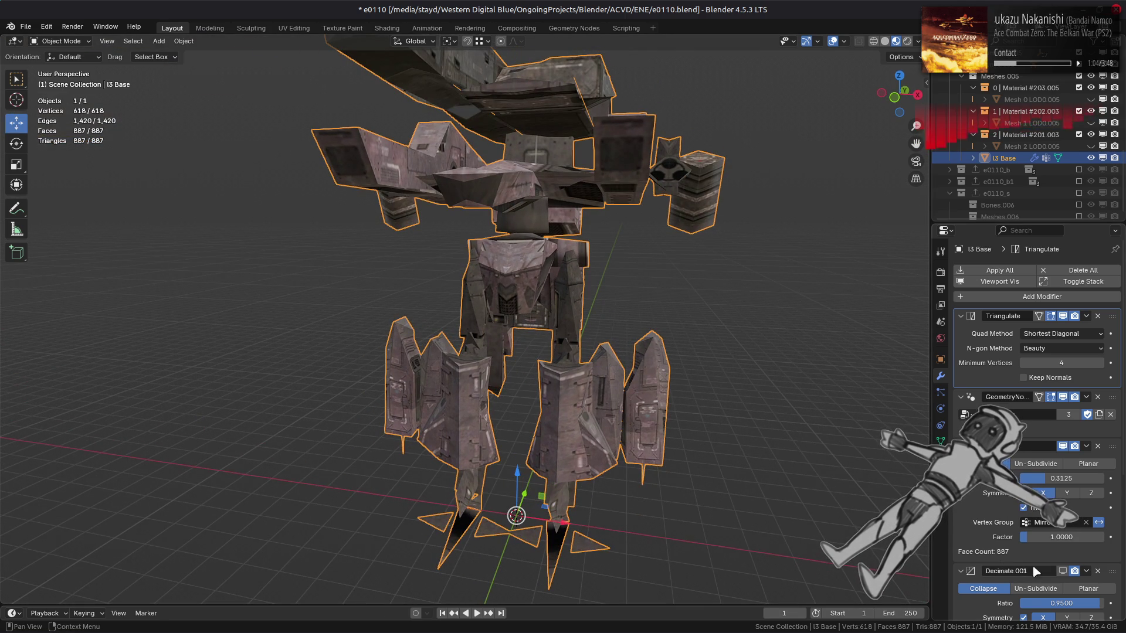
Lower Decimate.001's ratio to 0.8199, compare it toggled off, and view in Solid shading.
drag(1062, 603, 1050, 604)
click(1063, 572)
click(1062, 572)
mouse_move(712, 328)
middle_down()
mouse_move(698, 311)
mouse_move(721, 322)
mouse_move(655, 338)
mouse_move(683, 328)
middle_up()
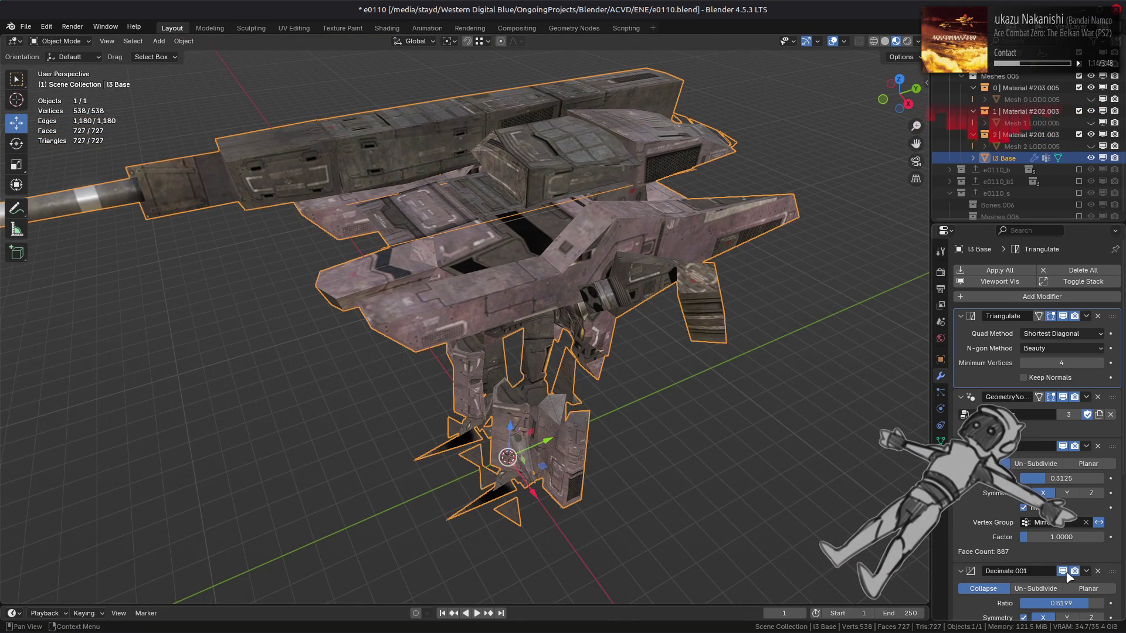
click(885, 41)
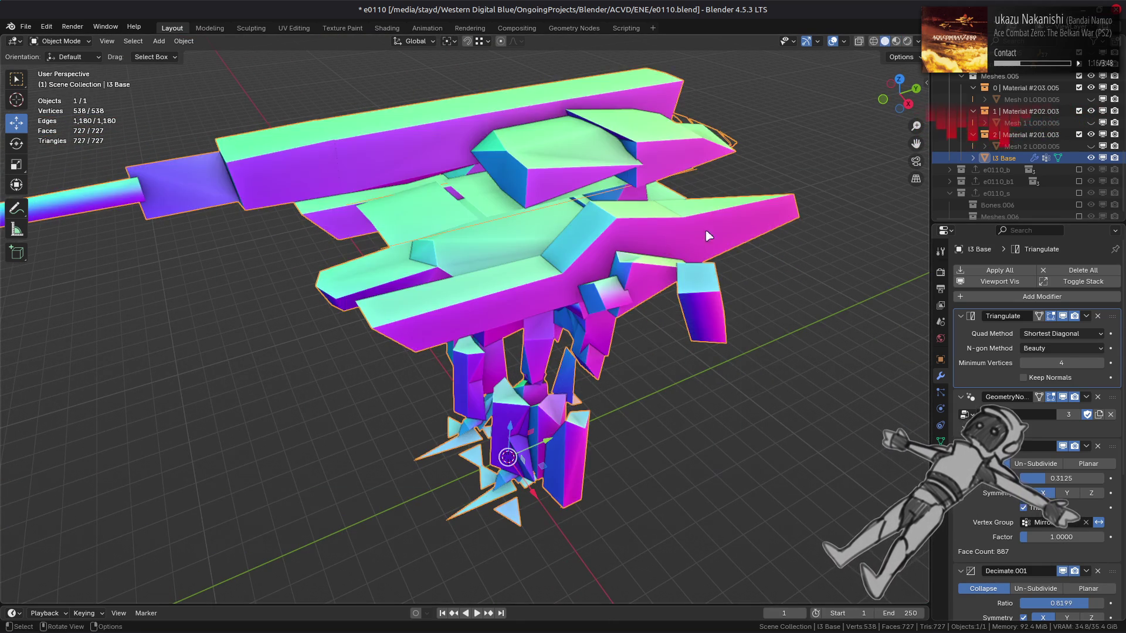
Set the second Decimate modifier's ratio to 0.8 after first trying 0.75.
middle_drag(699, 234, 674, 246)
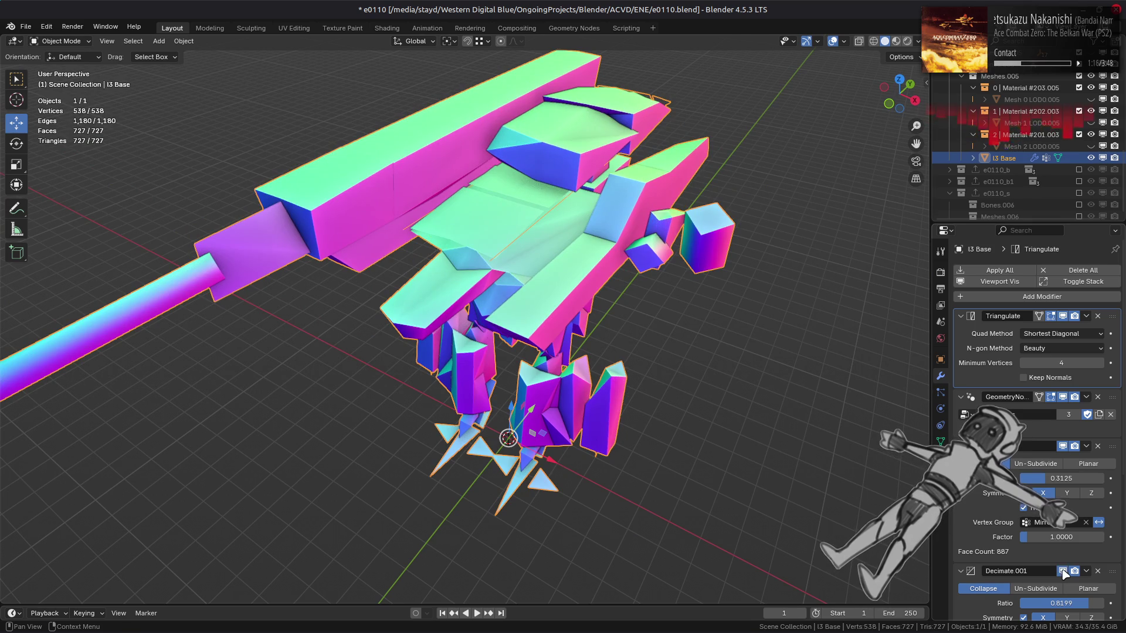
middle_drag(810, 490, 818, 496)
scroll(1055, 499, down, 2)
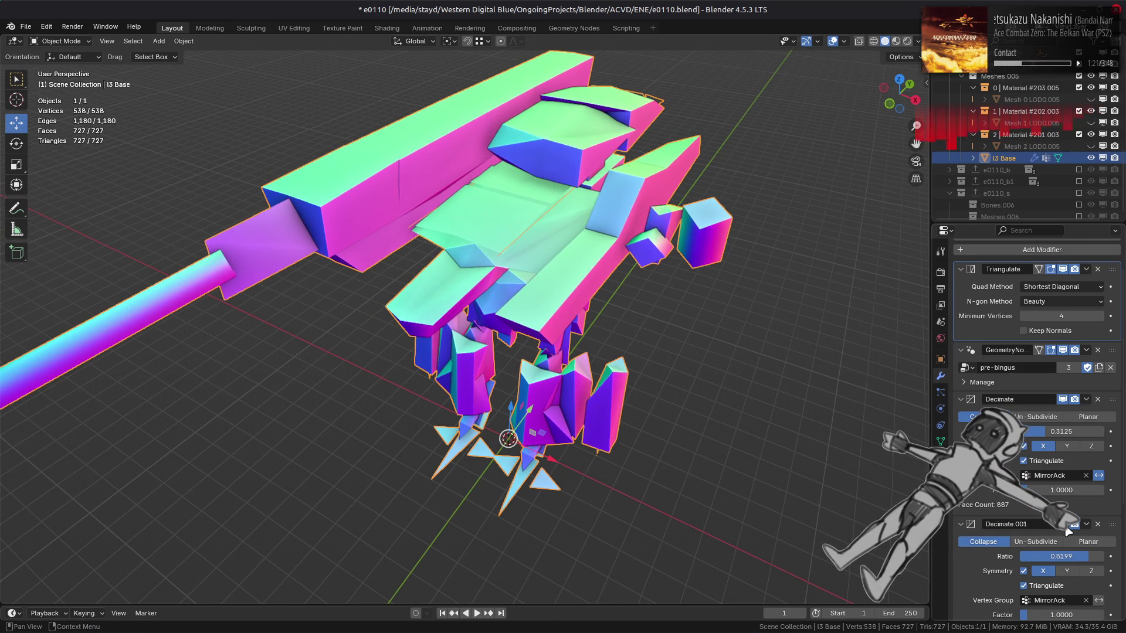
mouse_move(1082, 557)
mouse_down()
mouse_move(1063, 556)
mouse_move(1089, 557)
mouse_move(1075, 557)
mouse_up()
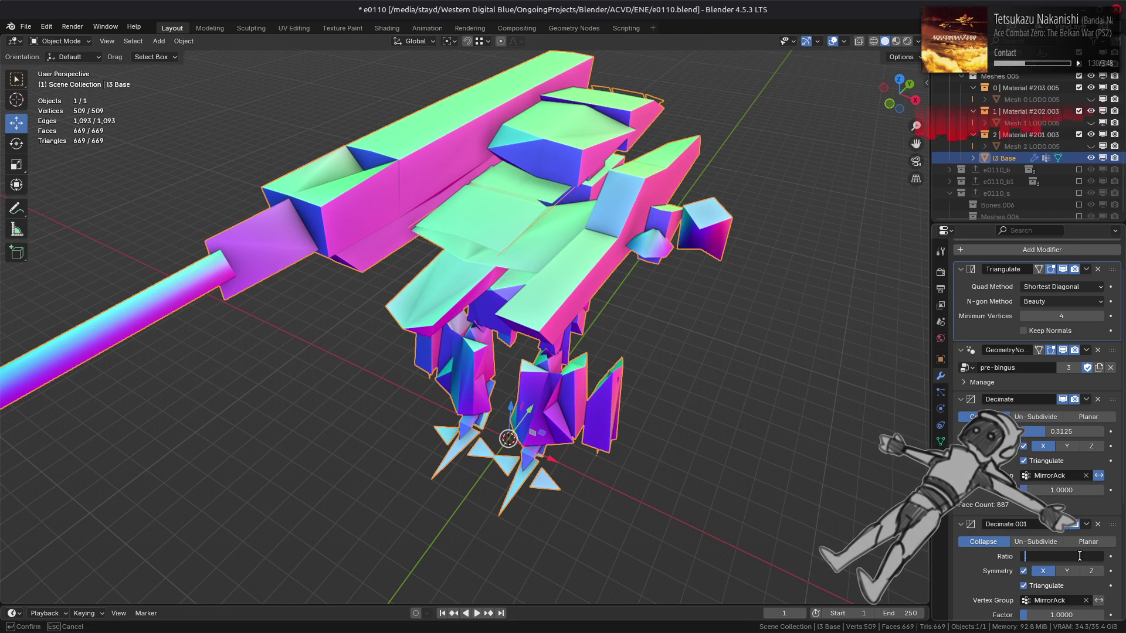
text(0.75)
key(Return)
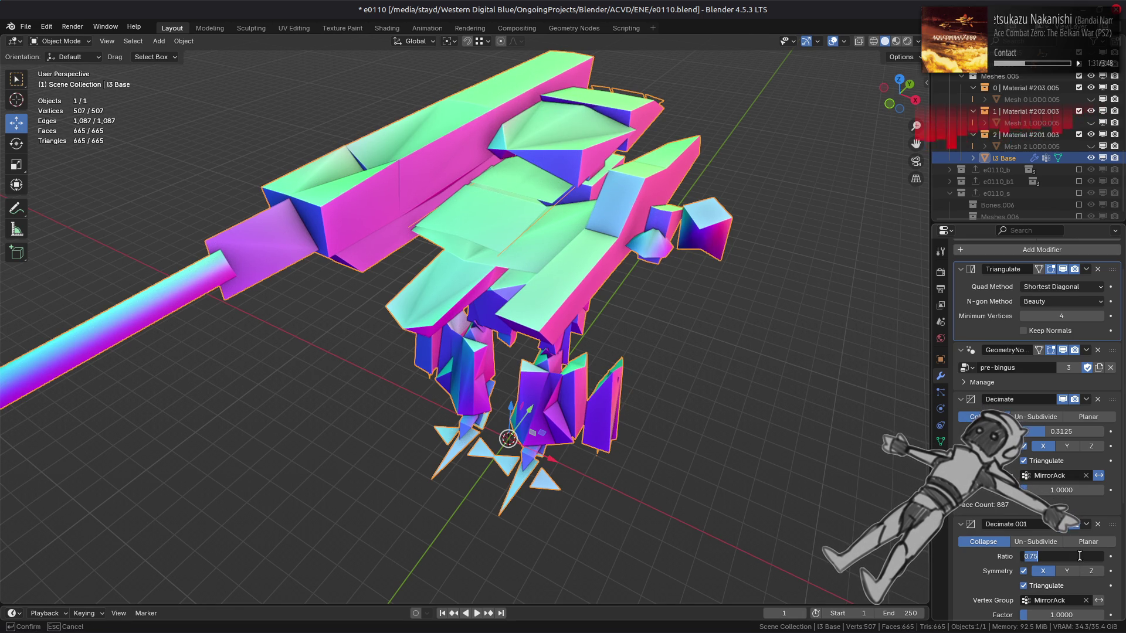
text(0.8)
key(Return)
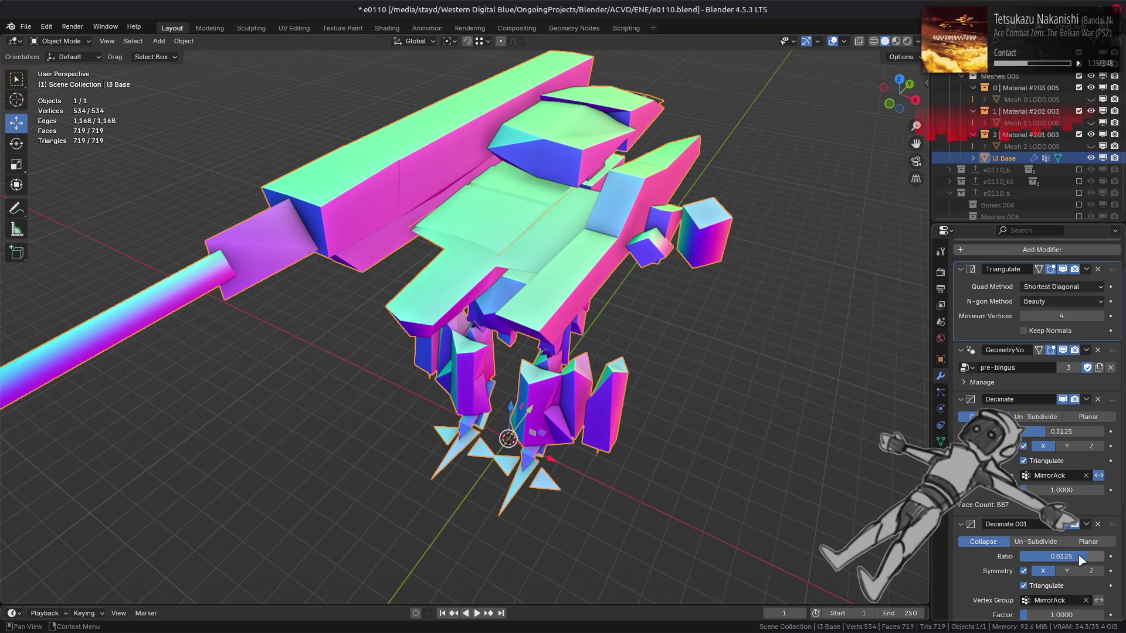
Undo back to the 0.8 ratio and show the mech in Material Preview shading.
mouse_move(727, 430)
middle_down()
mouse_move(532, 406)
mouse_move(563, 407)
middle_up()
scroll(587, 408, up, 5)
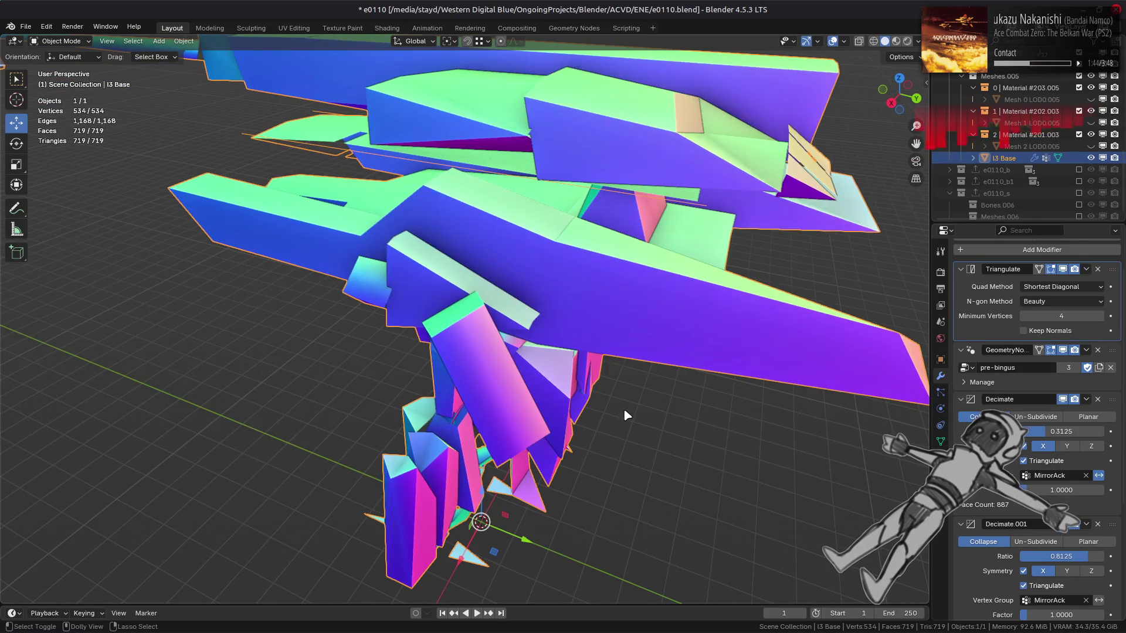
key(ctrl+z)
scroll(624, 408, down, 5)
mouse_move(617, 404)
middle_down()
mouse_move(699, 367)
mouse_move(727, 305)
middle_up()
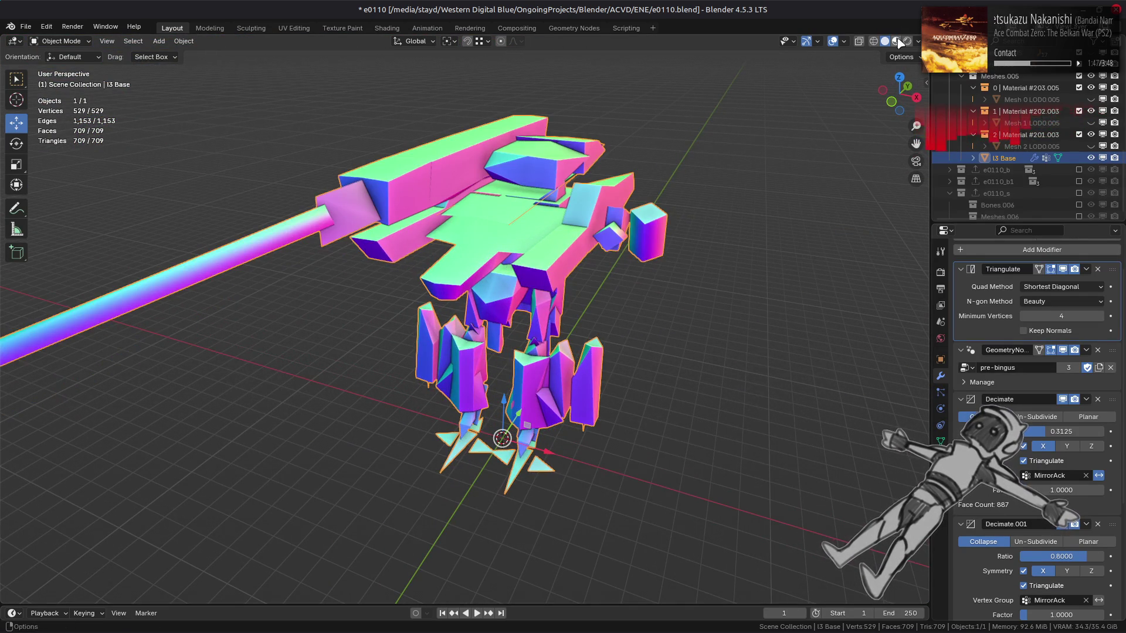
click(897, 41)
scroll(641, 220, up, 3)
scroll(635, 258, down, 2)
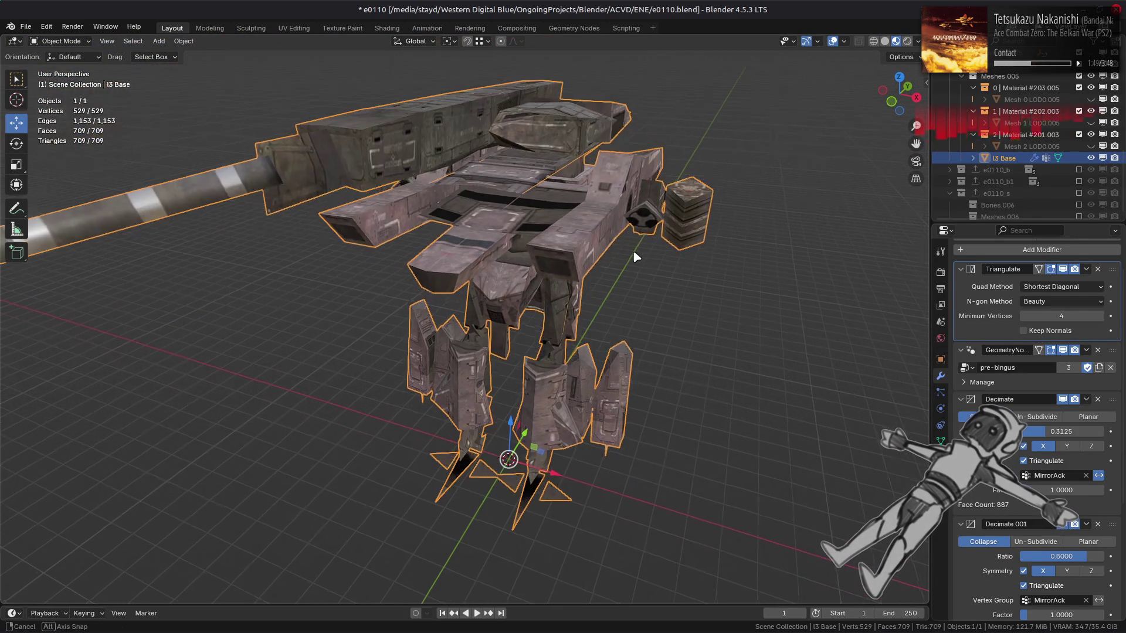
Set the first Decimate ratio to one third, comparing it against the previous value with undo and redo.
middle_drag(634, 256, 722, 327)
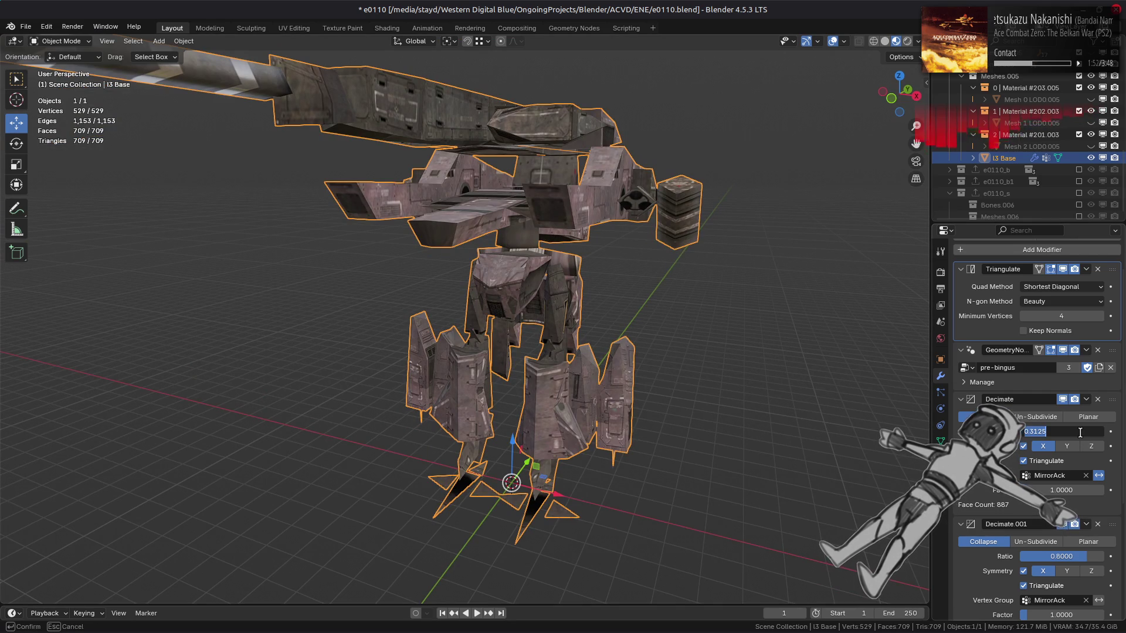
text(3)
key(Return)
mouse_move(726, 288)
middle_down()
mouse_move(717, 311)
mouse_move(651, 291)
middle_up()
key(ctrl+z)
key(ctrl+shift+z)
scroll(726, 308, up, 3)
key(ctrl+z)
key(ctrl+shift+z)
middle_drag(653, 291, 684, 296)
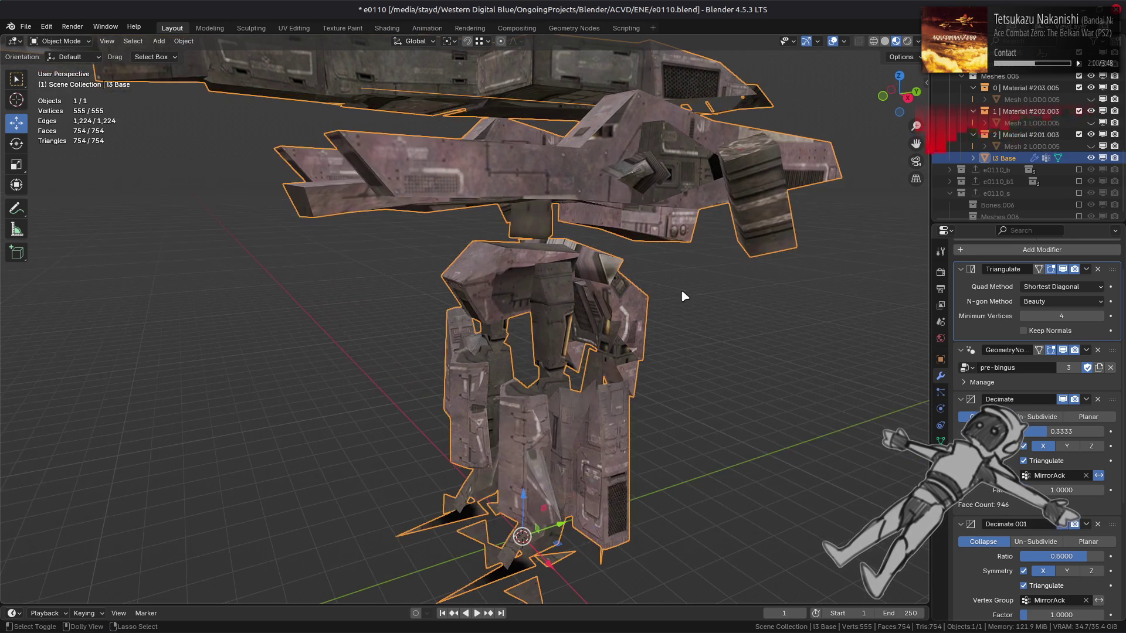
Toggle Decimate.001 in the viewport to compare detail, then set its ratio to 0.8125.
click(1063, 524)
click(1066, 529)
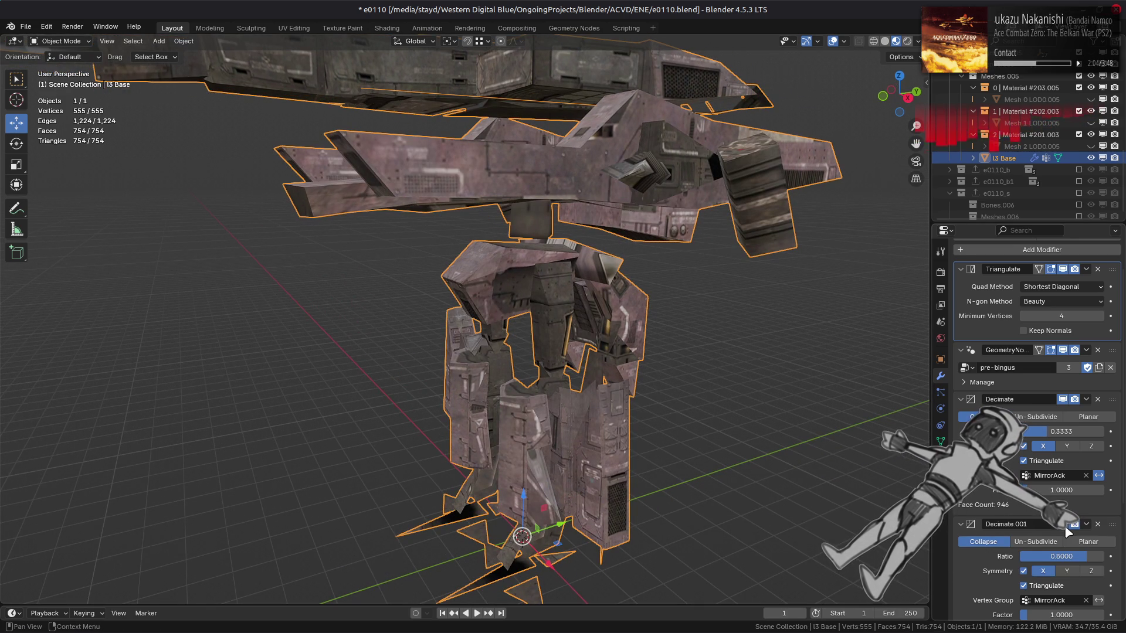
click(1066, 529)
click(1065, 527)
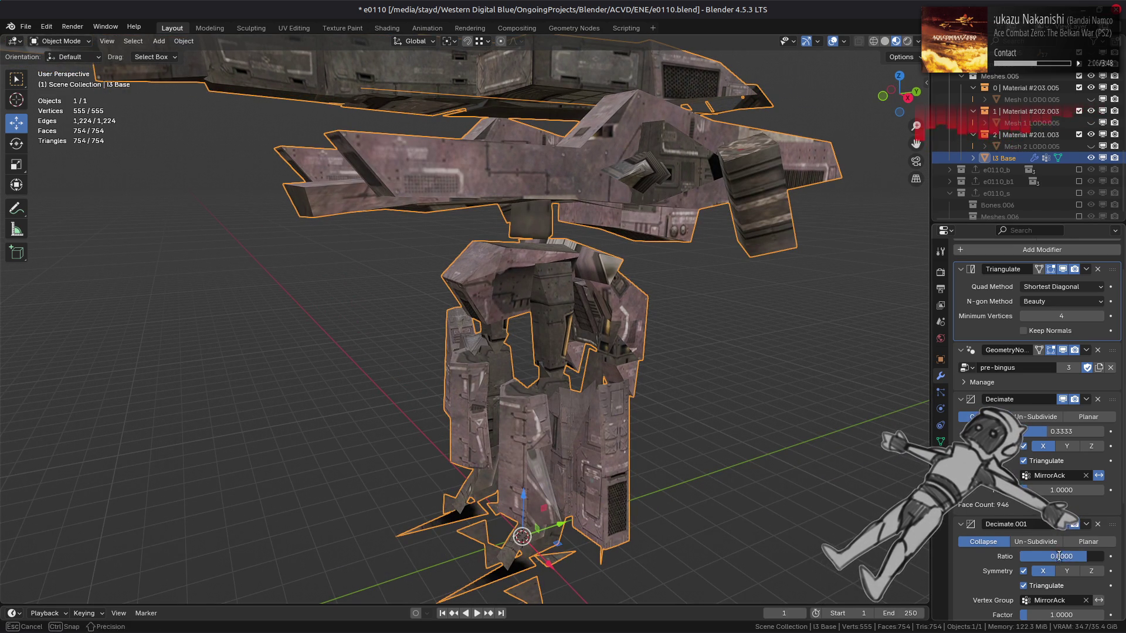
text(75)
key(Return)
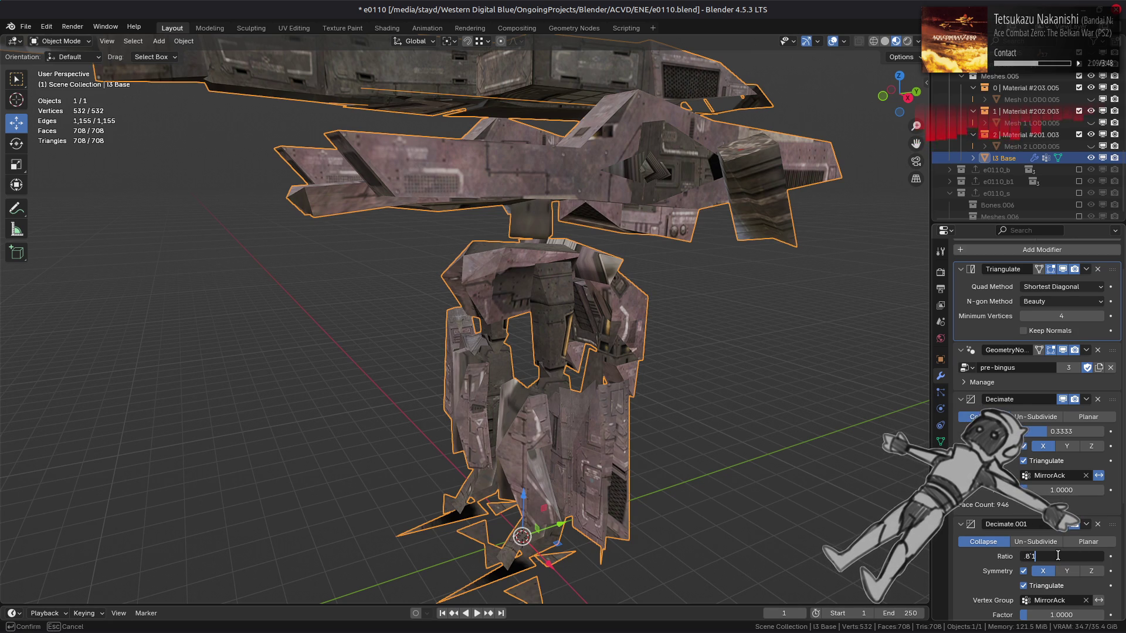
key(Return)
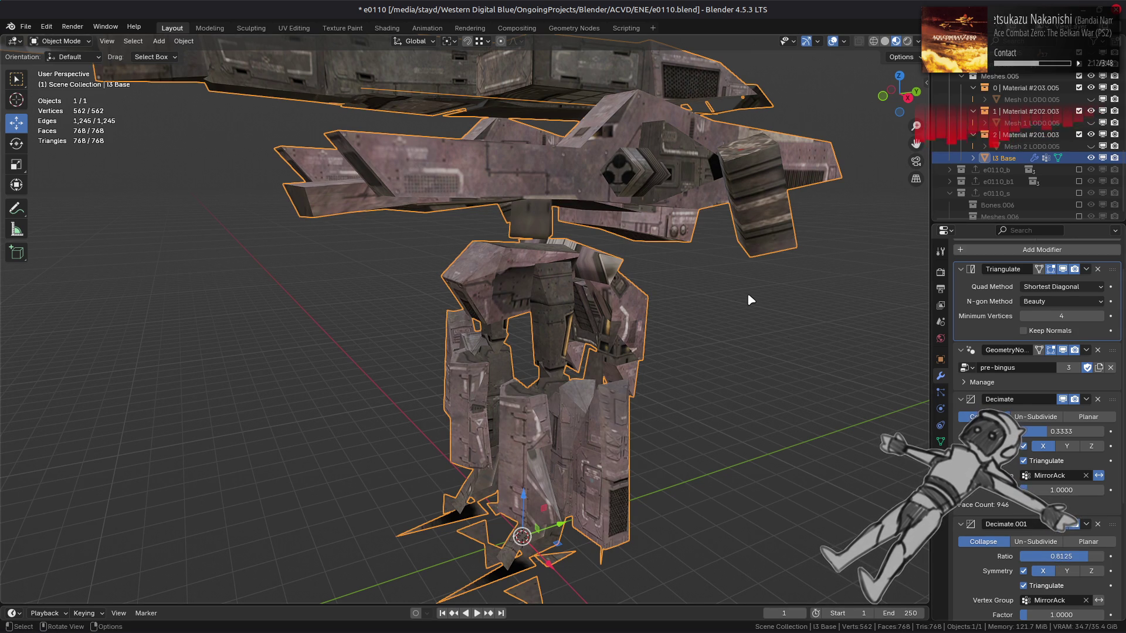
Deselect the mech and compare solid and textured shading, orbiting down to the legs.
mouse_move(747, 290)
middle_down()
mouse_move(651, 319)
mouse_move(596, 317)
middle_up()
key(alt+a)
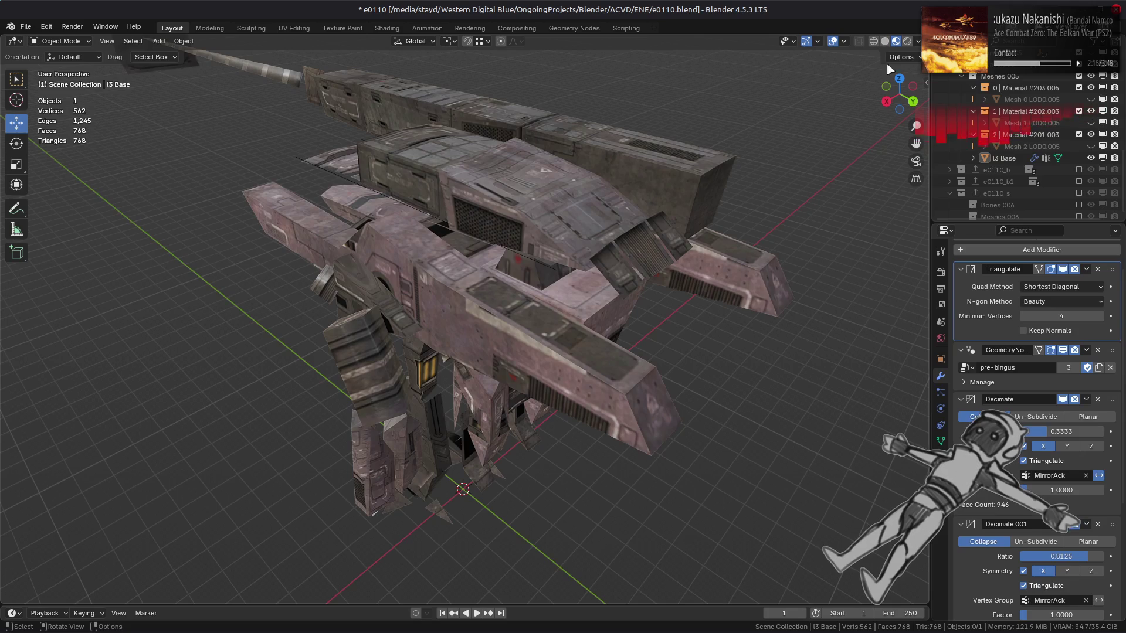
click(886, 41)
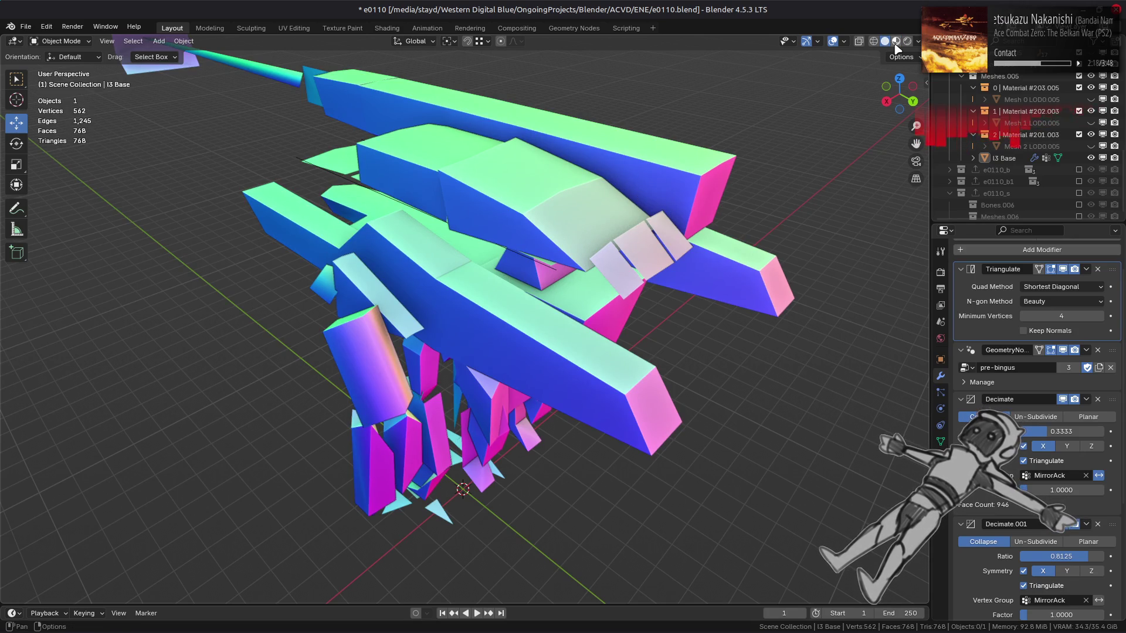
click(897, 41)
mouse_move(668, 194)
middle_down()
mouse_move(633, 188)
mouse_move(644, 219)
mouse_move(746, 208)
mouse_move(586, 260)
middle_up()
scroll(745, 202, down, 5)
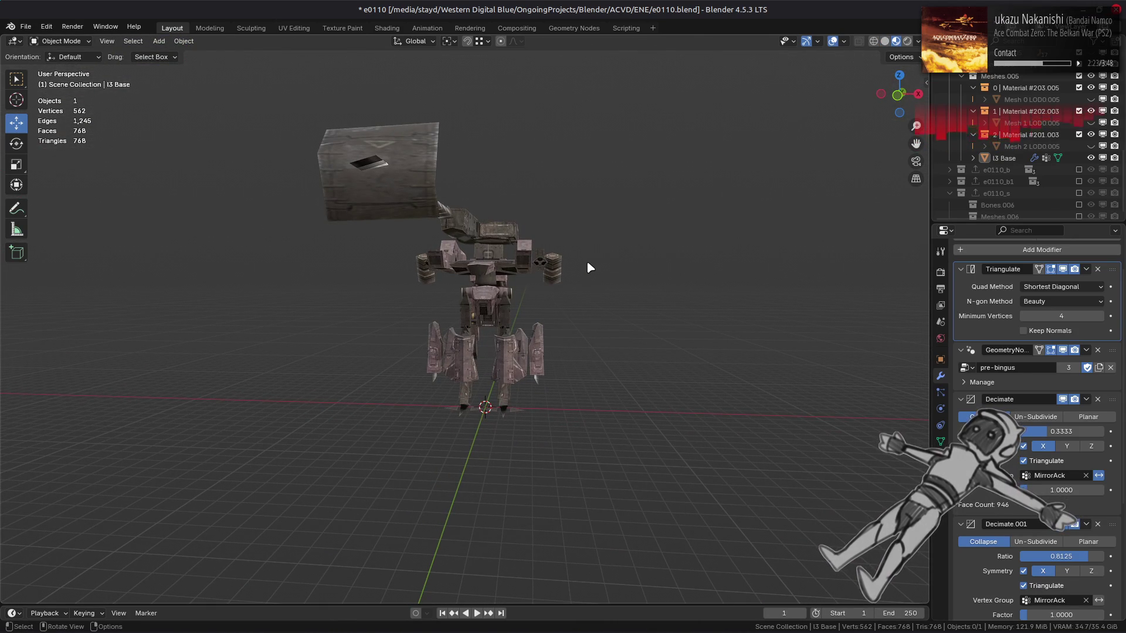
scroll(587, 261, up, 4)
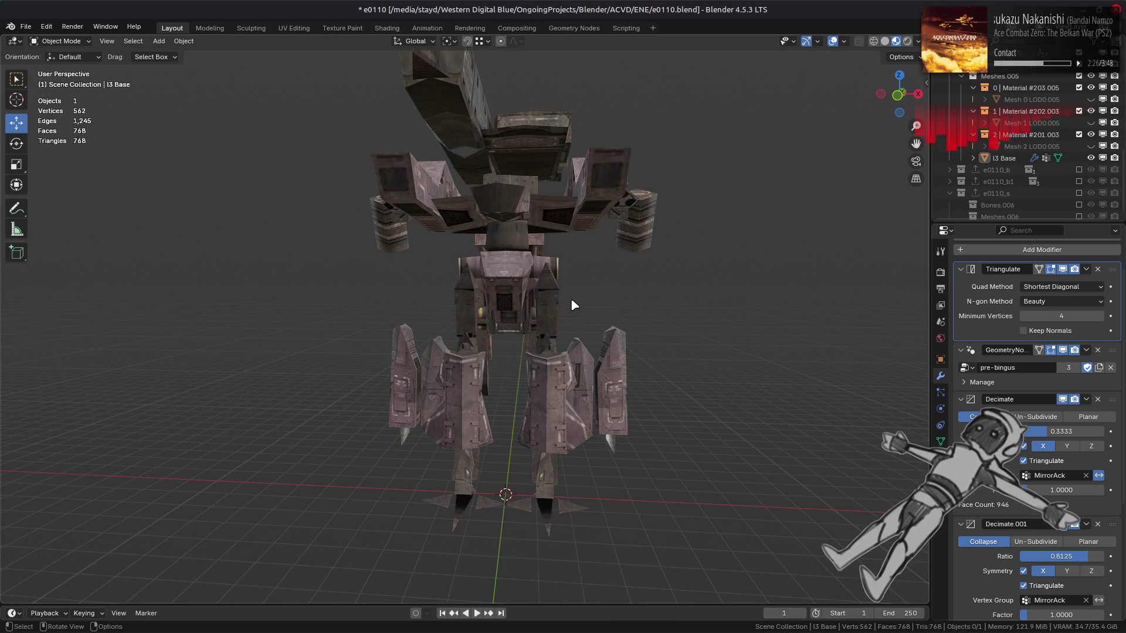
scroll(574, 305, up, 2)
mouse_move(574, 305)
middle_down()
mouse_move(541, 311)
mouse_move(413, 493)
middle_up()
mouse_move(433, 287)
middle_down()
mouse_move(467, 322)
mouse_move(468, 349)
mouse_move(538, 352)
middle_up()
Select the linked foot geometry and frame it in the view.
key(Tab)
scroll(468, 322, up, 3)
key(Tab)
key(Tab)
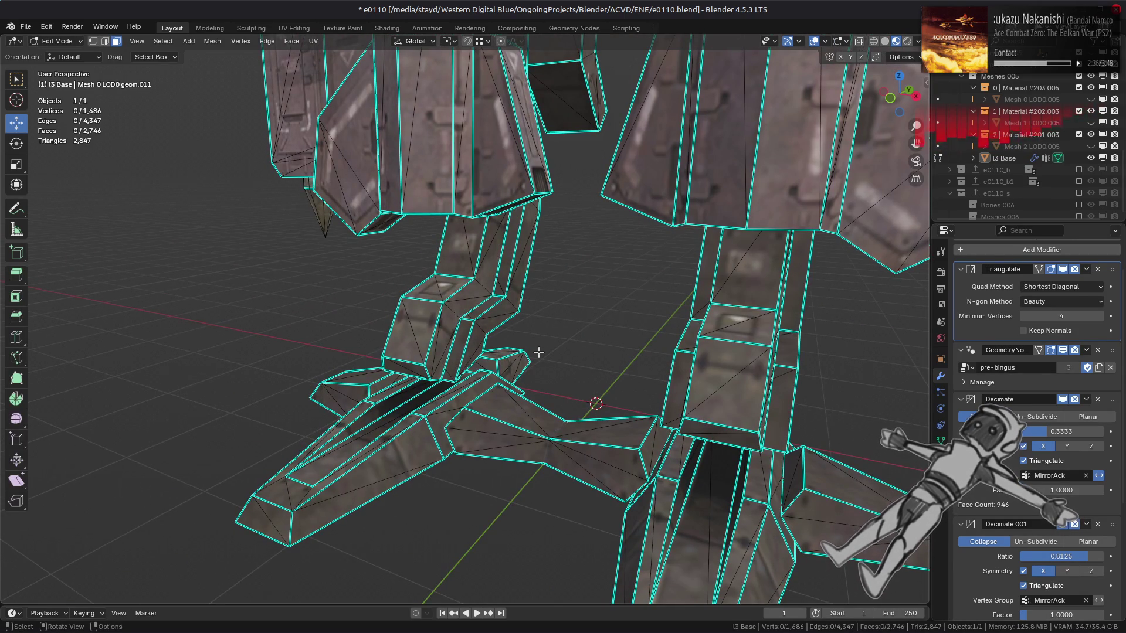
middle_drag(581, 344, 455, 267)
click(455, 266)
shift+click(414, 242)
key(ctrl+l)
key(KP_Decimal)
mouse_move(638, 389)
middle_down()
mouse_move(559, 390)
mouse_move(577, 423)
mouse_move(560, 441)
mouse_move(516, 338)
mouse_move(683, 360)
middle_up()
scroll(561, 441, down, 6)
scroll(516, 338, down, 2)
scroll(607, 352, up, 1)
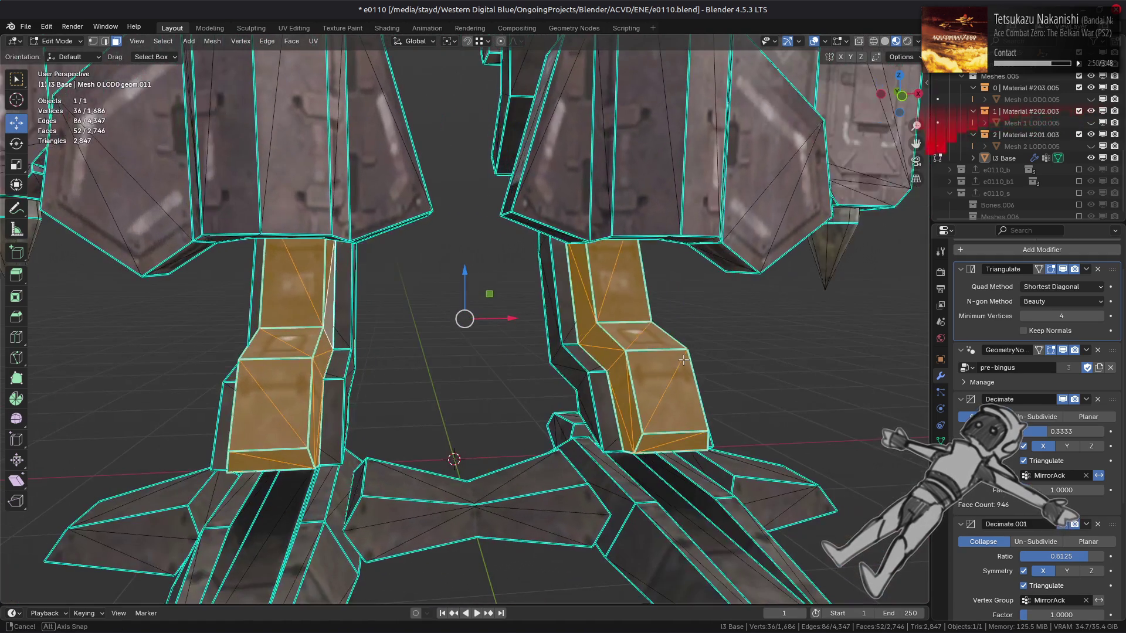
Add both leg pieces to the selection and hide everything else.
shift+click(340, 378)
shift+click(600, 382)
key(ctrl+l)
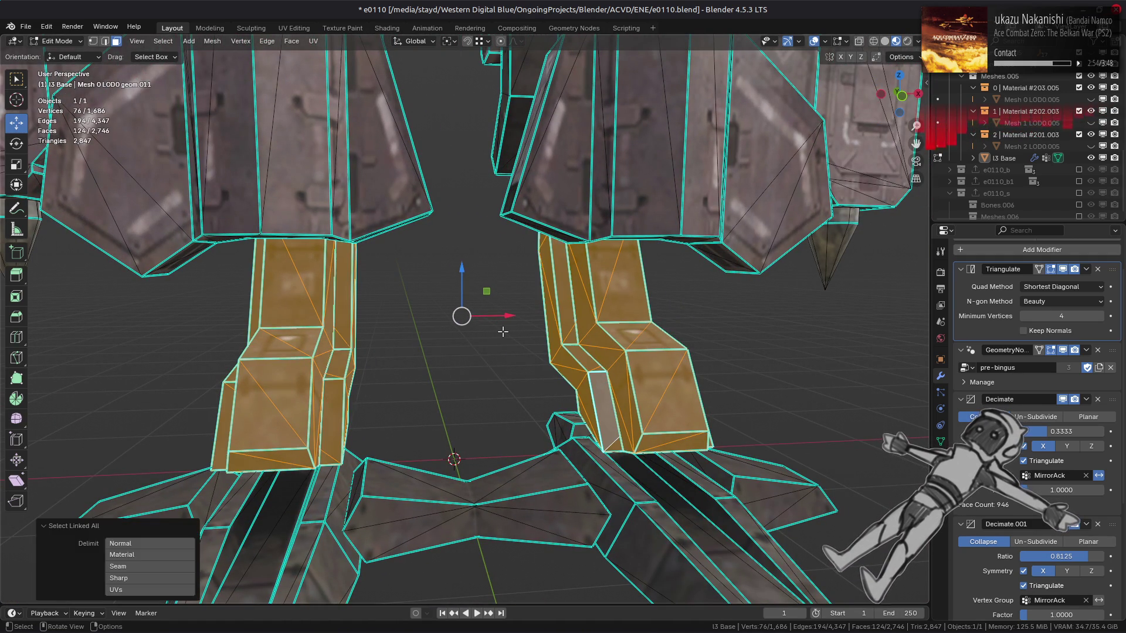
key(shift+h)
Run Limited Dissolve on the leg parts, adjusting its delimit options.
click(213, 40)
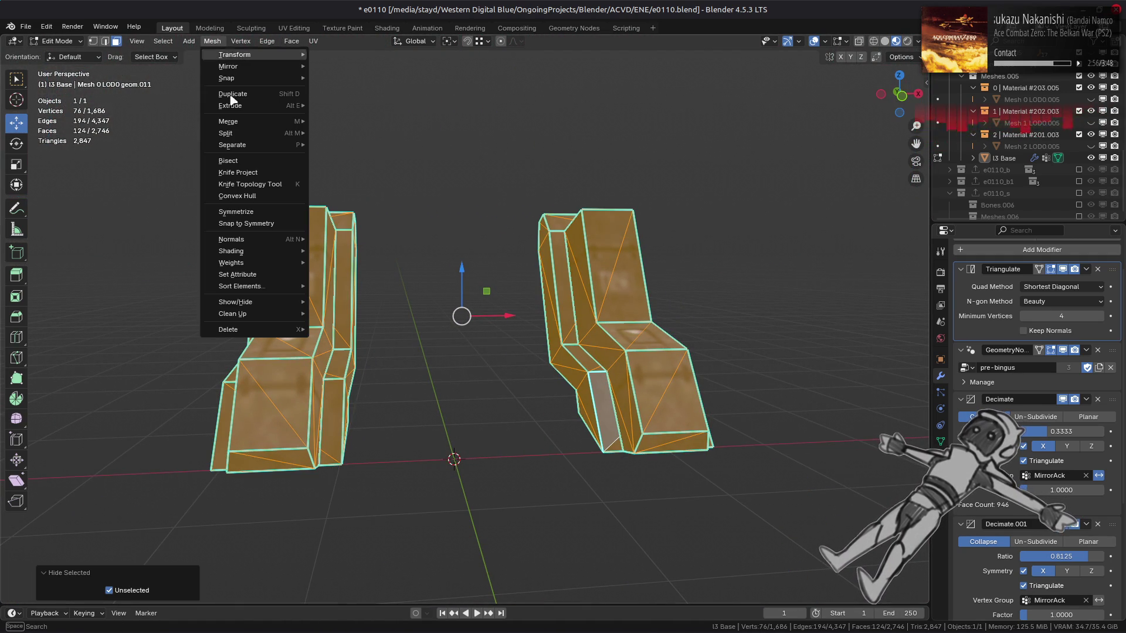
mouse_move(272, 315)
click(354, 353)
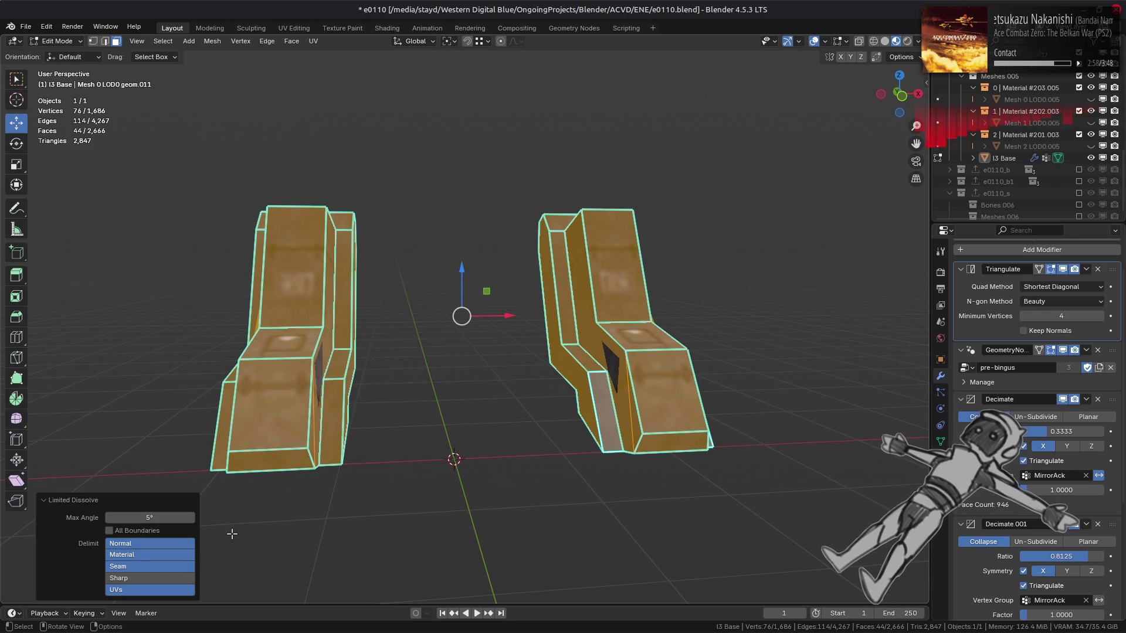
click(140, 578)
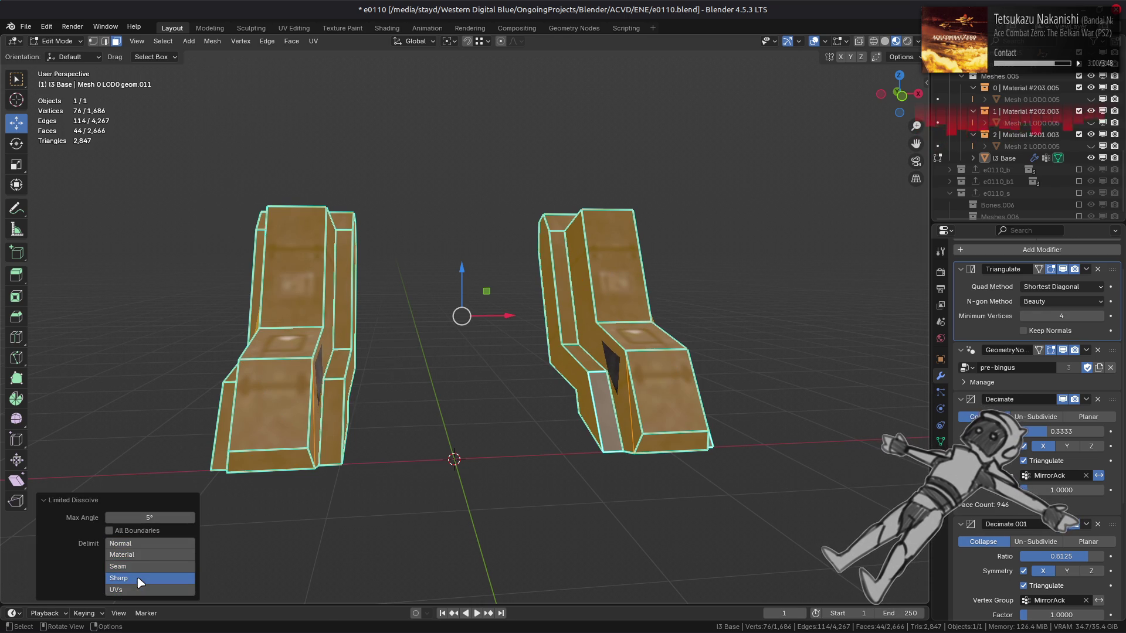
drag(142, 590, 152, 548)
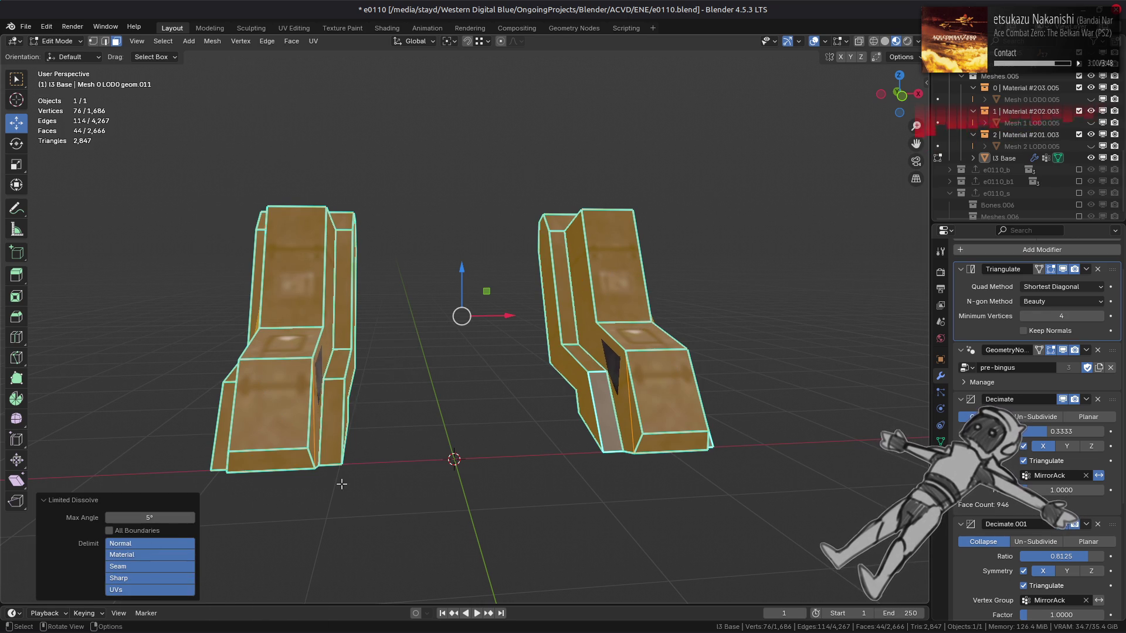
scroll(521, 376, up, 2)
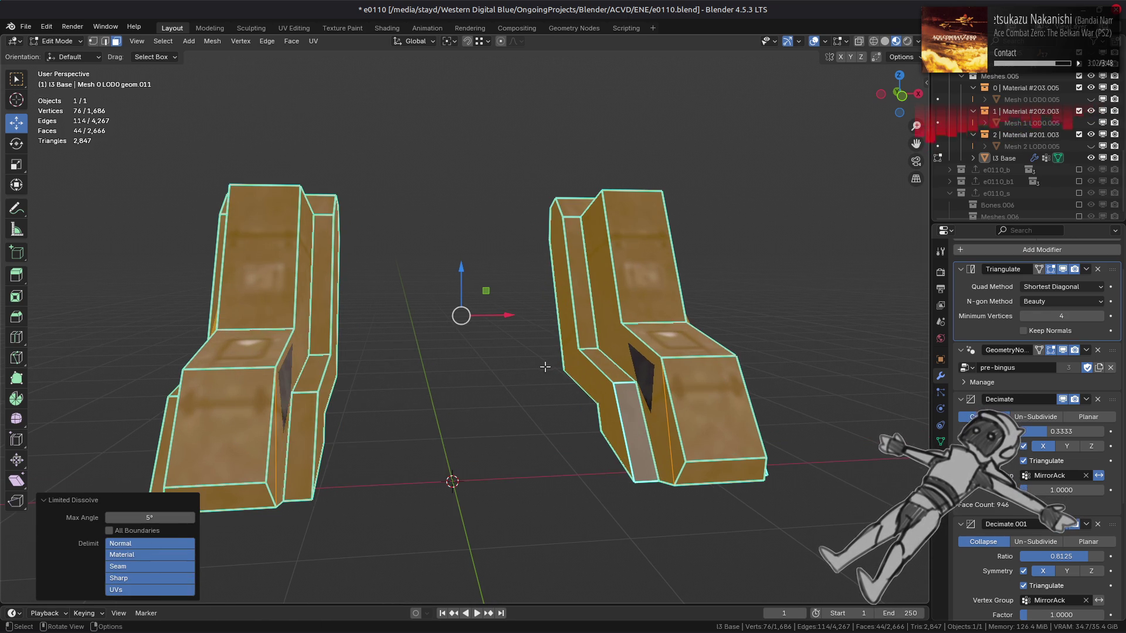
mouse_move(568, 346)
middle_down()
mouse_move(489, 369)
mouse_move(505, 385)
mouse_move(588, 389)
middle_up()
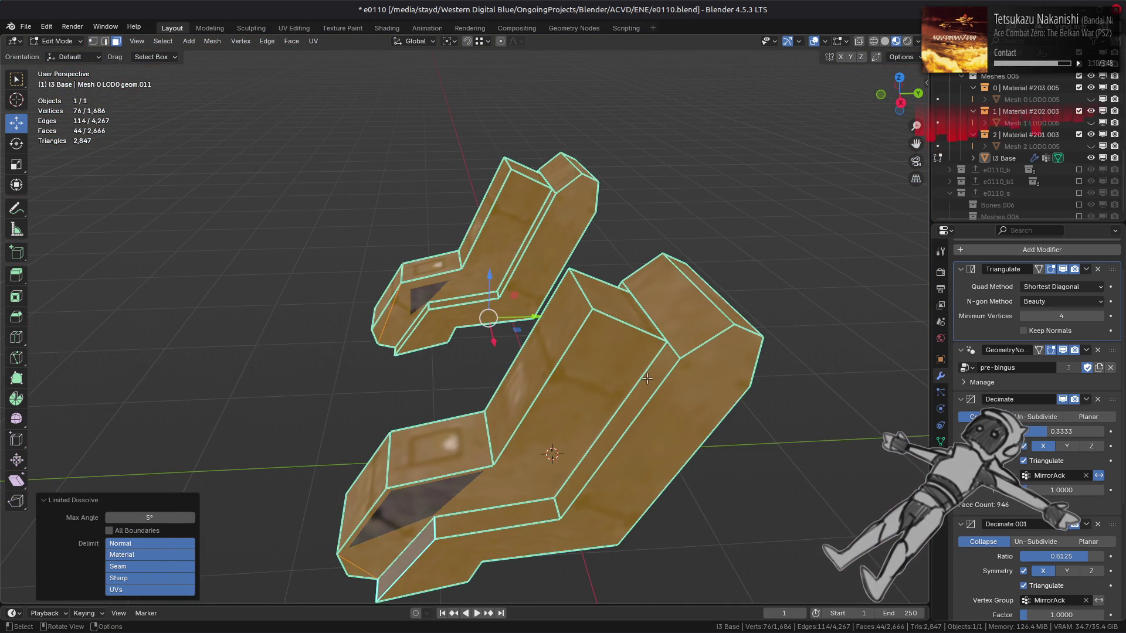
Delete the narrow strip faces on both leg pieces.
click(622, 441)
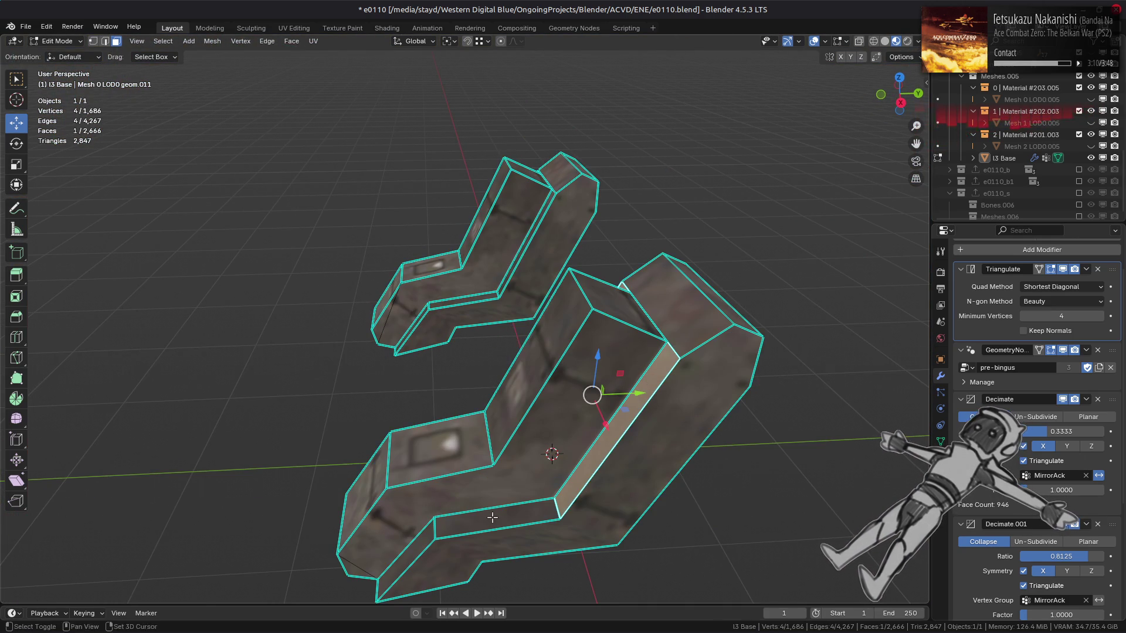
mouse_move(492, 518)
middle_down()
mouse_move(704, 264)
mouse_move(528, 235)
mouse_move(357, 226)
middle_up()
ctrl+click(722, 246)
shift+click(357, 226)
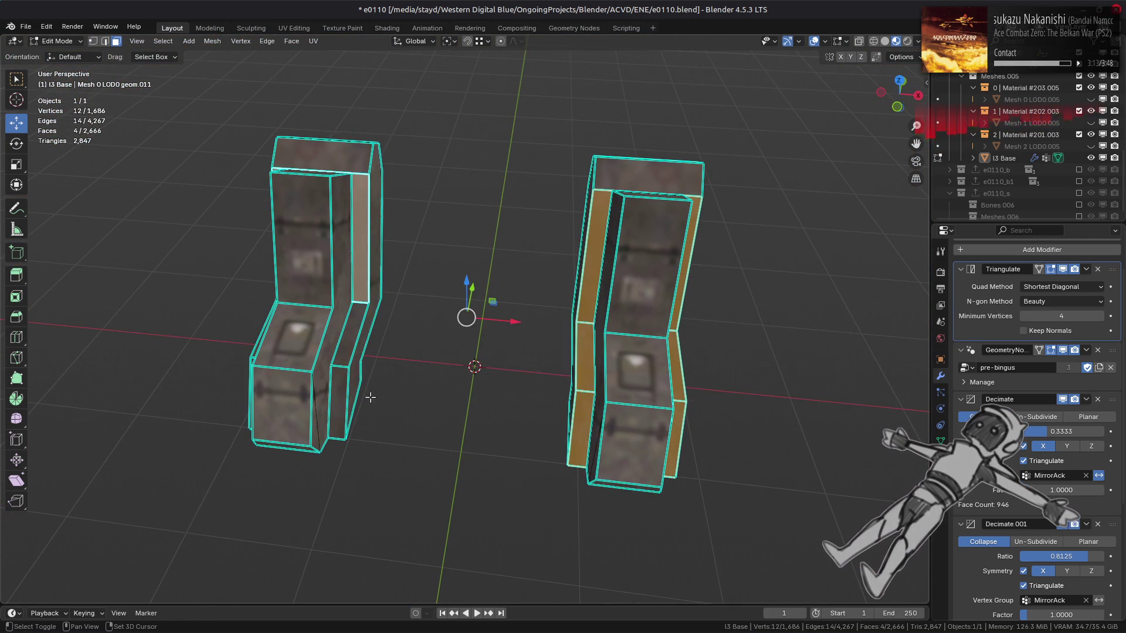
ctrl+click(343, 410)
right_click(550, 426)
click(571, 620)
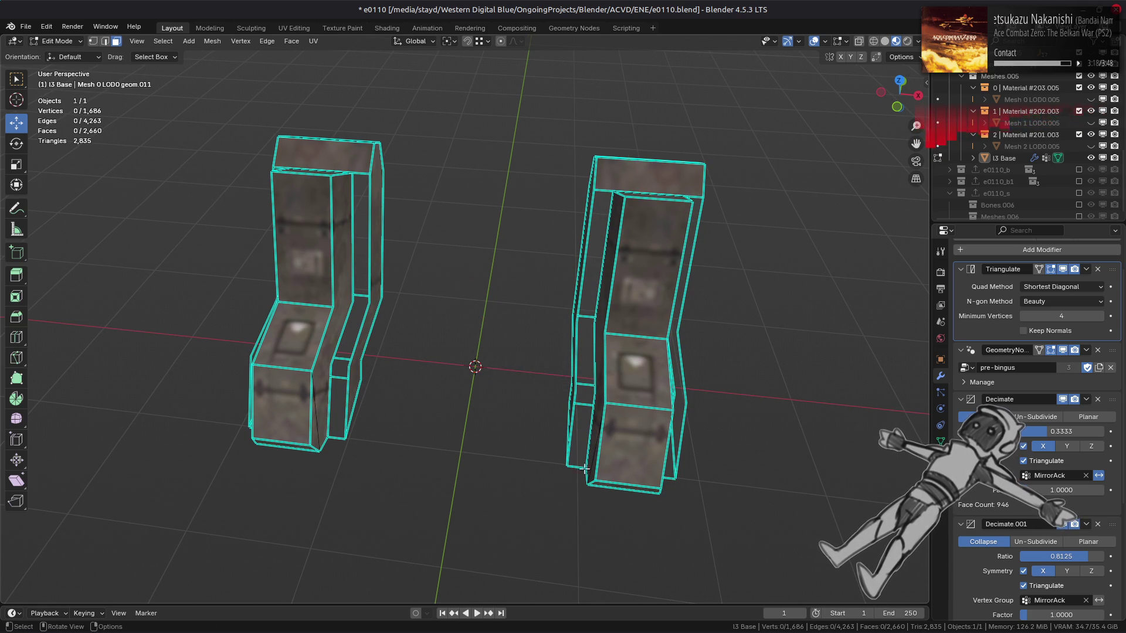
Select a shortest edge path on the foot and move it along X with the sidebar open.
middle_drag(594, 339, 495, 297)
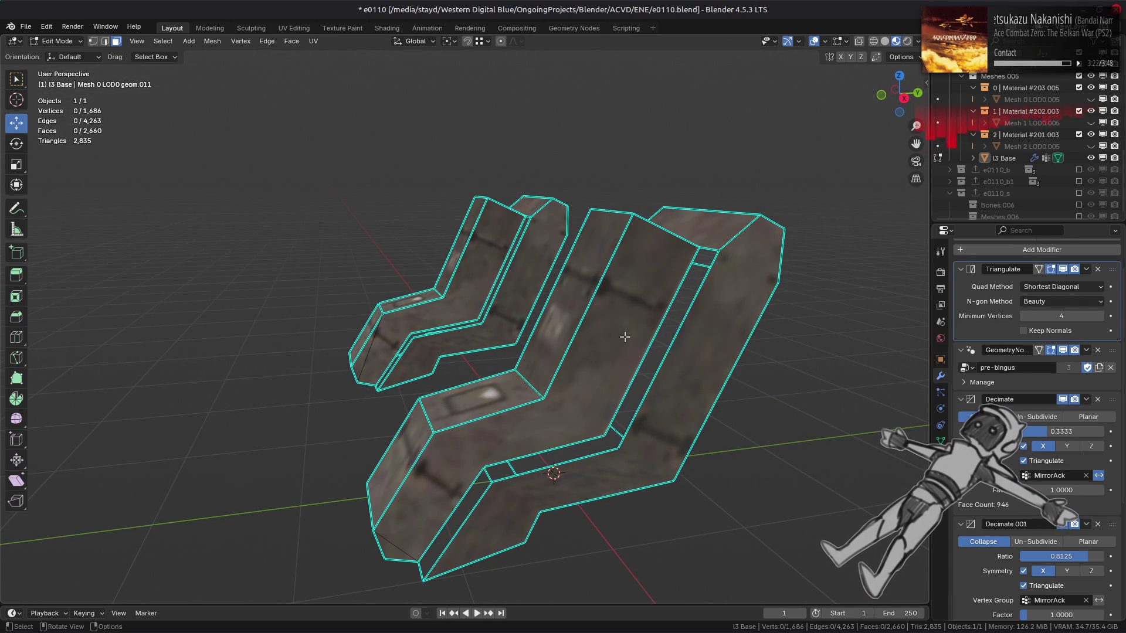
mouse_move(628, 336)
middle_down()
mouse_move(639, 387)
mouse_move(509, 458)
middle_up()
ctrl+click(661, 375)
mouse_move(699, 312)
middle_down()
mouse_move(675, 328)
mouse_move(705, 351)
middle_up()
key(n)
key(n)
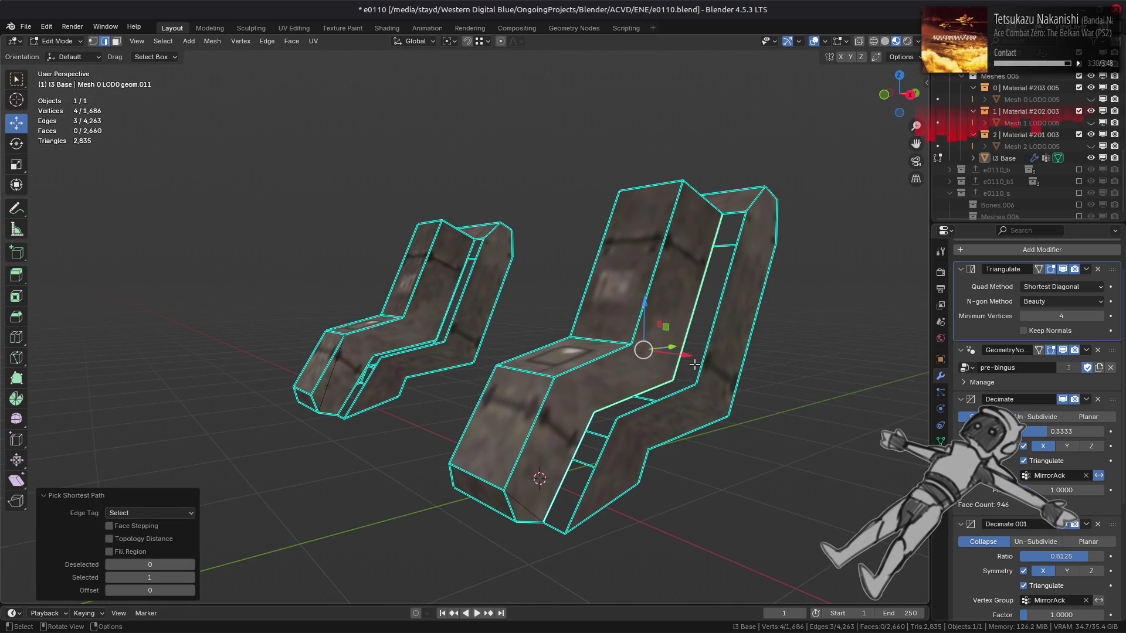
drag(692, 365, 707, 369)
Shift edge paths on the right piece +0.14 m and on the left piece −0.14 m along X.
middle_drag(707, 370, 571, 357)
click(555, 258)
scroll(557, 261, up, 1)
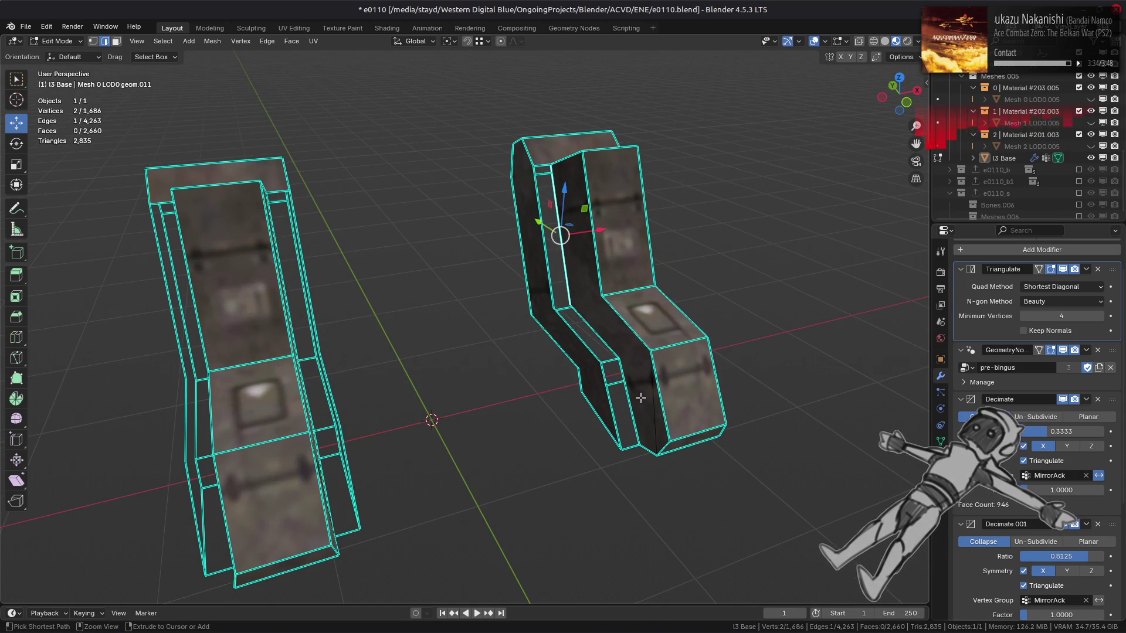
ctrl+click(630, 388)
drag(634, 298, 619, 315)
middle_drag(619, 315, 396, 303)
click(390, 258)
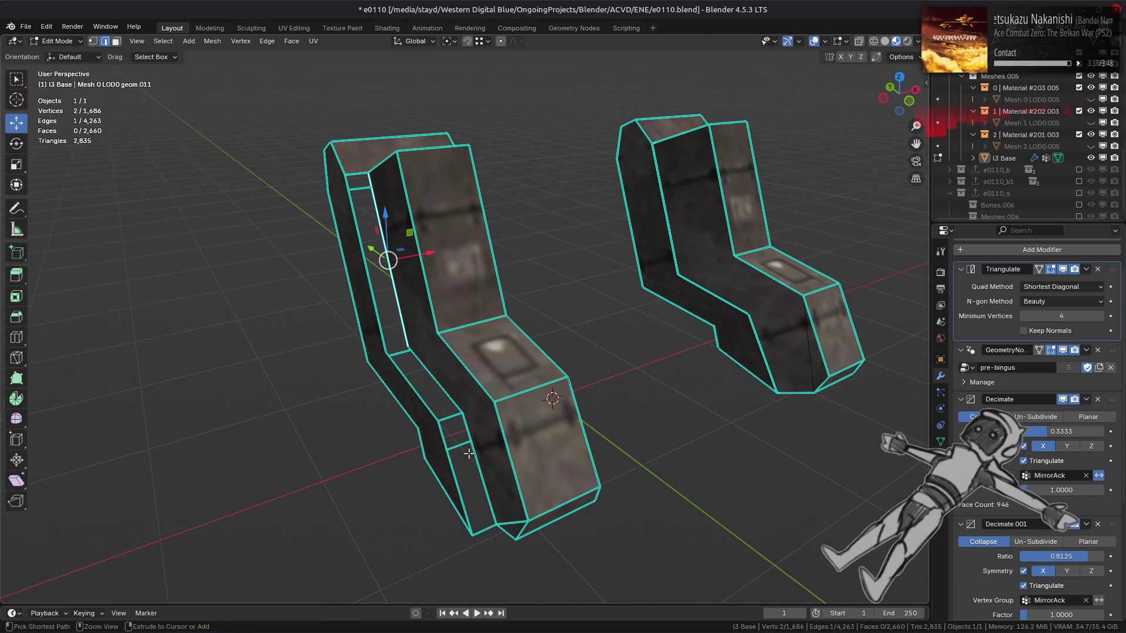
ctrl+click(480, 421)
drag(472, 324, 439, 331)
Move another edge path 0.14 m along X, then select the whole linked foot mesh in vertex mode.
middle_drag(440, 331, 367, 405)
click(415, 402)
ctrl+click(505, 272)
drag(507, 322, 516, 317)
middle_drag(516, 316, 545, 405)
key(1)
key(ctrl+l)
right_click(550, 411)
Try Merge by Distance on the foot vertices, then undo it.
mouse_move(552, 573)
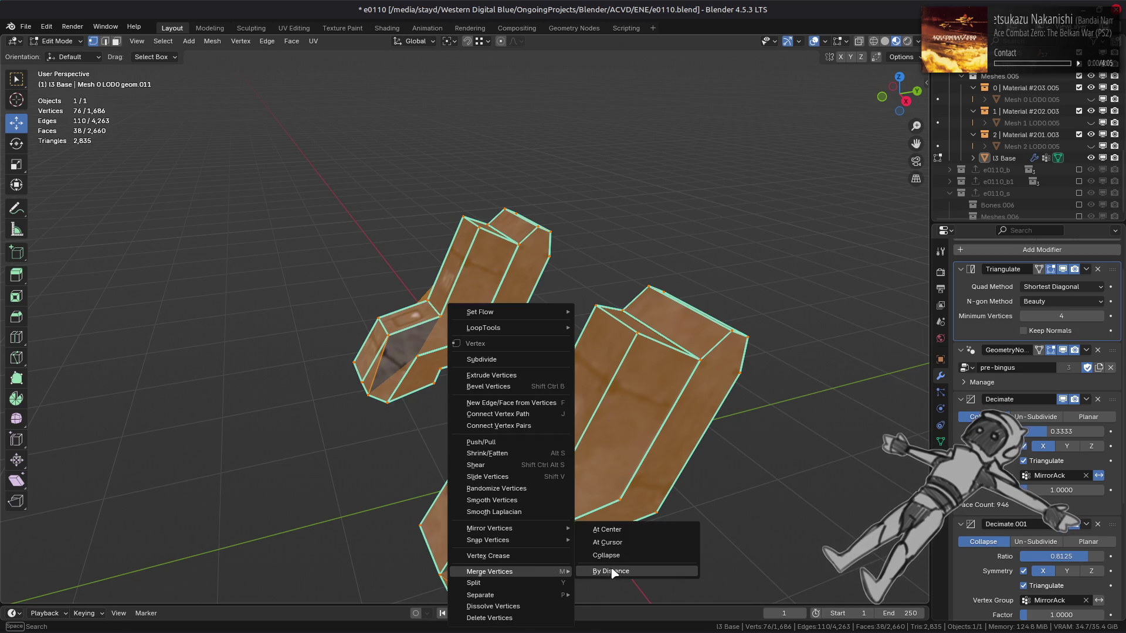
click(610, 572)
key(ctrl+z)
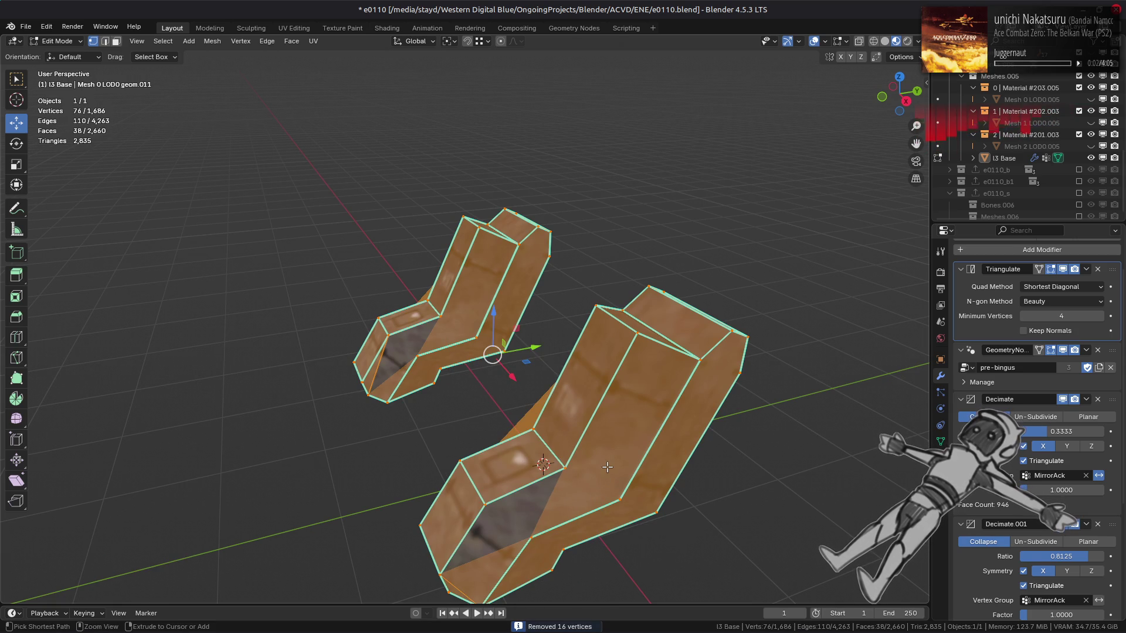
Dissolve two edge loops across the foot, then undo the result.
middle_drag(602, 448, 567, 448)
click(548, 385)
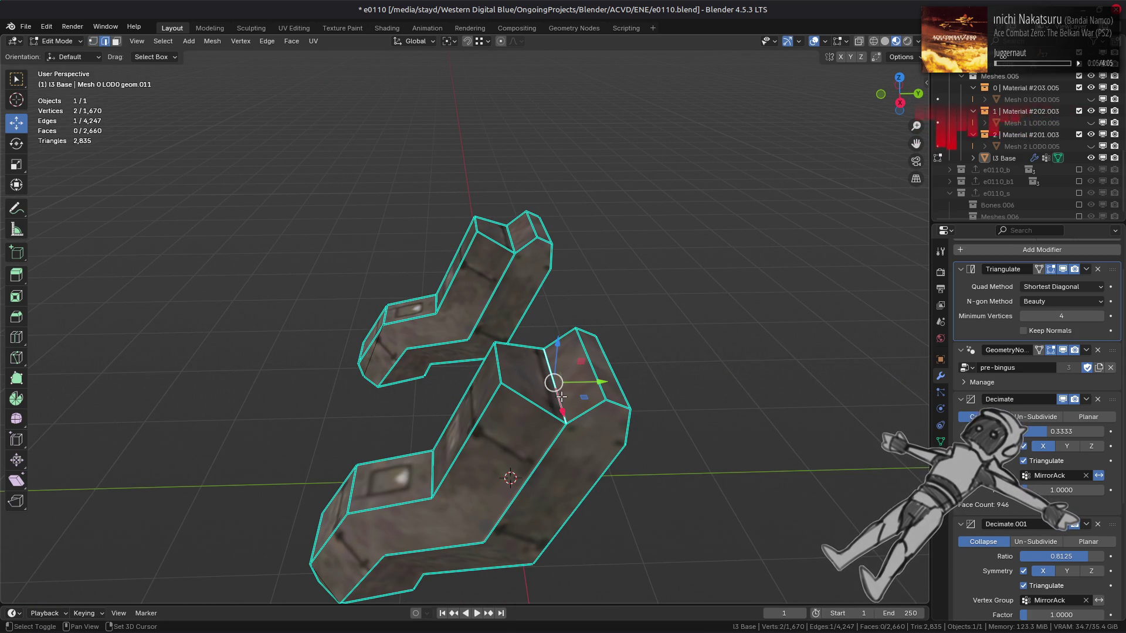
alt+click(544, 454)
mouse_move(544, 454)
middle_down()
mouse_move(595, 378)
mouse_move(574, 378)
mouse_move(549, 349)
middle_up()
alt+shift+click(549, 348)
right_click(608, 418)
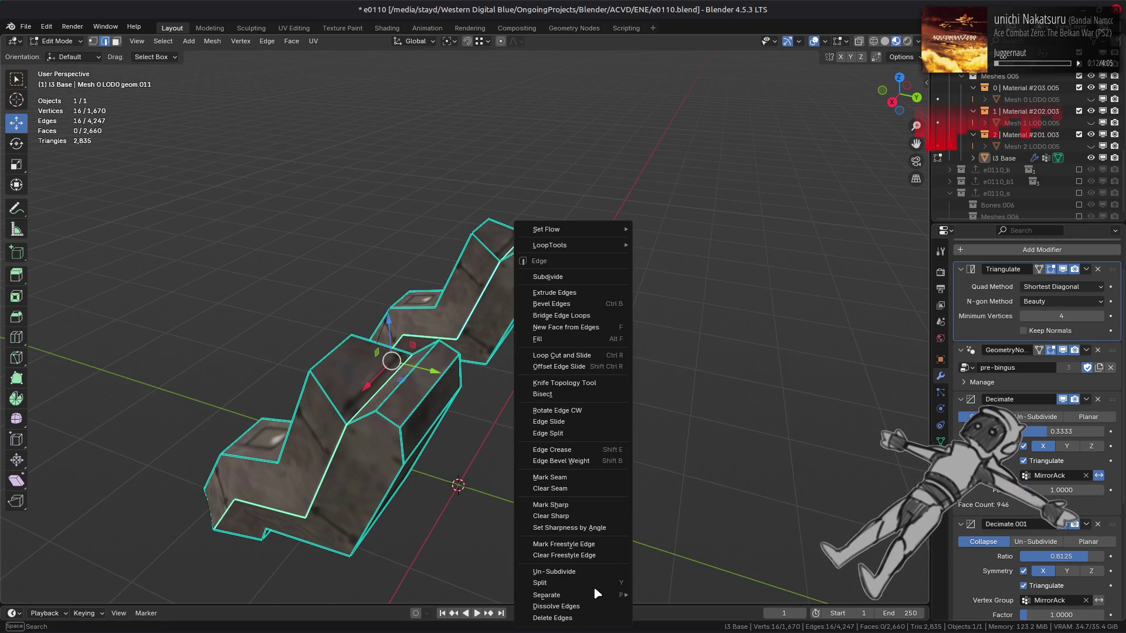
click(583, 606)
middle_drag(526, 458, 590, 435)
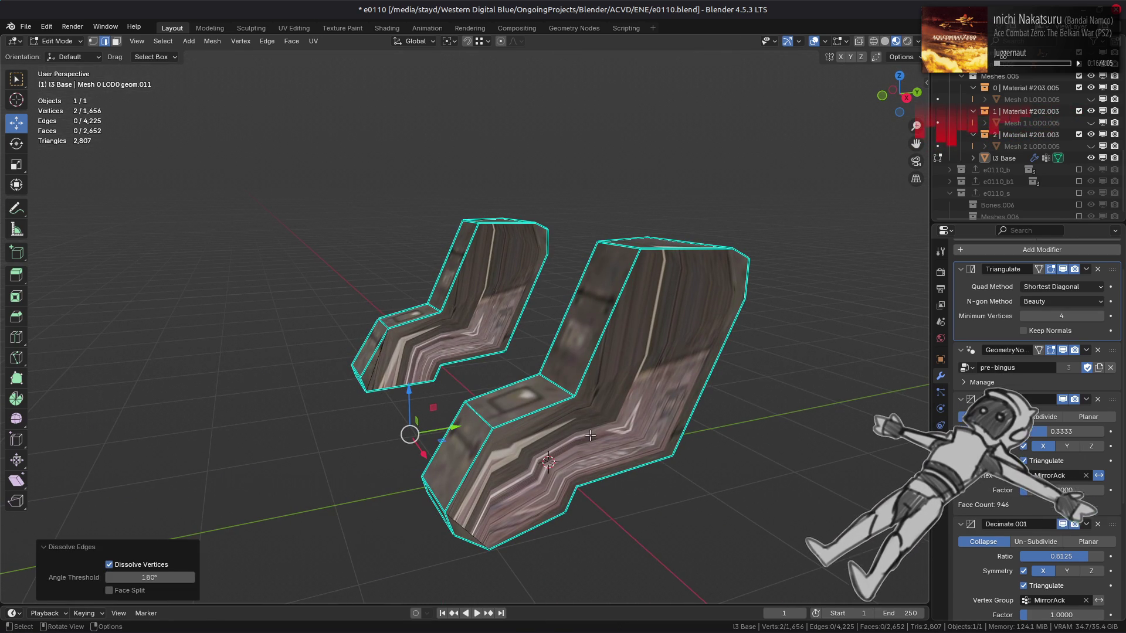
key(ctrl+z)
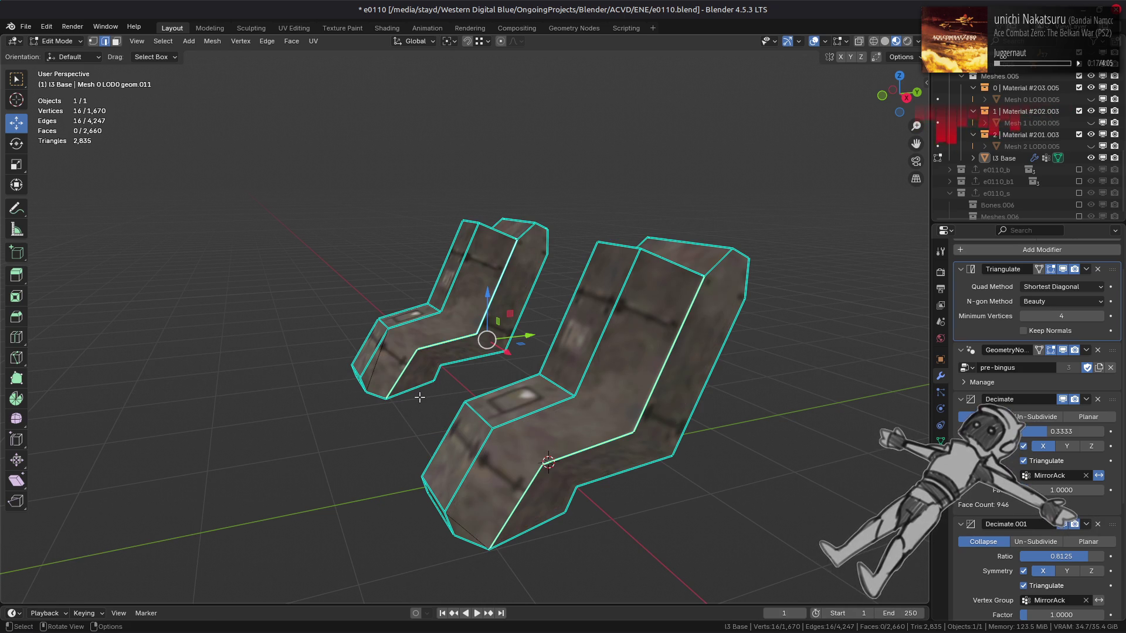
Dissolve an edge on the foot and join the remaining vertices with J.
middle_drag(420, 397, 433, 360)
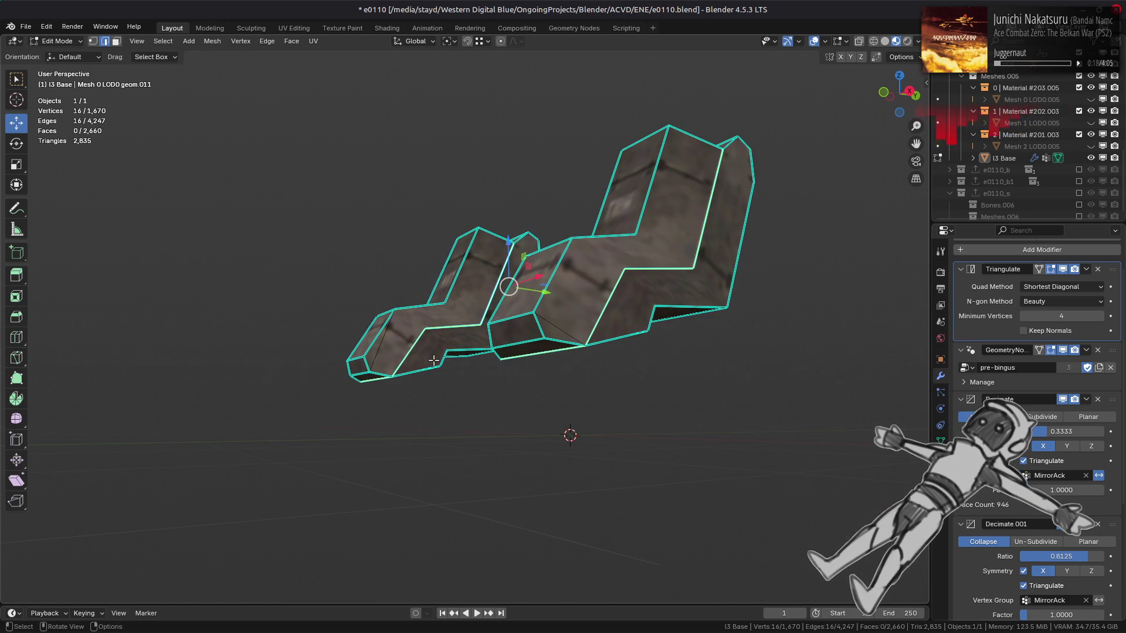
click(566, 328)
right_click(363, 381)
click(358, 381)
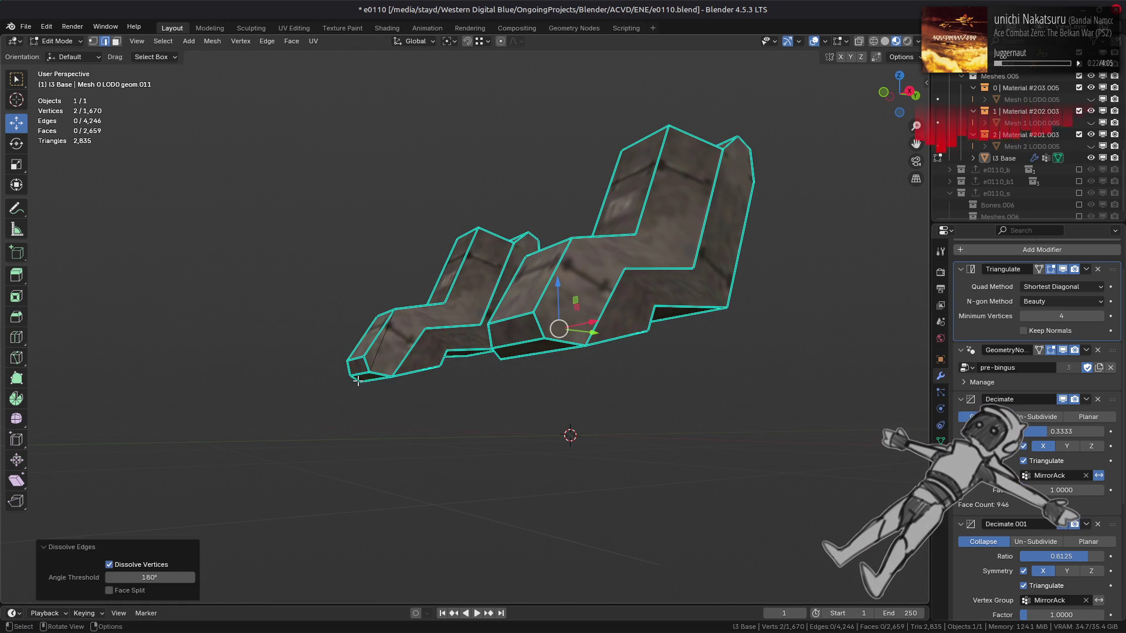
key(j)
mouse_move(371, 385)
middle_down()
mouse_move(462, 368)
mouse_move(528, 375)
middle_up()
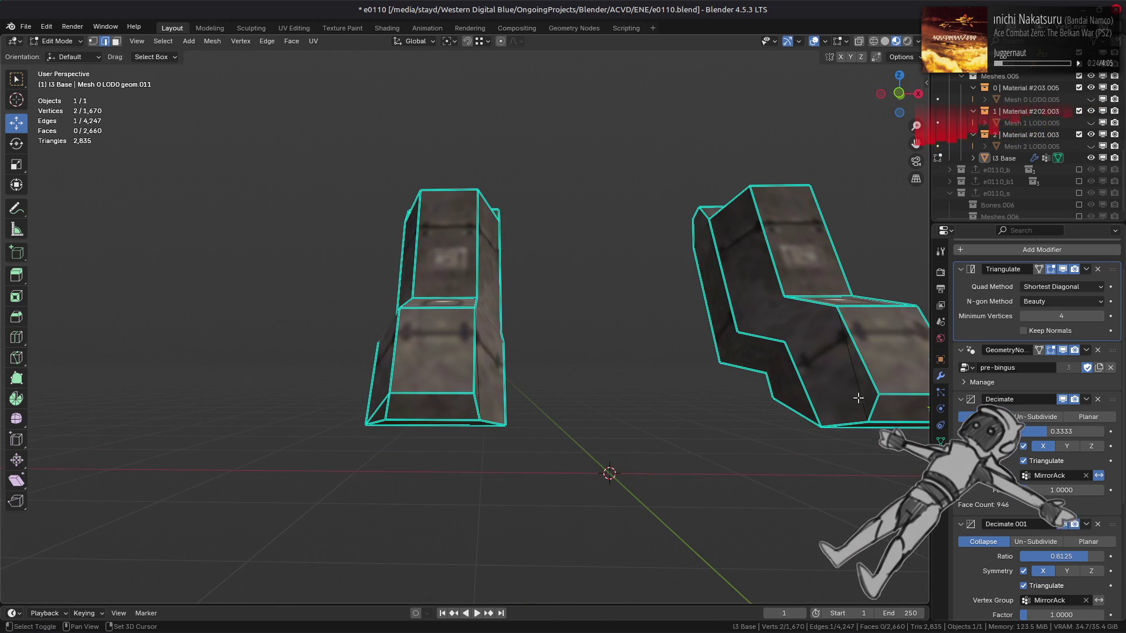
Dissolve the selected edges across the linked foot mesh using Ctrl+E.
shift+click(692, 351)
mouse_move(692, 352)
middle_down()
mouse_move(537, 388)
mouse_move(484, 415)
middle_up()
key(ctrl+l)
key(ctrl+e)
click(481, 414)
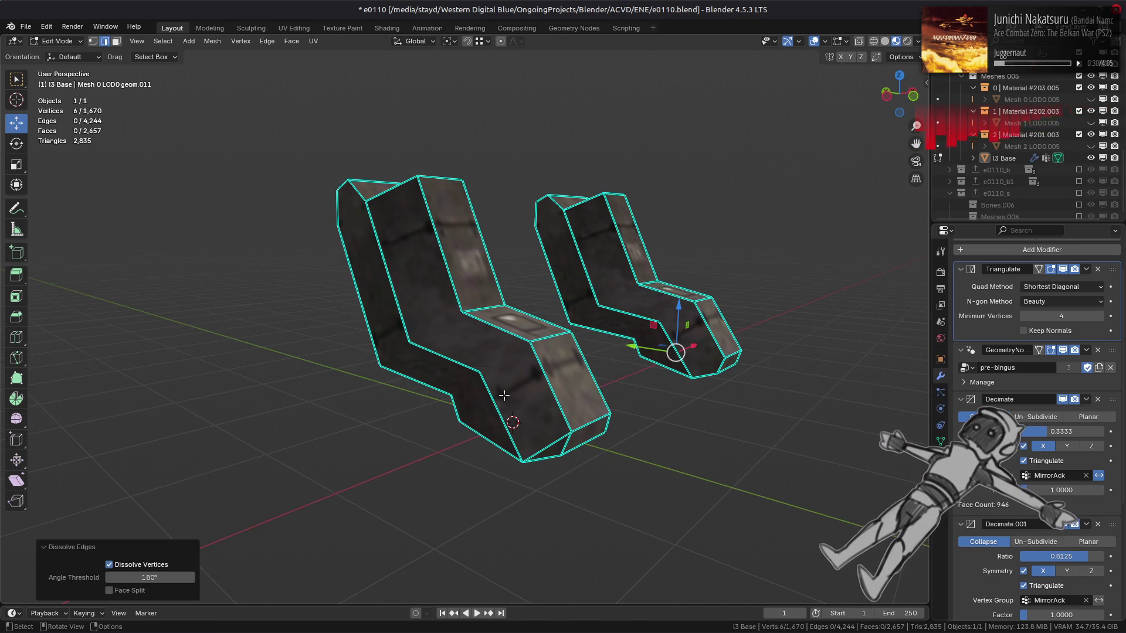
Dissolve edge loops on both foot pieces, then select another loop on one piece.
alt+click(496, 394)
alt+shift+click(625, 355)
mouse_move(625, 355)
middle_down()
mouse_move(671, 375)
mouse_move(444, 394)
middle_up()
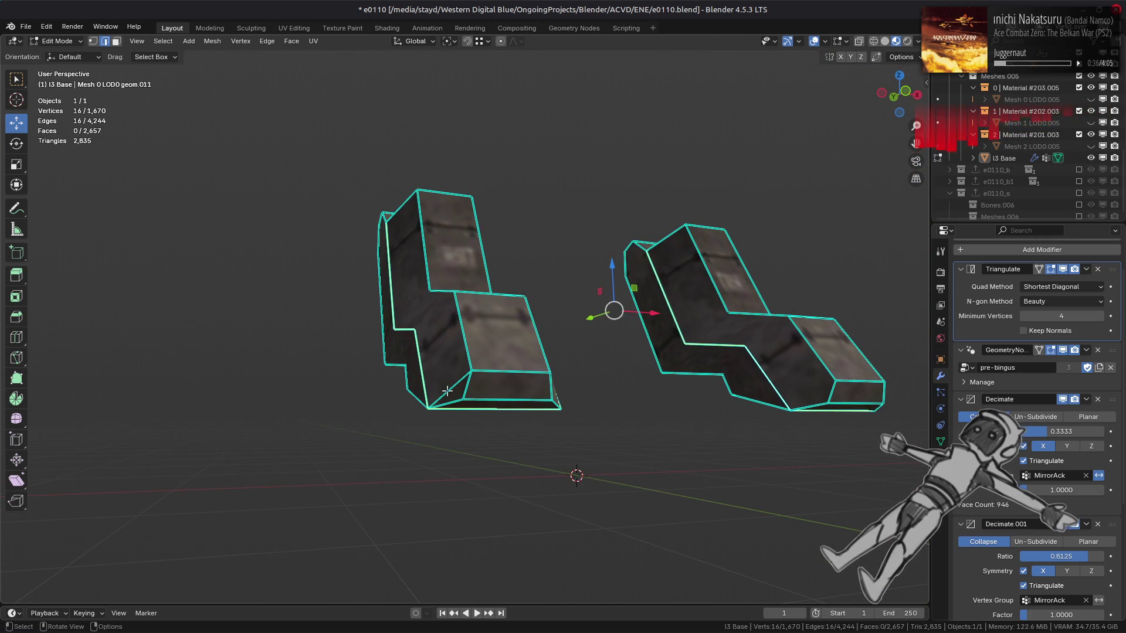
right_click(645, 431)
click(646, 429)
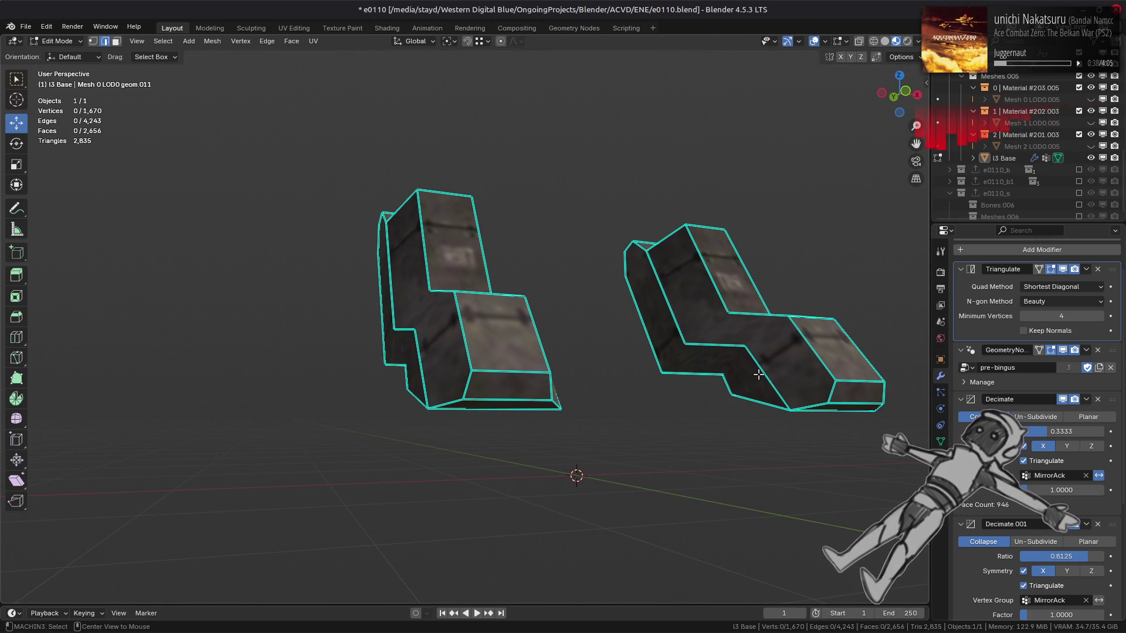
alt+click(758, 374)
mouse_move(678, 407)
middle_down()
mouse_move(596, 426)
mouse_move(660, 379)
middle_up()
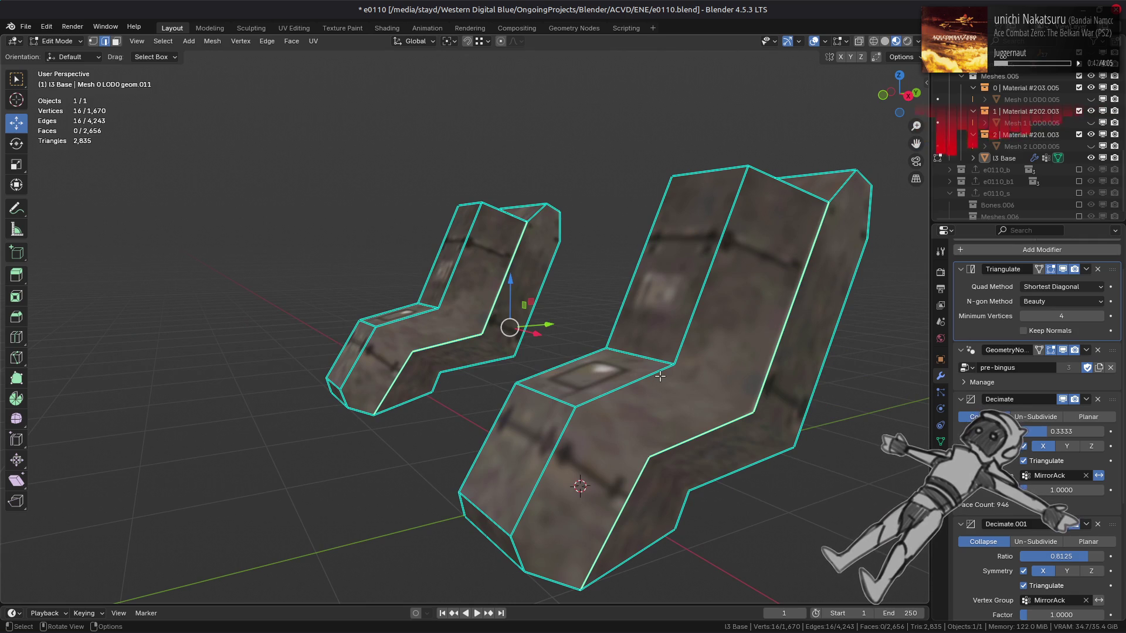
scroll(660, 376, down, 2)
Connect four vertices on the larger foot piece with new edges using J.
right_click(695, 373)
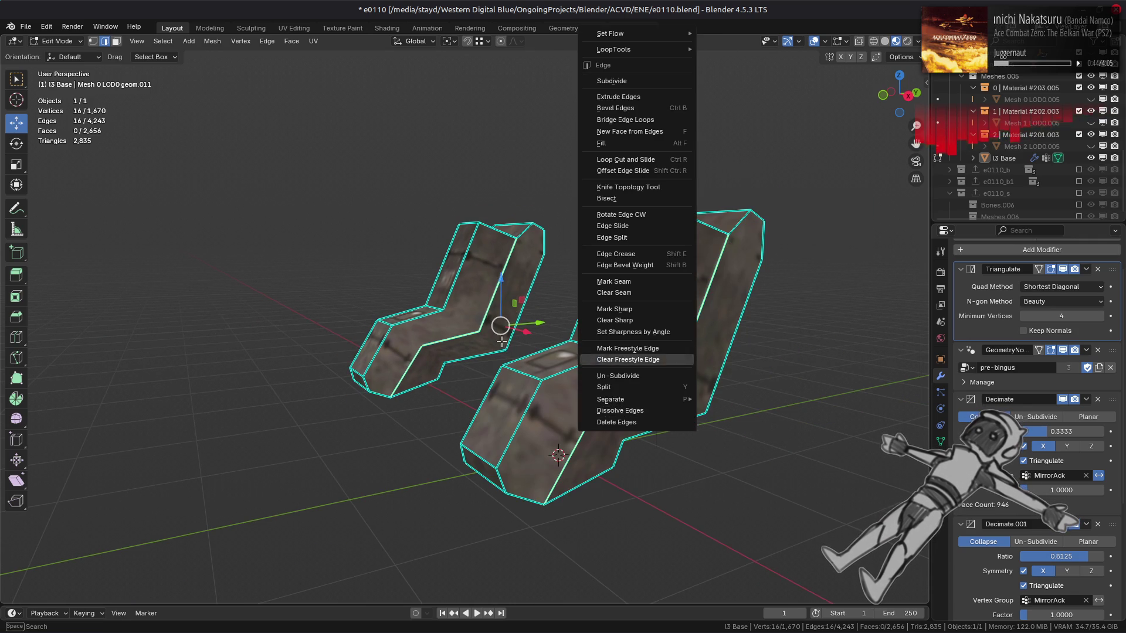
key(1)
middle_drag(580, 393, 542, 413)
key(alt+a)
click(538, 415)
shift+click(487, 379)
shift+click(570, 351)
shift+click(628, 386)
key(j)
Fill a new seat face between the four seat corner vertices.
middle_drag(625, 383, 692, 317)
click(677, 306)
shift+click(722, 289)
shift+click(777, 318)
shift+click(730, 337)
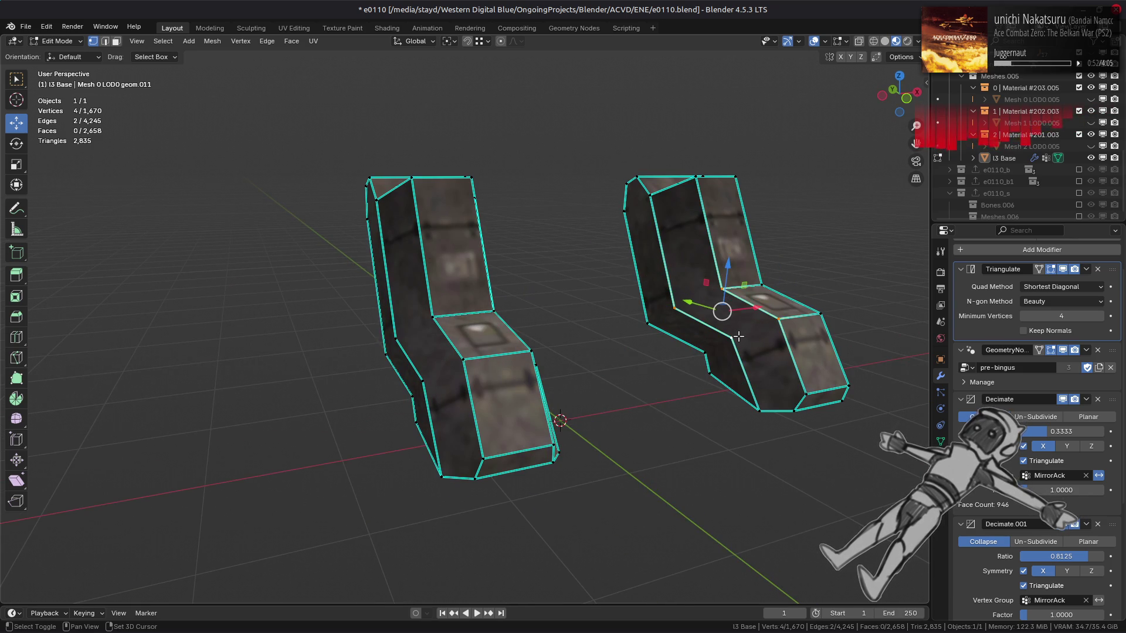
key(f)
Connect two seat-edge vertices on the front piece and fill the seat face.
mouse_move(536, 359)
middle_down()
mouse_move(504, 381)
mouse_move(443, 337)
mouse_move(432, 372)
mouse_move(477, 344)
mouse_move(585, 369)
middle_up()
click(416, 345)
shift+click(547, 342)
key(j)
shift+click(455, 313)
shift+click(499, 336)
key(f)
Unchamfer the small front chamfer face along its loop with MESHmachine.
key(alt+a)
key(3)
click(584, 390)
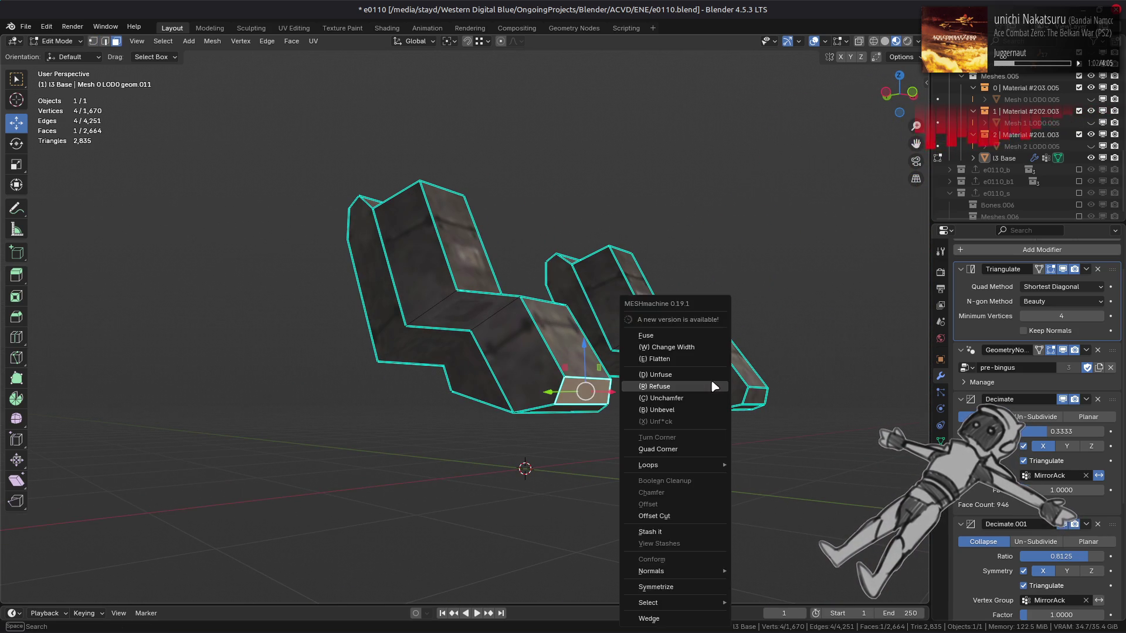
right_click(710, 379)
click(711, 379)
scroll(711, 380, down, 1)
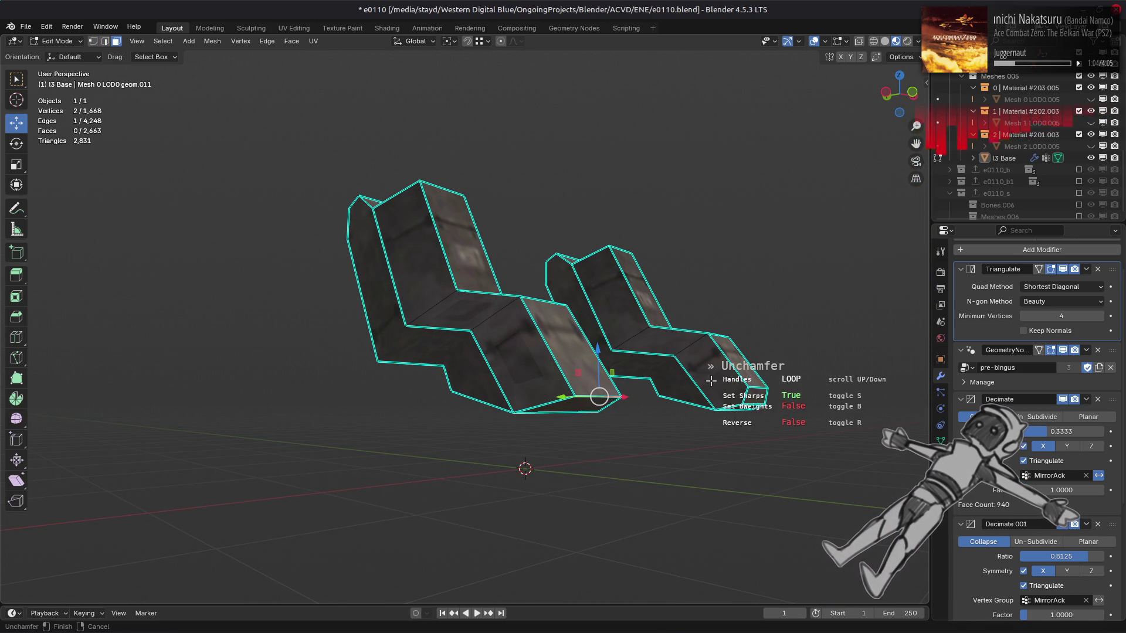
click(711, 381)
Unchamfer a chamfer face on the right foot piece.
mouse_move(682, 400)
middle_down()
mouse_move(654, 402)
mouse_move(672, 417)
mouse_move(674, 342)
middle_up()
click(874, 339)
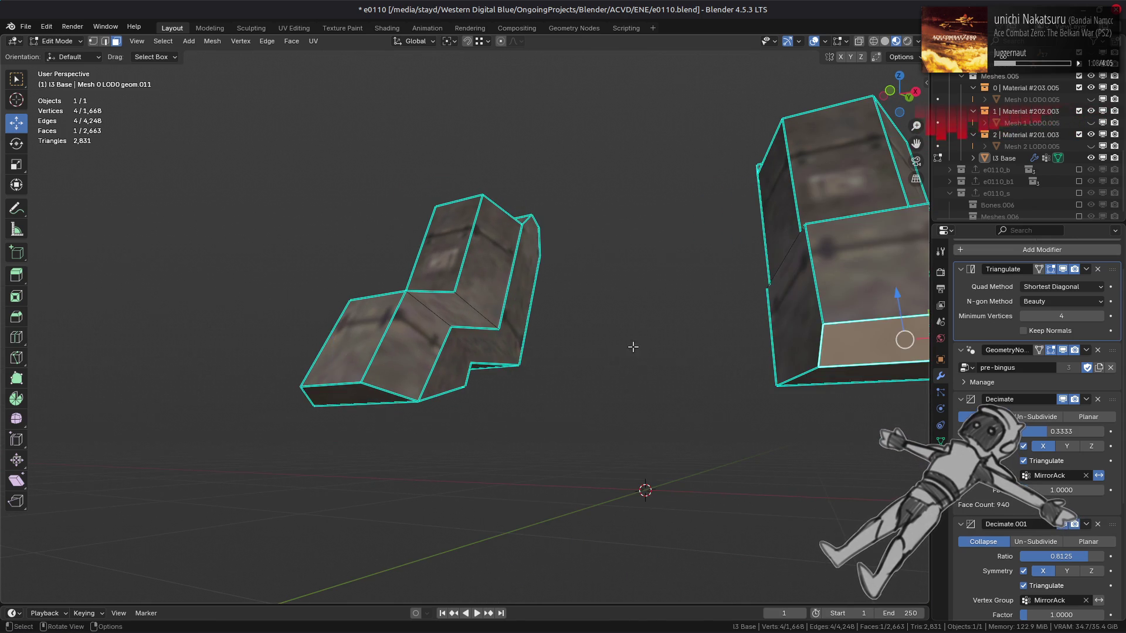
scroll(673, 352, up, 3)
key(y)
key(c)
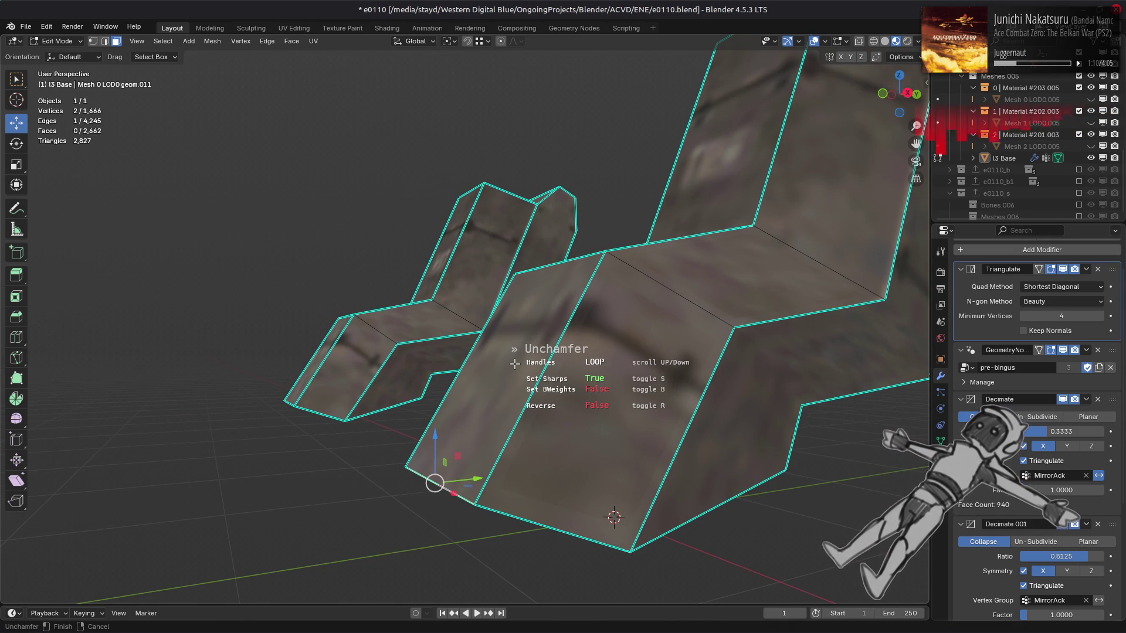
click(514, 364)
Select an edge loop on the foot, limiting loop selection to plain loops.
middle_drag(514, 364, 478, 399)
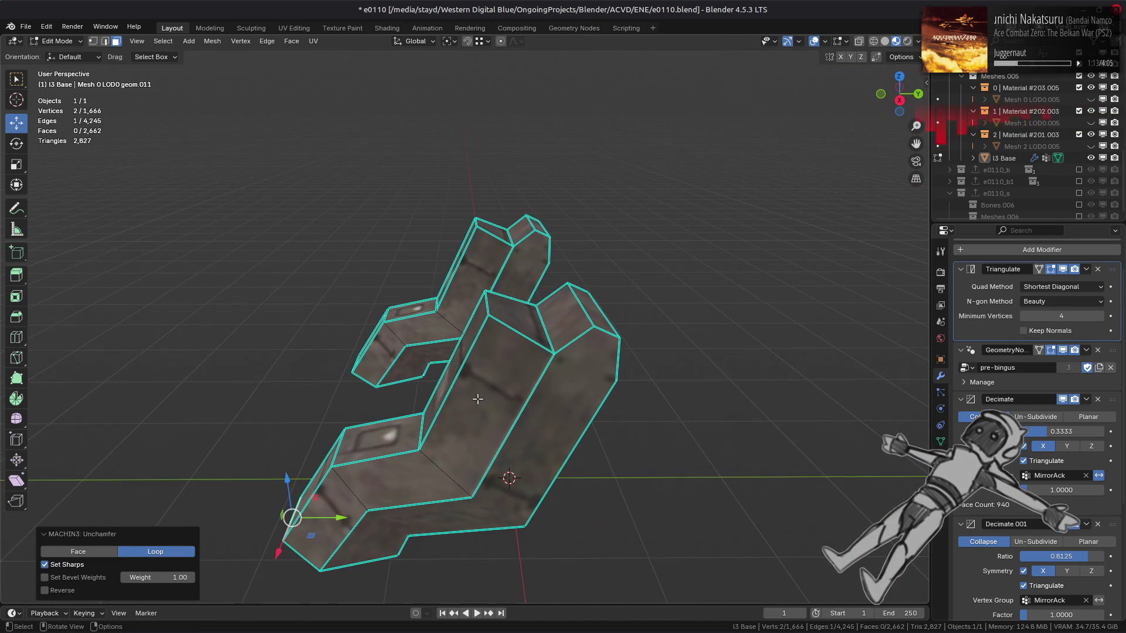
key(2)
alt+click(522, 405)
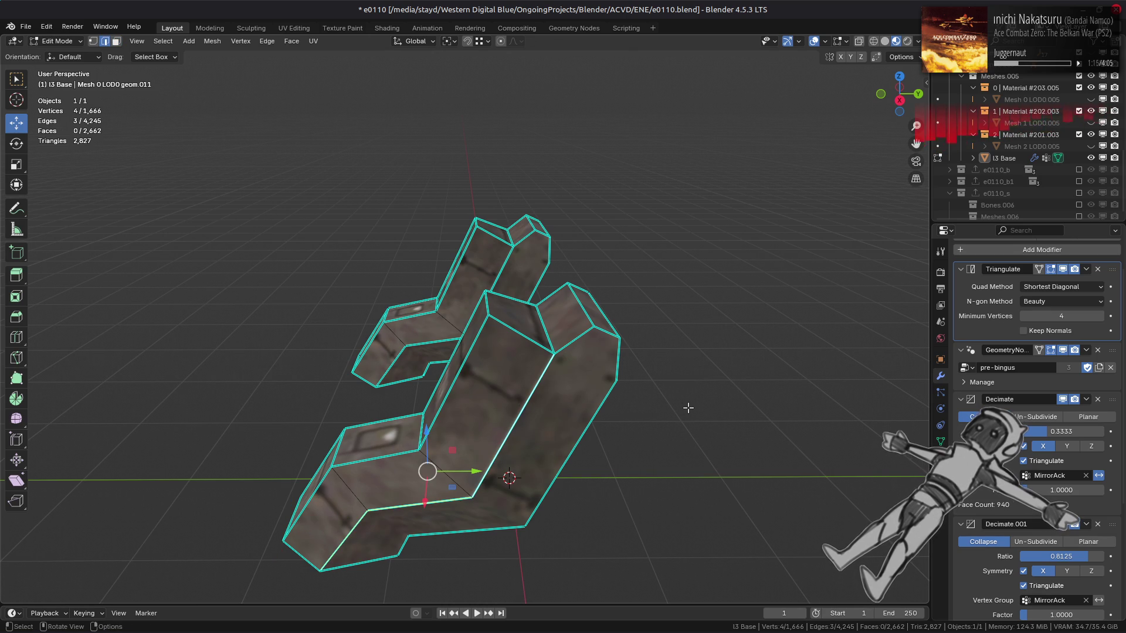
middle_drag(687, 407, 720, 353)
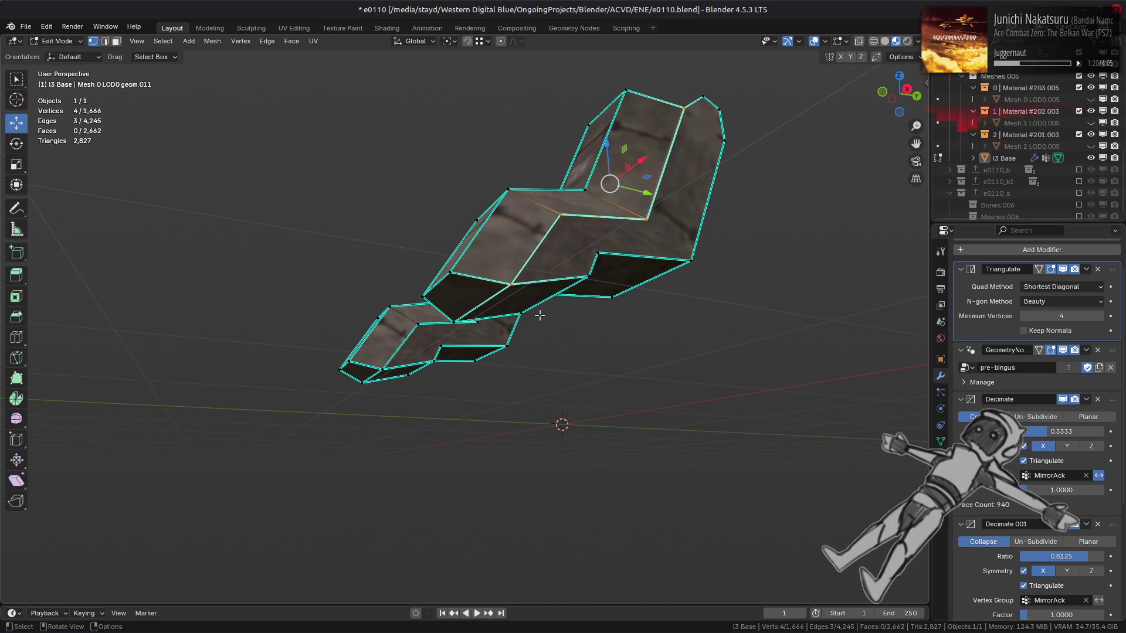
key(2)
double_click(537, 253)
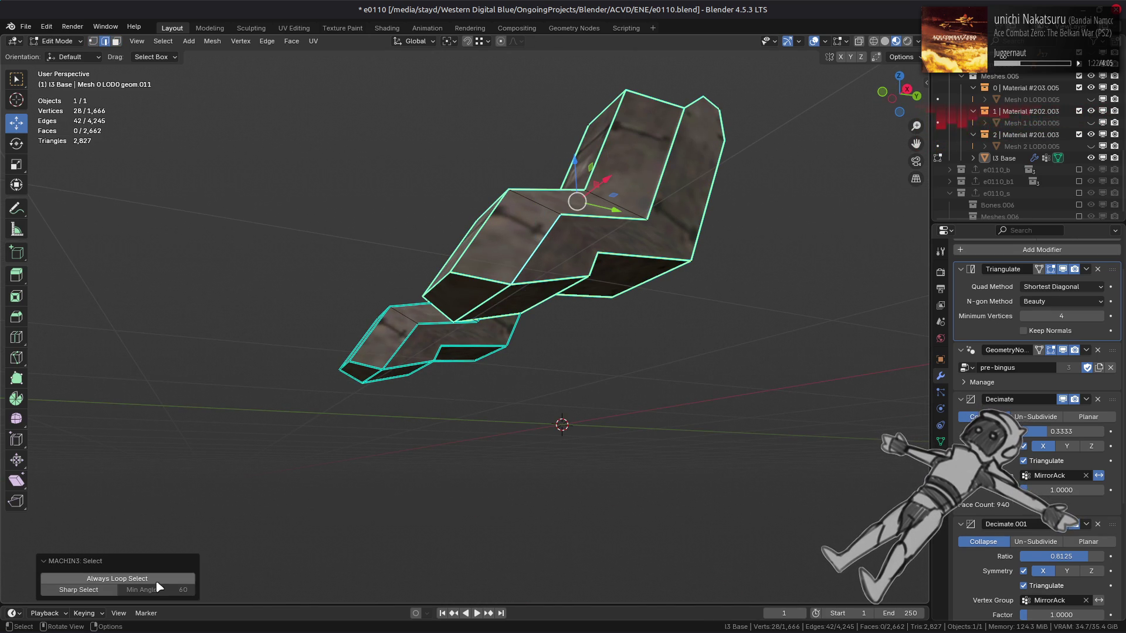
click(114, 589)
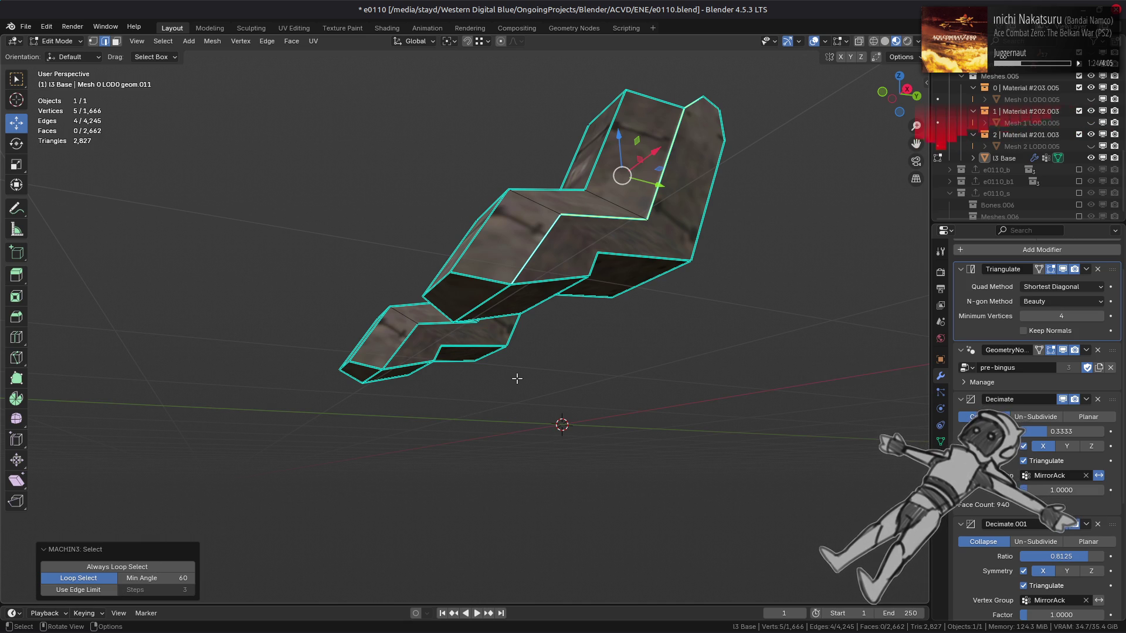
Select a three-edge path up to the top of the foot and extend it.
click(547, 317)
click(520, 285)
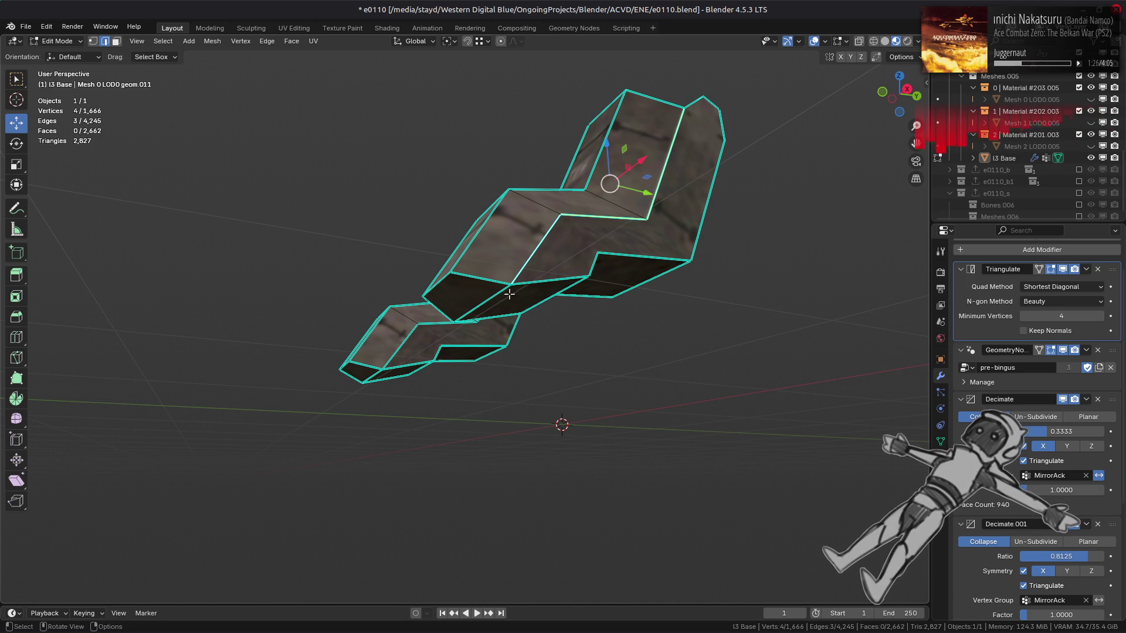
mouse_move(498, 296)
middle_down()
mouse_move(572, 347)
mouse_move(643, 292)
middle_up()
shift+click(573, 347)
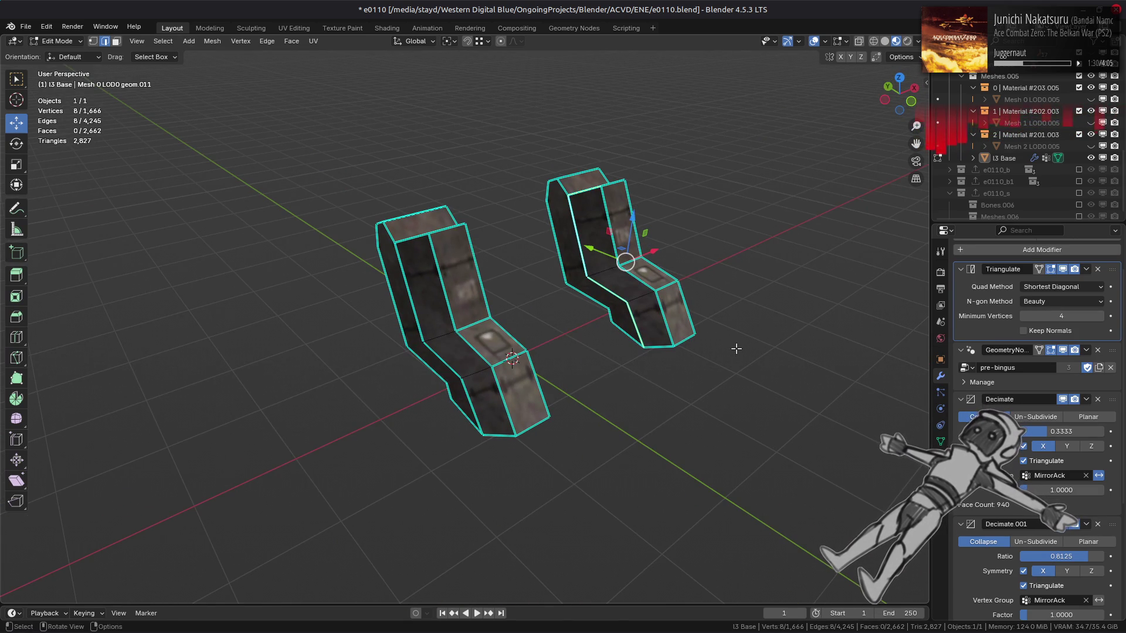
scroll(737, 349, up, 4)
middle_drag(737, 349, 716, 390)
Try an edge slide on the selected leg edges, compare before and after, then revert it.
key(ctrl+e)
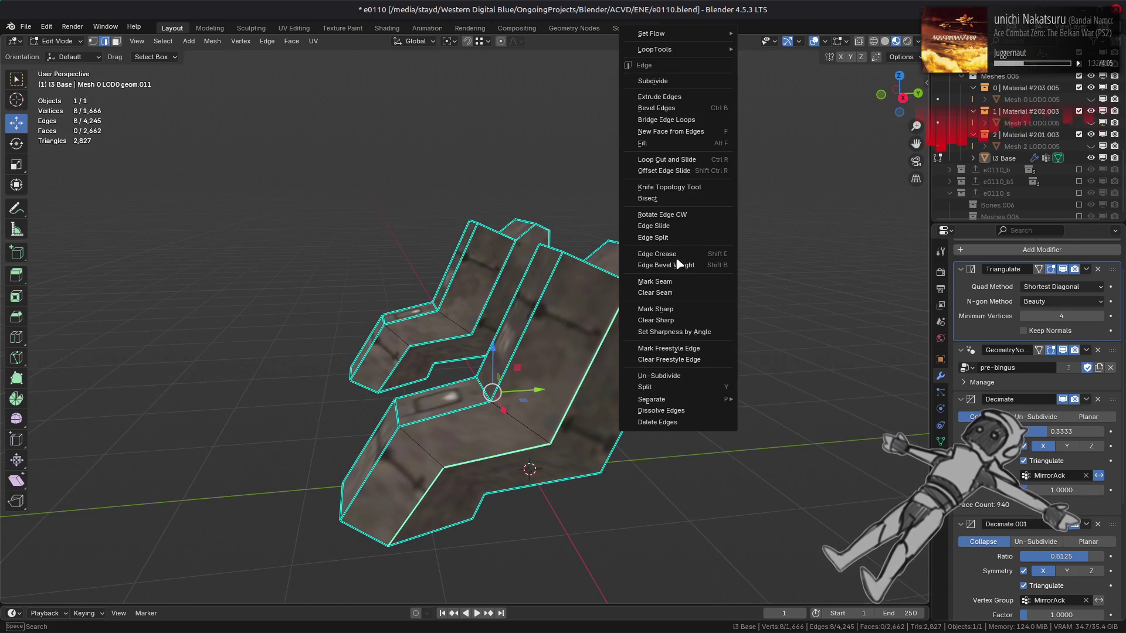
click(683, 227)
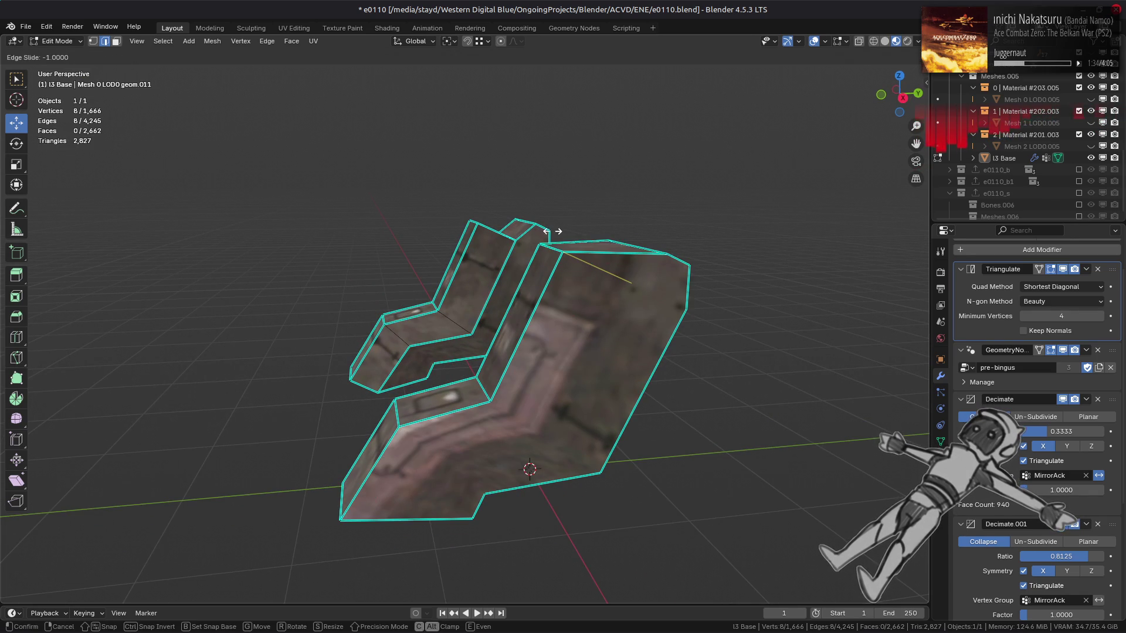
click(824, 404)
key(ctrl+z)
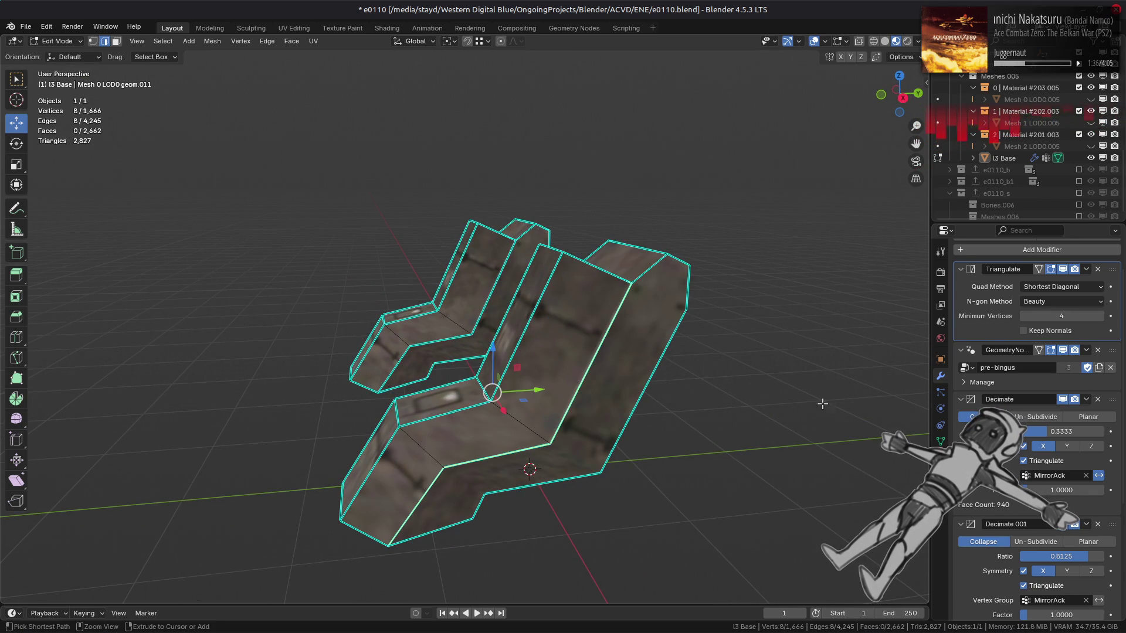
key(ctrl+e)
click(783, 394)
click(623, 382)
mouse_move(624, 381)
middle_down()
mouse_move(666, 348)
mouse_move(683, 381)
middle_up()
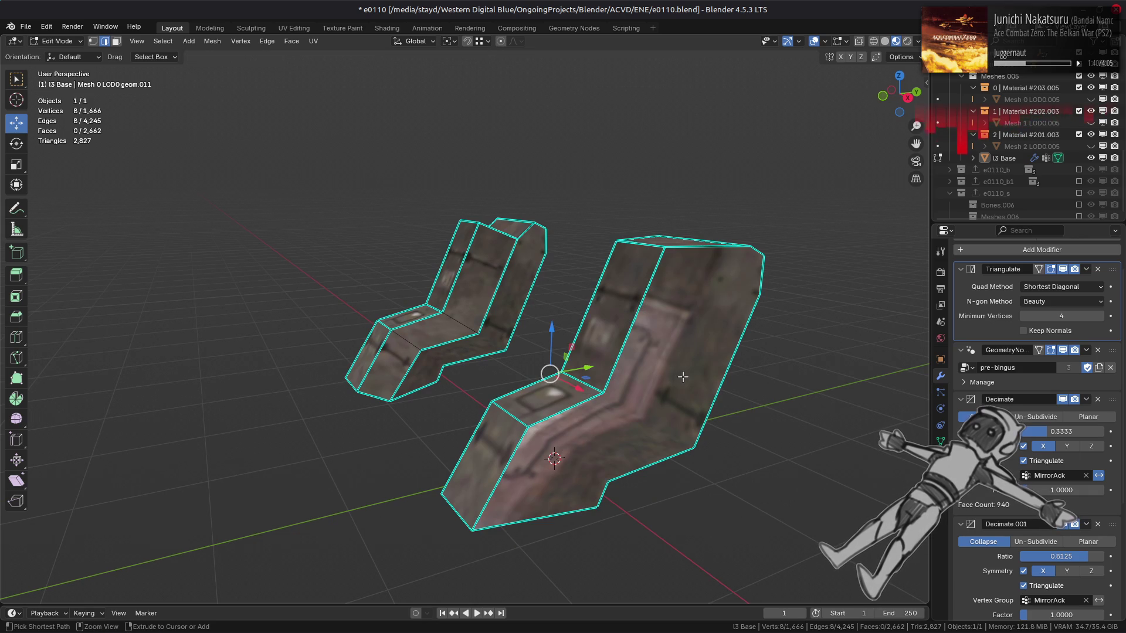
key(ctrl+z)
key(ctrl+shift+z)
key(ctrl+z)
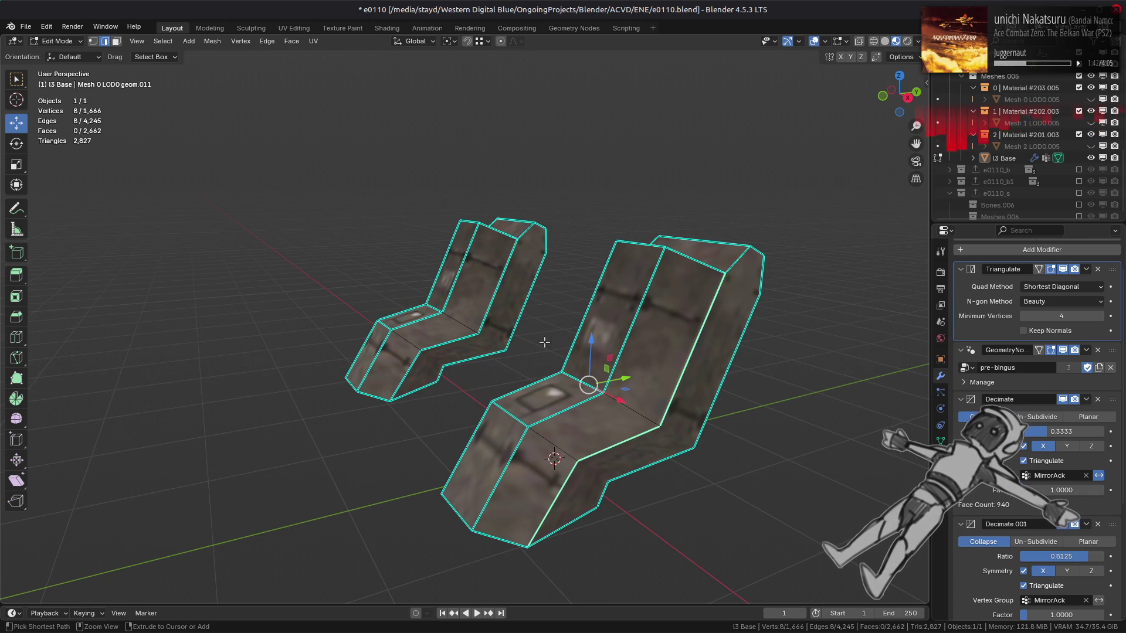
key(ctrl+shift+z)
key(ctrl+z)
Slide the leg edge loop to its far end, undoing a second extra slide.
right_click(435, 318)
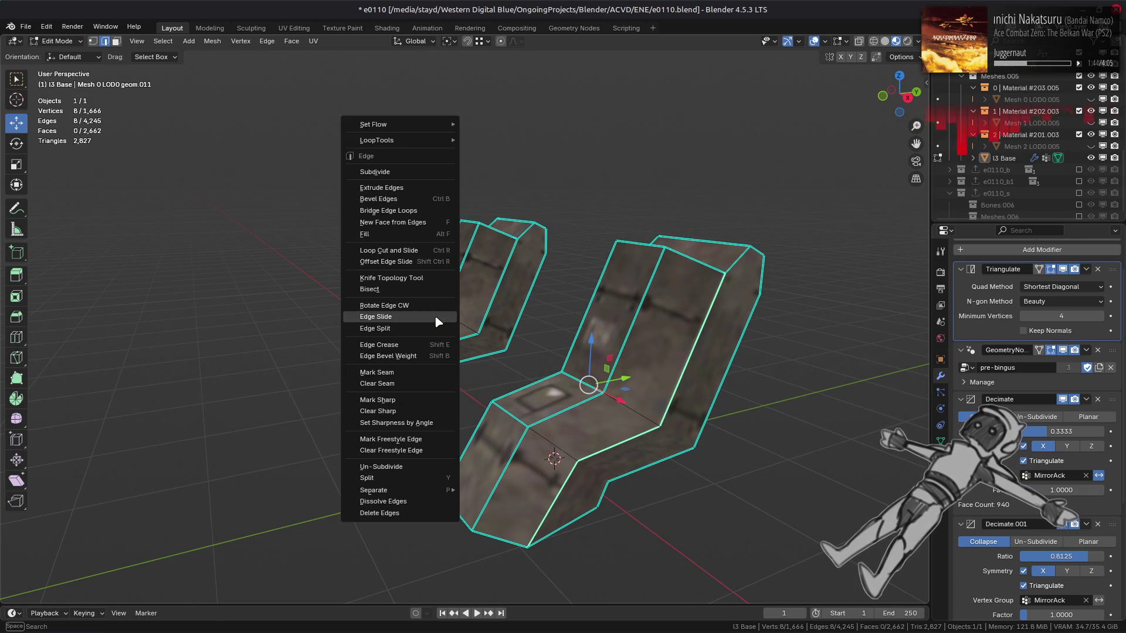
click(434, 316)
click(346, 339)
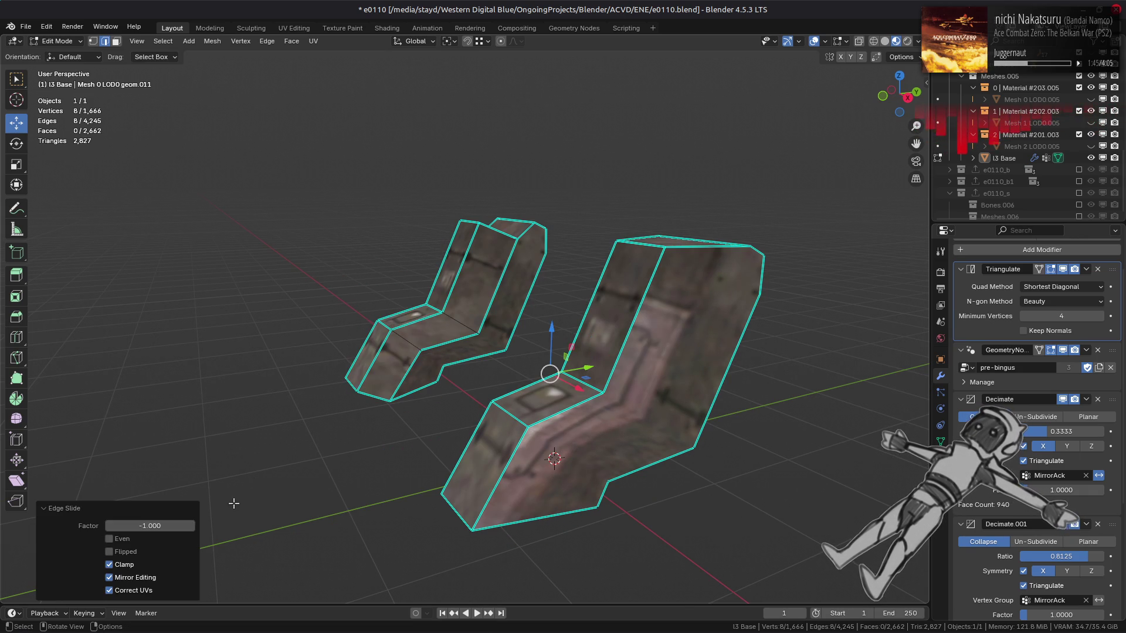
click(151, 580)
right_click(523, 359)
click(524, 358)
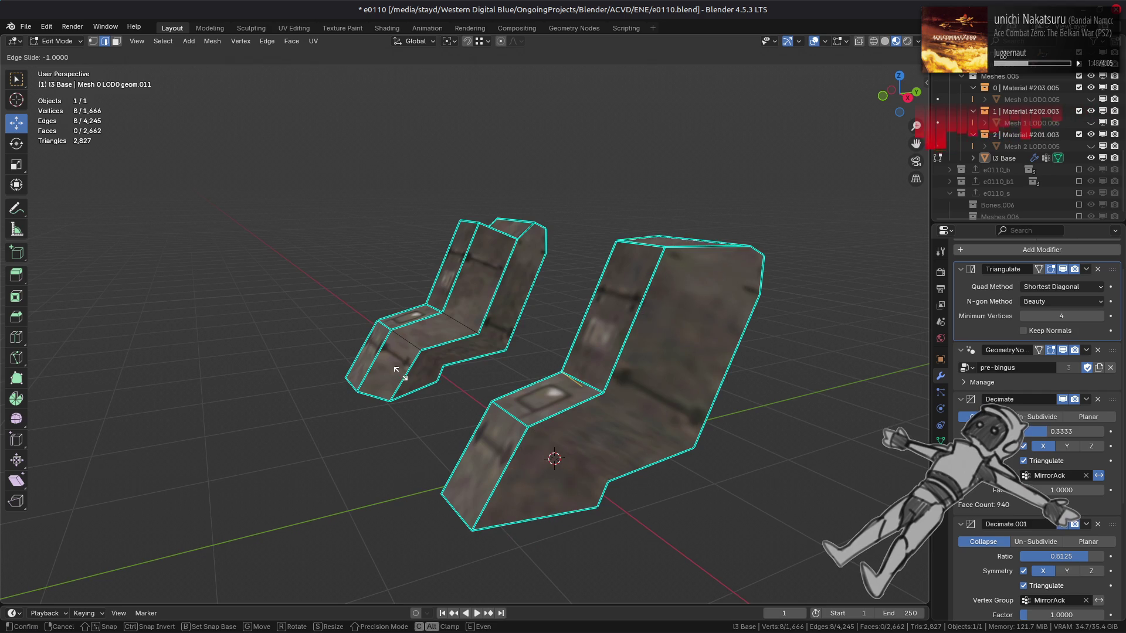
click(404, 373)
mouse_move(403, 373)
middle_down()
mouse_move(538, 389)
mouse_move(412, 352)
mouse_move(529, 253)
middle_up()
key(ctrl+z)
Edge-slide the selected edges on the left leg piece to flatten its bend.
mouse_move(460, 308)
middle_down()
mouse_move(633, 173)
mouse_move(516, 273)
mouse_move(585, 249)
mouse_move(545, 354)
middle_up()
key(ctrl+e)
click(545, 355)
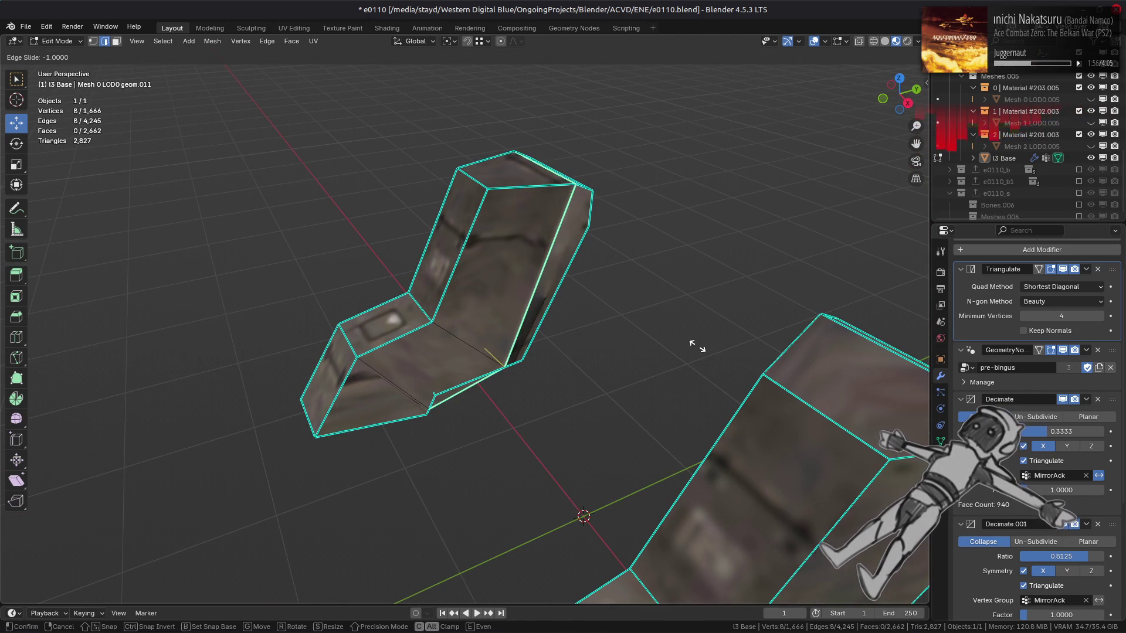
click(167, 386)
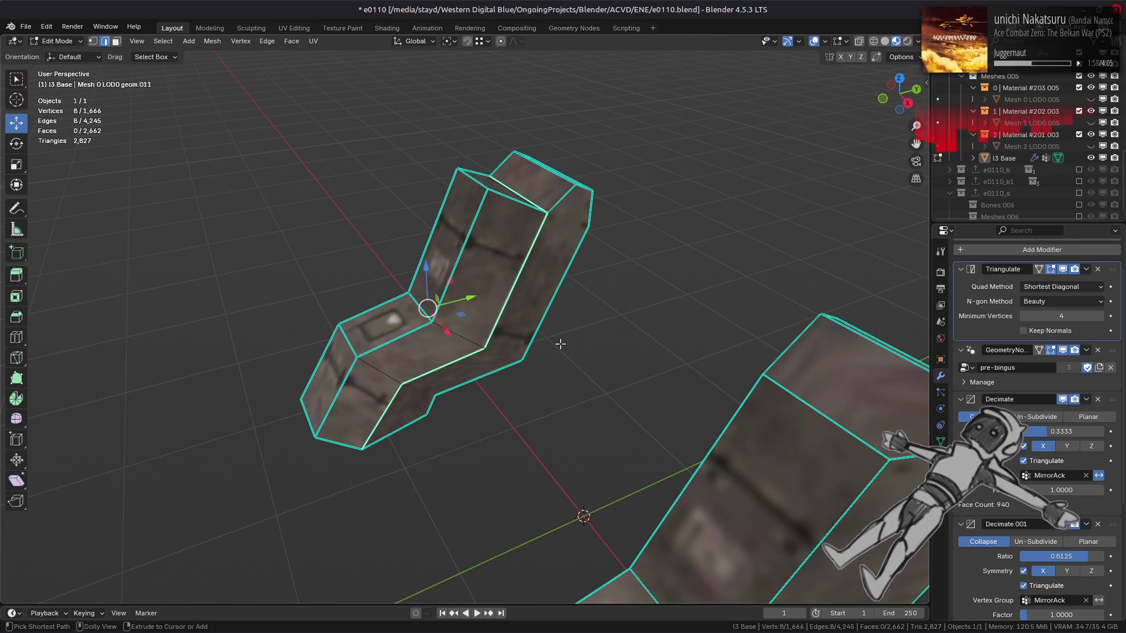
middle_drag(484, 351, 490, 399)
Merge by Distance on the linked leg geometry, removing 16 duplicate vertices.
key(1)
key(ctrl+l)
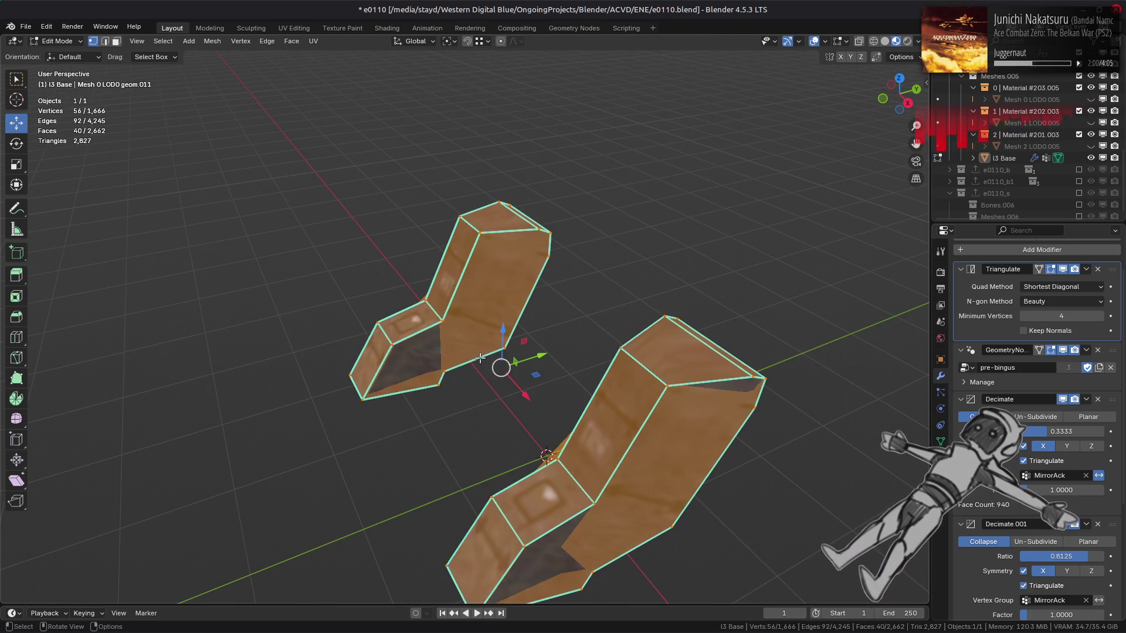
right_click(490, 399)
click(538, 575)
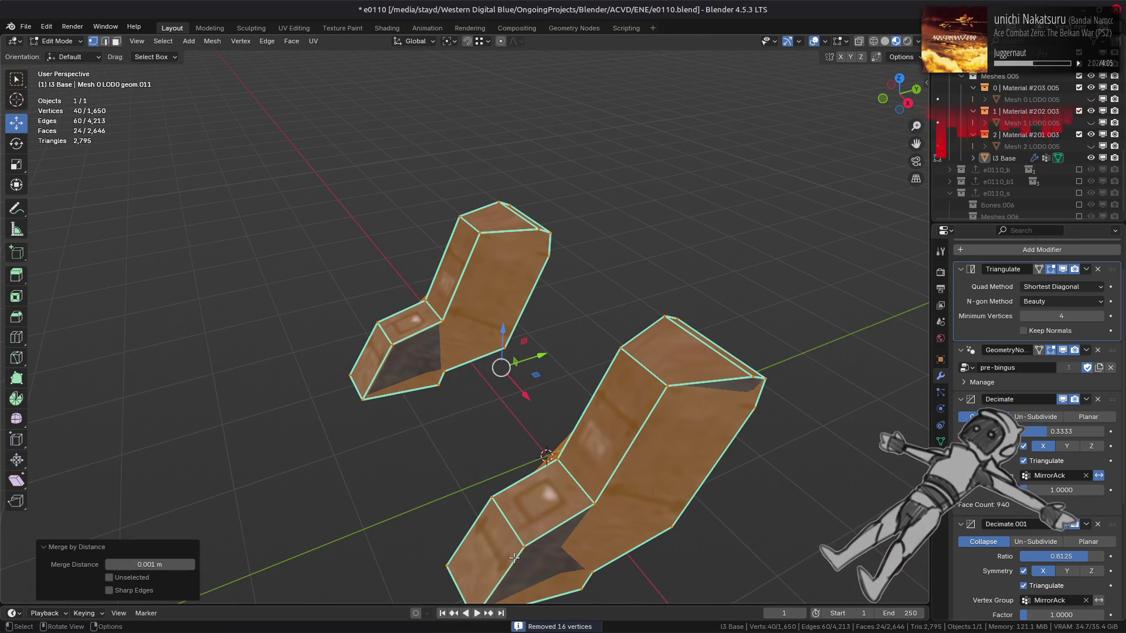
key(alt+a)
Unchamfer the slanted face on the leg in loop mode.
middle_drag(439, 482, 427, 451)
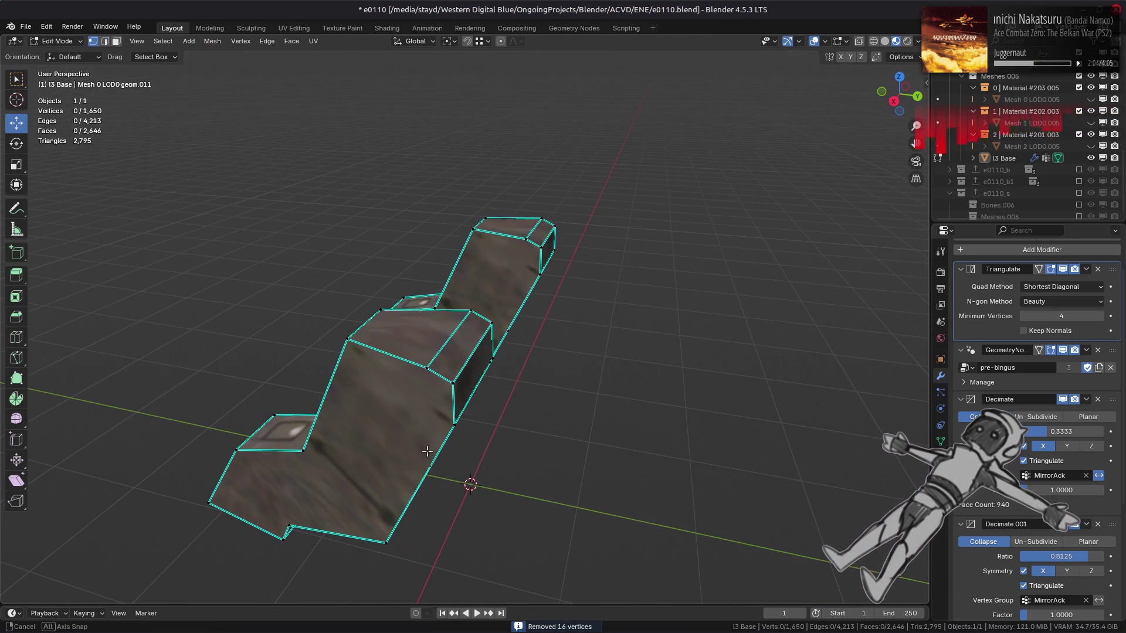
click(453, 353)
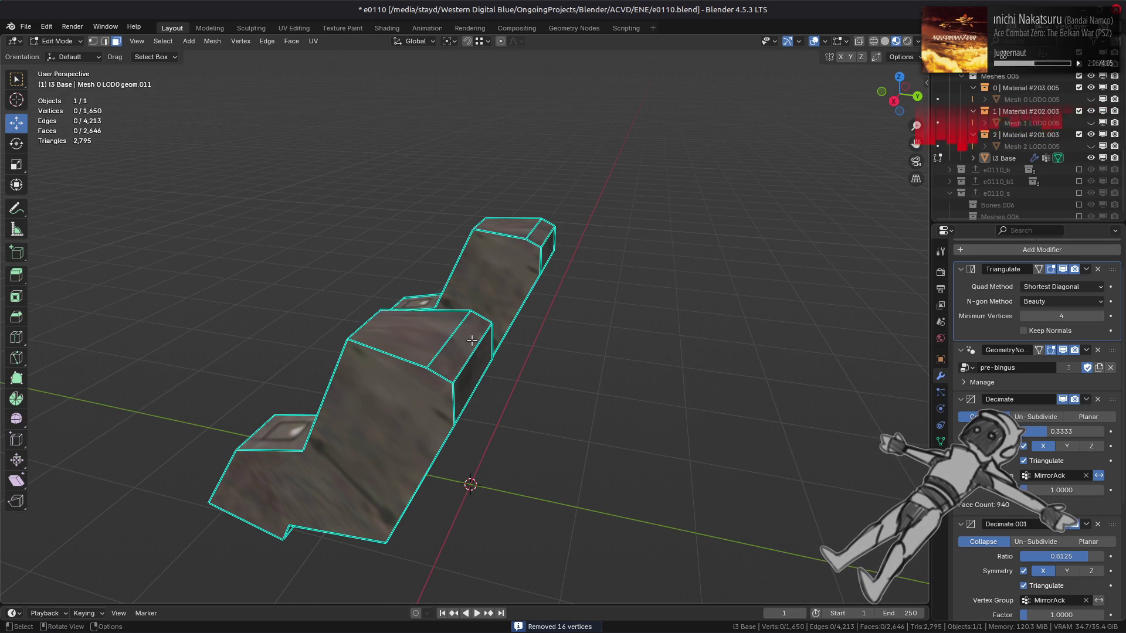
right_click(610, 335)
click(613, 325)
click(646, 317)
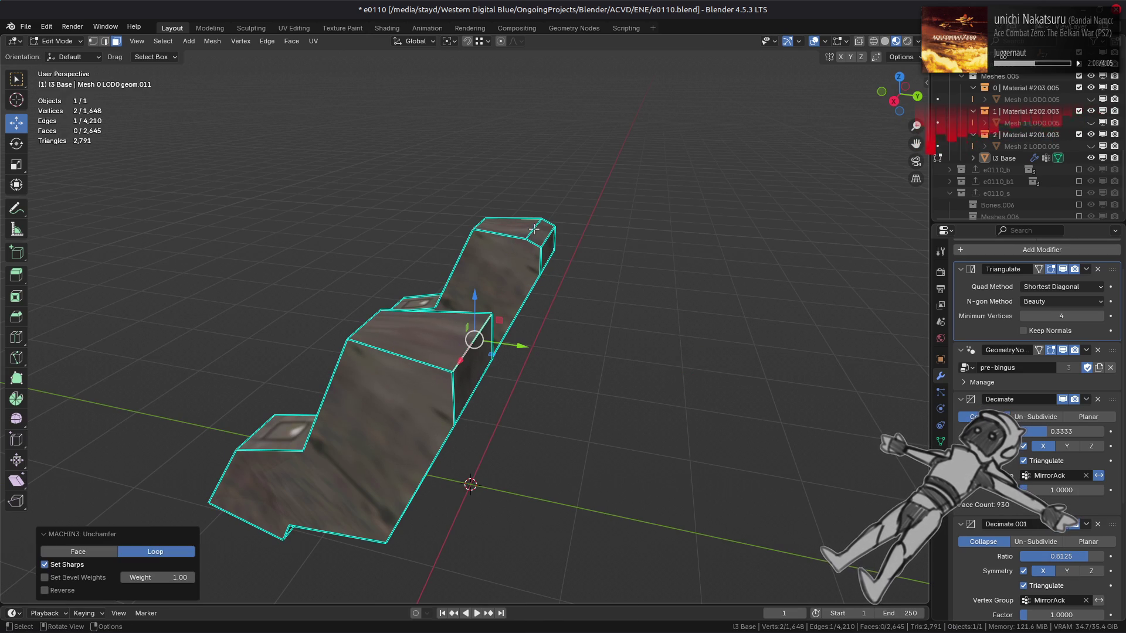
right_click(684, 297)
click(685, 299)
Reveal the hidden mesh parts and return to Object Mode.
key(alt+a)
mouse_move(604, 373)
middle_down()
mouse_move(566, 340)
mouse_move(683, 380)
middle_up()
key(KP_Divide)
key(Tab)
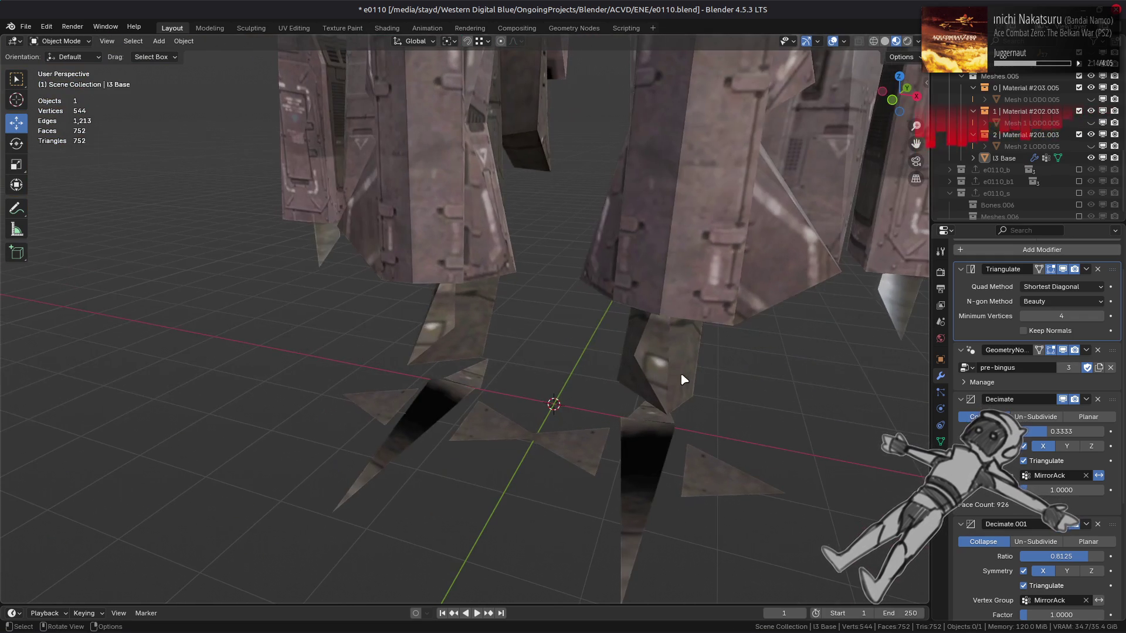
scroll(683, 380, down, 6)
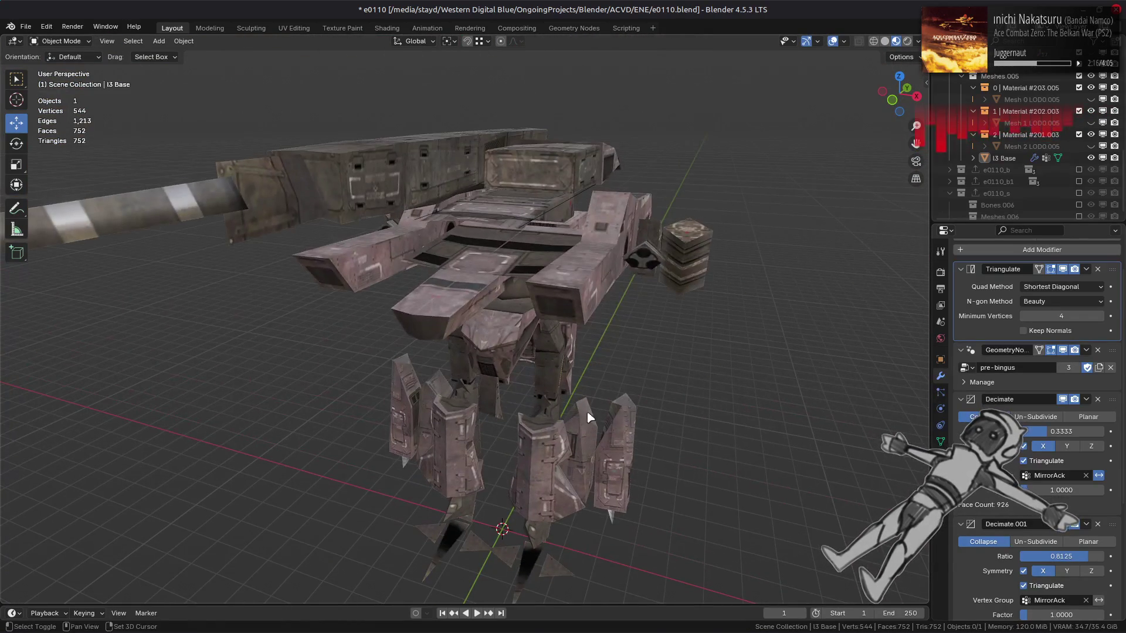
middle_drag(587, 351, 560, 375)
key(Tab)
scroll(560, 374, up, 6)
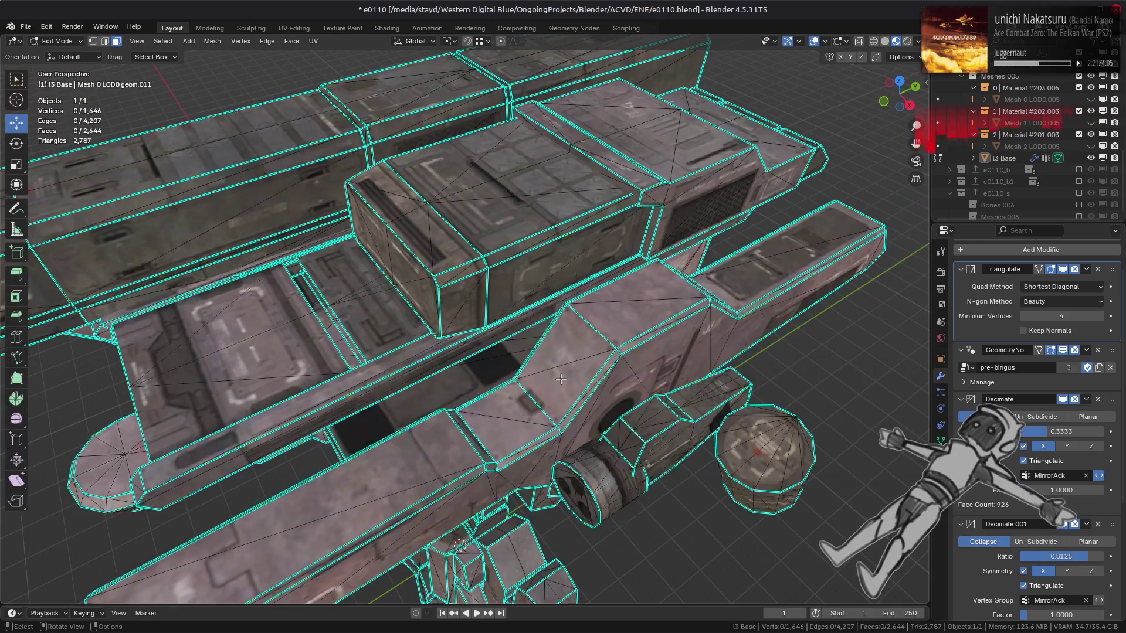
key(Tab)
mouse_move(561, 379)
middle_down()
mouse_move(499, 370)
mouse_move(474, 339)
mouse_move(498, 337)
mouse_move(495, 350)
middle_up()
key(Tab)
key(Tab)
key(Tab)
key(Tab)
scroll(495, 351, down, 5)
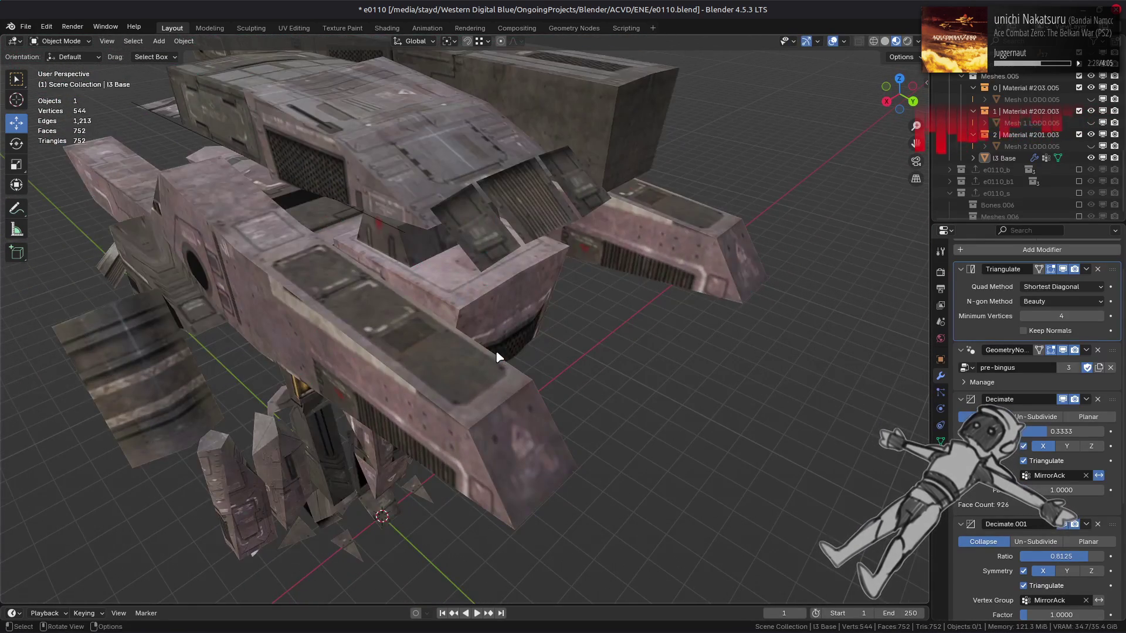
mouse_move(575, 333)
middle_down()
mouse_move(512, 340)
mouse_move(653, 367)
mouse_move(570, 354)
mouse_move(558, 340)
mouse_move(485, 347)
mouse_move(628, 364)
mouse_move(567, 365)
mouse_move(555, 387)
mouse_move(533, 389)
mouse_move(586, 322)
mouse_move(570, 274)
middle_up()
key(Tab)
key(Tab)
key(Tab)
scroll(571, 273, up, 2)
scroll(571, 274, up, 3)
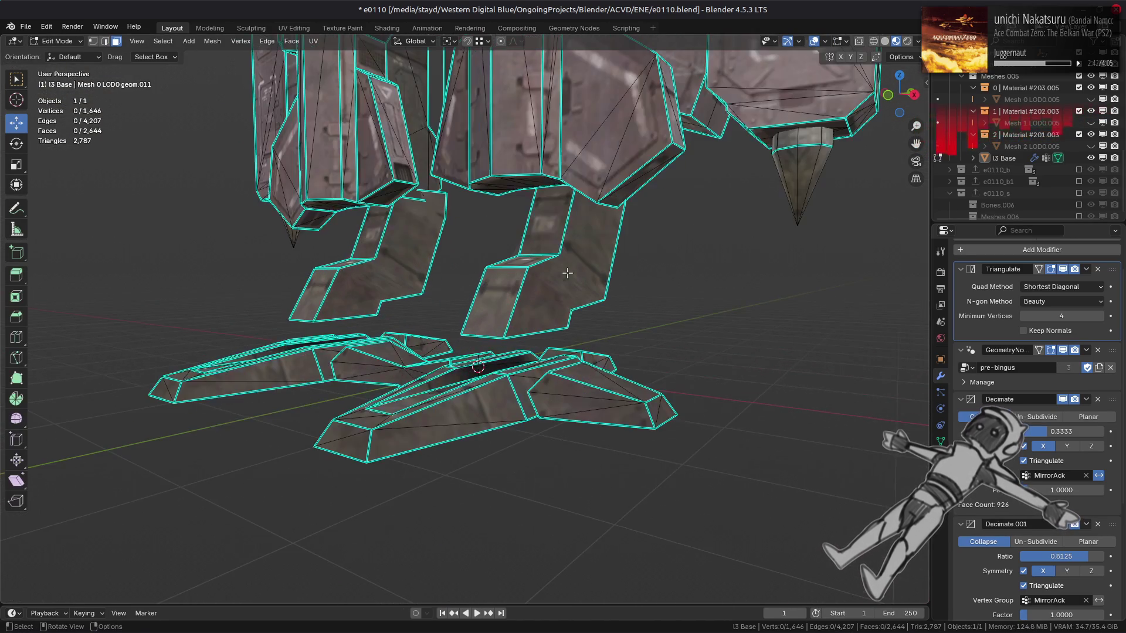
scroll(560, 289, up, 3)
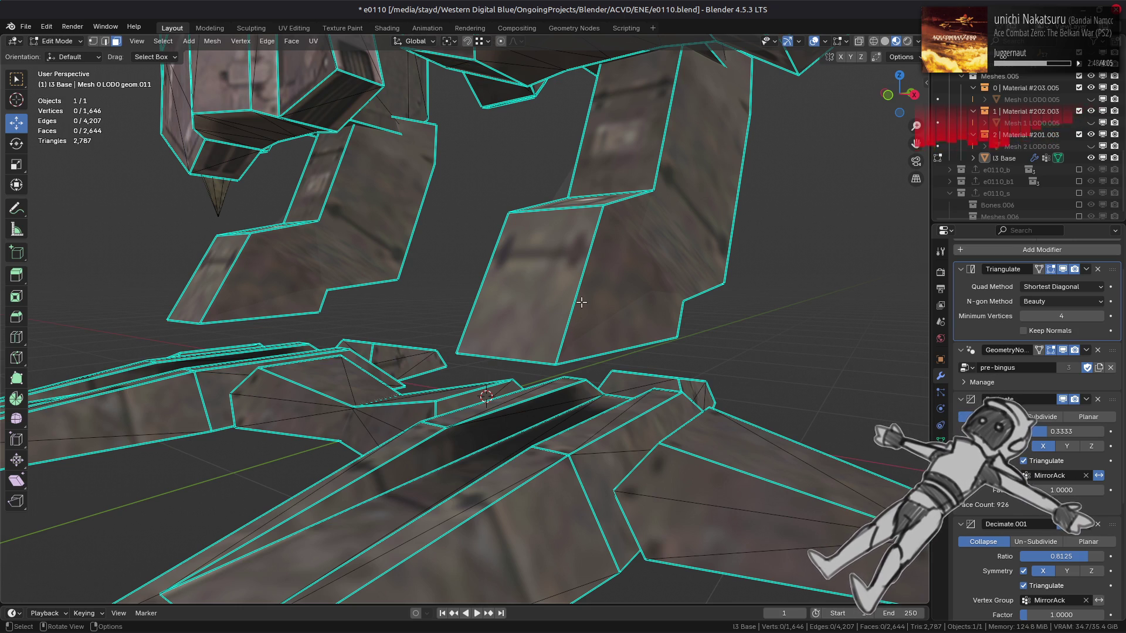
key(a)
key(alt+a)
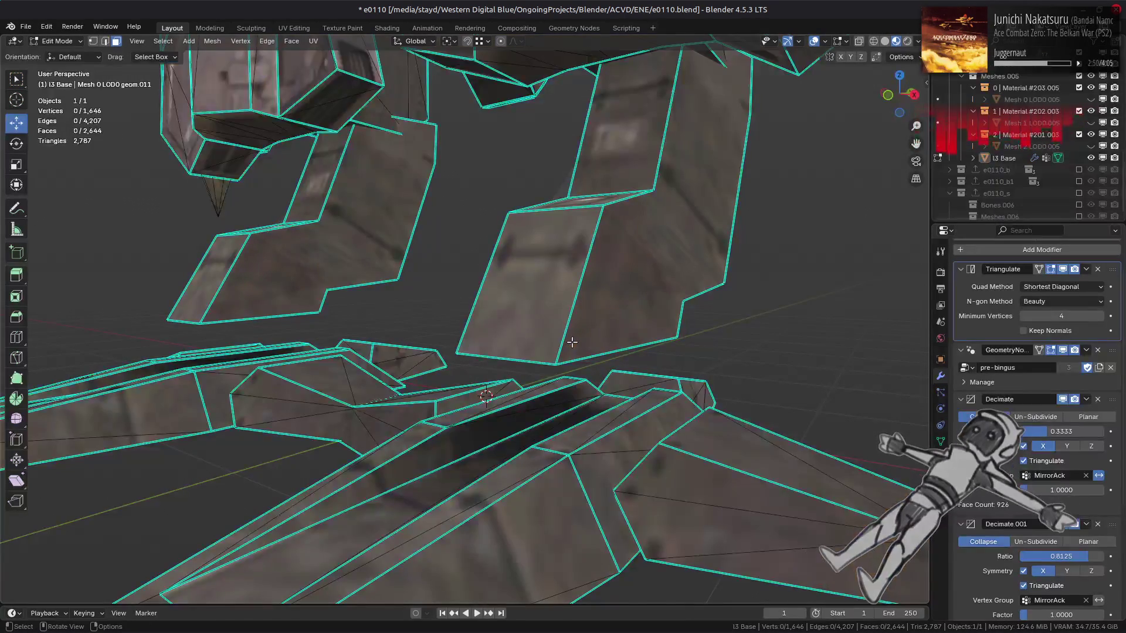
middle_drag(572, 342, 656, 363)
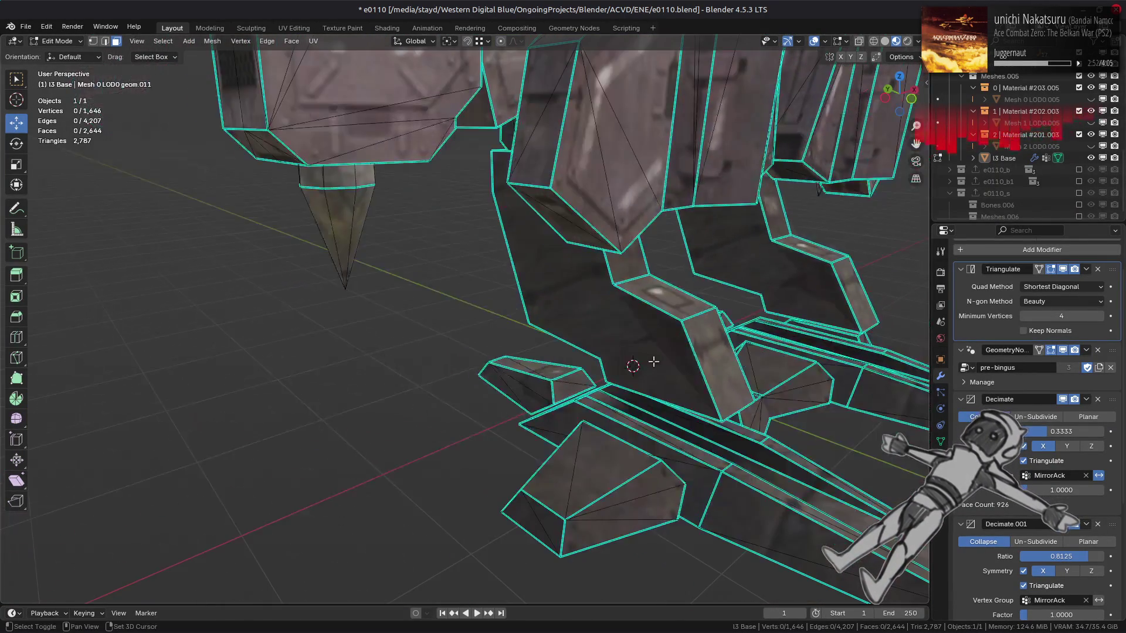
scroll(528, 341, down, 6)
scroll(428, 319, up, 10)
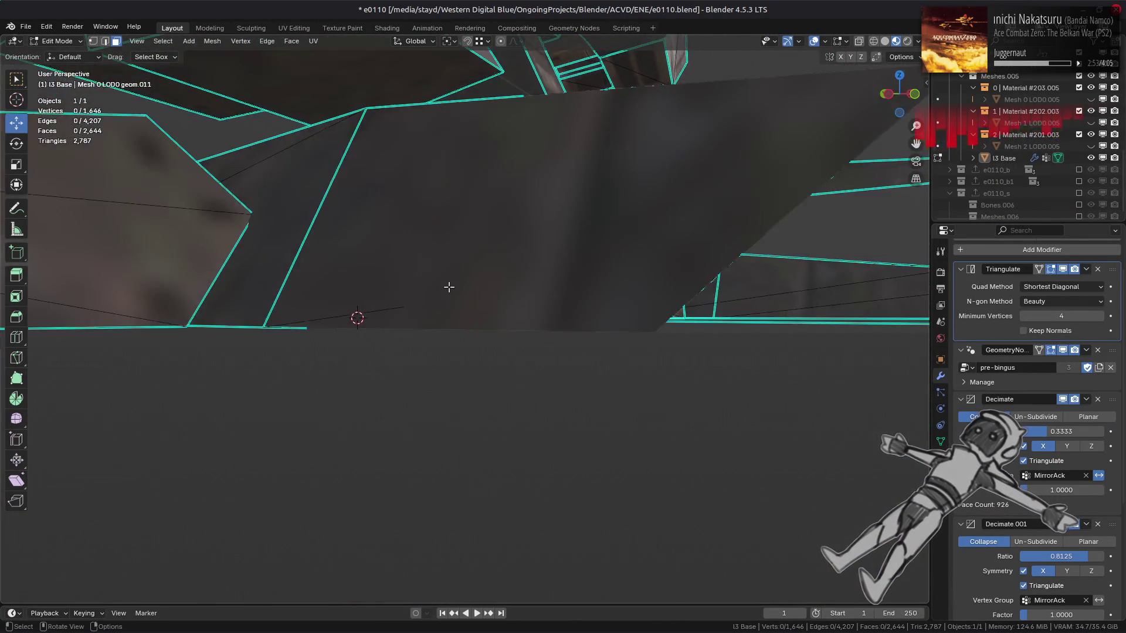
mouse_move(449, 287)
middle_down()
mouse_move(447, 300)
mouse_move(385, 317)
mouse_move(352, 304)
mouse_move(601, 329)
mouse_move(579, 339)
mouse_move(463, 338)
mouse_move(573, 332)
mouse_move(548, 284)
mouse_move(602, 355)
middle_up()
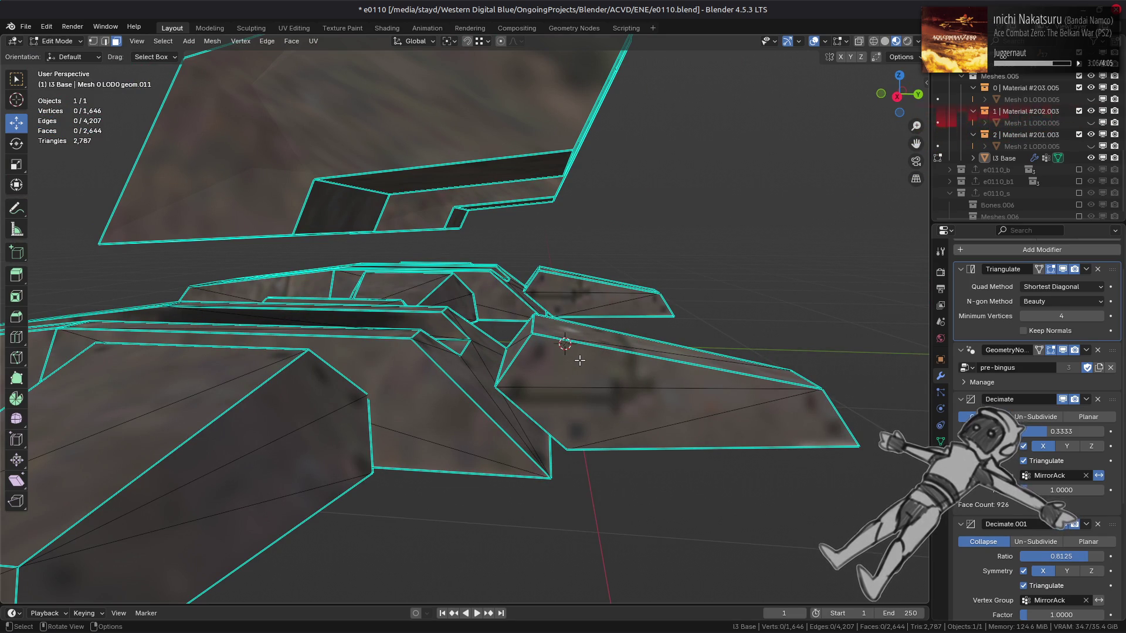
mouse_move(575, 360)
middle_down()
mouse_move(642, 412)
mouse_move(705, 403)
middle_up()
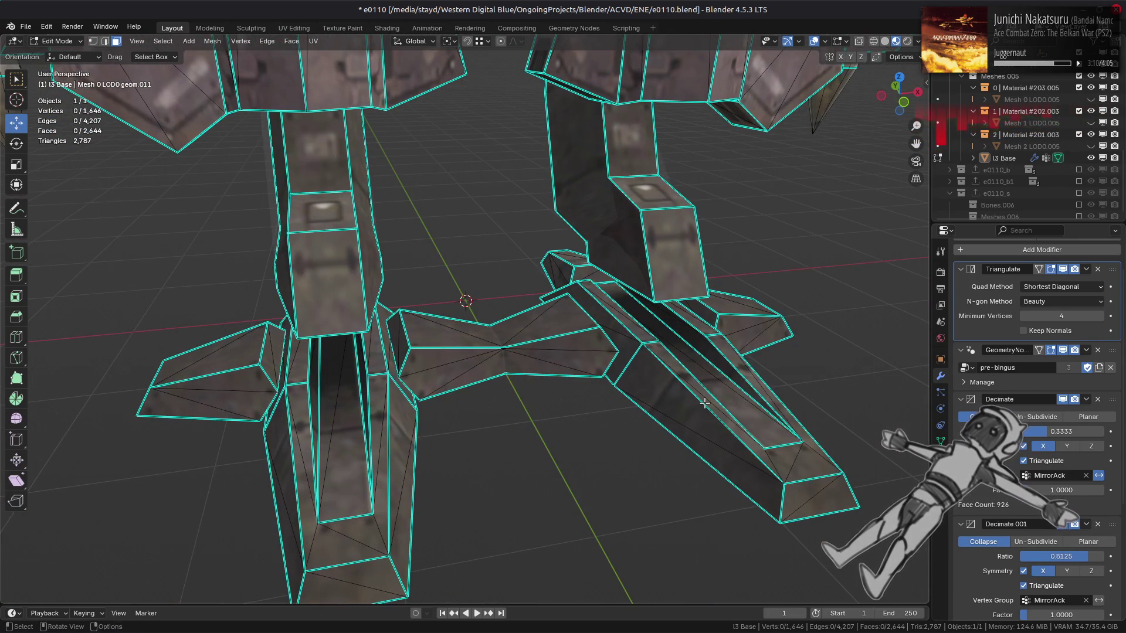
key(a)
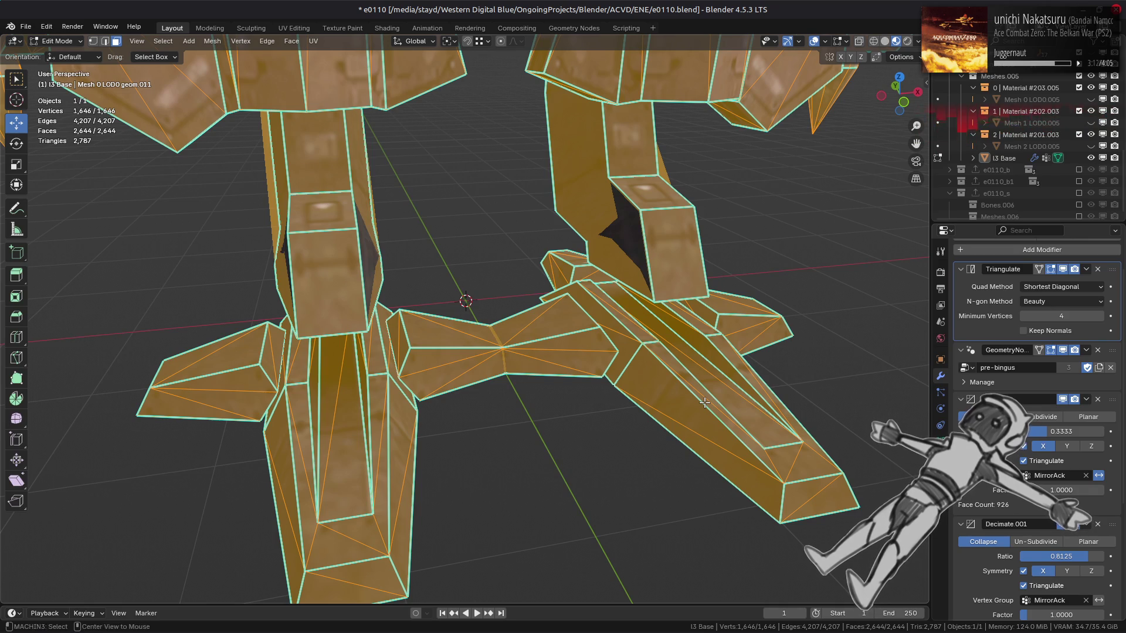
key(alt+a)
shift+scroll(553, 418, up, 5)
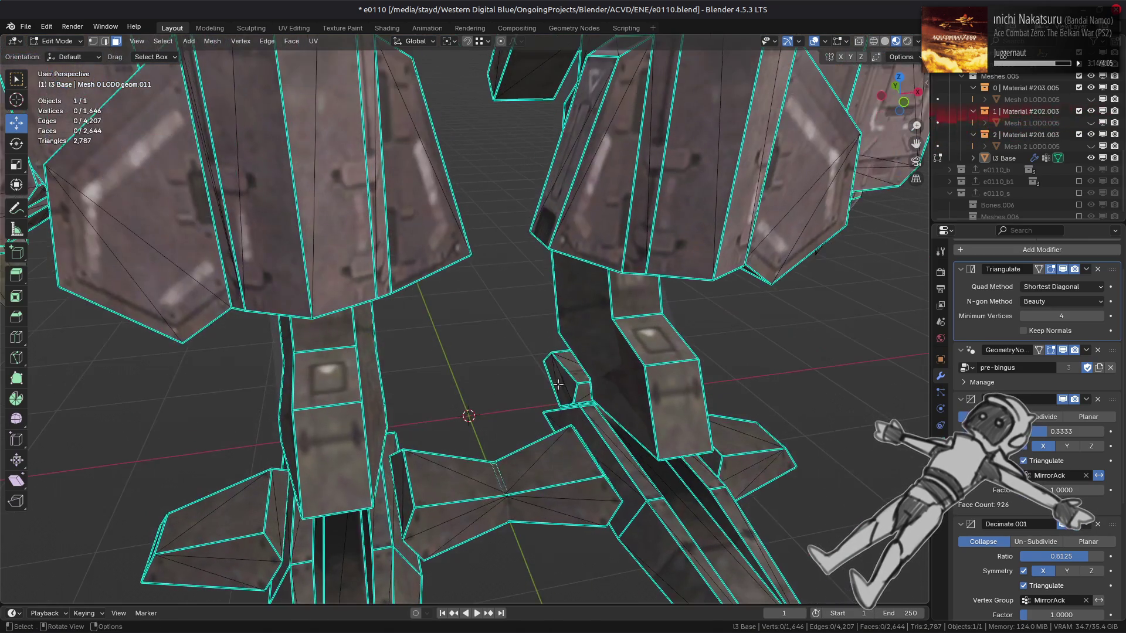
scroll(553, 418, down, 5)
mouse_move(554, 419)
middle_down()
mouse_move(543, 417)
mouse_move(559, 405)
mouse_move(545, 393)
middle_up()
scroll(559, 405, up, 6)
key(Tab)
scroll(540, 394, down, 5)
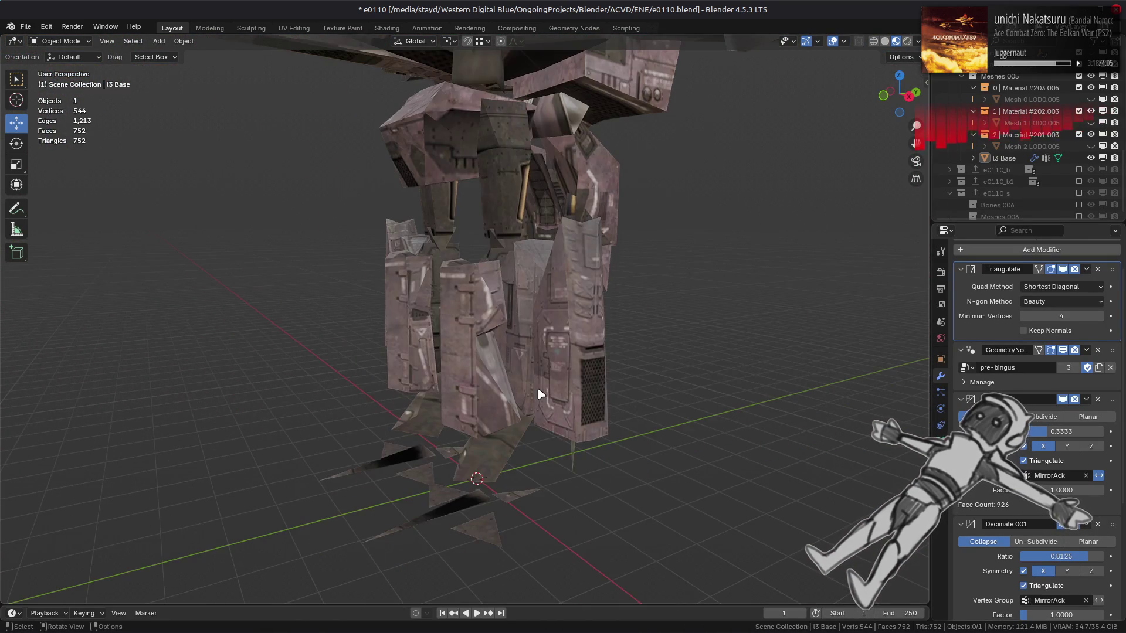
scroll(541, 395, up, 2)
key(Tab)
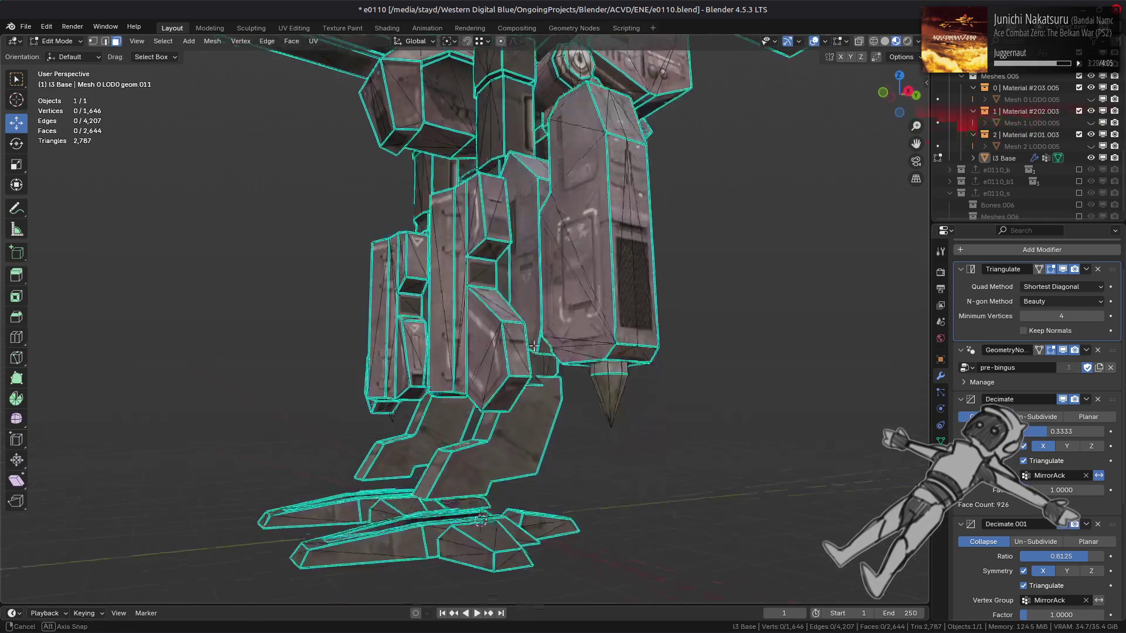
scroll(524, 334, up, 5)
mouse_move(524, 335)
middle_down()
mouse_move(449, 409)
mouse_move(435, 360)
mouse_move(462, 357)
mouse_move(503, 384)
mouse_move(523, 337)
mouse_move(528, 372)
mouse_move(559, 385)
mouse_move(552, 405)
mouse_move(895, 456)
middle_up()
scroll(450, 405, down, 1)
key(Tab)
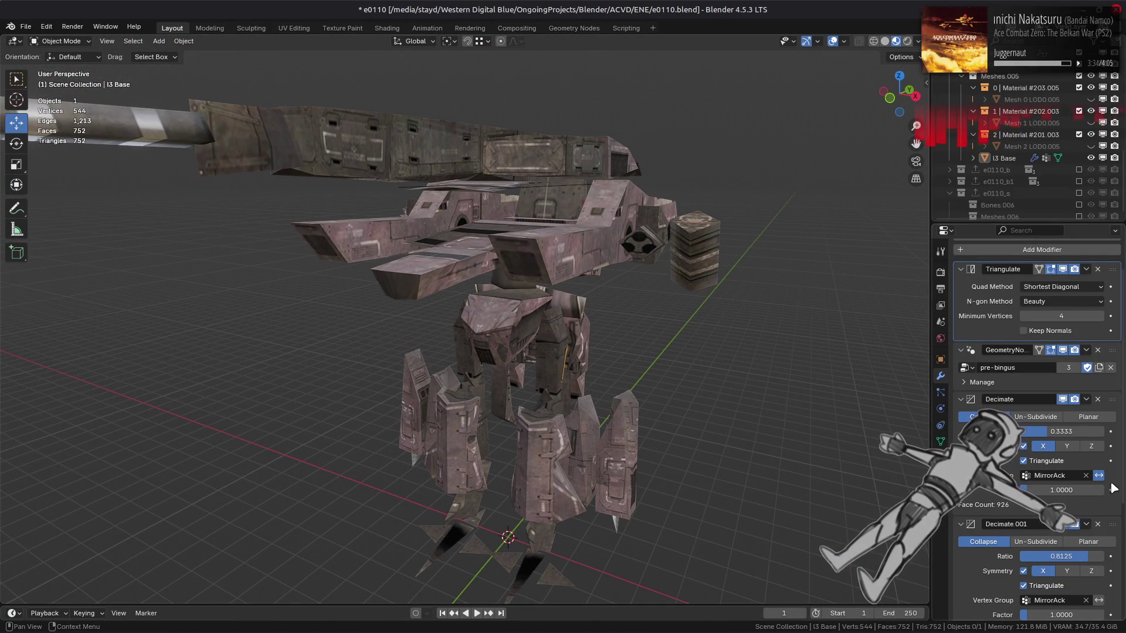
Set the first Decimate ratio to 0.3750, comparing against 0.3333 via undo and redo.
click(1074, 432)
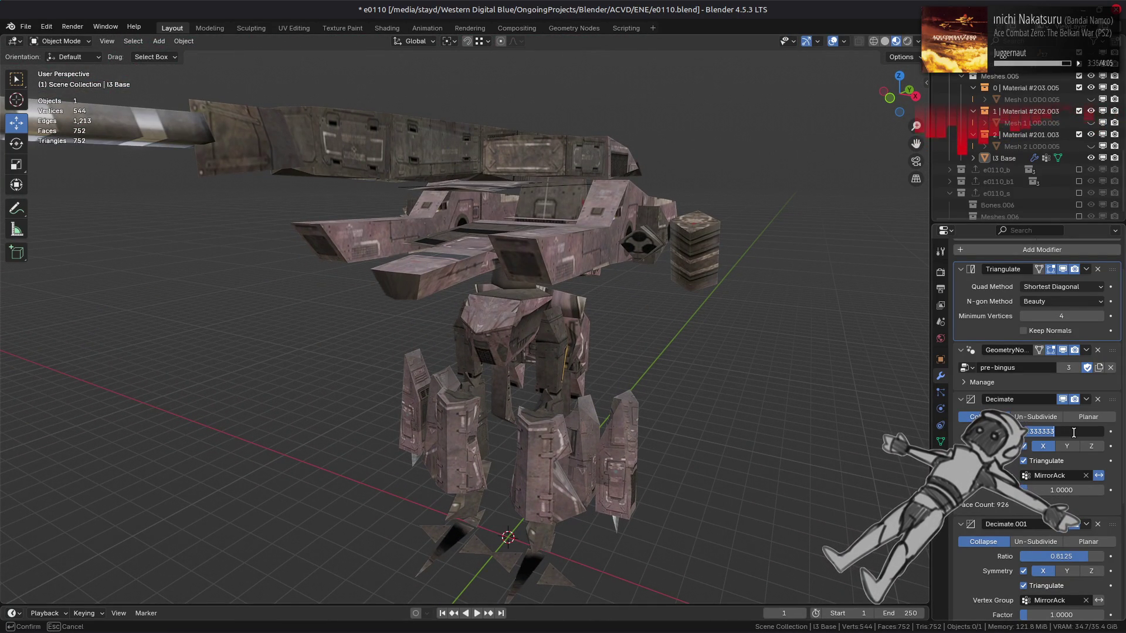
text(5)
key(Return)
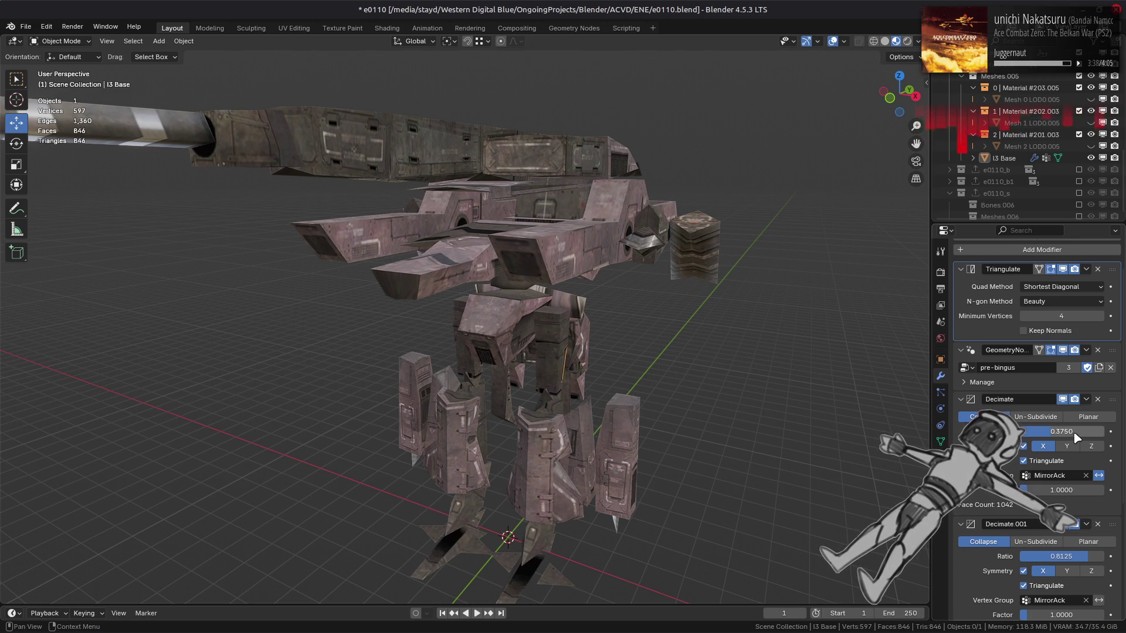
key(ctrl+z)
key(ctrl+shift+z)
key(ctrl+z)
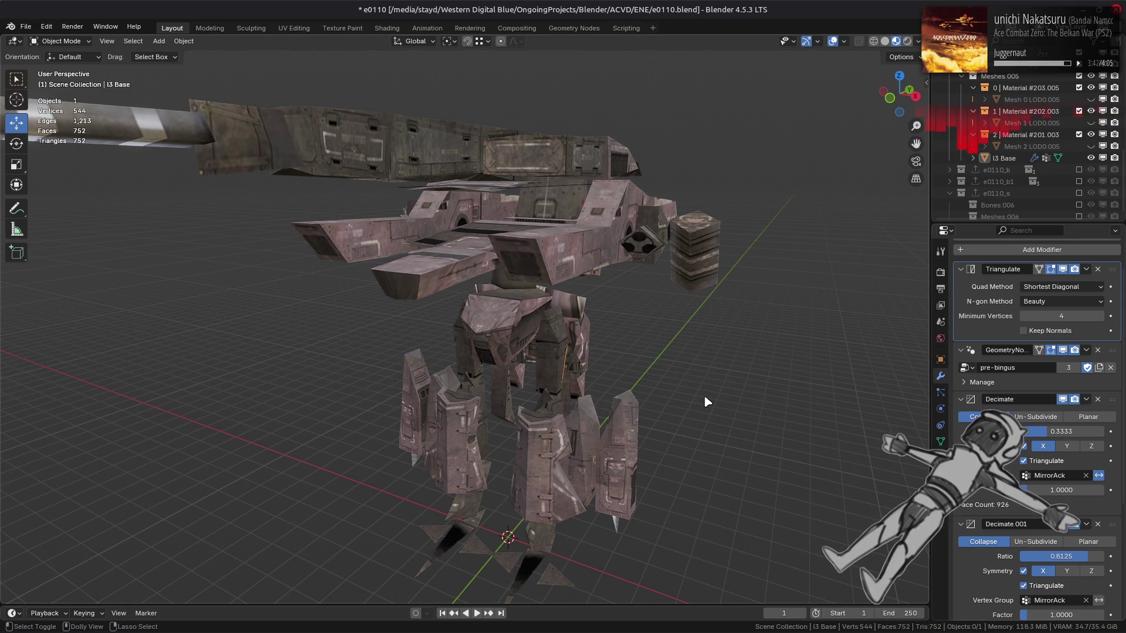
key(ctrl+shift+z)
key(ctrl+z)
key(ctrl+shift+z)
middle_drag(705, 397, 729, 378)
key(ctrl+z)
key(ctrl+shift+z)
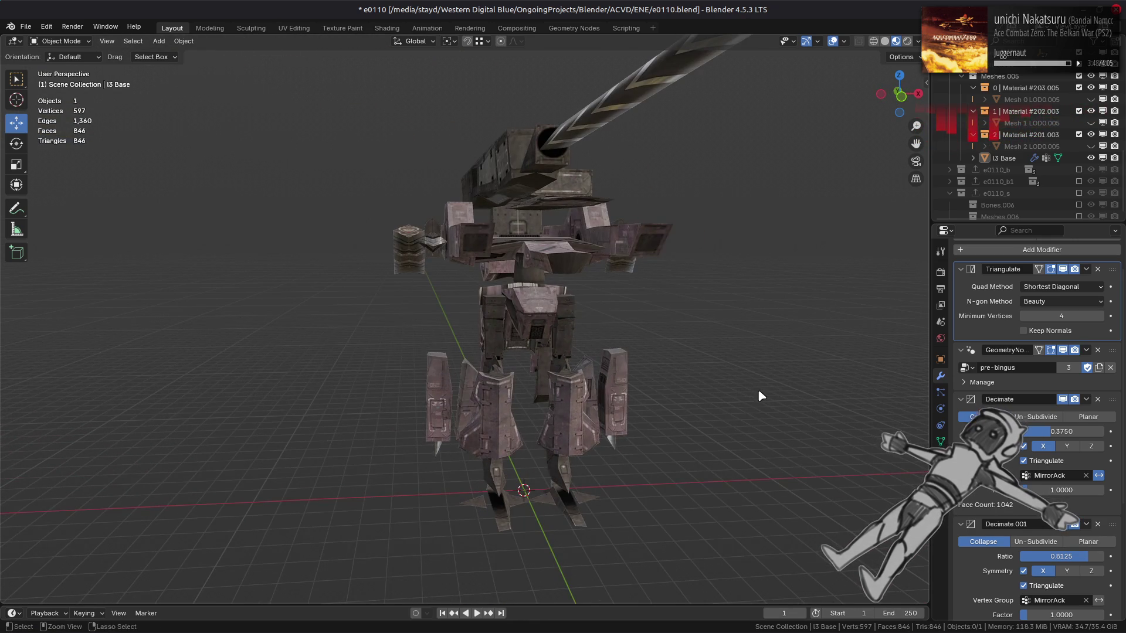
Try moving Decimate.001 above Decimate, then undo the reordering.
drag(1085, 527, 1086, 401)
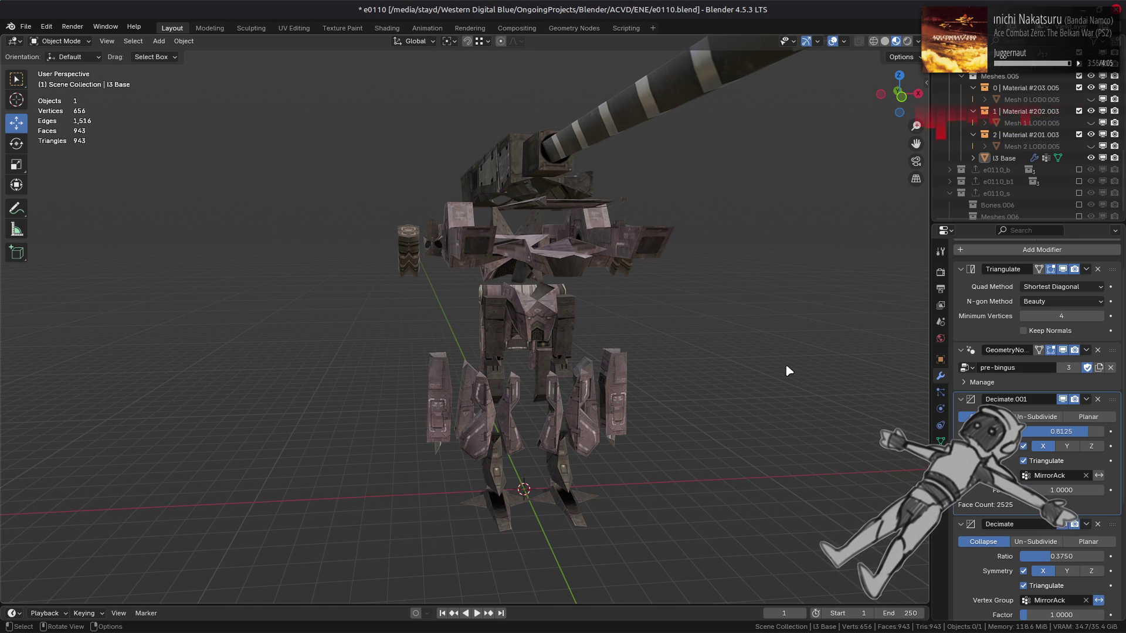
middle_drag(786, 371, 727, 378)
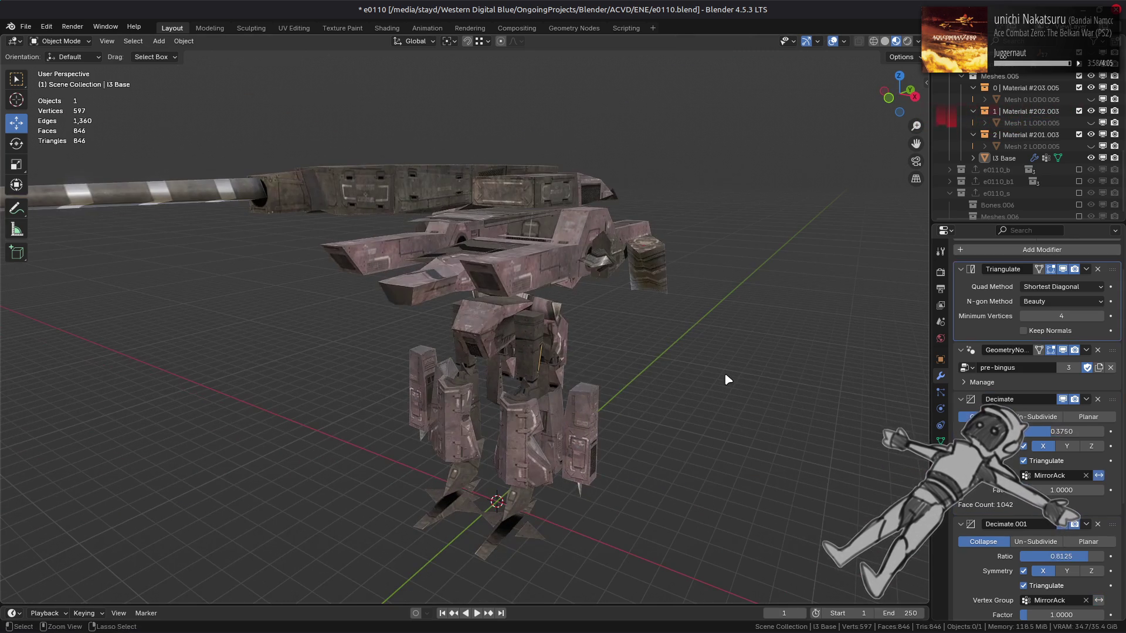
key(ctrl+z)
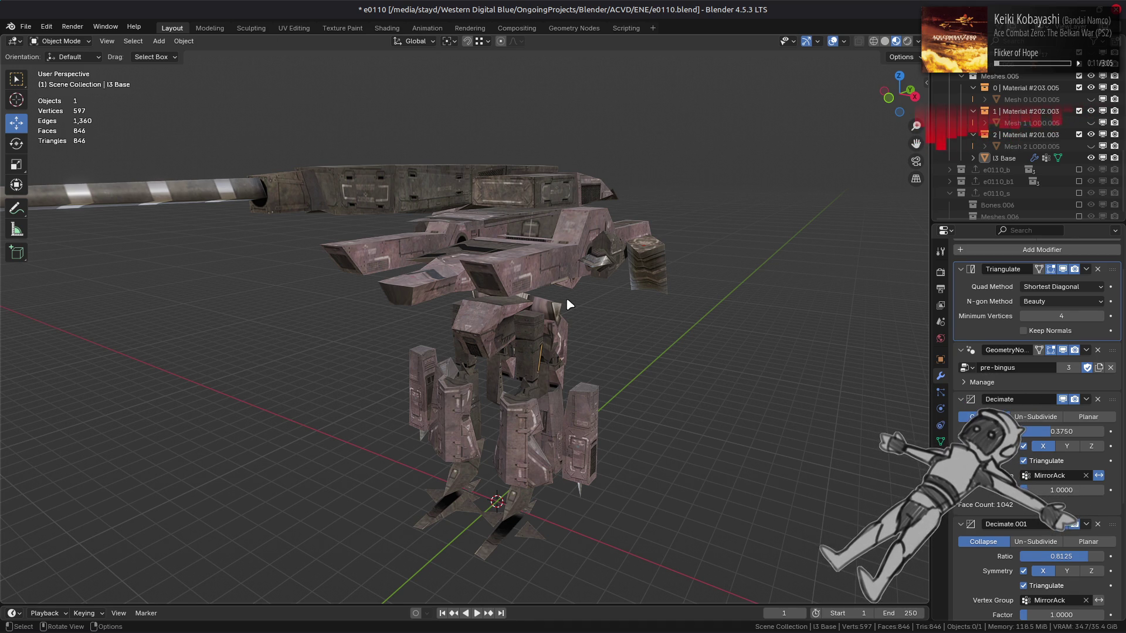
Select the mech briefly and orbit around the decimated model.
click(526, 257)
click(651, 340)
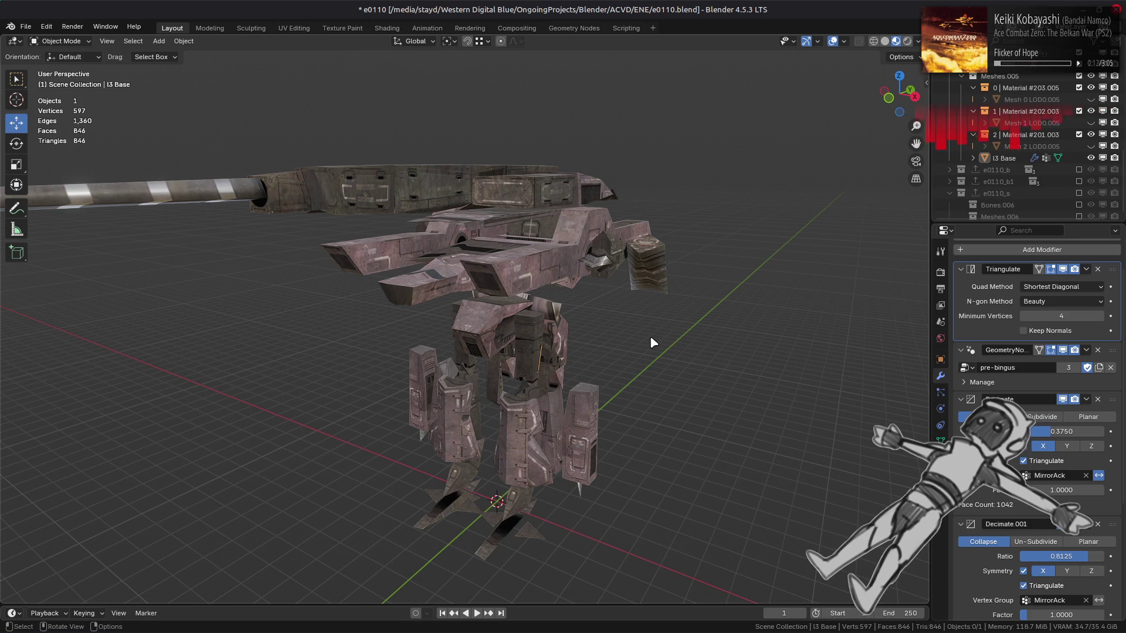
middle_drag(652, 339, 589, 334)
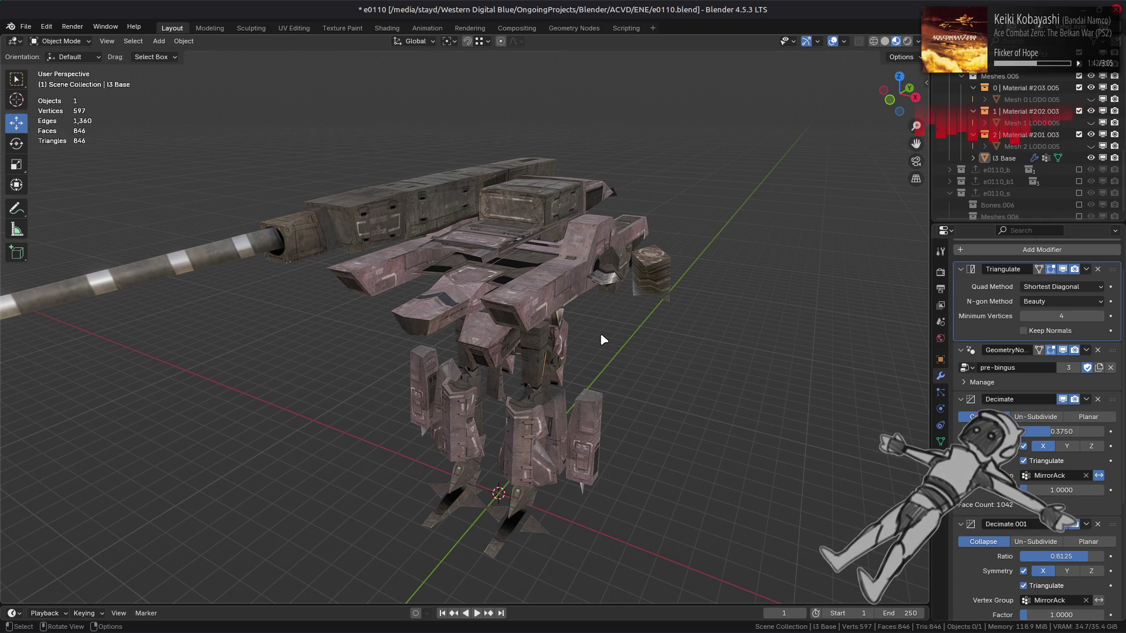
scroll(603, 338, up, 5)
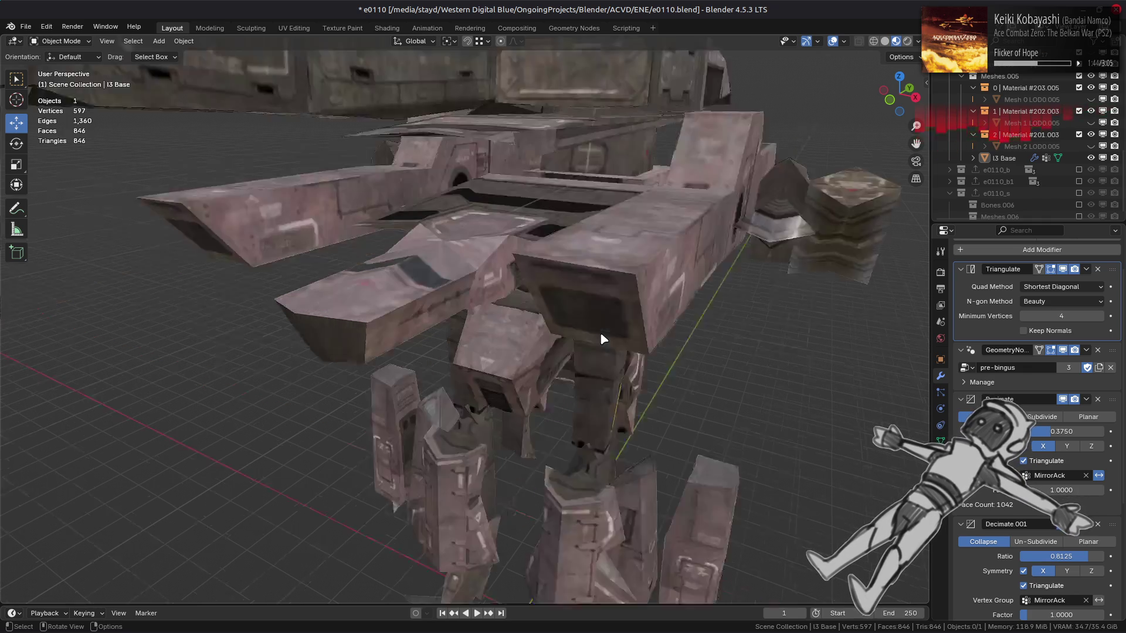
Compare the original geometry in Edit Mode with the decimated result, then save e0110.blend.
key(Tab)
scroll(678, 252, down, 3)
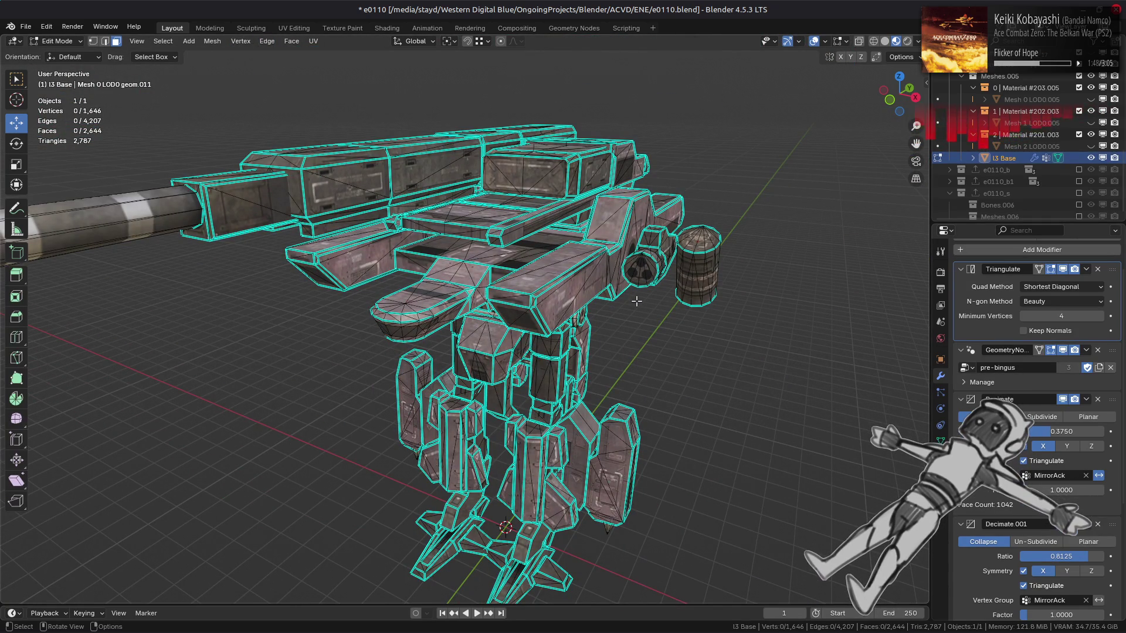
scroll(636, 301, up, 3)
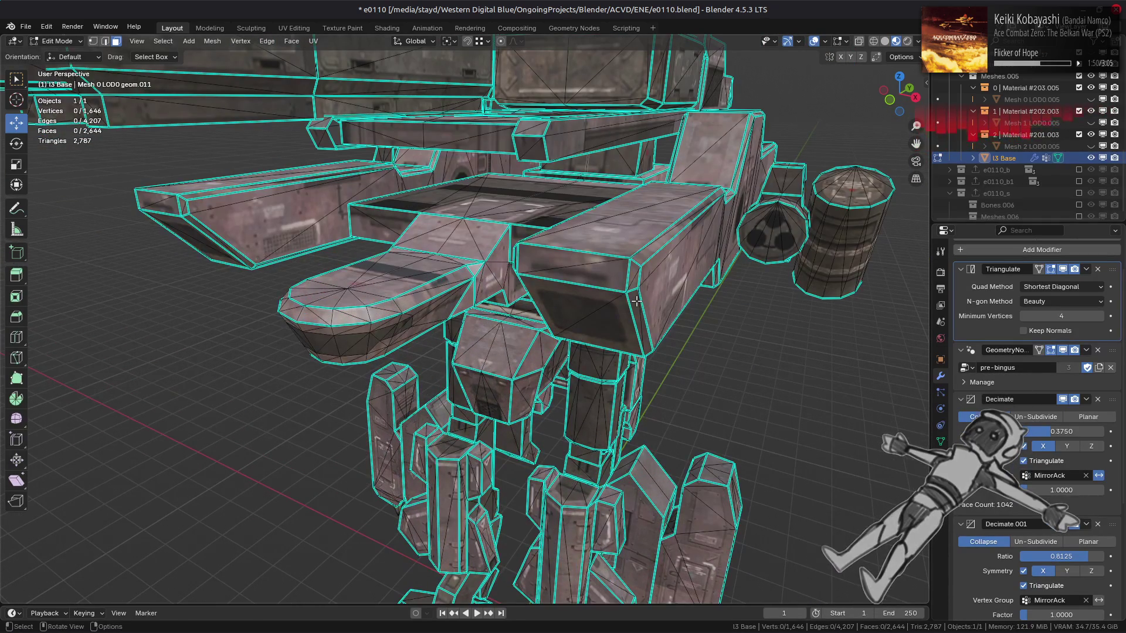
key(Tab)
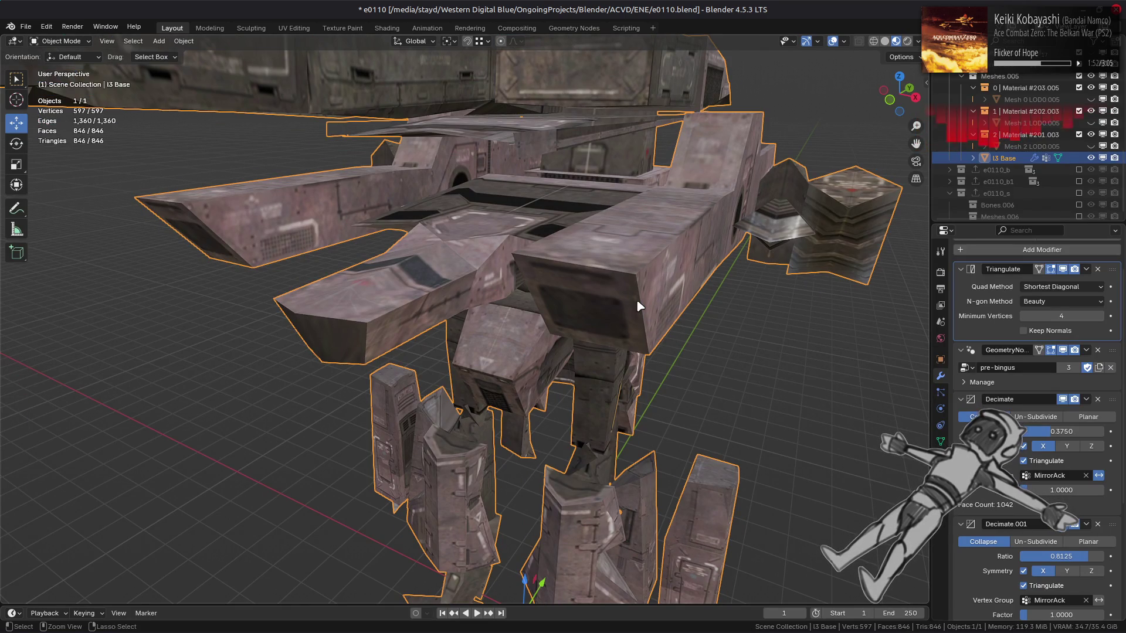
key(ctrl+s)
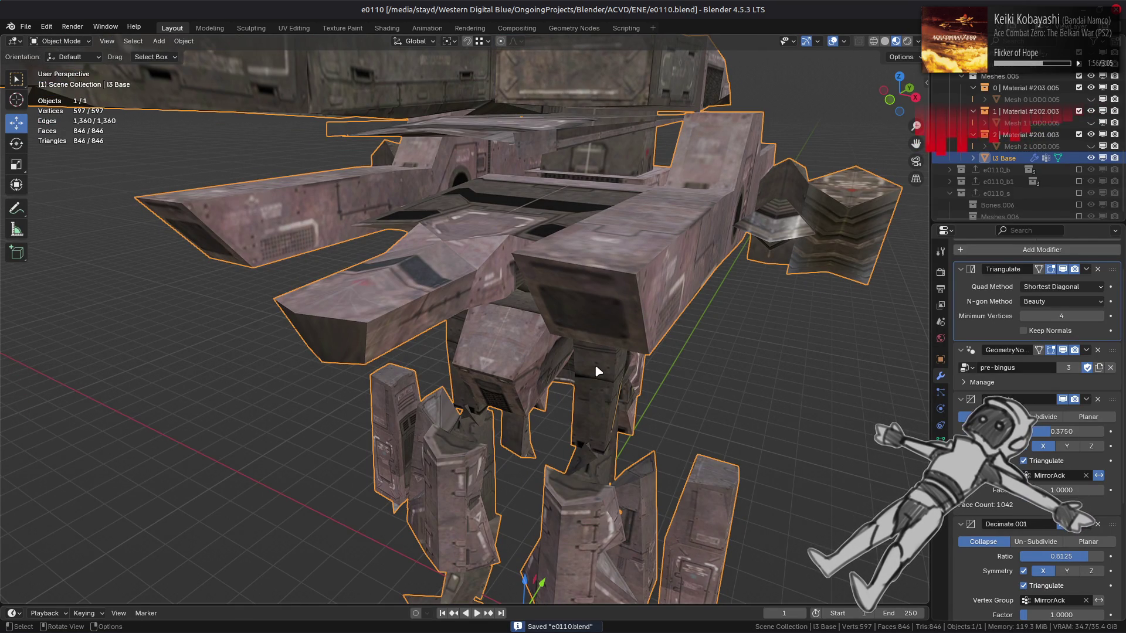
Bring the Firefox window forward and view the YouTube channel tab.
mouse_move(113, 619)
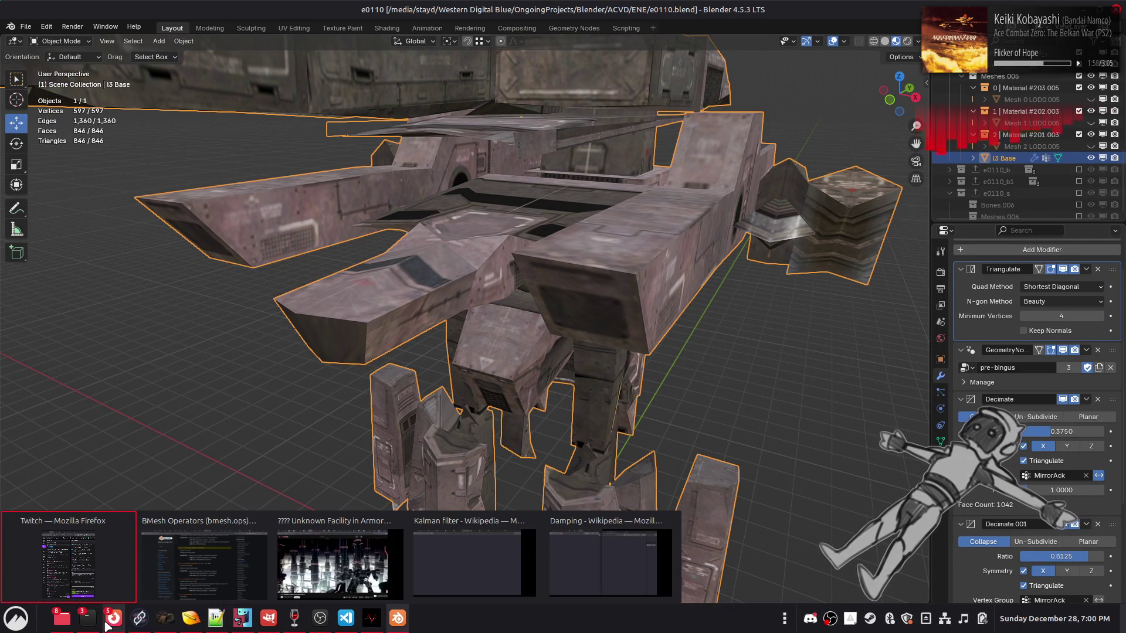
click(216, 562)
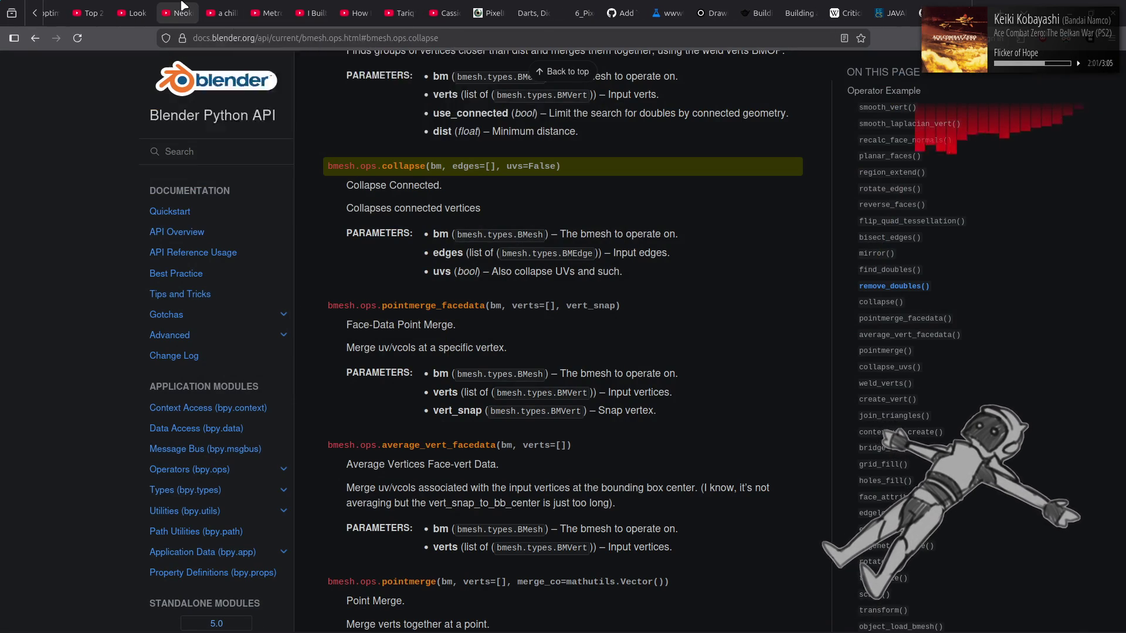
click(183, 7)
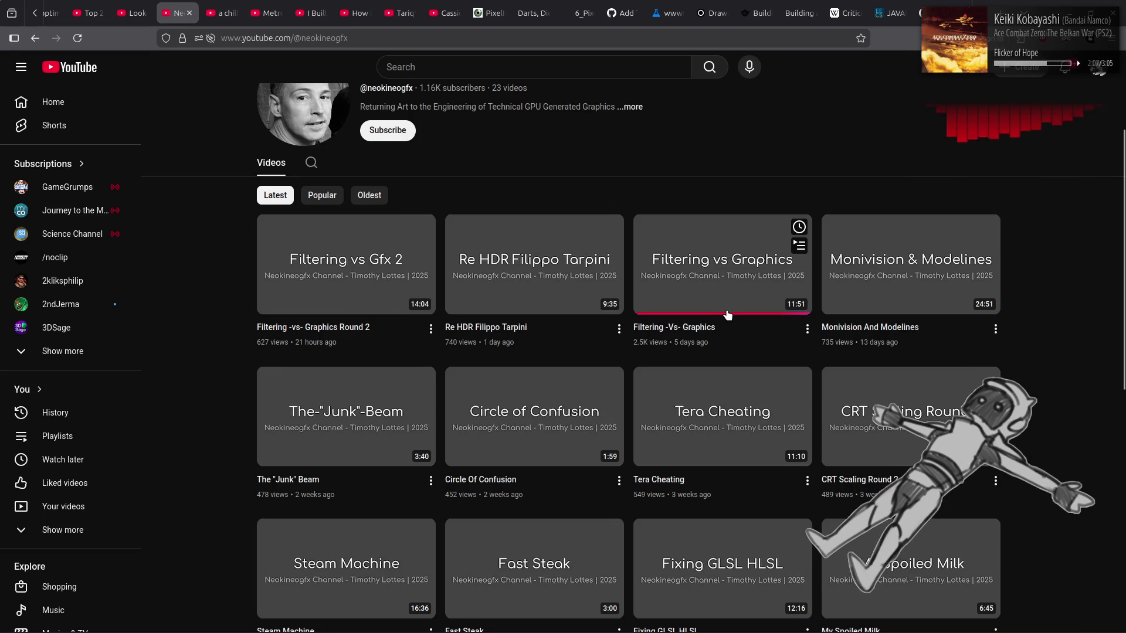
Switch back to the bmesh.ops docs tab, then return to Blender.
mouse_move(554, 16)
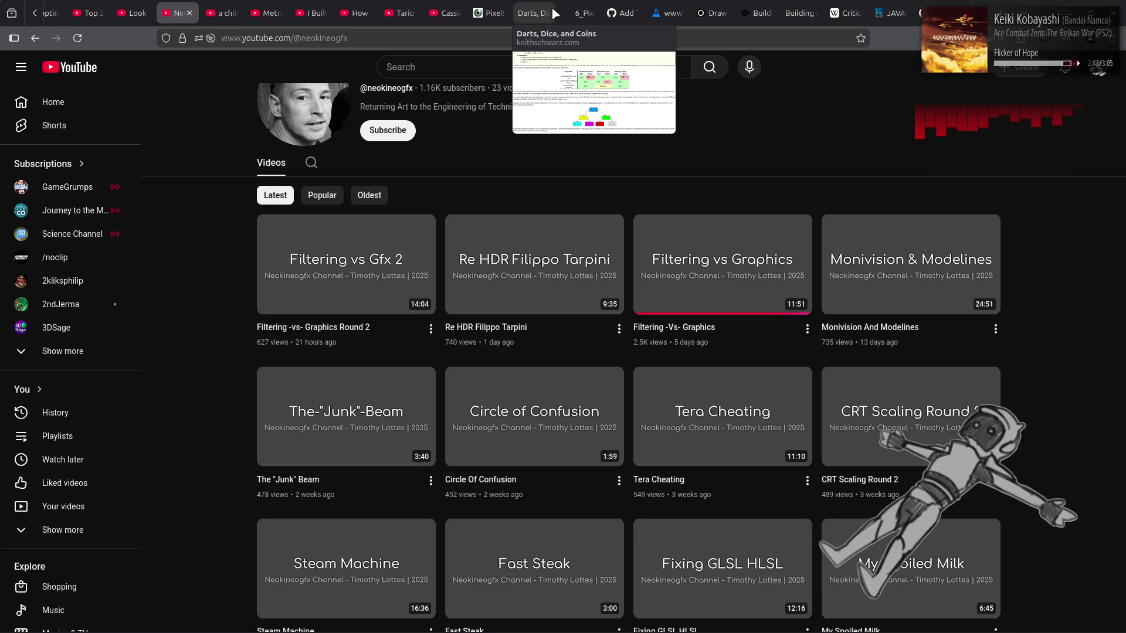
scroll(555, 13, down, 5)
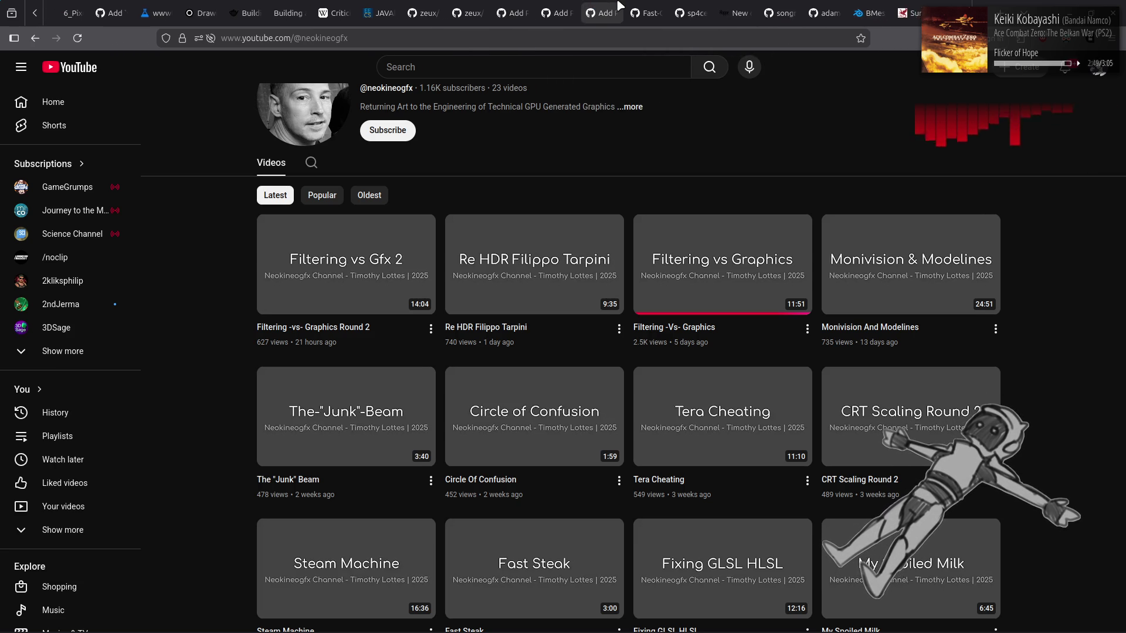
scroll(622, 11, down, 3)
click(578, 13)
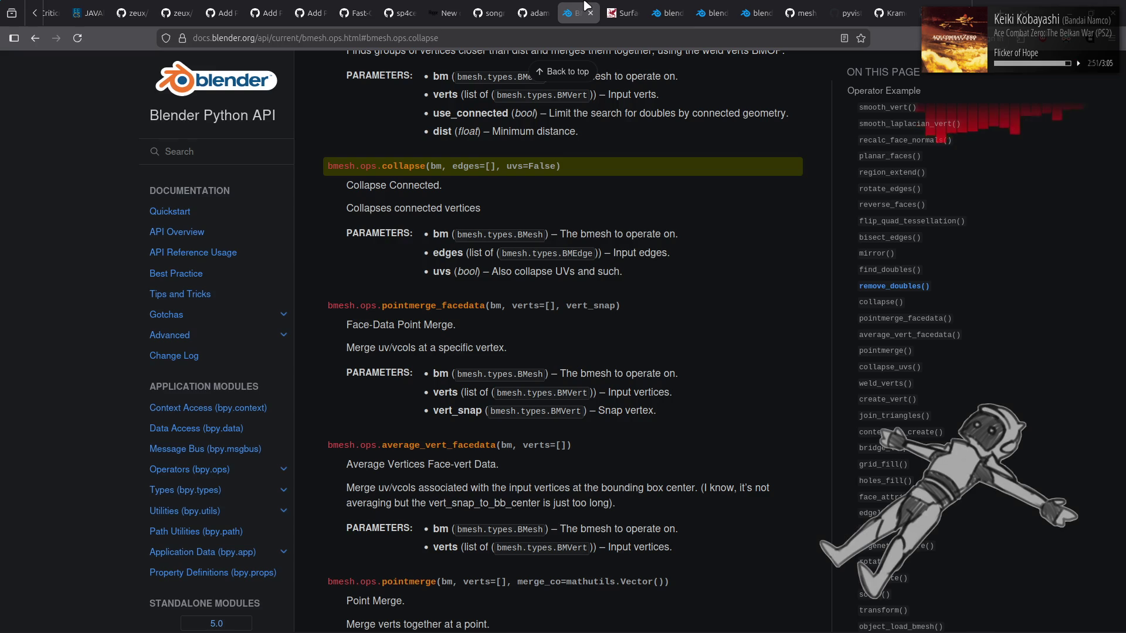
key(alt+Tab)
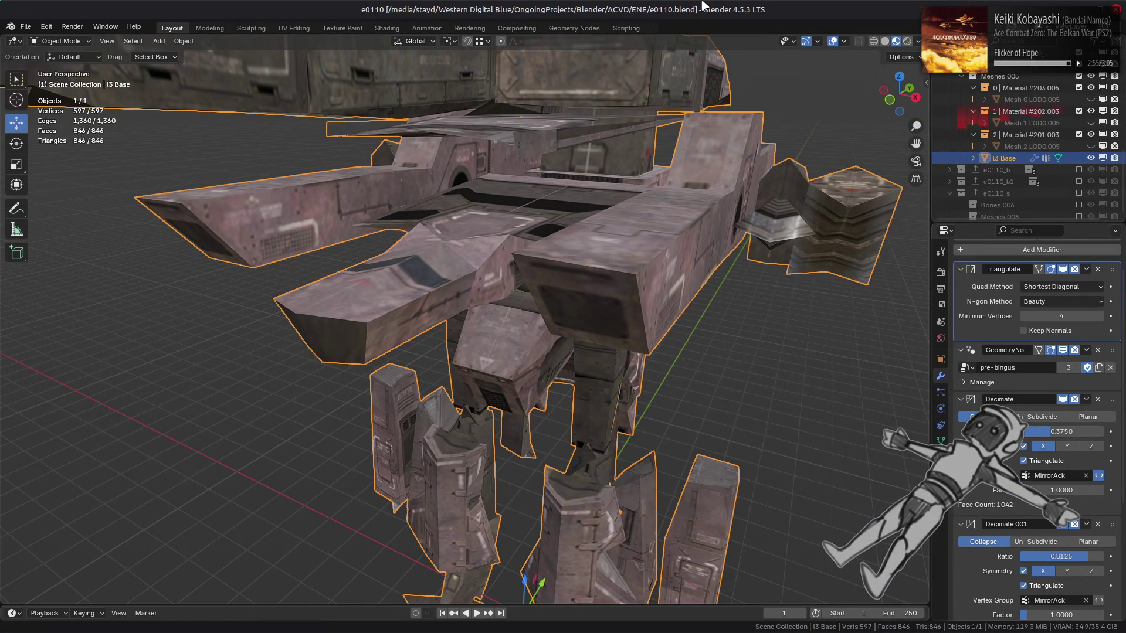
Toggle Decimate.001's viewport display repeatedly to compare the denser and decimated mesh.
mouse_move(589, 326)
middle_down()
mouse_move(593, 351)
mouse_move(641, 384)
middle_up()
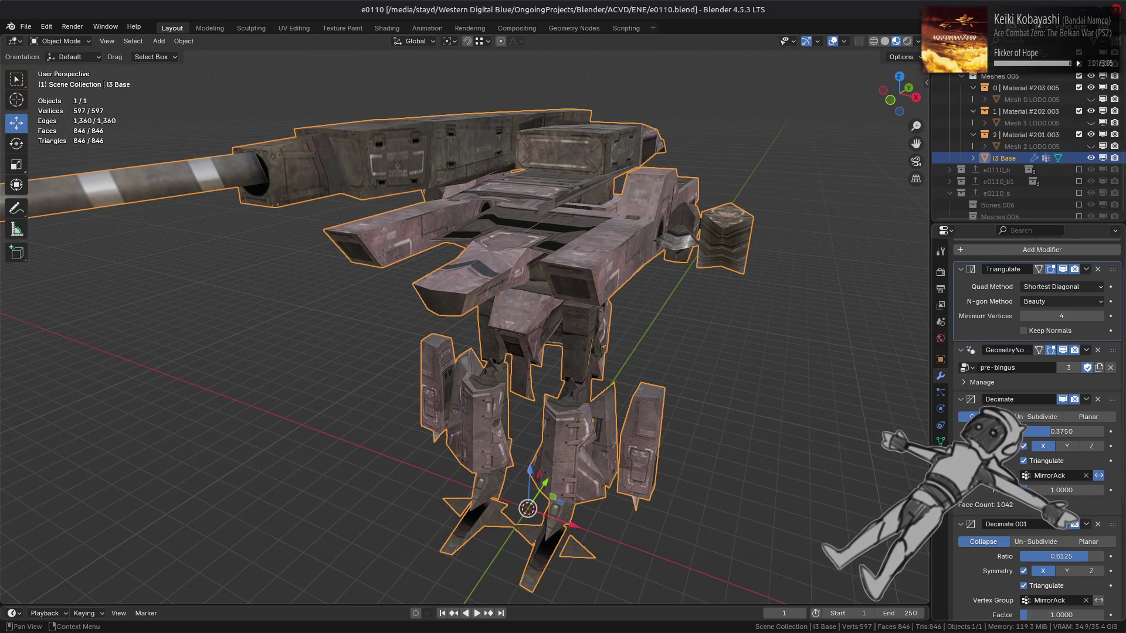
scroll(1055, 505, down, 1)
click(1063, 501)
click(1063, 501)
click(1063, 501)
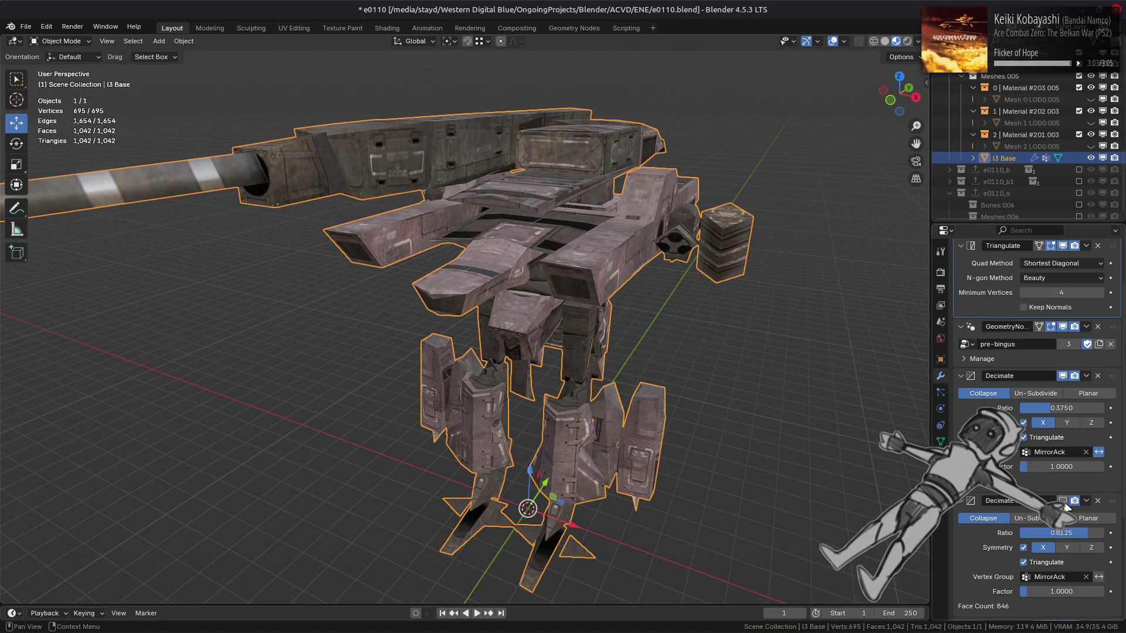
click(1062, 501)
click(1063, 501)
click(1063, 501)
click(1062, 501)
click(1063, 501)
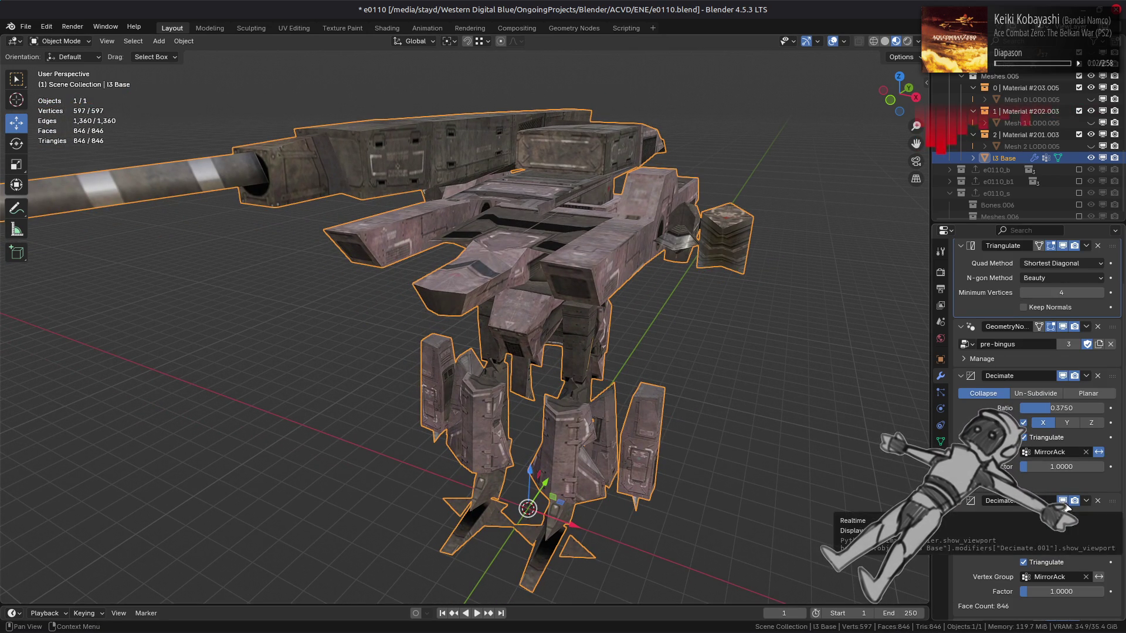
click(1062, 501)
click(1063, 501)
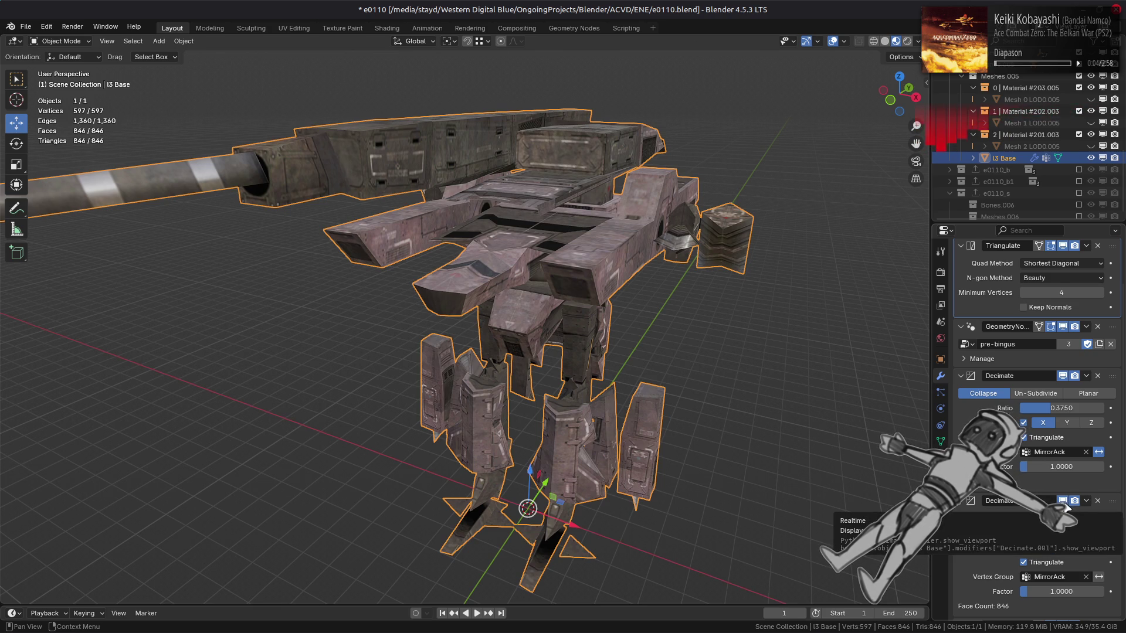
Set the Decimate.001 ratio to 0.875.
drag(1091, 533, 1098, 533)
click(1080, 532)
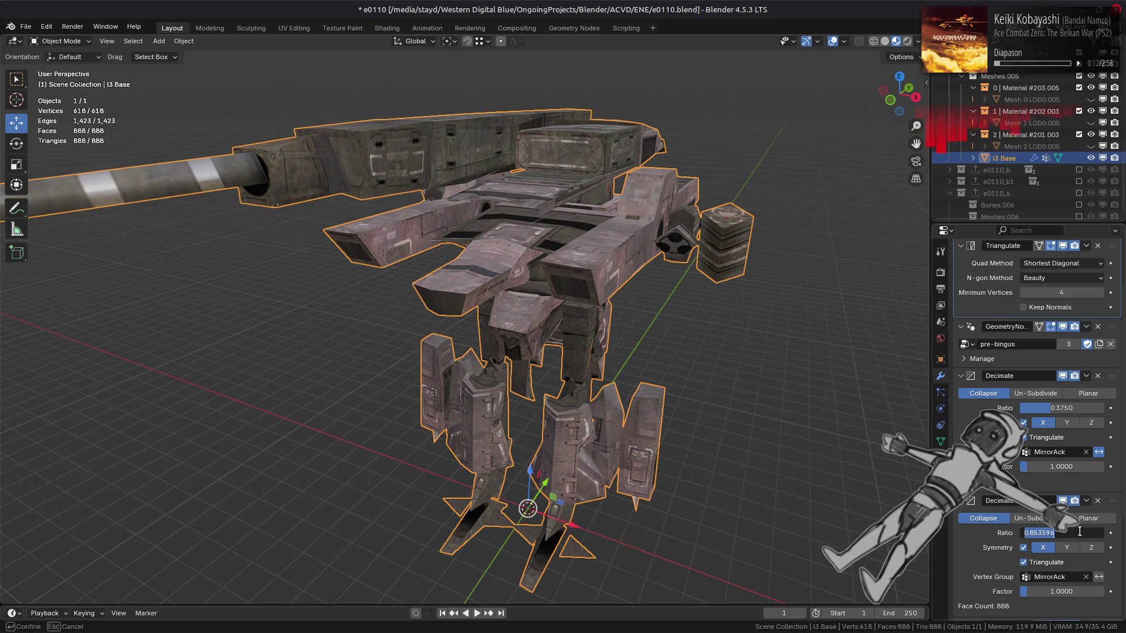
text(0.875)
key(Return)
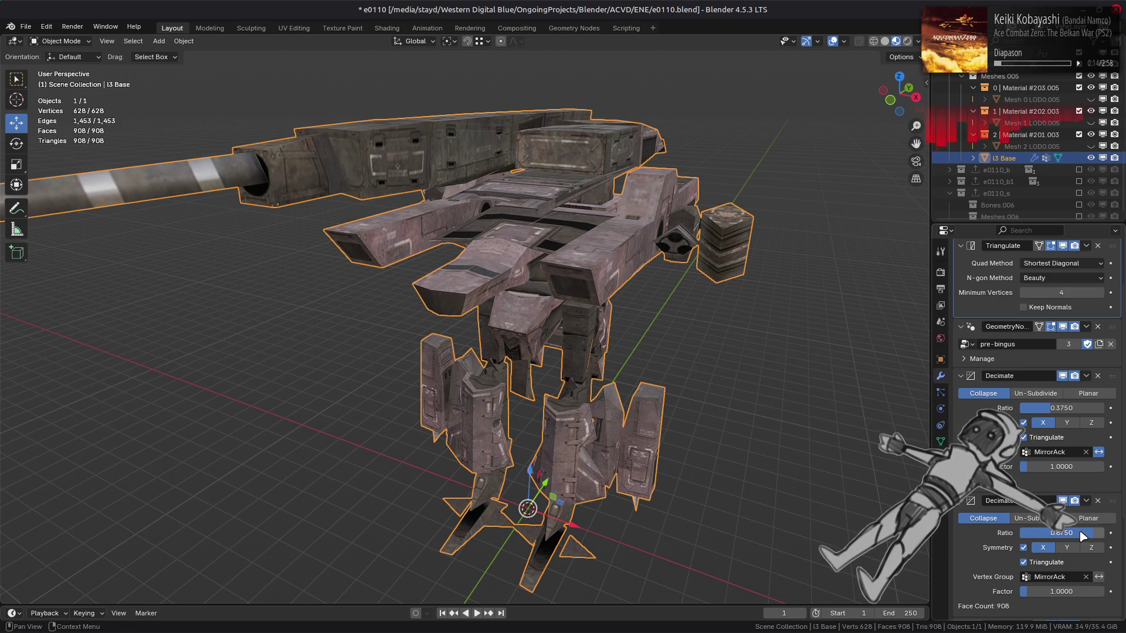
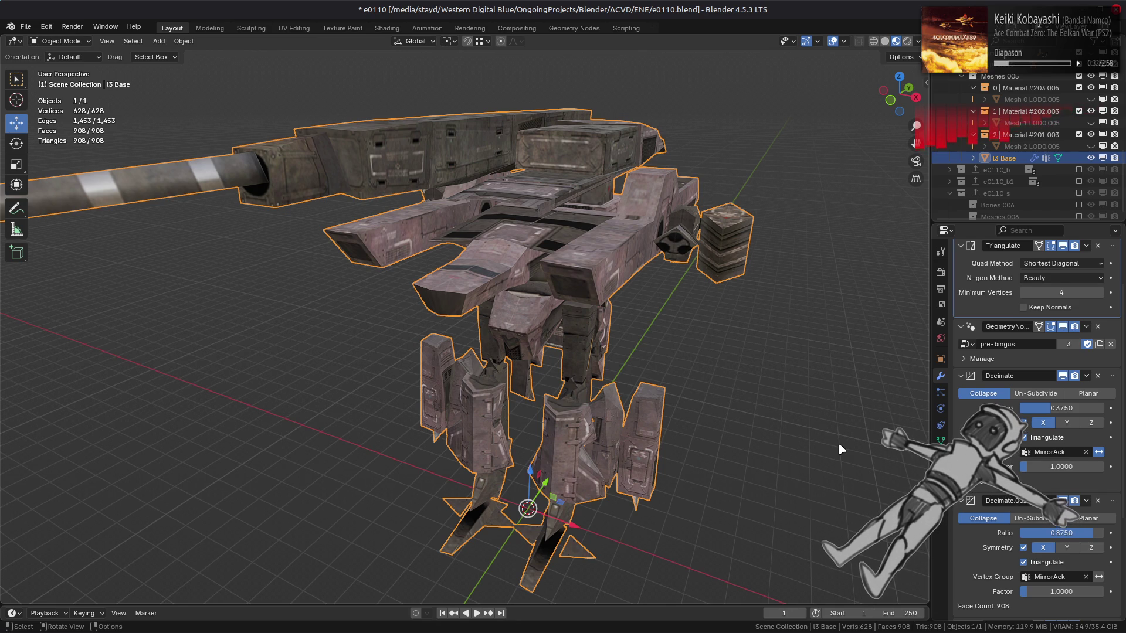
Try a second Decimate ratio of 0.8125, then undo it.
scroll(842, 441, up, 1)
scroll(841, 439, down, 1)
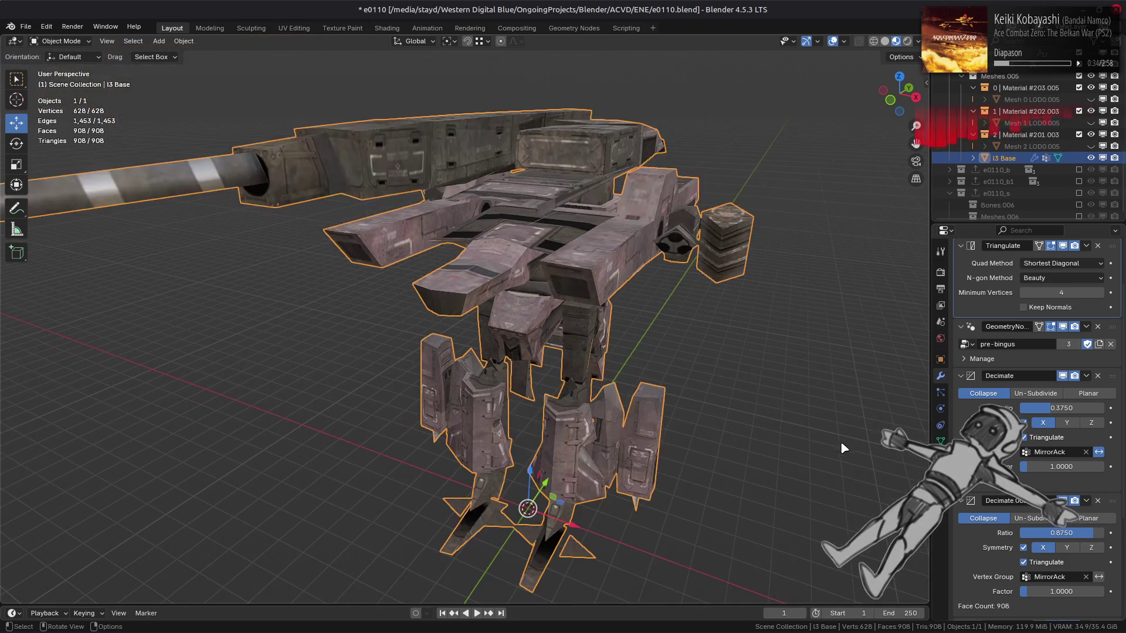
middle_drag(801, 433, 801, 433)
text(.81)
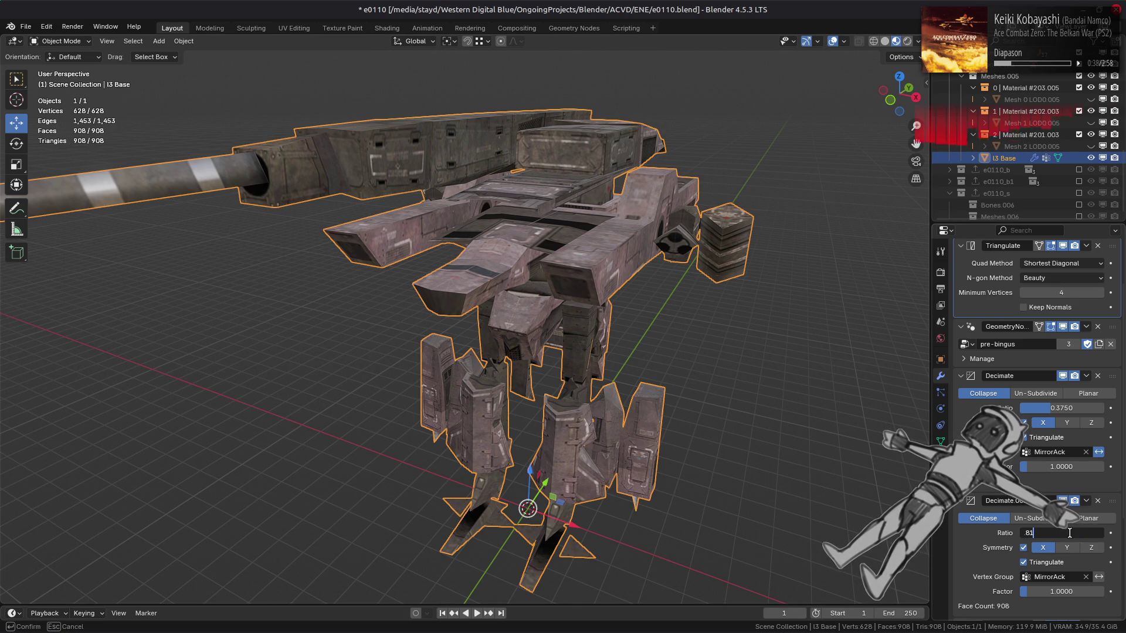
text(25)
key(Return)
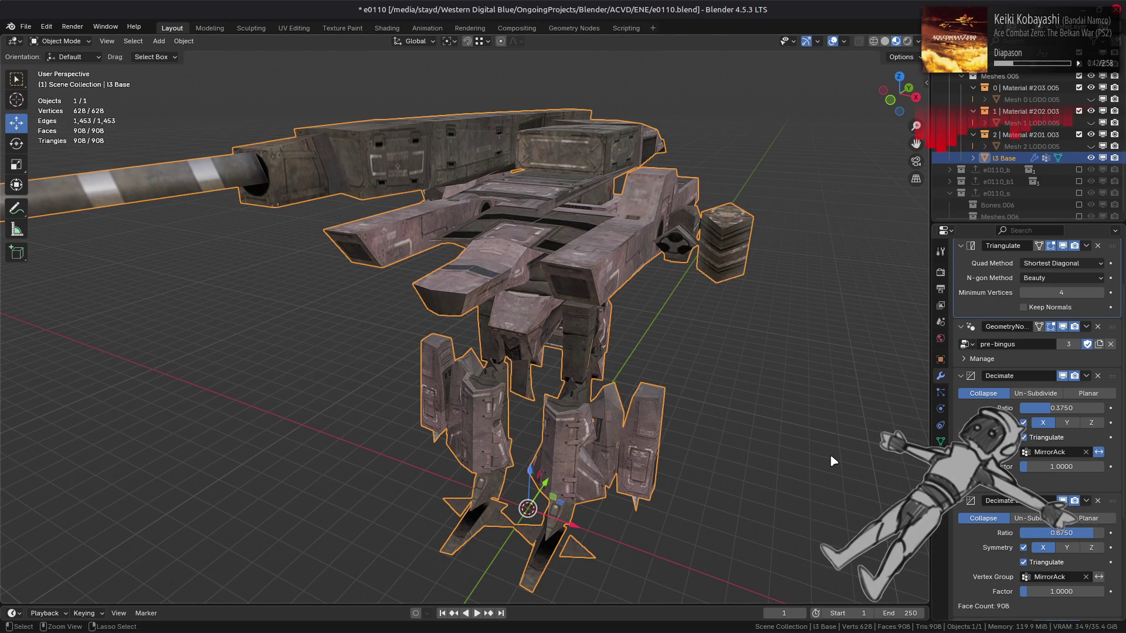
key(ctrl+z)
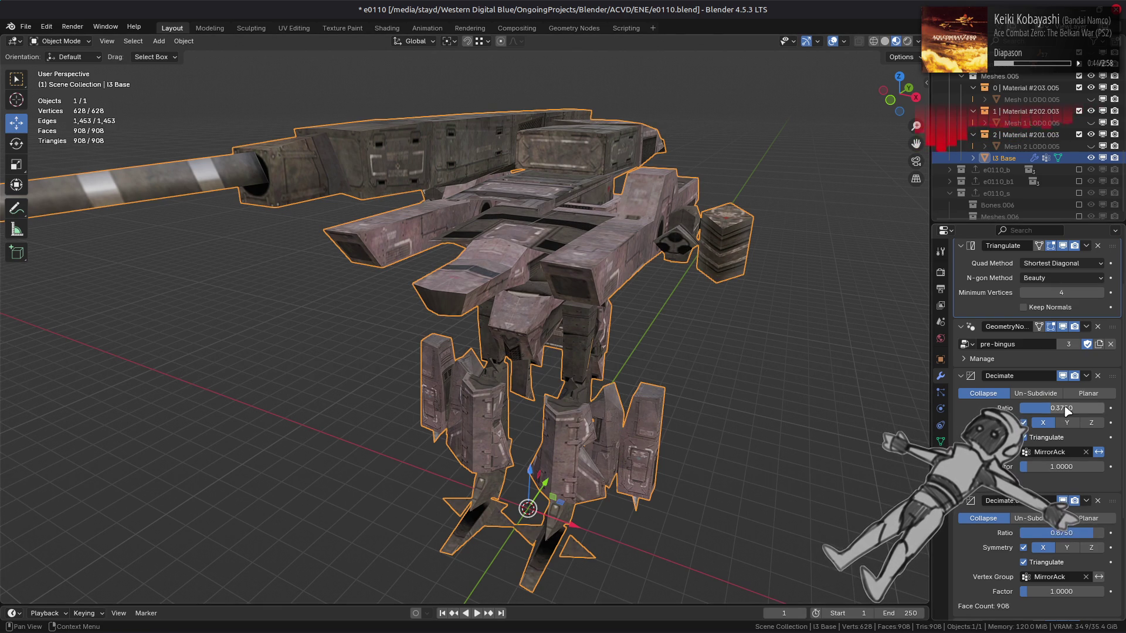
Set the first Decimate ratio to 1/3, compare with undo/redo, then revert to the original ratio.
click(1065, 406)
text(1/3)
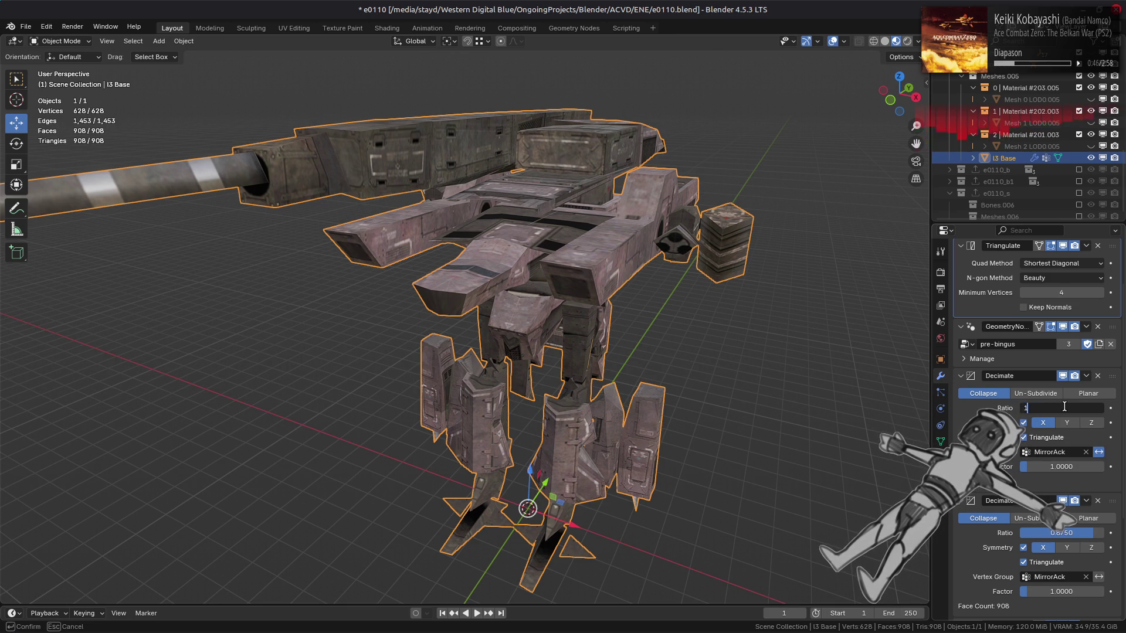
key(Return)
middle_drag(656, 278, 659, 284)
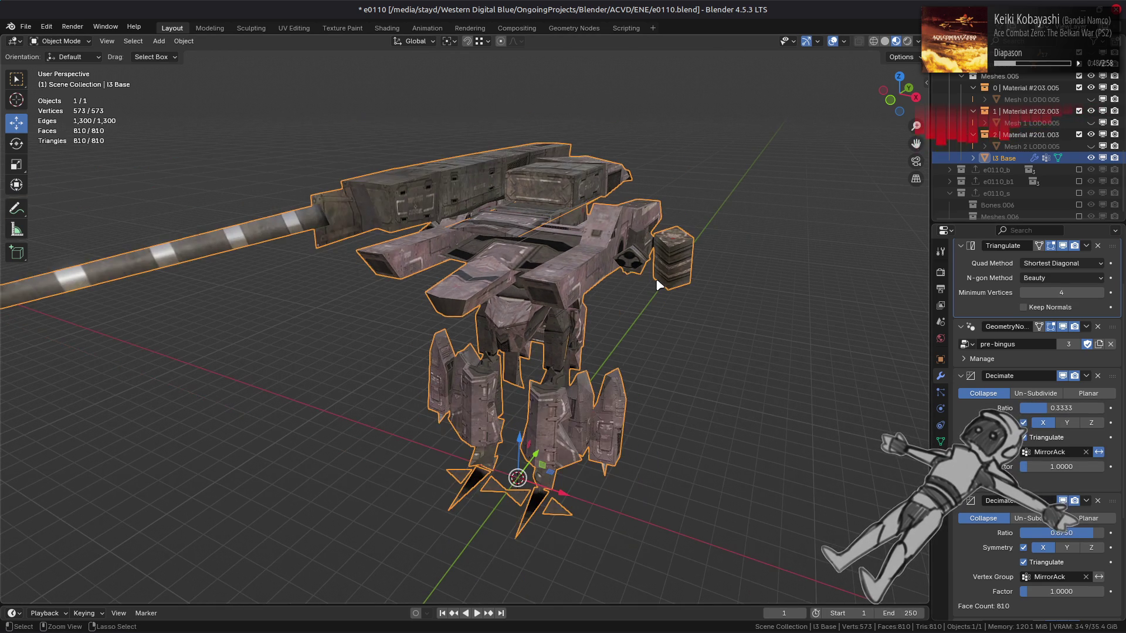
key(ctrl+z)
key(ctrl+shift+z)
key(ctrl+z)
key(ctrl+shift+z)
key(ctrl+z)
key(ctrl+shift+z)
key(ctrl+z)
Deselect the mech and toggle the second Decimate's viewport display to compare the mesh with and without it.
scroll(679, 315, up, 2)
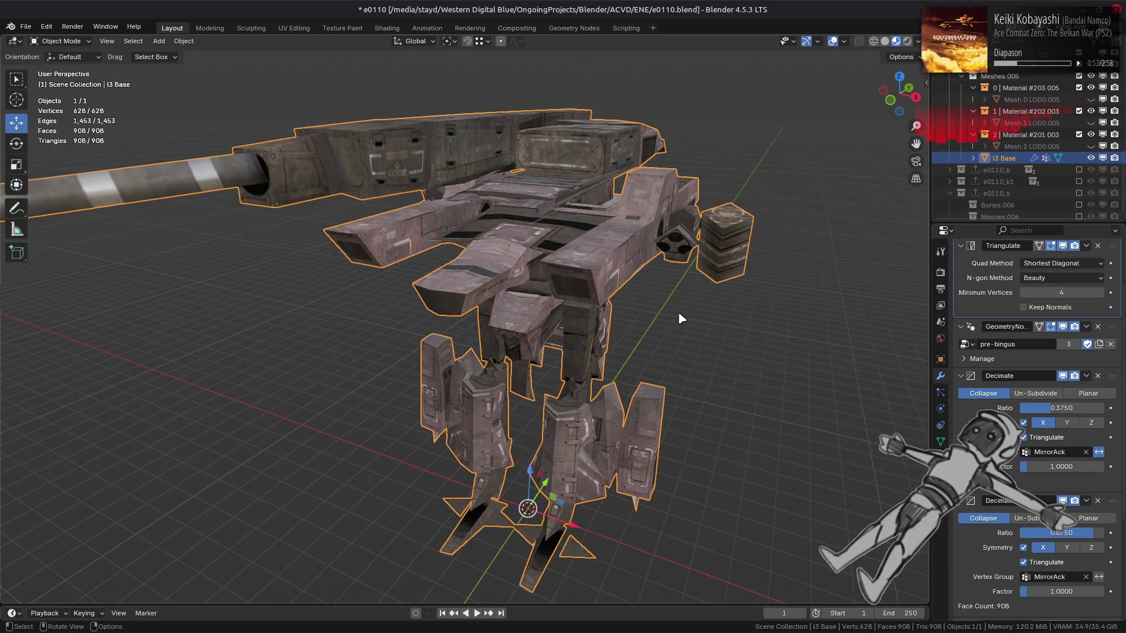
click(675, 315)
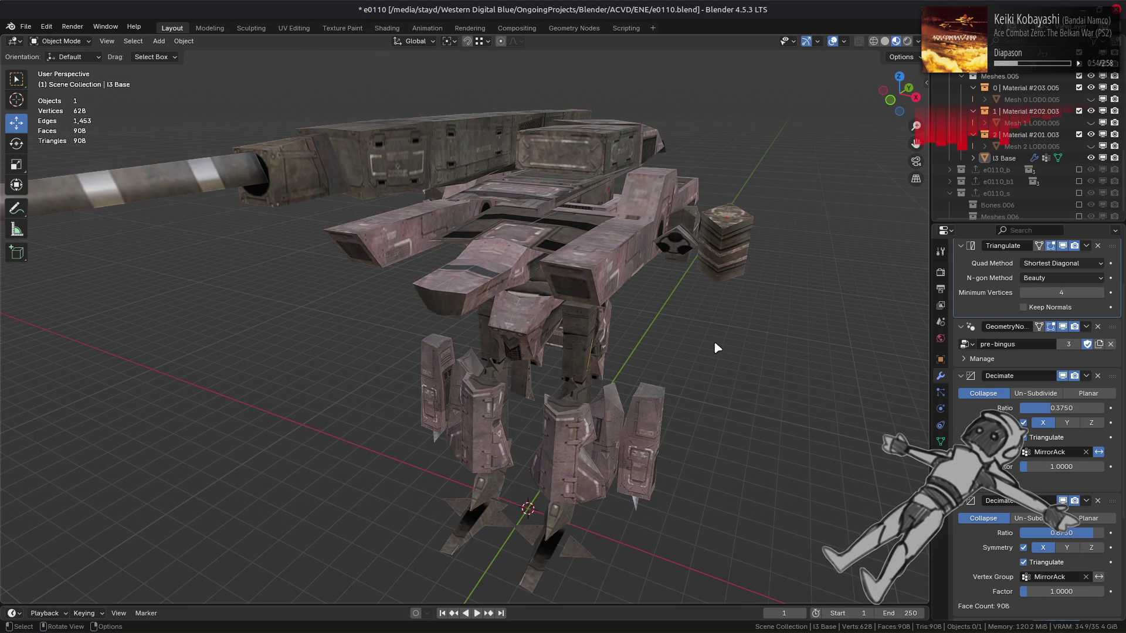
middle_drag(713, 340, 733, 329)
click(1062, 500)
click(1062, 501)
click(1063, 501)
click(1062, 500)
click(1062, 500)
click(1062, 500)
mouse_move(904, 445)
middle_down()
mouse_move(865, 434)
mouse_move(903, 449)
middle_up()
click(1063, 501)
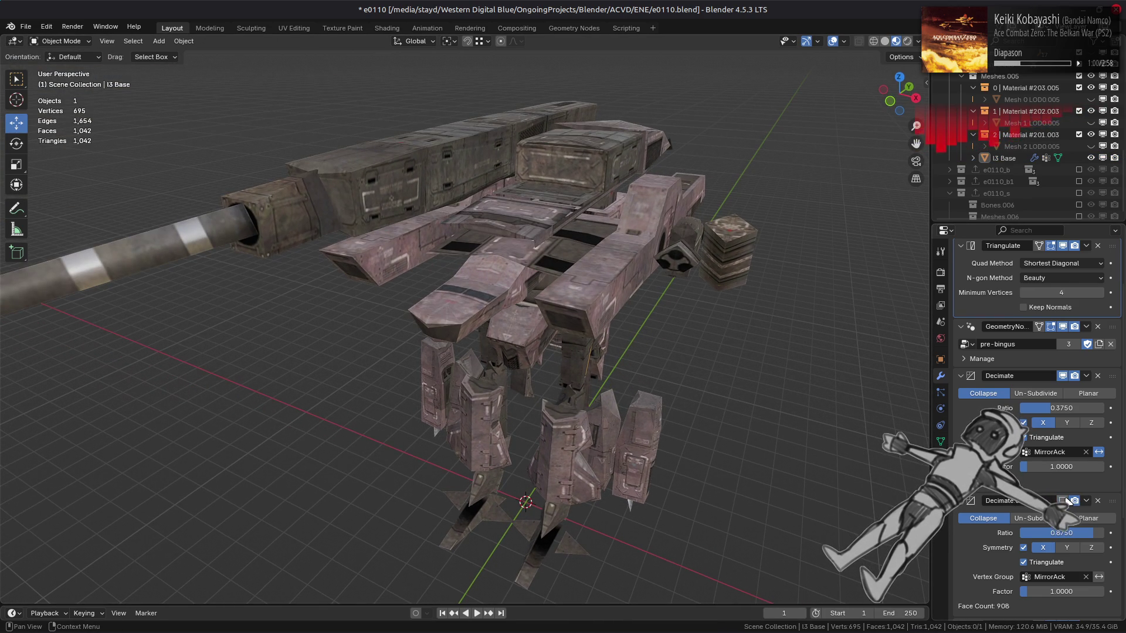
click(1064, 500)
click(1063, 501)
click(1064, 500)
click(1064, 500)
click(1066, 499)
click(1067, 498)
click(1066, 499)
click(1066, 498)
click(1066, 499)
Adjust the second Decimate ratio, trying about 0.76, then 0.8125, then 0.8.
drag(1061, 533, 1057, 533)
click(1085, 532)
text(.812)
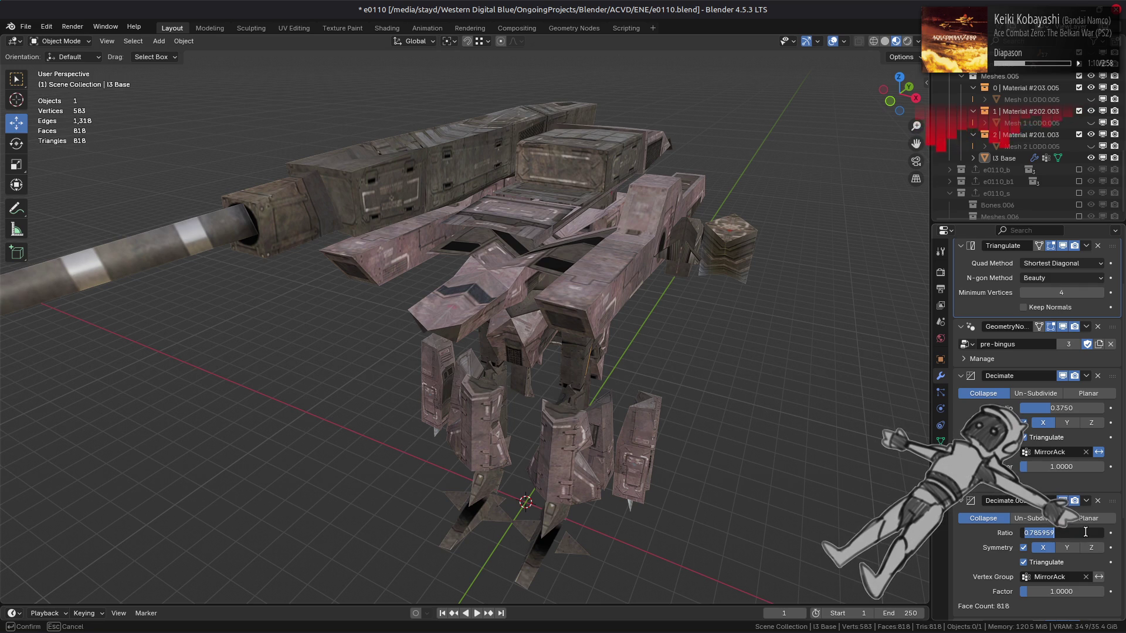
text(5)
key(Return)
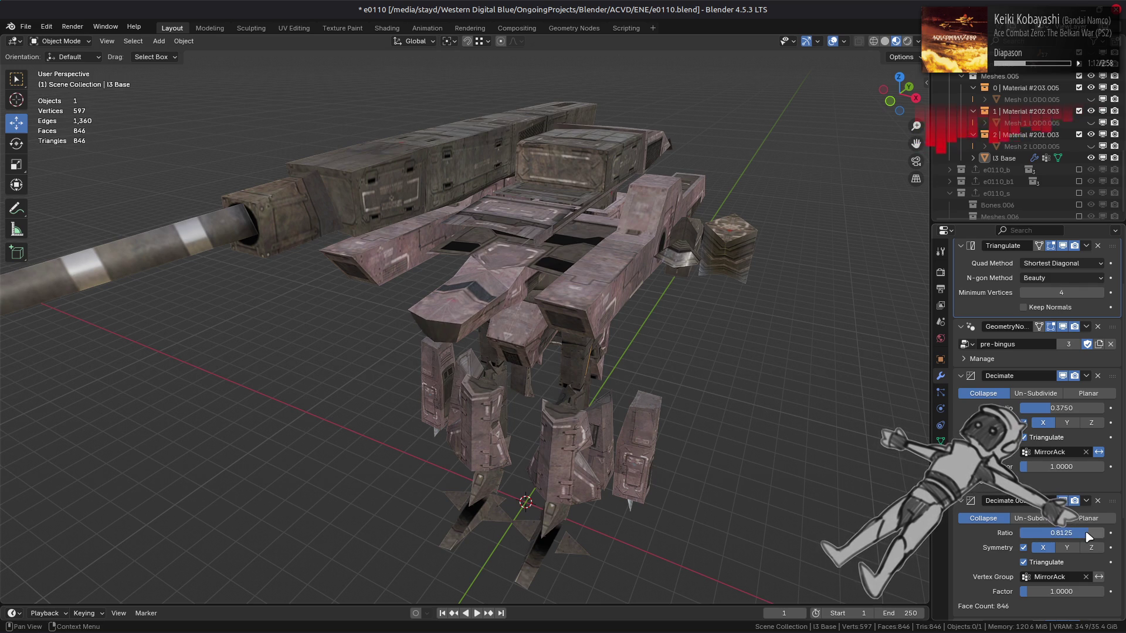
click(1086, 532)
text(.87)
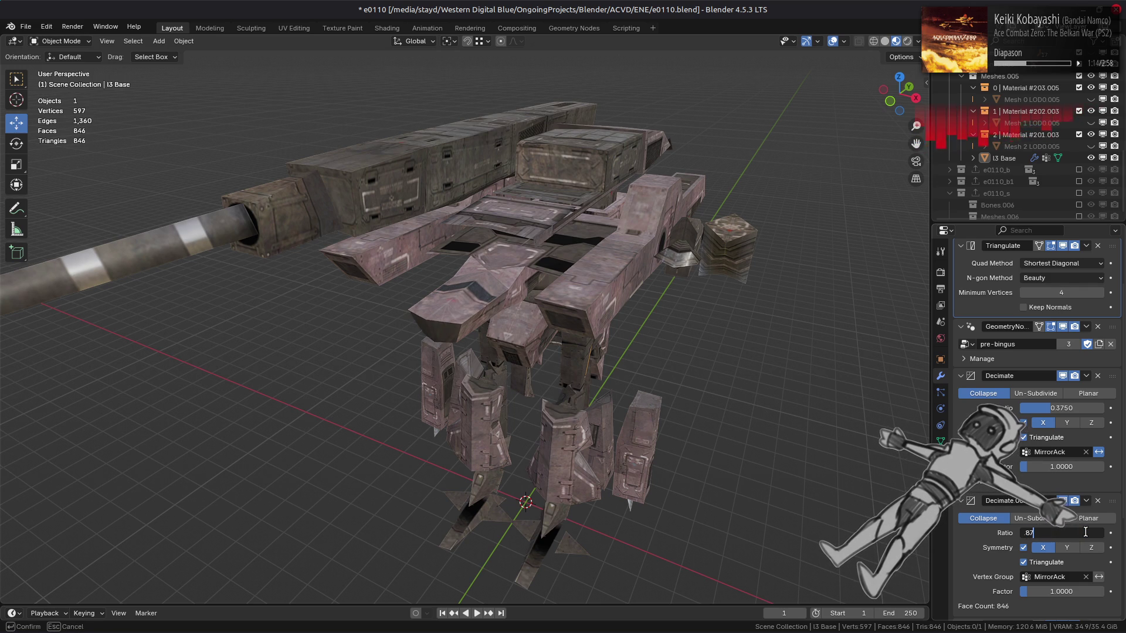
key(Return)
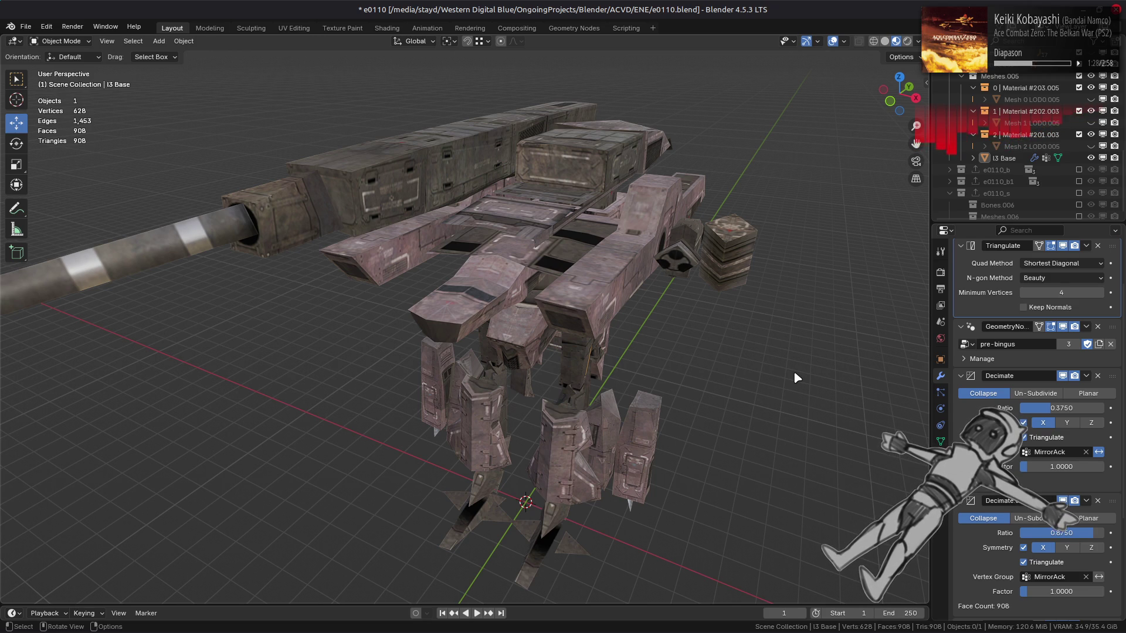
Inspect the mech's legs from a lower frontal angle, switching in and out of Edit Mode.
scroll(745, 369, up, 3)
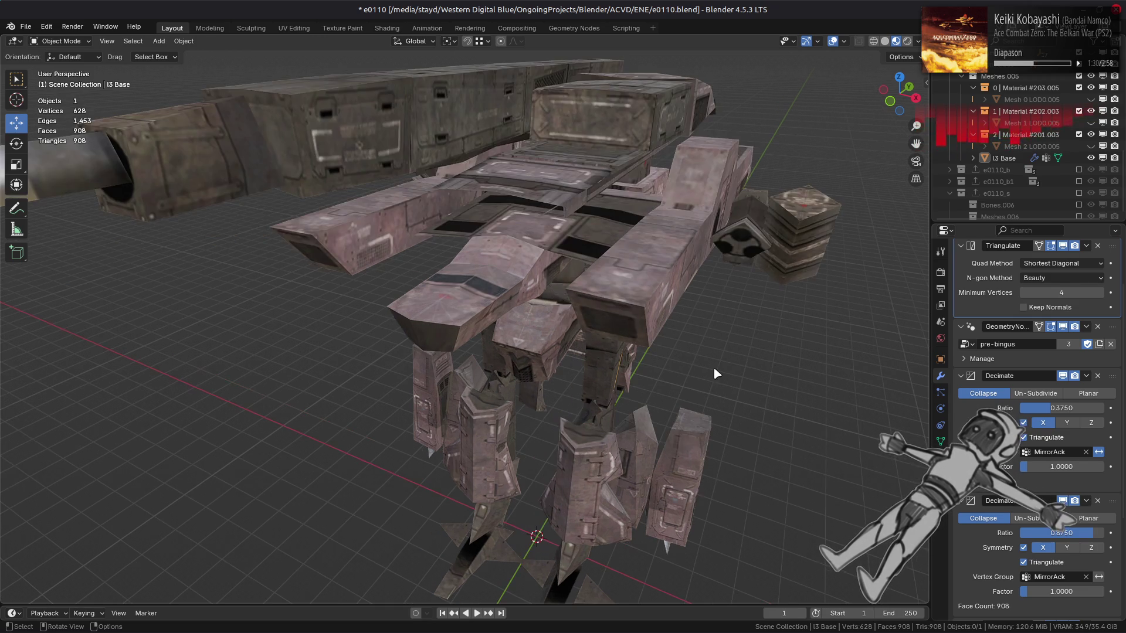
middle_drag(678, 334, 603, 311)
scroll(603, 314, up, 3)
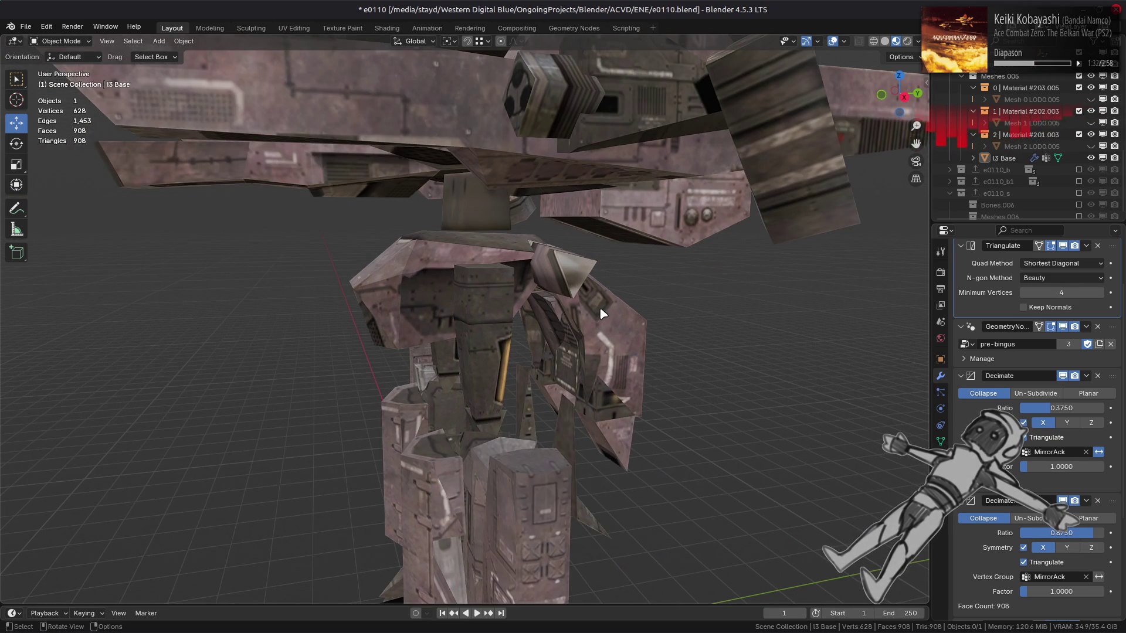
key(Tab)
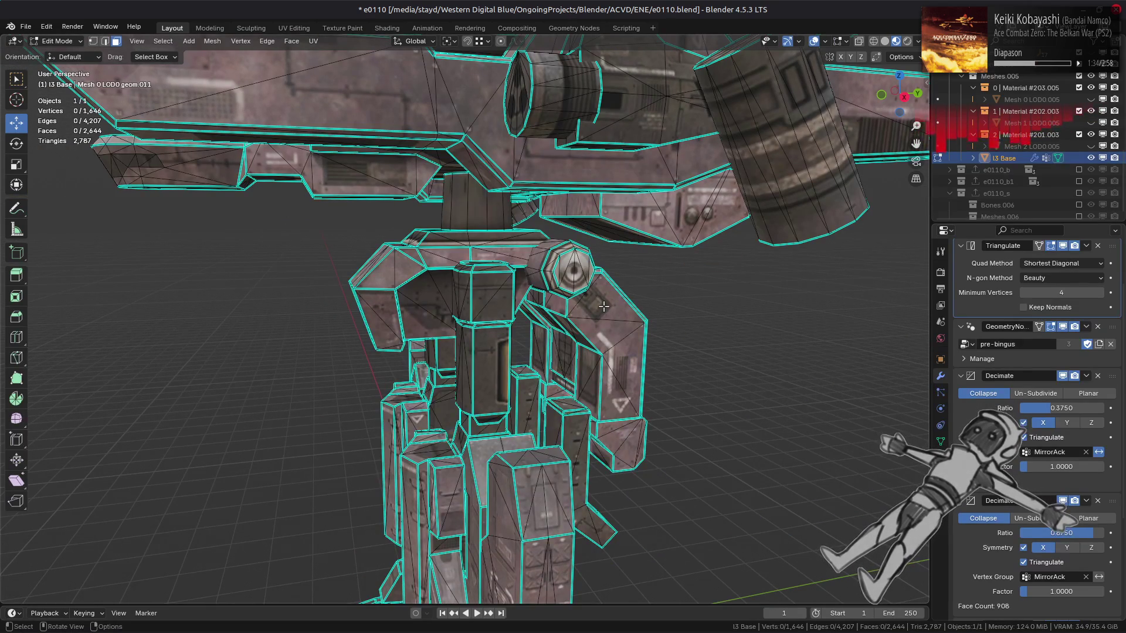
scroll(604, 306, up, 2)
scroll(603, 305, up, 2)
mouse_move(601, 304)
middle_down()
mouse_move(592, 293)
mouse_move(588, 315)
mouse_move(449, 305)
mouse_move(494, 271)
mouse_move(448, 325)
middle_up()
key(Tab)
key(Tab)
key(Tab)
key(Tab)
scroll(449, 328, up, 5)
key(Tab)
key(Tab)
key(Tab)
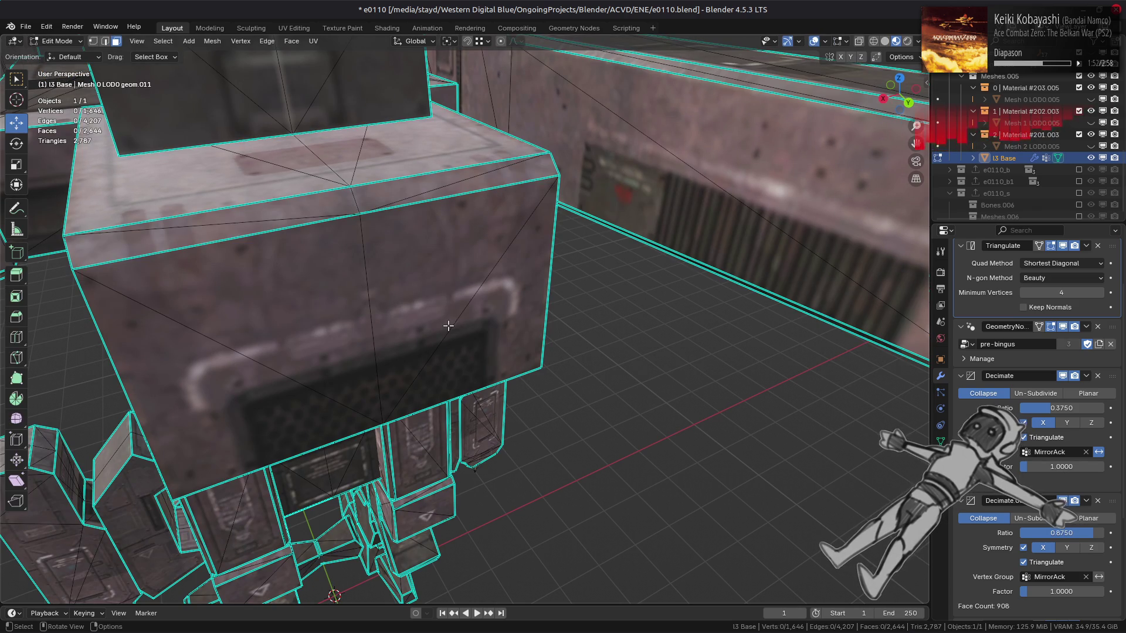
key(Tab)
key(Tab)
key(Tab)
scroll(450, 328, down, 5)
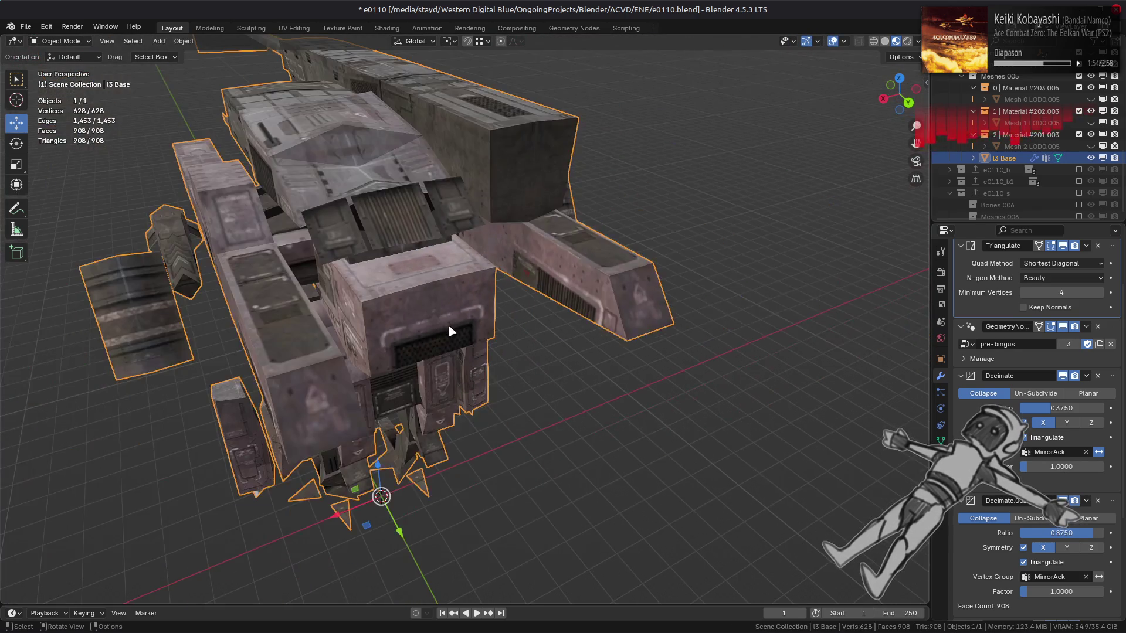
key(Tab)
key(Tab)
mouse_move(451, 331)
middle_down()
mouse_move(401, 304)
mouse_move(502, 405)
middle_up()
key(Tab)
key(Tab)
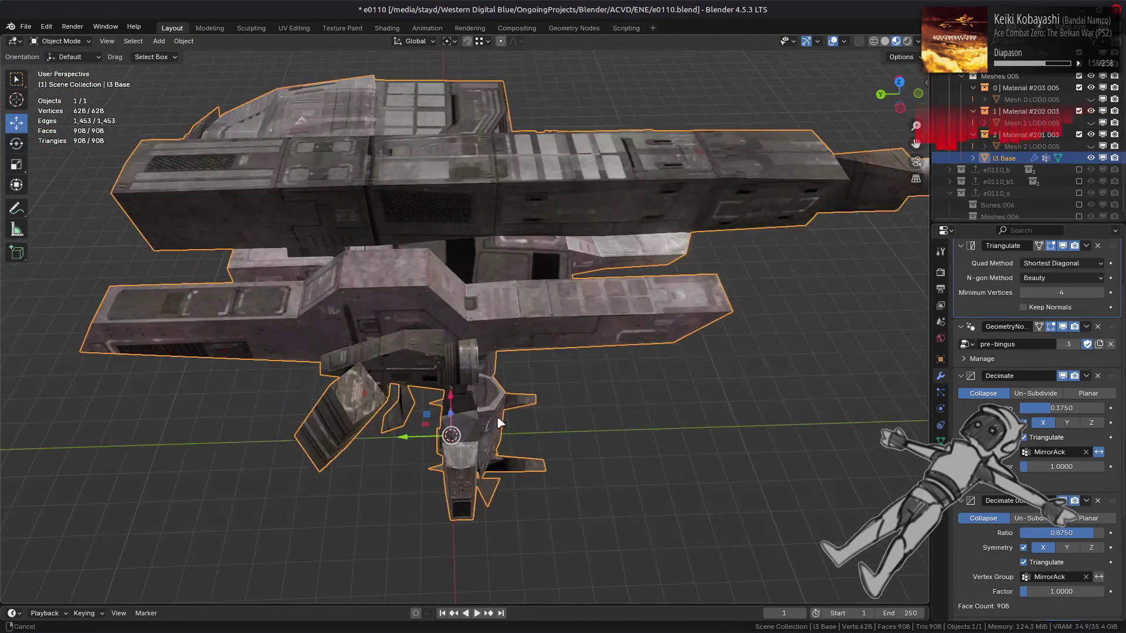
scroll(499, 411, up, 5)
key(Tab)
key(Tab)
key(Tab)
key(Tab)
Toggle the wireframe overlay on and off to inspect the model's edges.
click(845, 43)
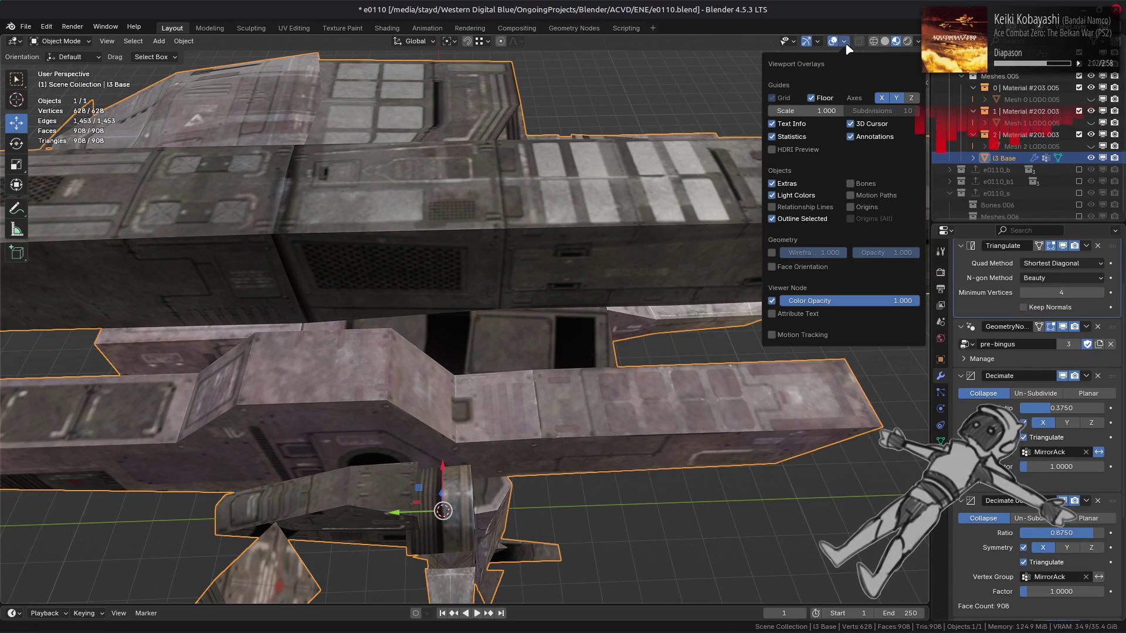
click(772, 253)
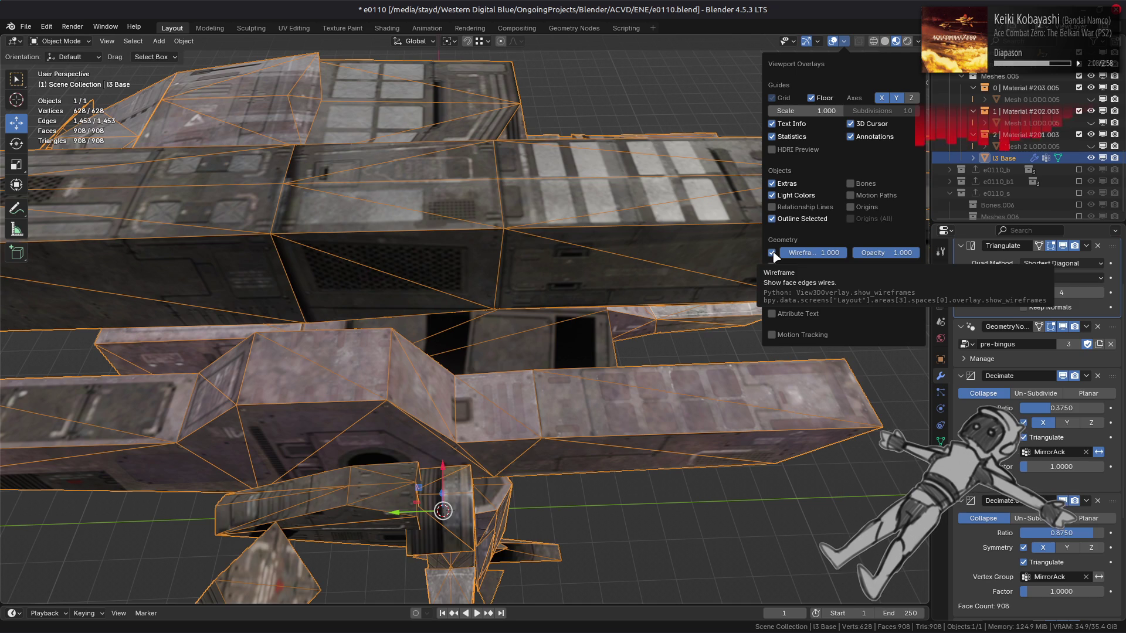
click(772, 253)
click(772, 254)
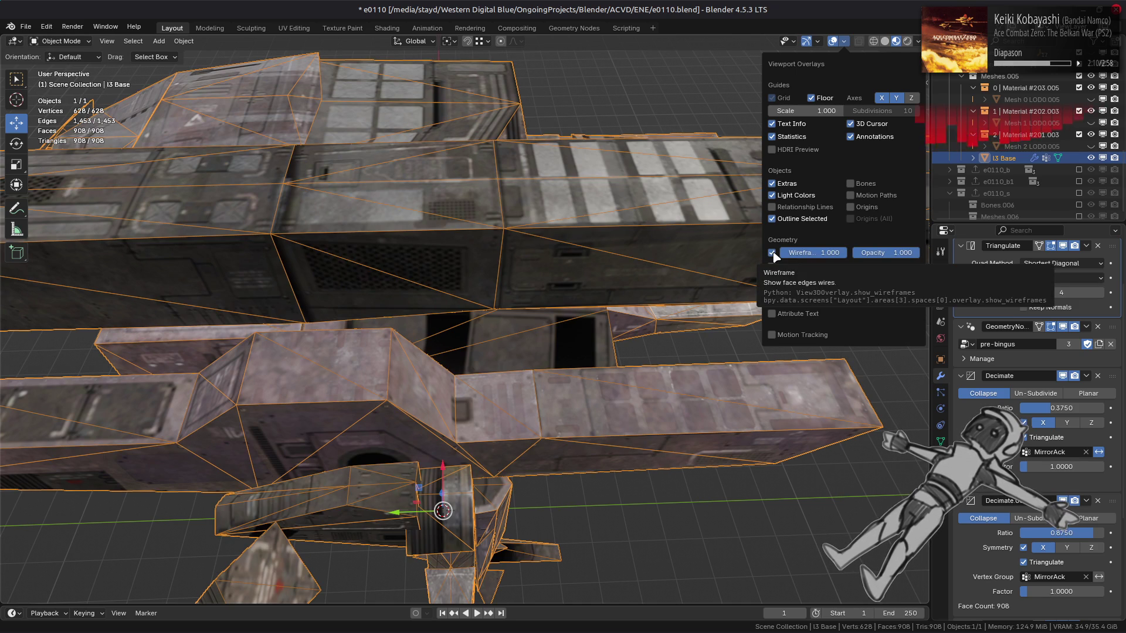
click(772, 253)
Frame the whole model and orbit to a low view of the legs in Edit Mode.
key(KP_Decimal)
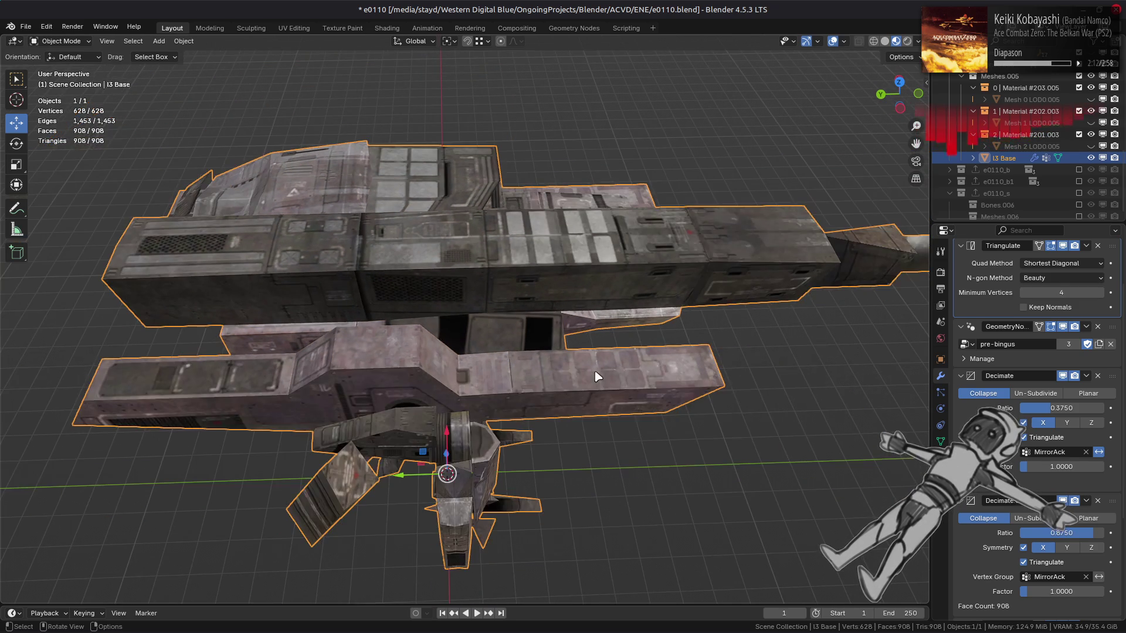
key(Tab)
mouse_move(583, 366)
middle_down()
mouse_move(586, 322)
mouse_move(601, 323)
middle_up()
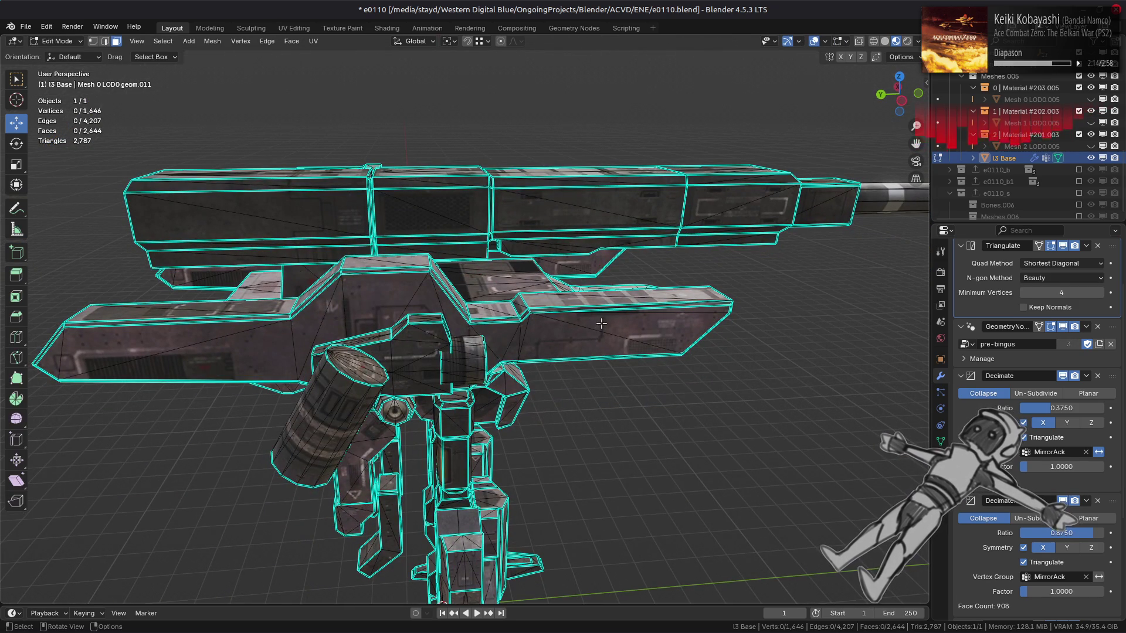
mouse_move(359, 334)
middle_down()
mouse_move(423, 364)
mouse_move(484, 428)
middle_up()
scroll(484, 428, up, 3)
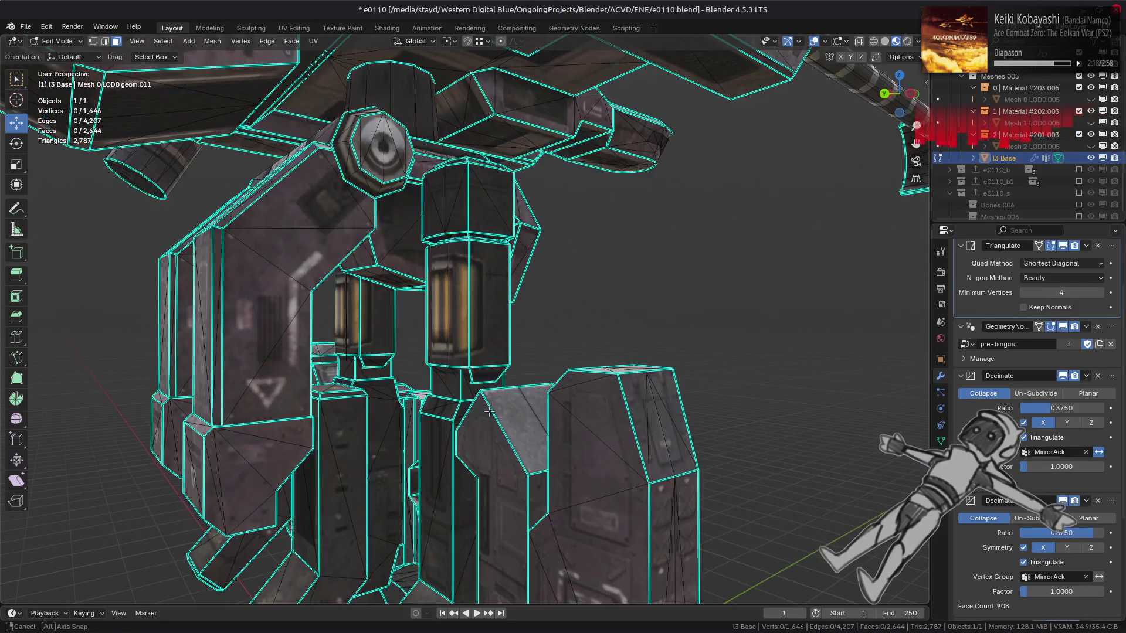
key(Tab)
scroll(487, 433, up, 2)
scroll(542, 416, down, 3)
middle_drag(499, 388, 455, 368)
scroll(456, 367, up, 2)
mouse_move(520, 384)
middle_down()
mouse_move(449, 322)
mouse_move(509, 335)
mouse_move(536, 360)
middle_up()
key(Tab)
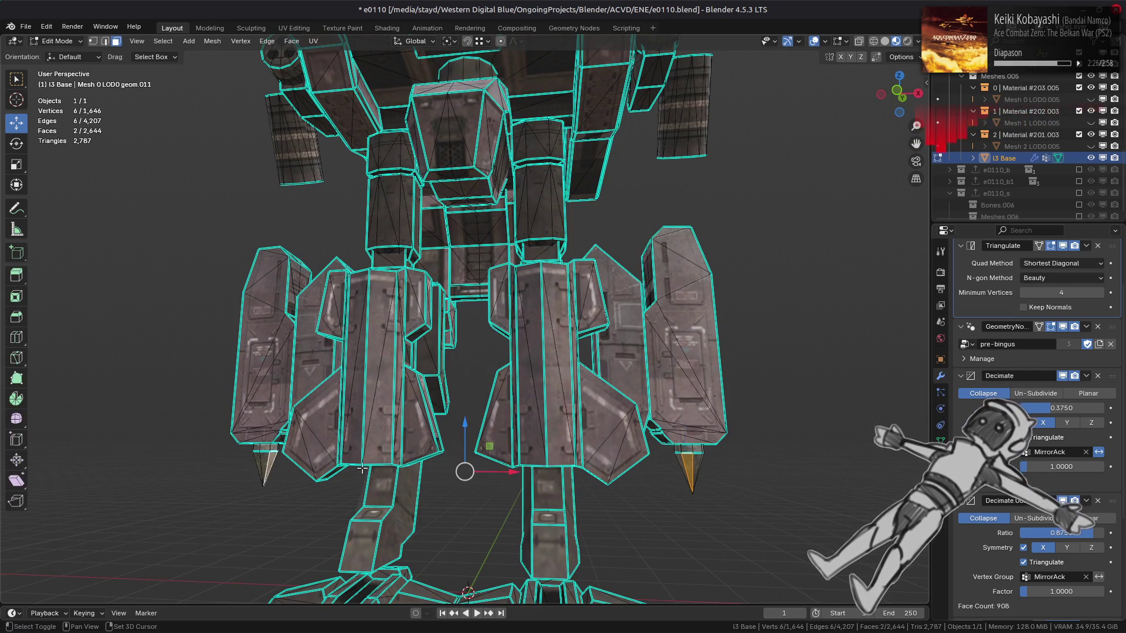
Select the two cones under the legs with Ctrl+L and delete their faces, then leave Edit Mode.
key(ctrl+l)
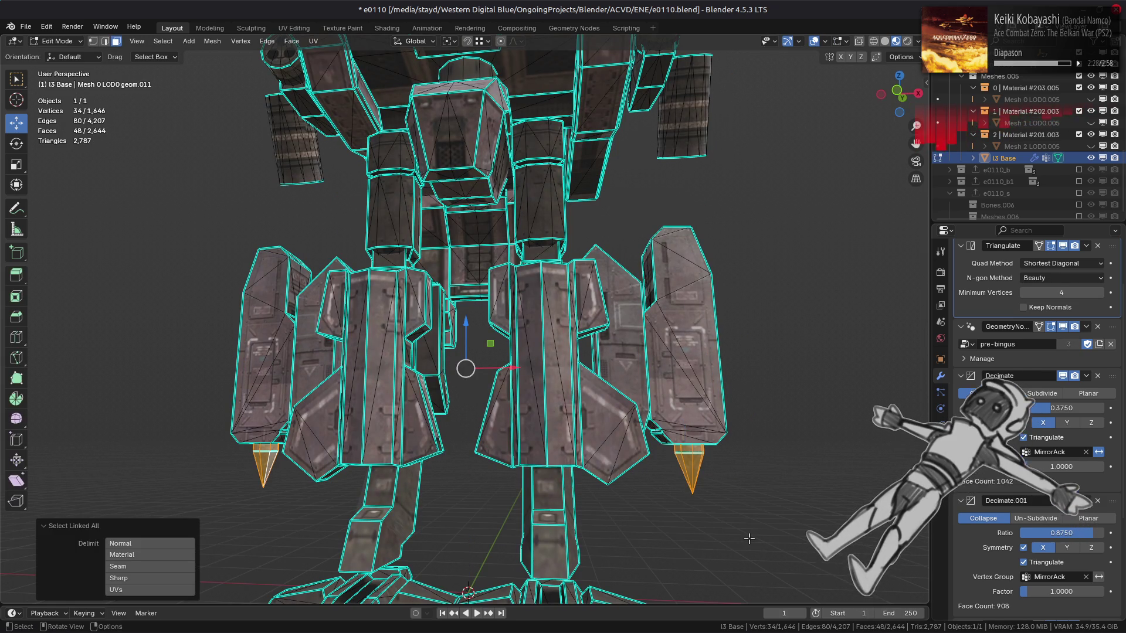
right_click(706, 480)
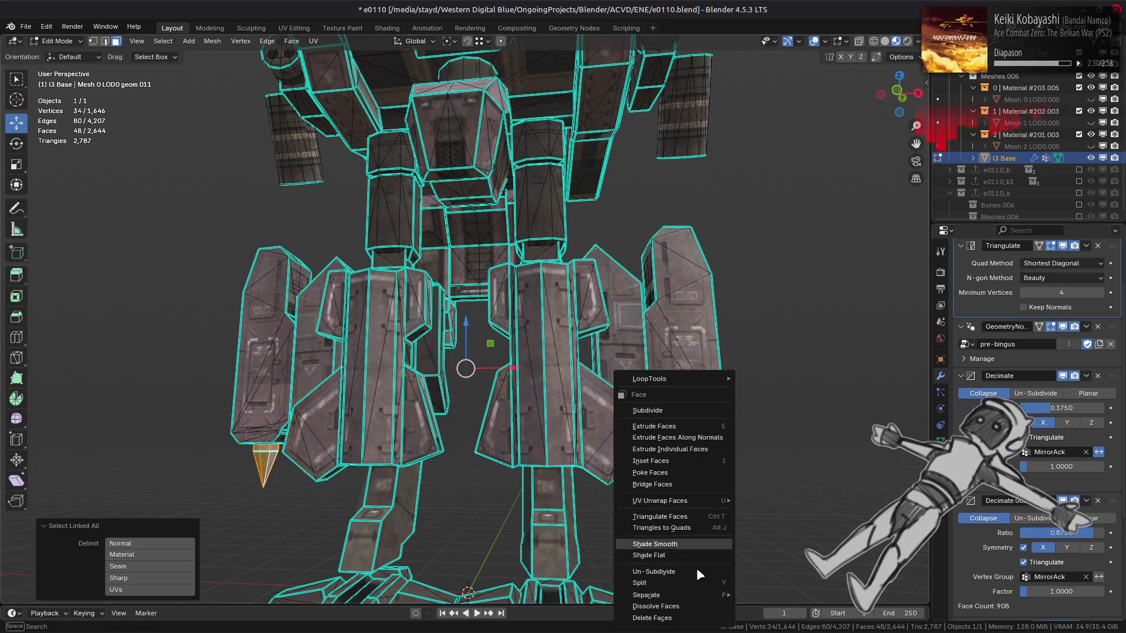
click(706, 615)
key(ctrl+z)
key(ctrl+shift+z)
mouse_move(588, 403)
middle_down()
mouse_move(611, 413)
mouse_move(389, 403)
mouse_move(448, 389)
mouse_move(452, 402)
mouse_move(573, 364)
mouse_move(395, 357)
mouse_move(460, 354)
mouse_move(443, 364)
middle_up()
scroll(450, 387, down, 2)
key(Tab)
scroll(464, 376, down, 4)
scroll(395, 358, up, 5)
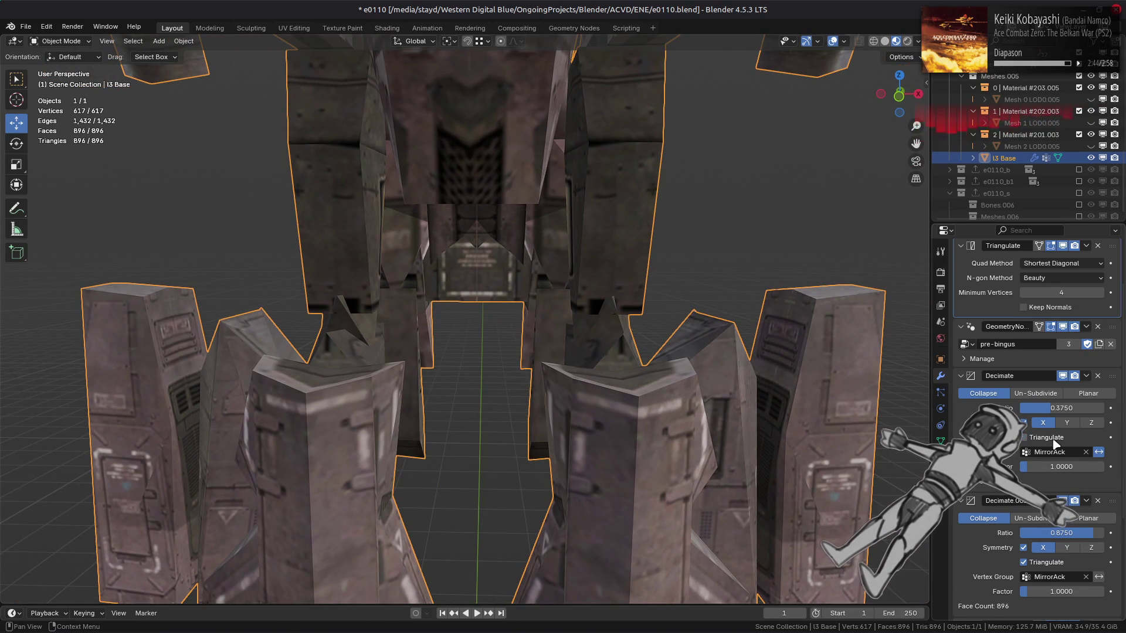
Turn off X symmetry on the top Decimate modifier and orbit to view the gun-barrel side.
scroll(587, 381, down, 5)
mouse_move(587, 381)
middle_down()
mouse_move(756, 440)
mouse_move(769, 463)
middle_up()
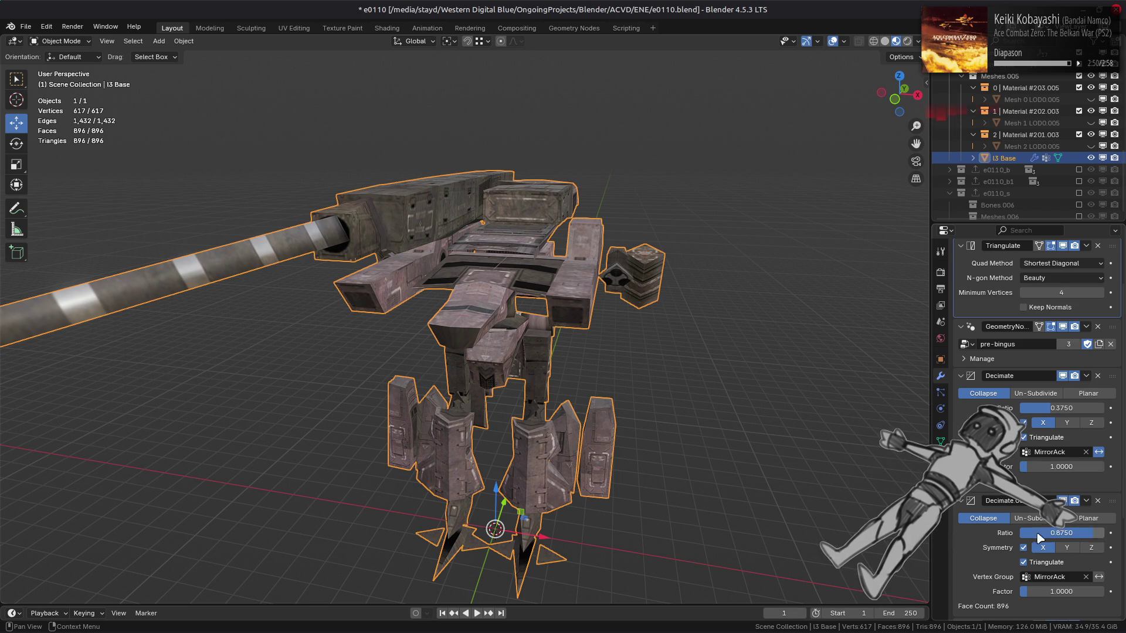
click(1024, 423)
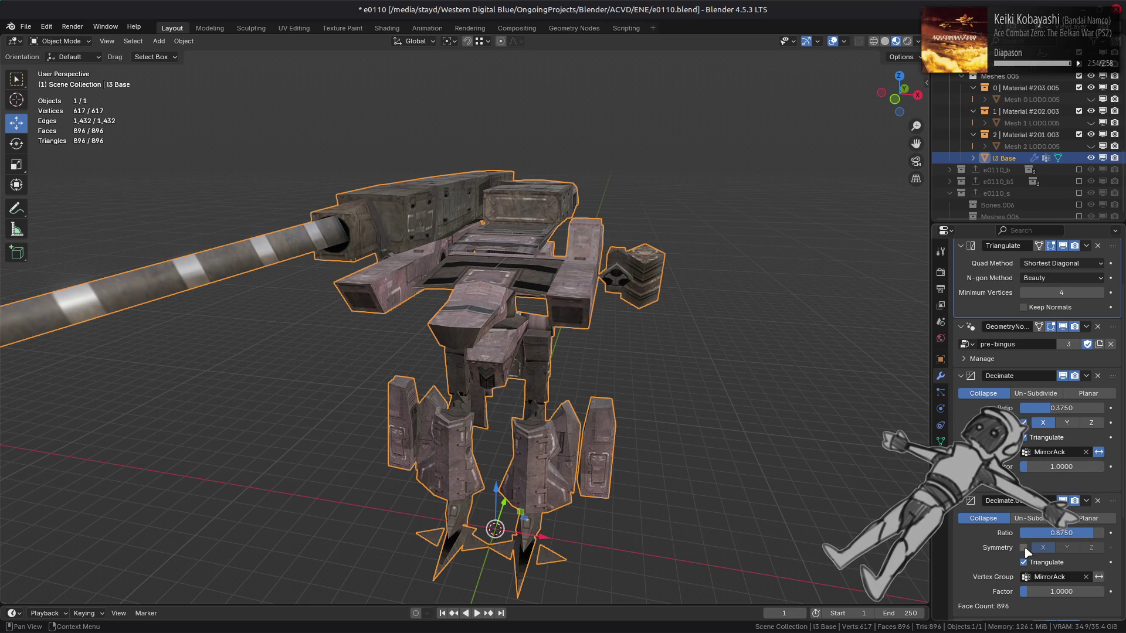
click(1025, 423)
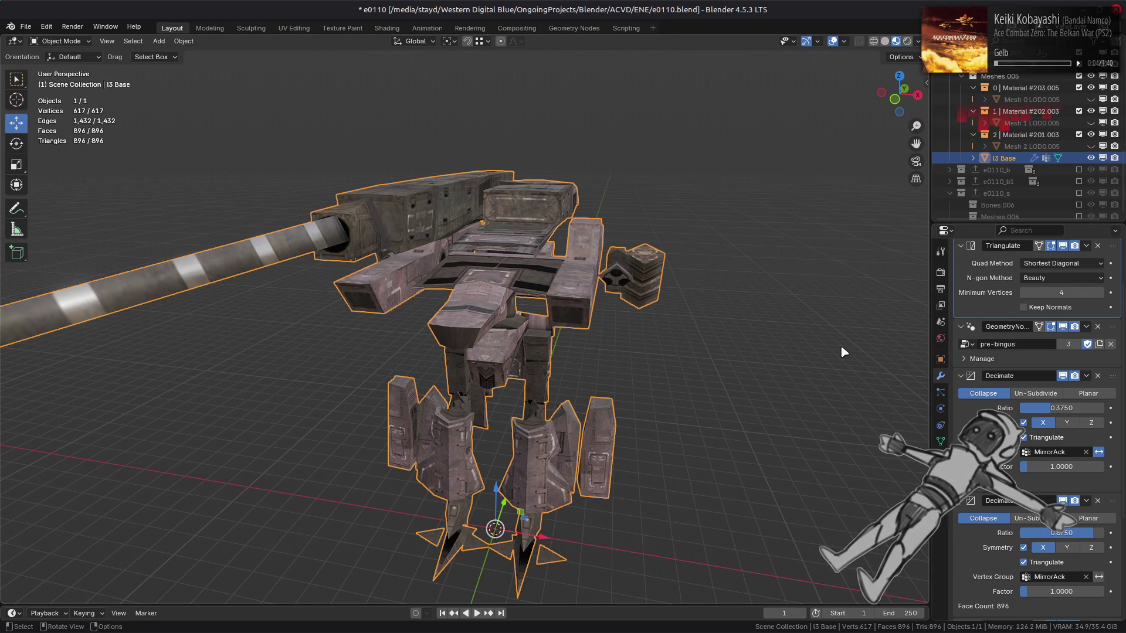
mouse_move(545, 271)
middle_down()
mouse_move(508, 331)
mouse_move(552, 334)
mouse_move(547, 346)
mouse_move(498, 352)
mouse_move(581, 318)
mouse_move(659, 371)
mouse_move(671, 440)
mouse_move(599, 395)
middle_up()
In Edit Mode, select the stray floor faces and their linked flat neighbours, and delete them.
key(Tab)
mouse_move(453, 315)
ctrl+middle_down()
mouse_move(452, 368)
mouse_move(476, 347)
ctrl+middle_up()
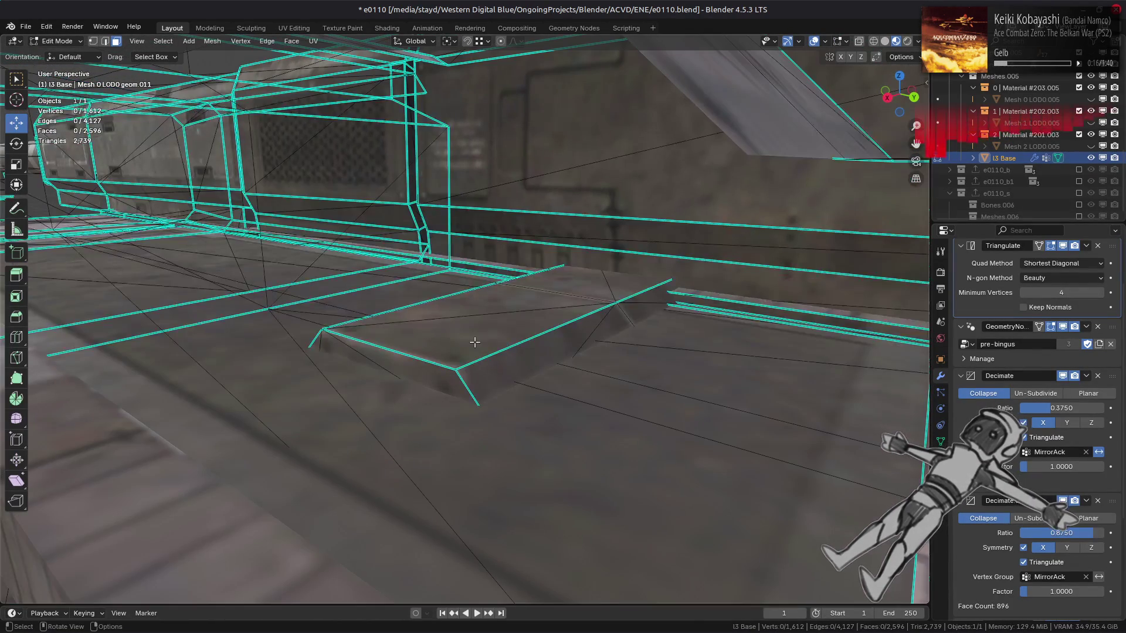
click(551, 282)
click(461, 367)
mouse_move(537, 428)
ctrl+middle_down()
mouse_move(533, 407)
mouse_move(401, 350)
mouse_move(410, 345)
mouse_move(263, 265)
ctrl+middle_up()
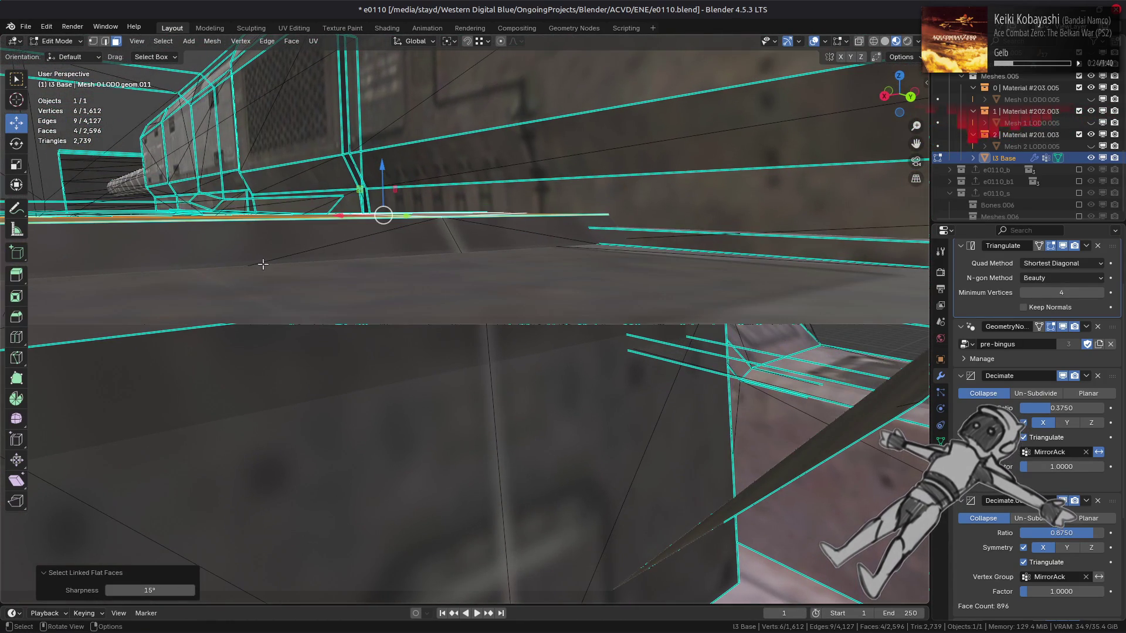
shift+click(286, 243)
ctrl+click(527, 227)
mouse_move(526, 226)
middle_down()
mouse_move(516, 272)
mouse_move(550, 279)
mouse_move(244, 314)
mouse_move(305, 328)
middle_up()
shift+click(528, 452)
mouse_move(528, 451)
middle_down()
mouse_move(327, 315)
mouse_move(364, 319)
middle_up()
ctrl+click(364, 319)
right_click(432, 377)
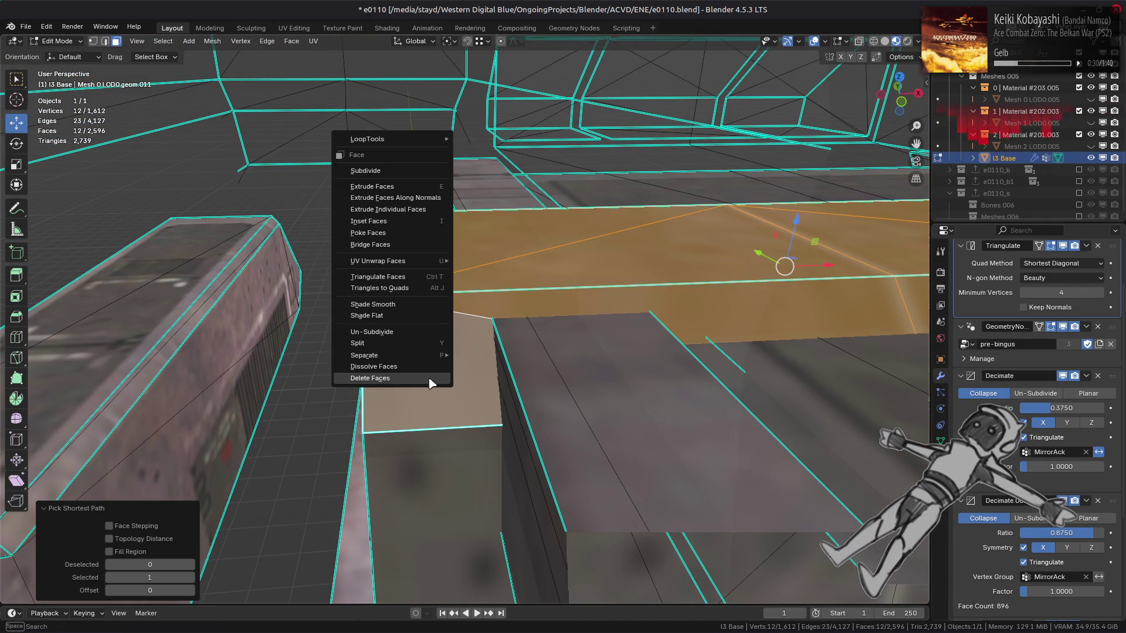
click(433, 377)
middle_drag(433, 377, 474, 336)
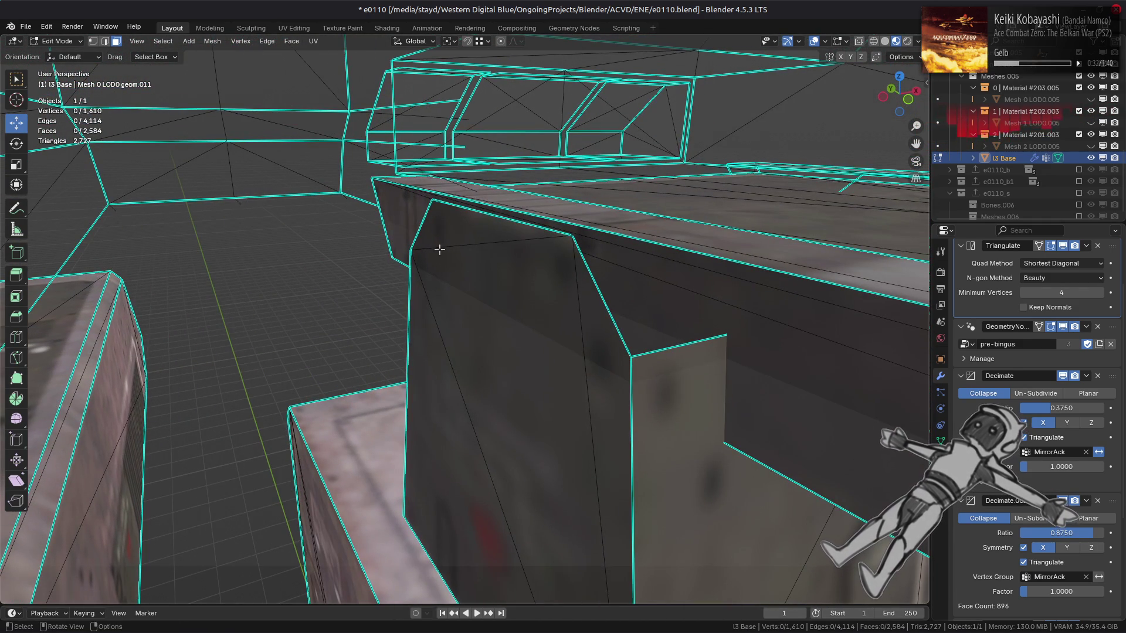
Dissolve two pairs of stray vertices left behind in vertex mode.
key(1)
right_click(590, 329)
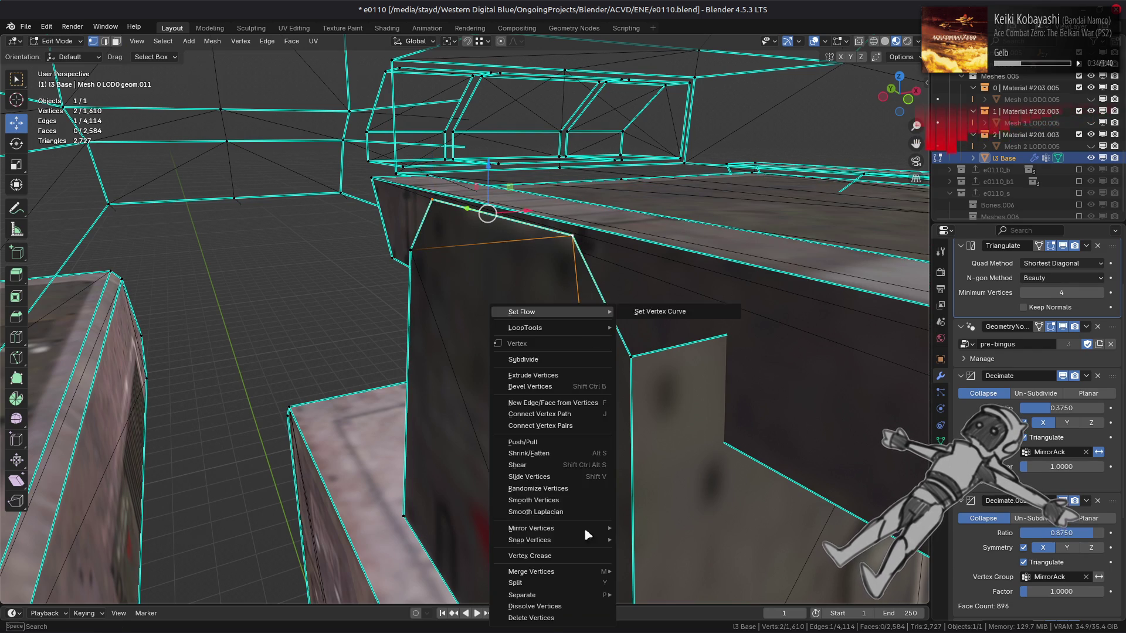
click(546, 606)
mouse_move(545, 606)
middle_down()
mouse_move(638, 413)
mouse_move(674, 385)
mouse_move(576, 397)
mouse_move(522, 357)
middle_up()
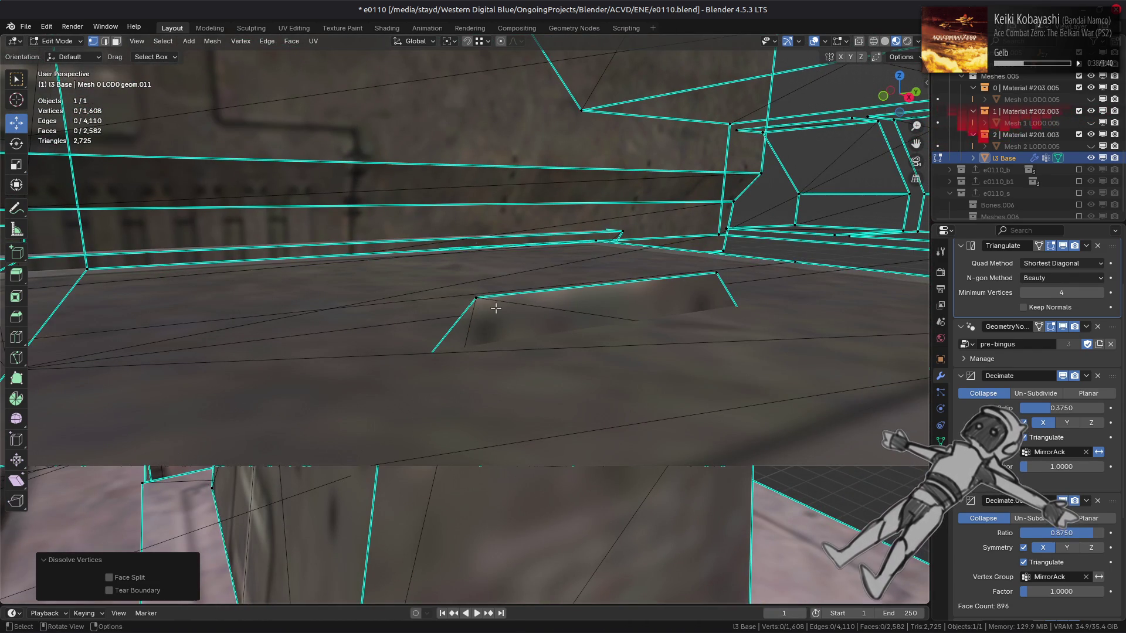
right_click(692, 426)
click(693, 426)
mouse_move(692, 427)
middle_down()
mouse_move(630, 404)
mouse_move(681, 401)
mouse_move(674, 414)
middle_up()
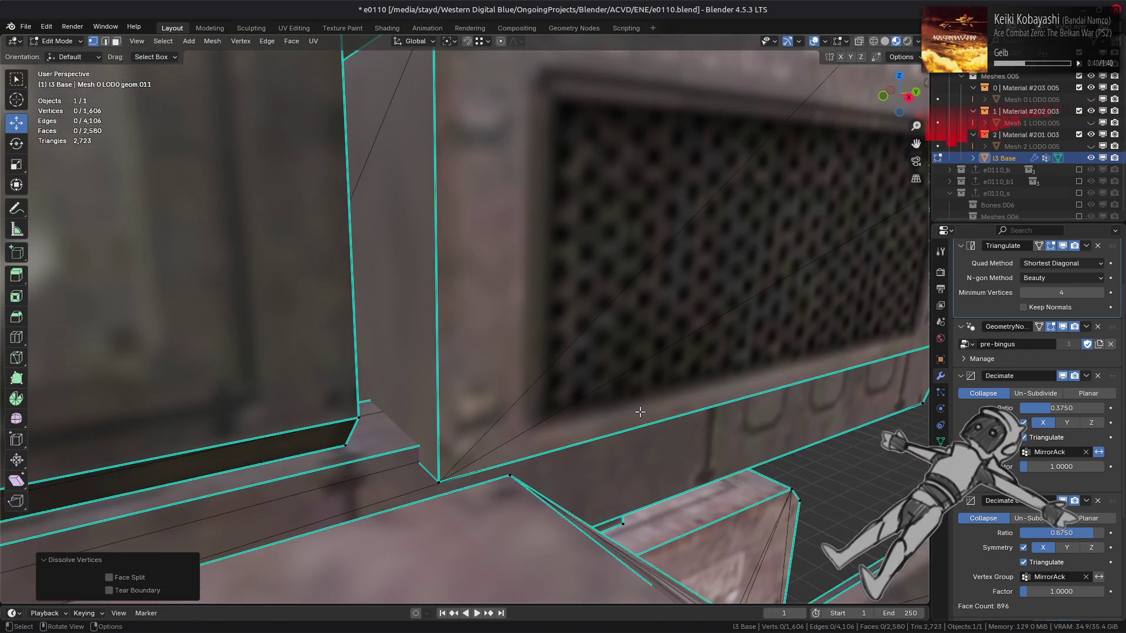
Isolate the piece linked to the floor face to inspect it, then reveal everything and deselect.
key(3)
click(352, 384)
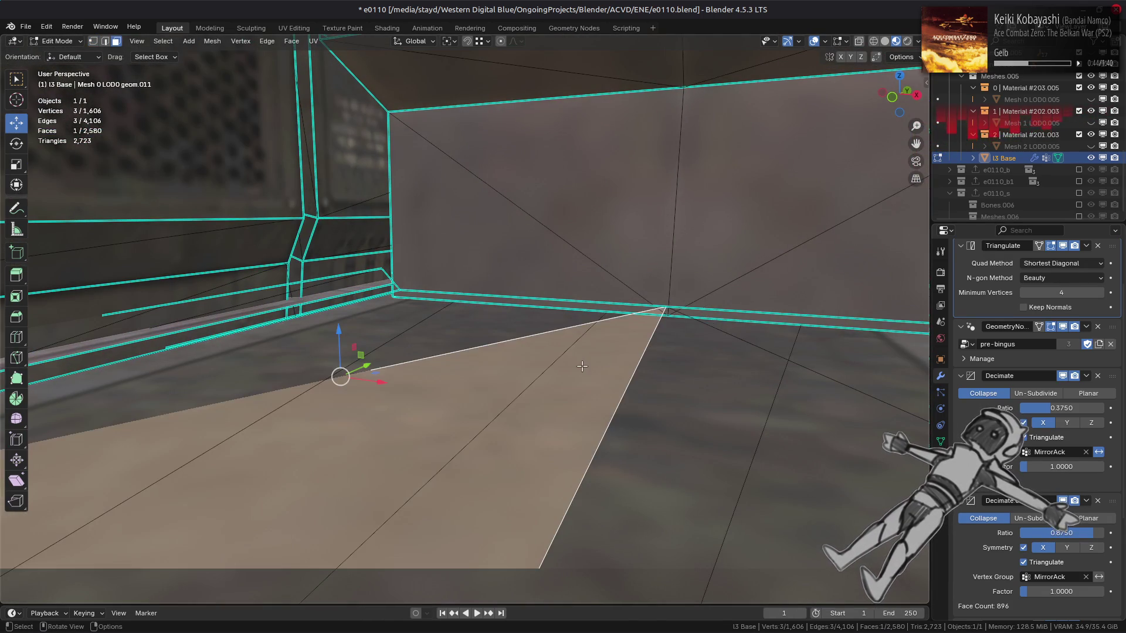
key(KP_Decimal)
click(451, 444)
scroll(419, 459, down, 5)
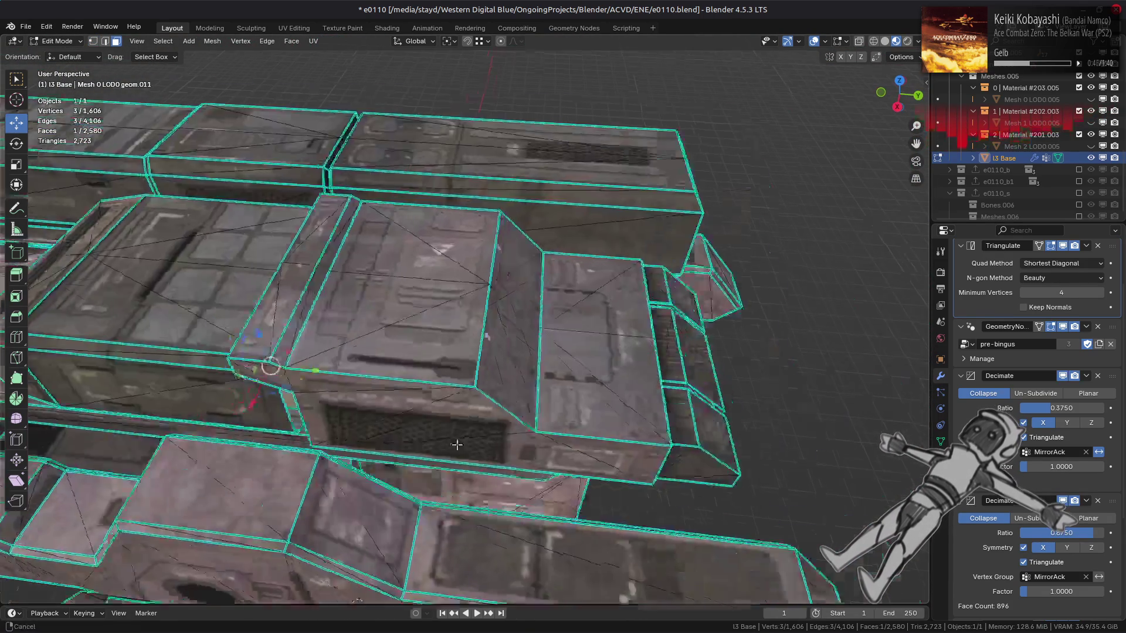
key(ctrl+l)
key(shift+h)
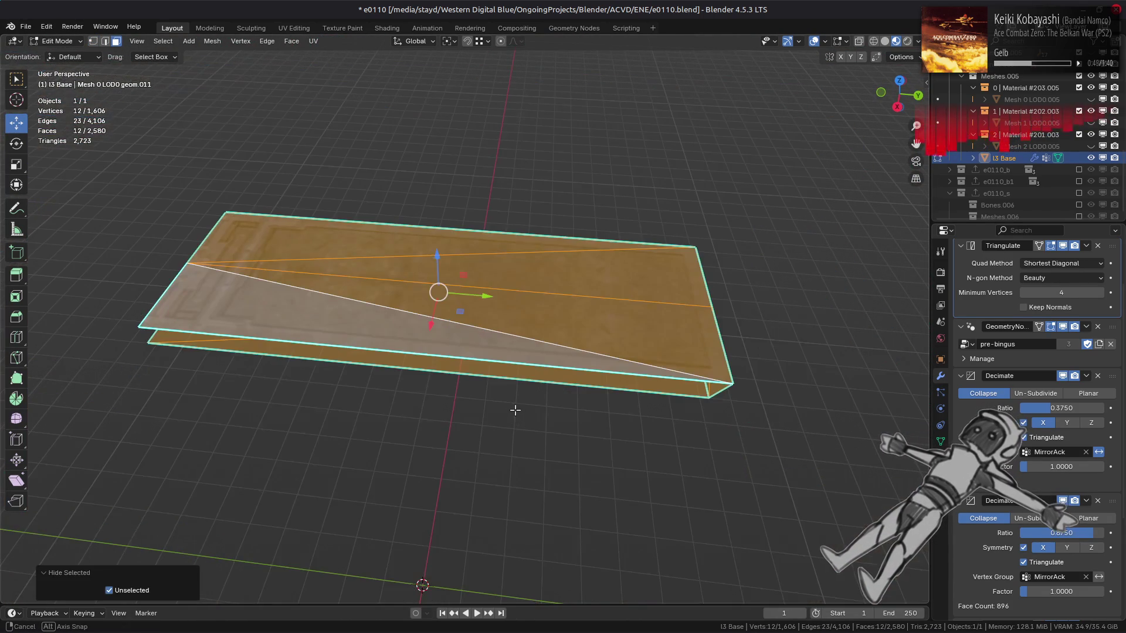
mouse_move(514, 407)
middle_down()
mouse_move(479, 316)
mouse_move(498, 293)
mouse_move(490, 299)
mouse_move(492, 278)
middle_up()
key(alt+h)
key(alt+a)
scroll(490, 299, up, 5)
scroll(372, 253, down, 6)
middle_drag(372, 253, 512, 300)
scroll(513, 275, up, 5)
Select the linked flat faces on the mech's chest, then cancel without deleting them.
click(535, 251)
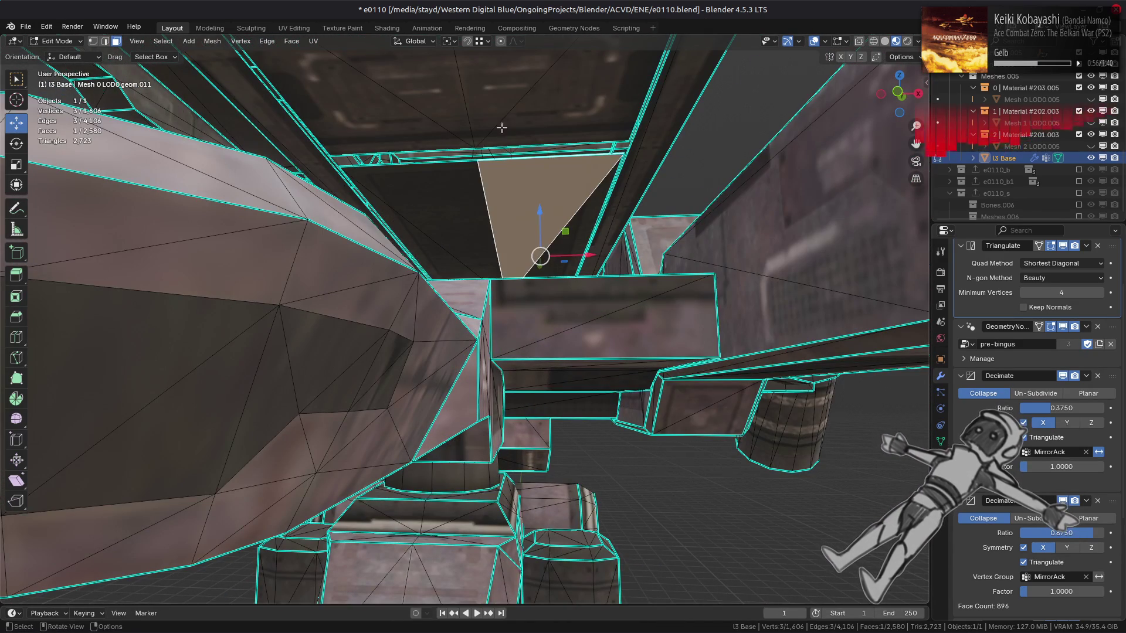
click(576, 333)
scroll(616, 363, down, 6)
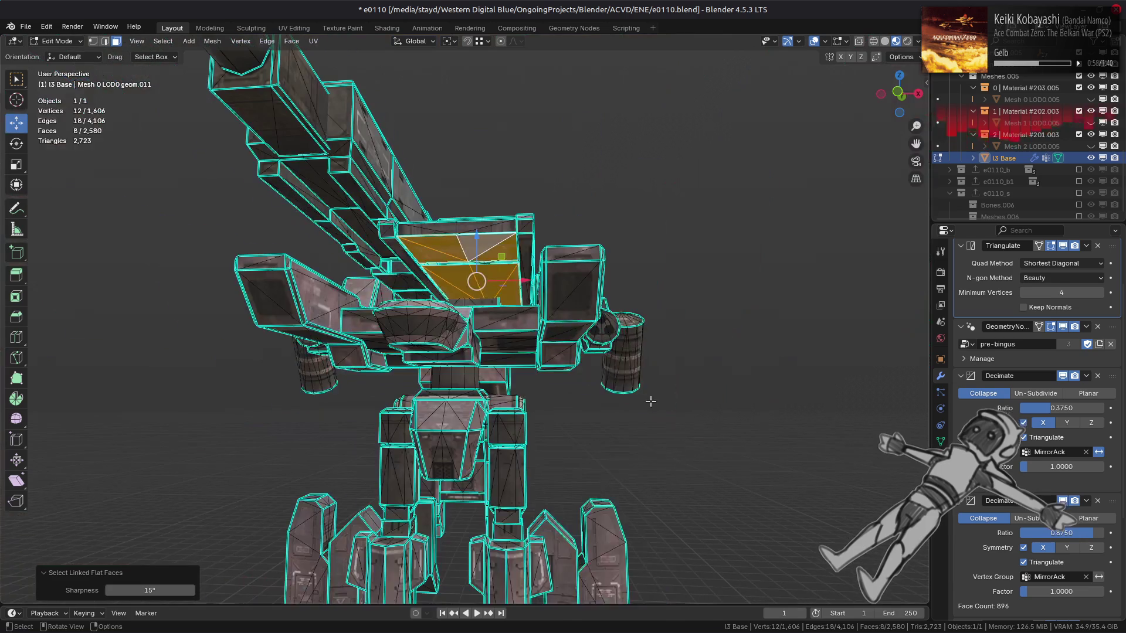
right_click(652, 400)
key(Escape)
middle_drag(587, 410, 546, 322)
scroll(510, 286, up, 4)
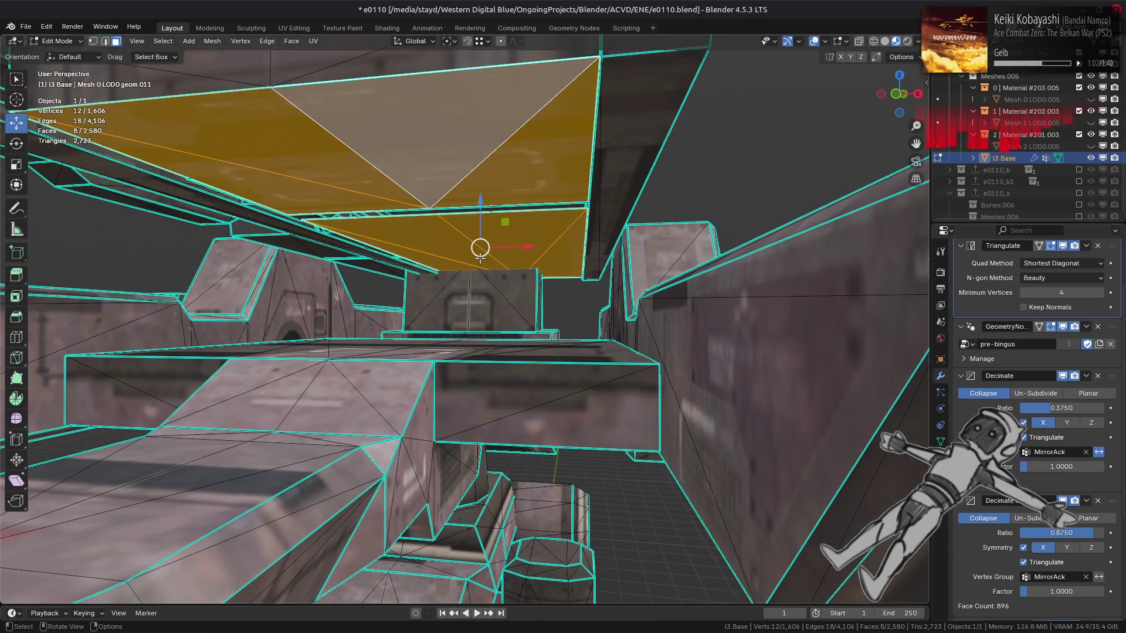
Delete the stray linked flat faces inside the chest and return to Object Mode at 888 faces.
click(479, 253)
key(q)
click(484, 265)
right_click(727, 502)
click(728, 502)
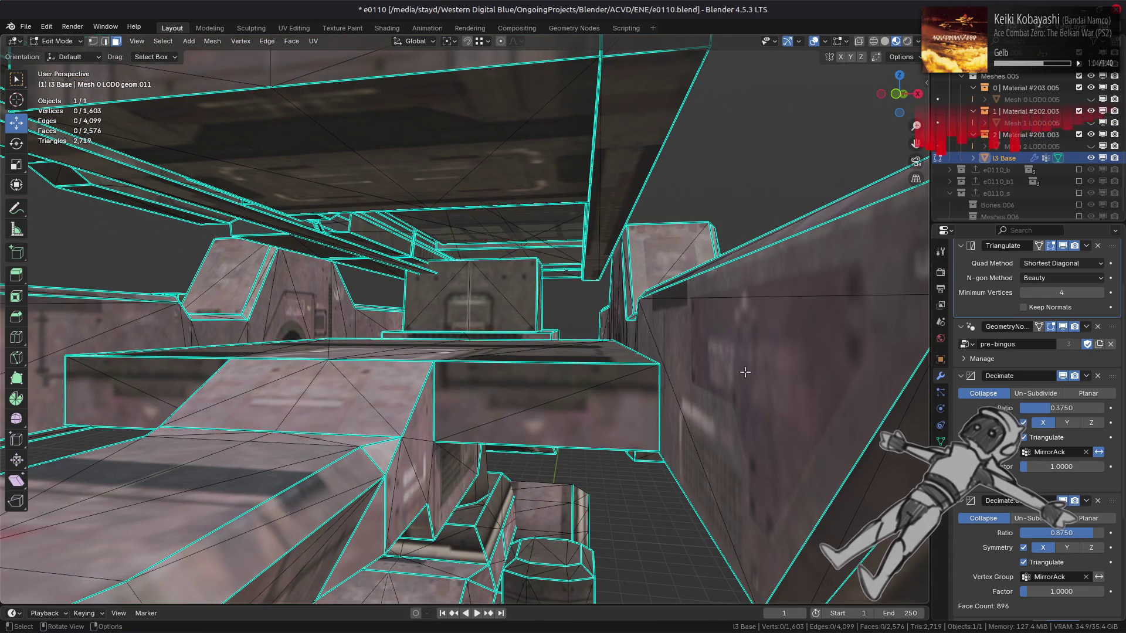
middle_drag(739, 362, 730, 350)
key(Tab)
scroll(646, 329, down, 6)
middle_drag(648, 334, 626, 361)
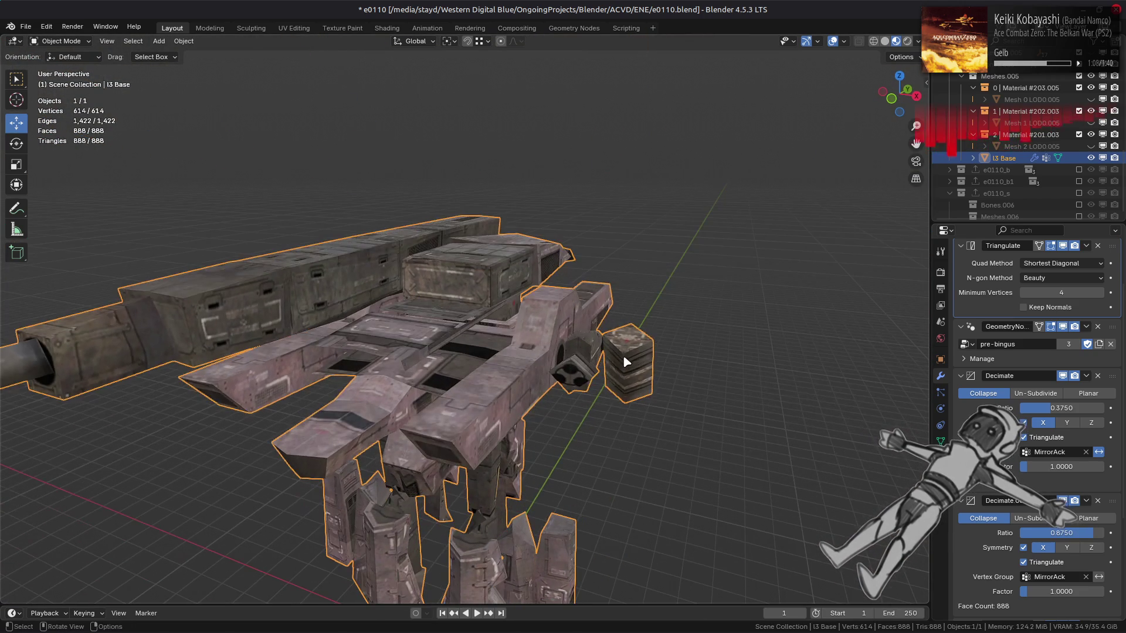
Toggle between Edit and Object Mode to compare the full and decimated mech, ending in Edit Mode.
key(Tab)
key(Tab)
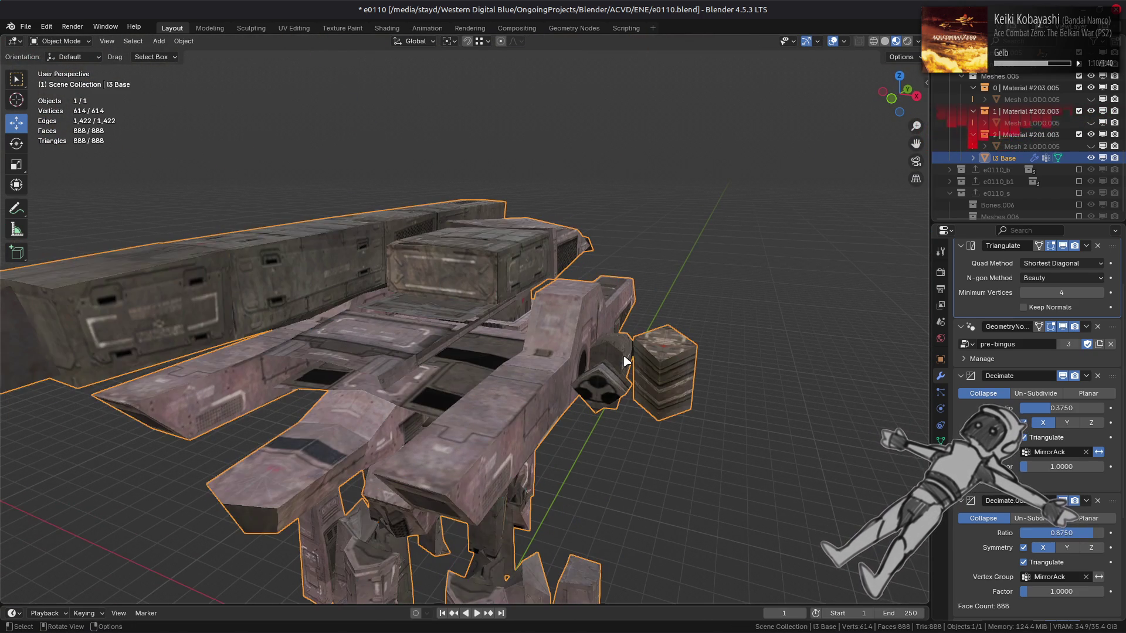
mouse_move(626, 362)
middle_down()
mouse_move(515, 377)
mouse_move(548, 352)
mouse_move(531, 269)
middle_up()
key(Tab)
key(shift+g)
click(581, 282)
key(Tab)
scroll(728, 369, down, 8)
mouse_move(727, 370)
middle_down()
mouse_move(714, 388)
mouse_move(676, 362)
mouse_move(628, 377)
middle_up()
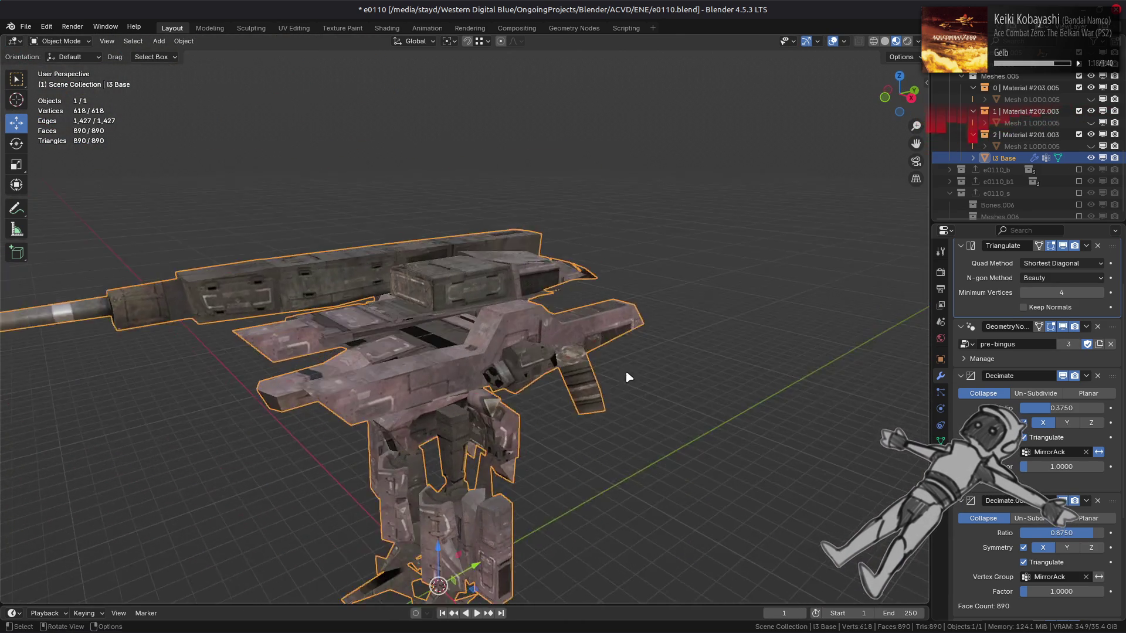
scroll(627, 377, up, 10)
key(Tab)
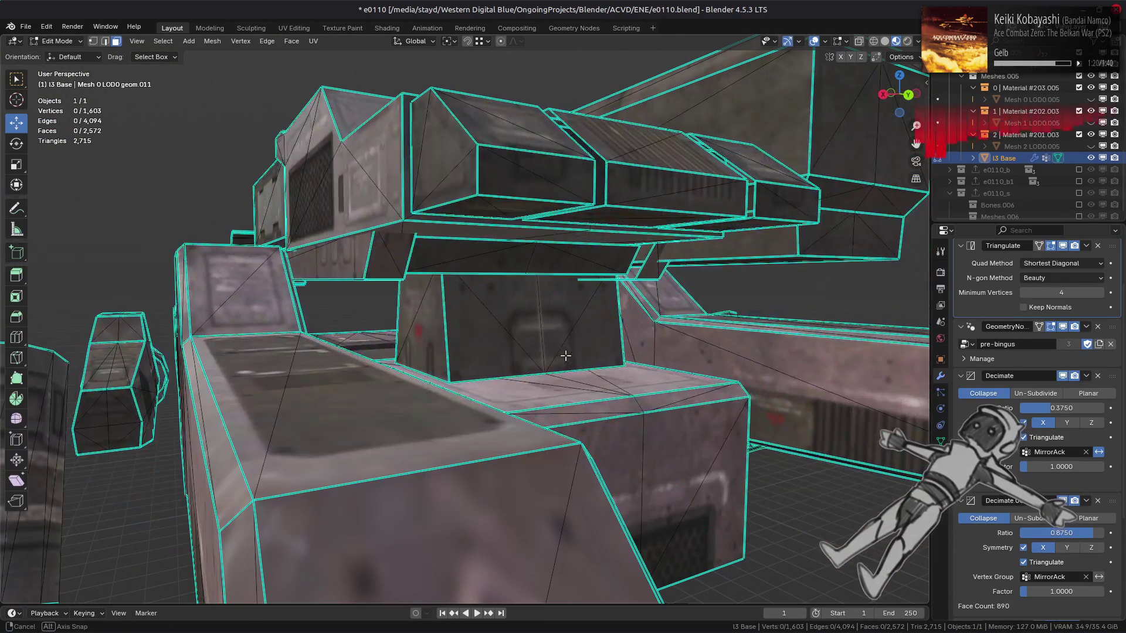
Delete a body face and its linked flat faces, then check the result in Object Mode.
click(527, 259)
key(shift+g)
click(711, 360)
key(x)
click(775, 200)
mouse_move(775, 200)
middle_down()
mouse_move(786, 392)
mouse_move(680, 378)
mouse_move(610, 347)
mouse_move(606, 329)
mouse_move(701, 344)
mouse_move(652, 346)
mouse_move(701, 342)
mouse_move(670, 348)
middle_up()
key(Tab)
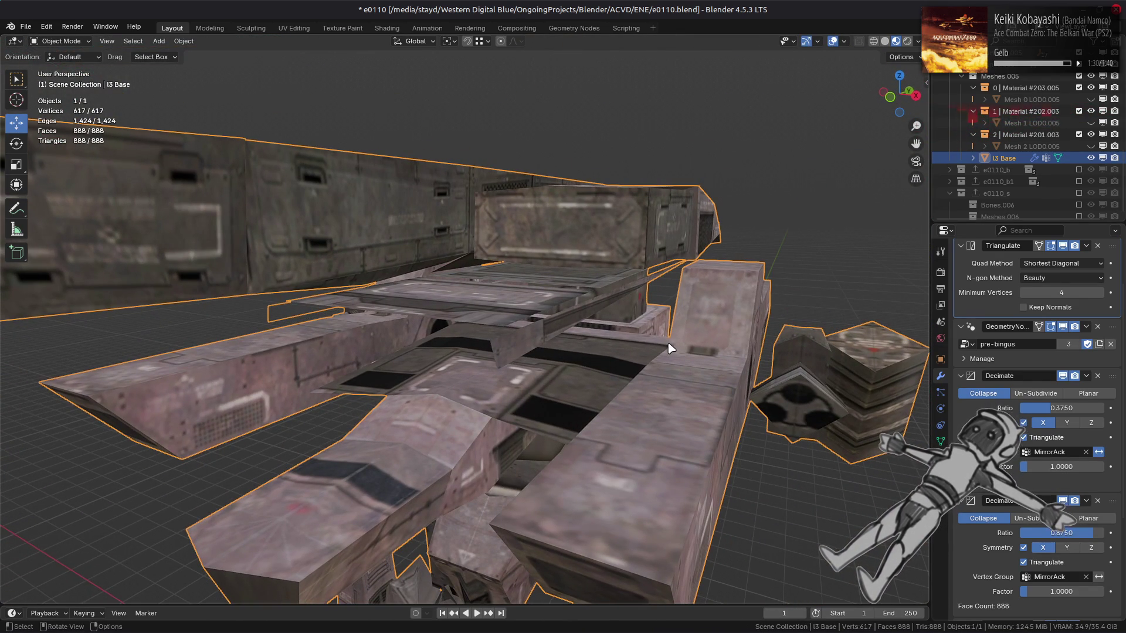
Select the box underside's linked flat faces and delete them.
key(Tab)
mouse_move(625, 343)
middle_down()
mouse_move(582, 334)
mouse_move(520, 263)
mouse_move(610, 299)
mouse_move(595, 304)
middle_up()
key(ctrl+l)
click(594, 304)
key(q)
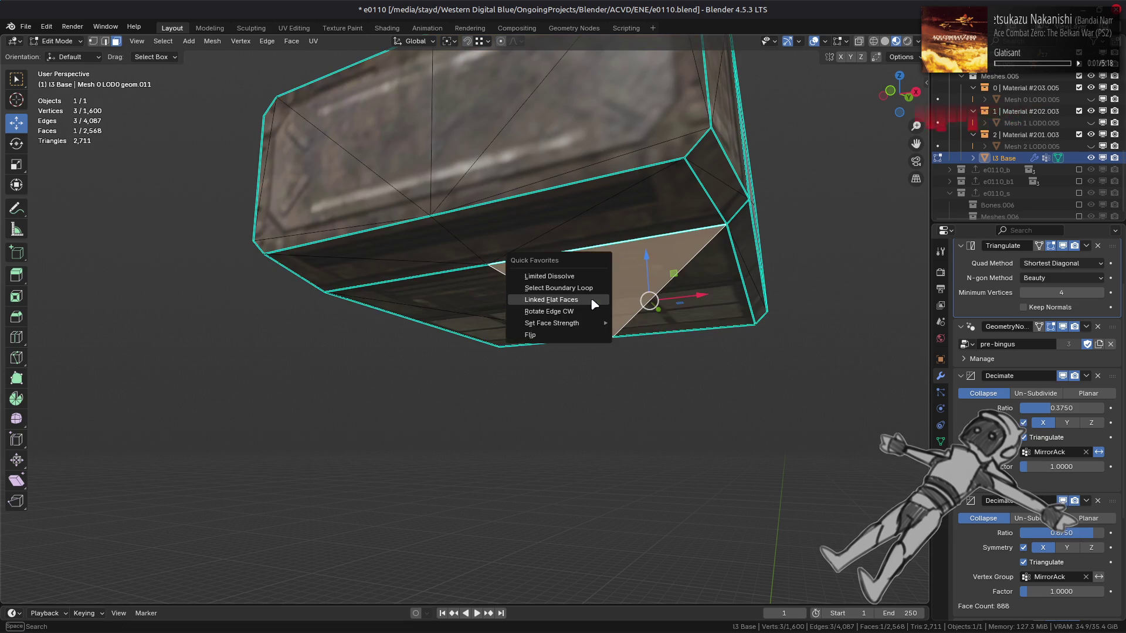
click(592, 300)
mouse_move(591, 299)
middle_down()
mouse_move(595, 335)
mouse_move(604, 330)
mouse_move(515, 344)
middle_up()
key(alt+h)
click(119, 592)
right_click(515, 344)
click(456, 424)
Undo that deletion, then delete only the isolated strip minus its upper faces and left triangle.
scroll(456, 424, down, 8)
scroll(463, 418, up, 10)
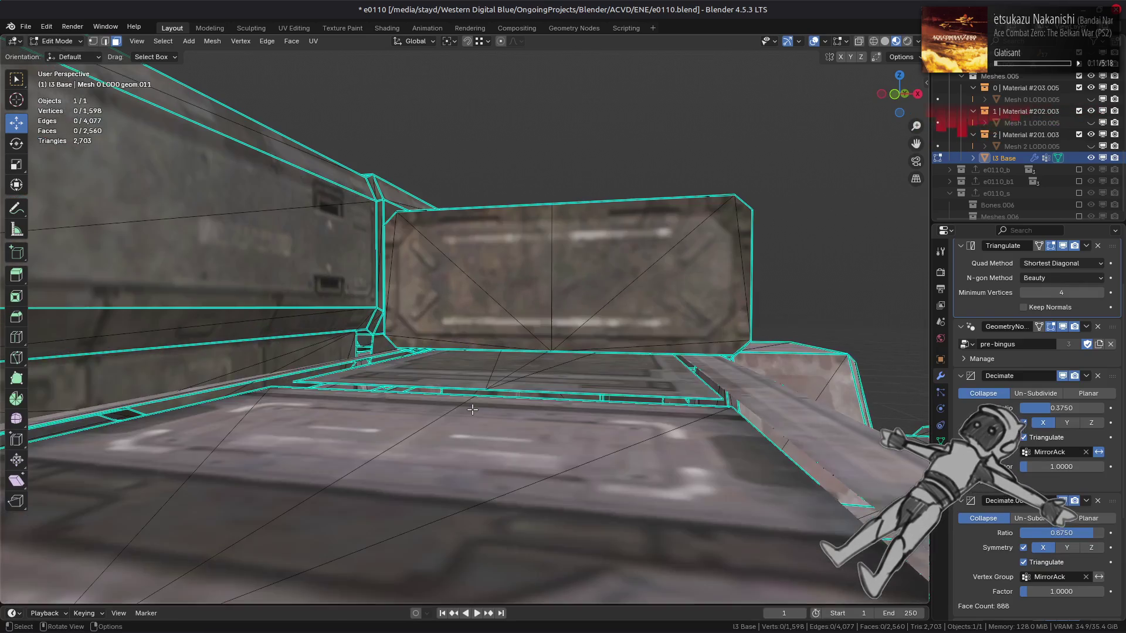
mouse_move(472, 409)
middle_down()
mouse_move(444, 405)
mouse_move(462, 387)
middle_up()
key(ctrl+z)
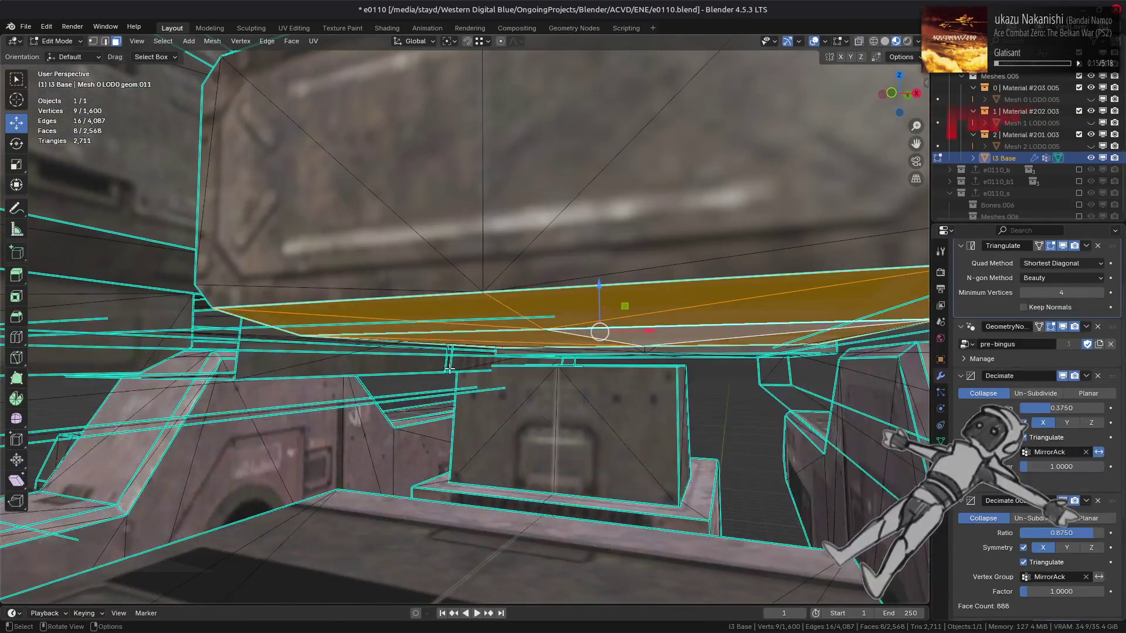
key(shift+h)
middle_drag(446, 328, 402, 245)
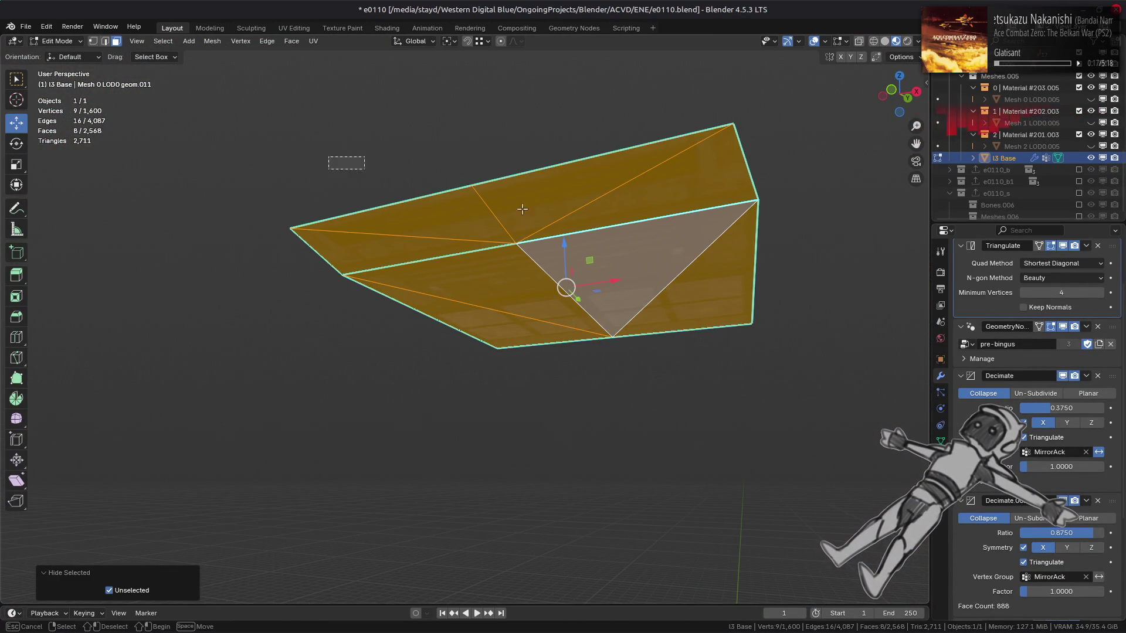
ctrl+drag(468, 200, 567, 217)
ctrl+drag(380, 255, 453, 271)
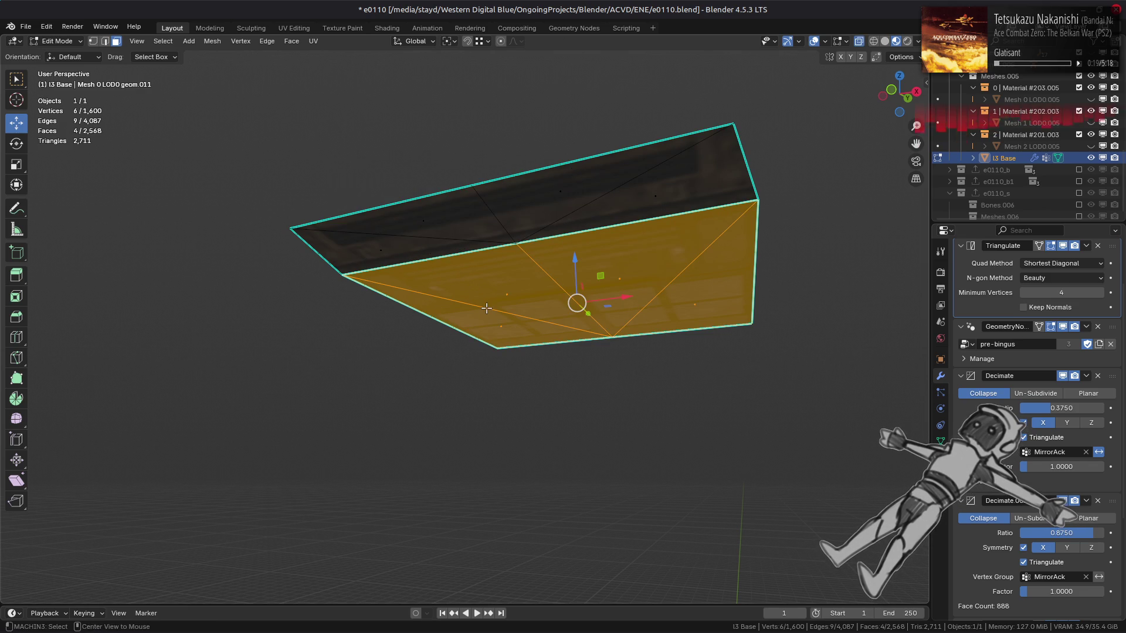
key(alt+h)
key(x)
click(446, 148)
mouse_move(445, 176)
middle_down()
mouse_move(417, 335)
mouse_move(576, 327)
mouse_move(516, 234)
mouse_move(463, 292)
middle_up()
Delete four more stray box faces chosen by shortest path, then return to Object Mode at 883 faces.
click(613, 328)
key(ctrl+l)
key(shift+h)
click(463, 291)
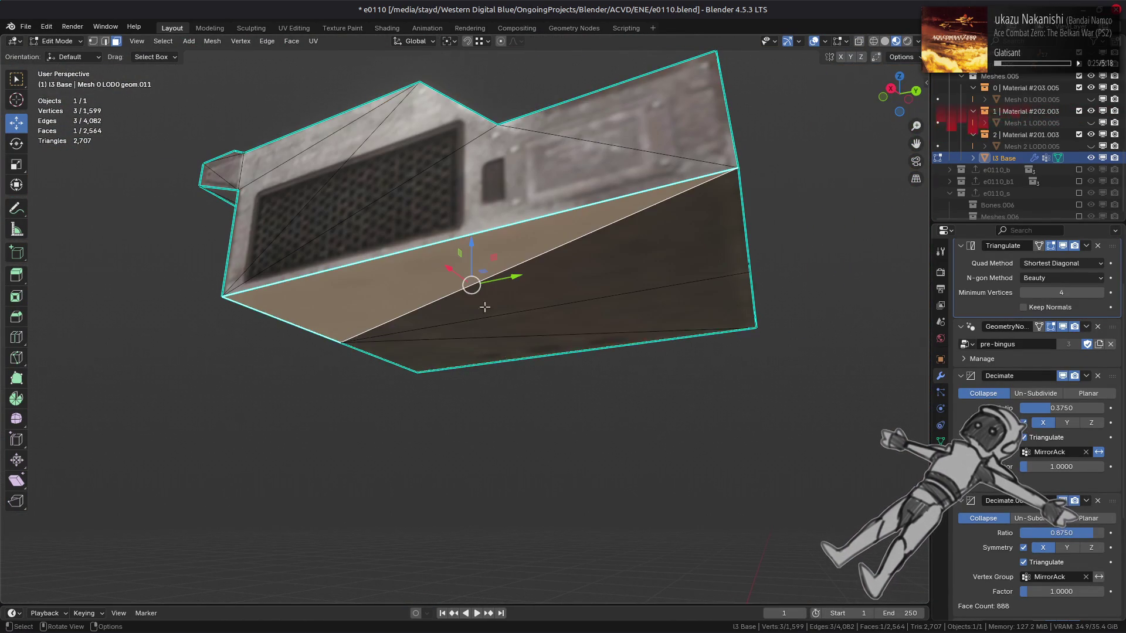
ctrl+click(497, 357)
key(alt+h)
scroll(645, 451, down, 4)
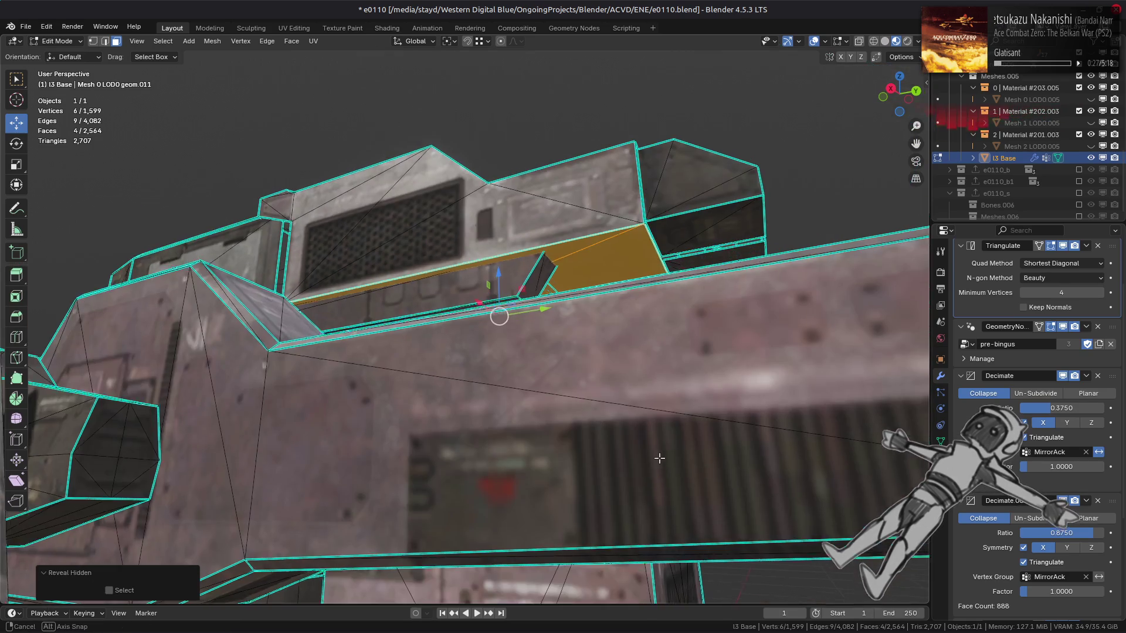
key(x)
click(705, 495)
middle_drag(705, 494, 477, 253)
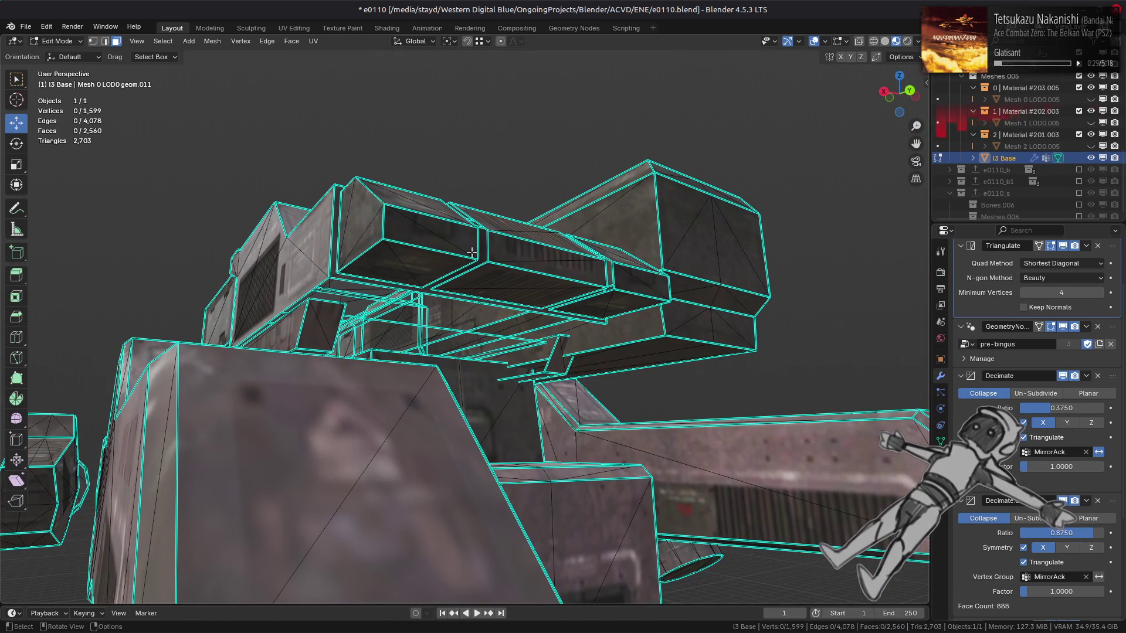
scroll(498, 299, down, 10)
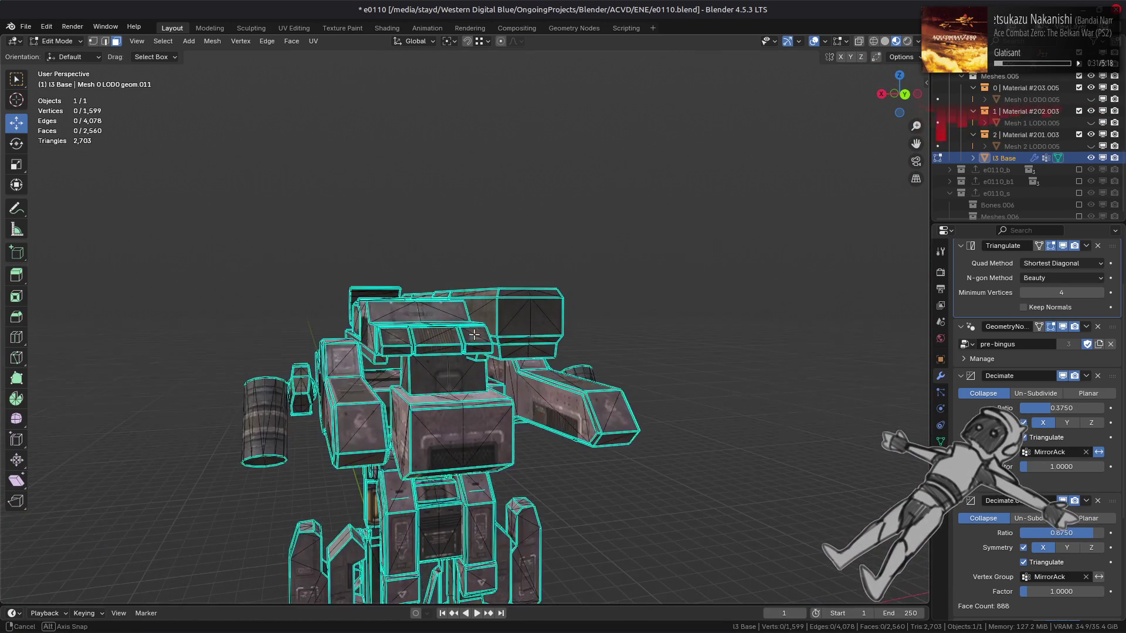
key(alt+a)
key(Tab)
scroll(557, 346, up, 8)
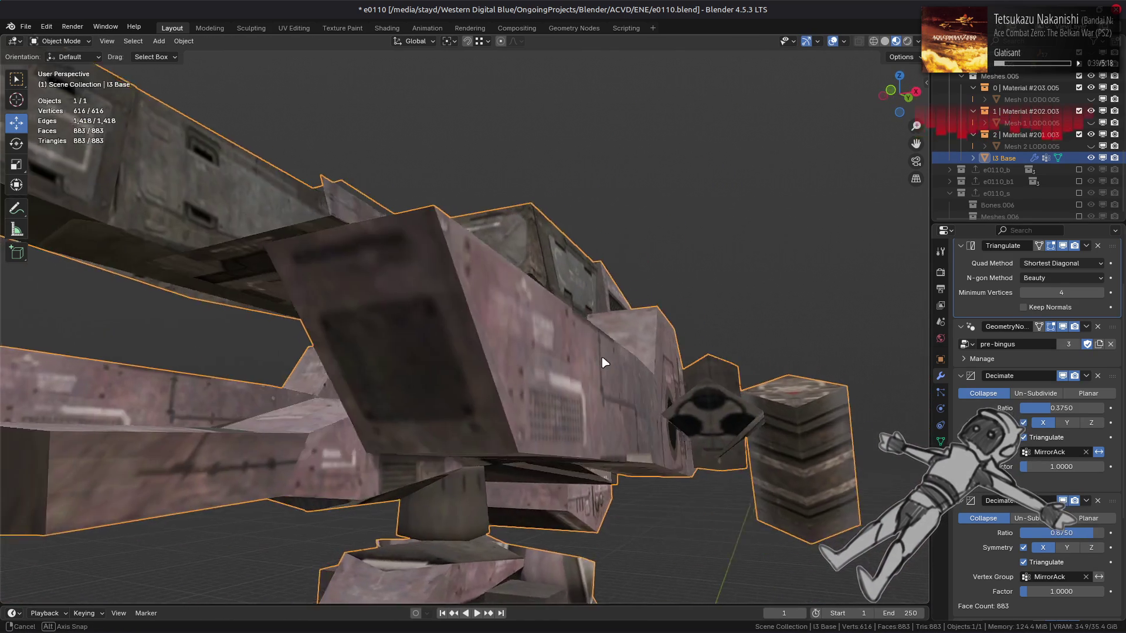
Enter Edit Mode, orbit into the frame structure, and select the whole linked horizontal arm piece.
mouse_move(604, 363)
middle_down()
mouse_move(613, 357)
mouse_move(602, 375)
mouse_move(587, 365)
mouse_move(610, 357)
mouse_move(608, 375)
mouse_move(592, 327)
mouse_move(619, 338)
mouse_move(358, 404)
middle_up()
key(Tab)
mouse_move(450, 404)
middle_down()
mouse_move(473, 387)
mouse_move(506, 400)
mouse_move(453, 403)
mouse_move(396, 428)
mouse_move(454, 412)
mouse_move(344, 347)
middle_up()
scroll(396, 423, down, 3)
mouse_move(482, 444)
middle_down()
mouse_move(519, 427)
mouse_move(477, 367)
mouse_move(379, 433)
mouse_move(473, 327)
mouse_move(412, 336)
mouse_move(367, 272)
mouse_move(467, 377)
mouse_move(459, 305)
mouse_move(537, 420)
mouse_move(611, 355)
mouse_move(671, 391)
mouse_move(563, 375)
mouse_move(651, 377)
middle_up()
click(664, 374)
key(ctrl+l)
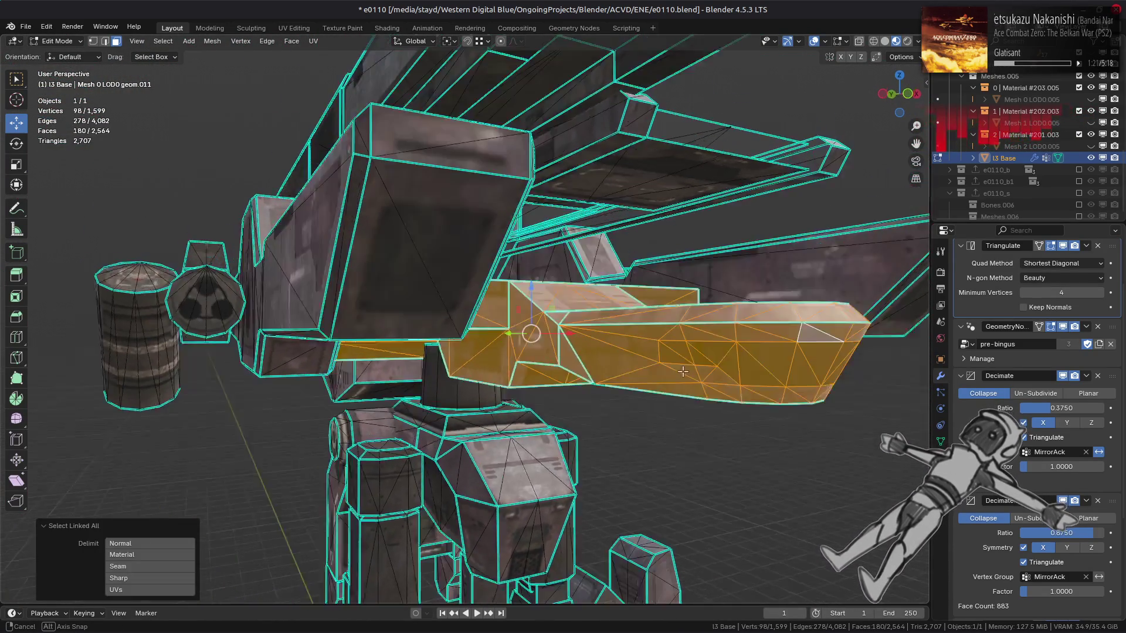
Select the underside panel's triangles and grow the selection to the whole connected piece.
mouse_move(683, 372)
middle_down()
mouse_move(411, 296)
mouse_move(458, 312)
middle_up()
click(429, 309)
shift+click(431, 311)
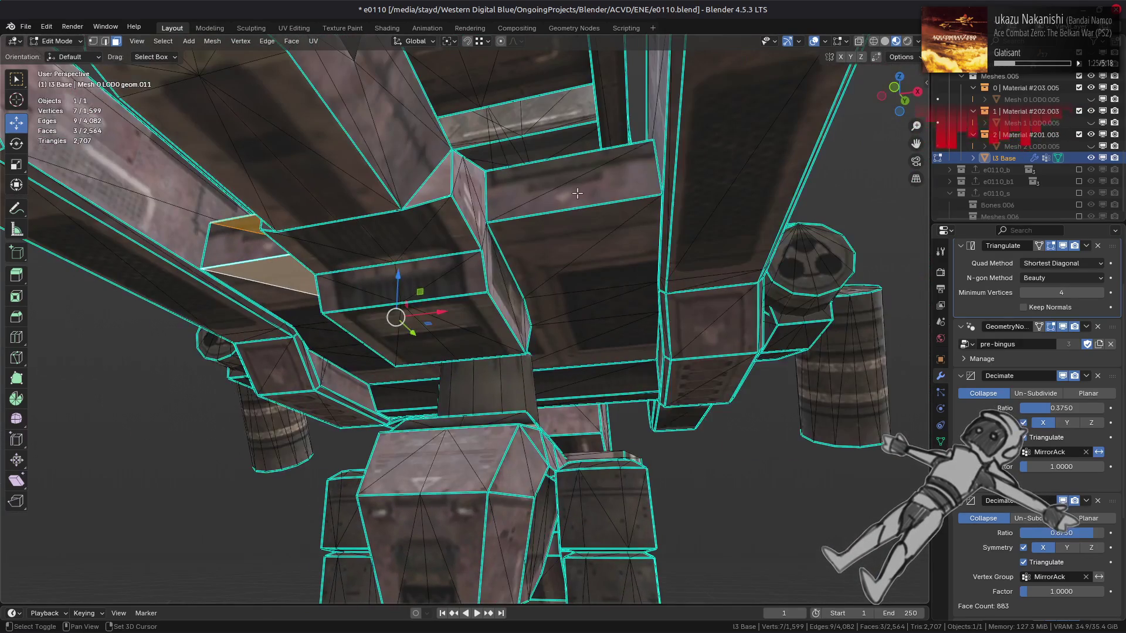
mouse_move(670, 361)
middle_down()
mouse_move(619, 292)
mouse_move(573, 329)
mouse_move(393, 397)
mouse_move(292, 383)
middle_up()
shift+click(371, 385)
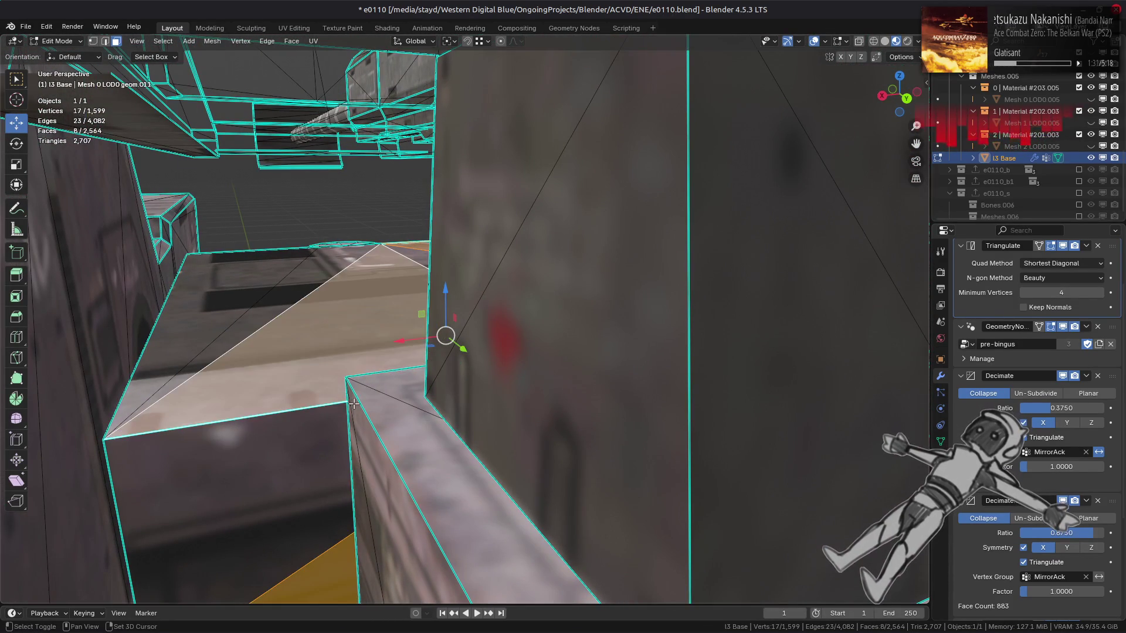
key(ctrl+l)
Split the selected piece from its neighbours and hide all other geometry.
mouse_move(363, 376)
middle_down()
mouse_move(551, 344)
mouse_move(527, 336)
mouse_move(410, 339)
mouse_move(421, 375)
mouse_move(624, 404)
middle_up()
right_click(624, 403)
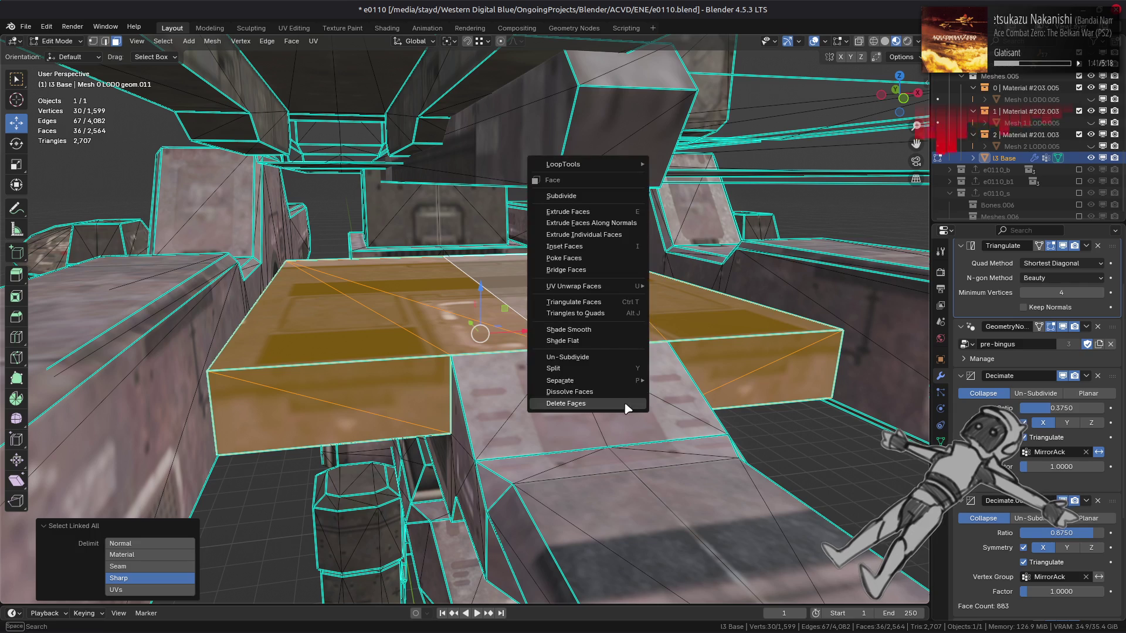
click(605, 369)
middle_drag(605, 369, 611, 331)
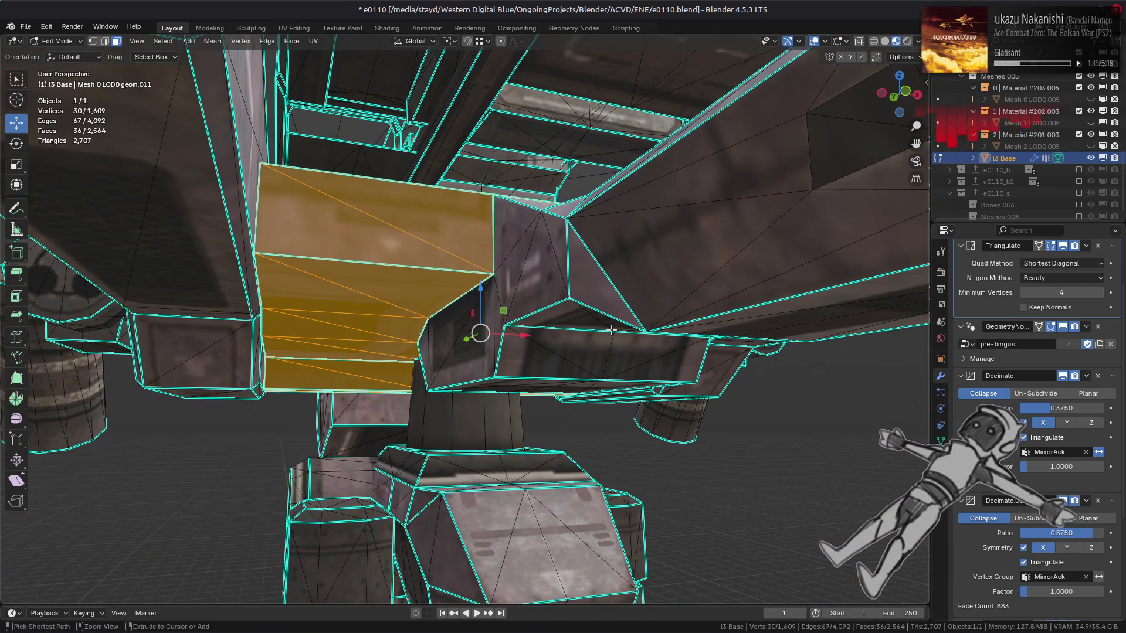
mouse_move(581, 381)
middle_down()
mouse_move(601, 387)
mouse_move(511, 384)
middle_up()
right_click(601, 384)
click(601, 384)
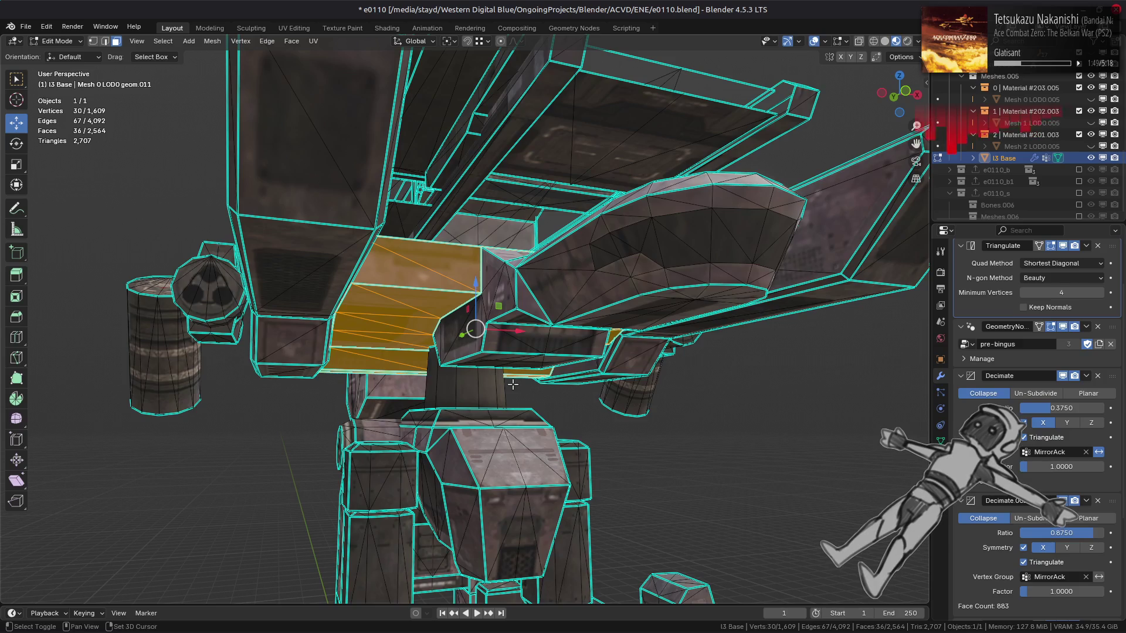
key(shift+h)
scroll(458, 393, up, 5)
middle_drag(446, 399, 409, 404)
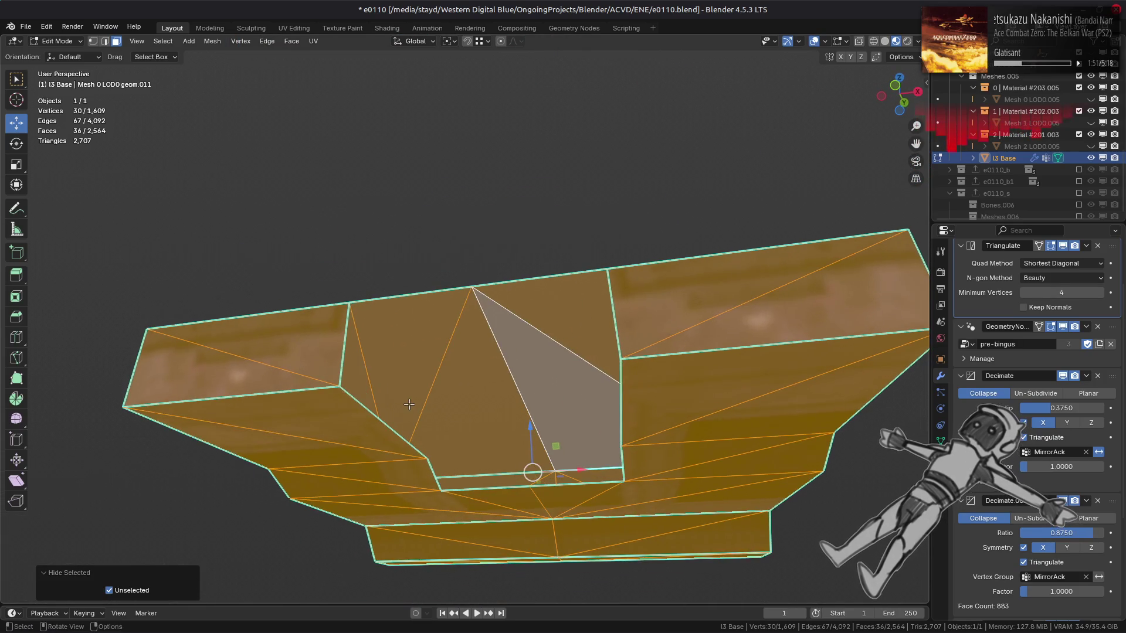
Move the notch's left vertical edge chain along the X axis.
key(2)
key(alt+a)
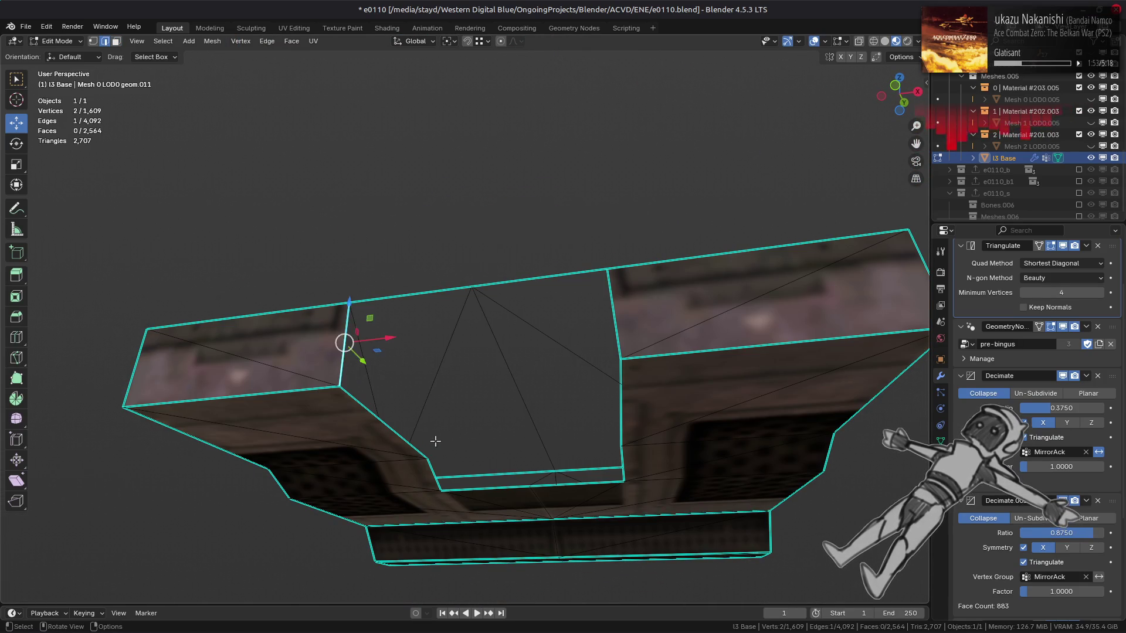
middle_drag(433, 448, 448, 389)
ctrl+click(417, 419)
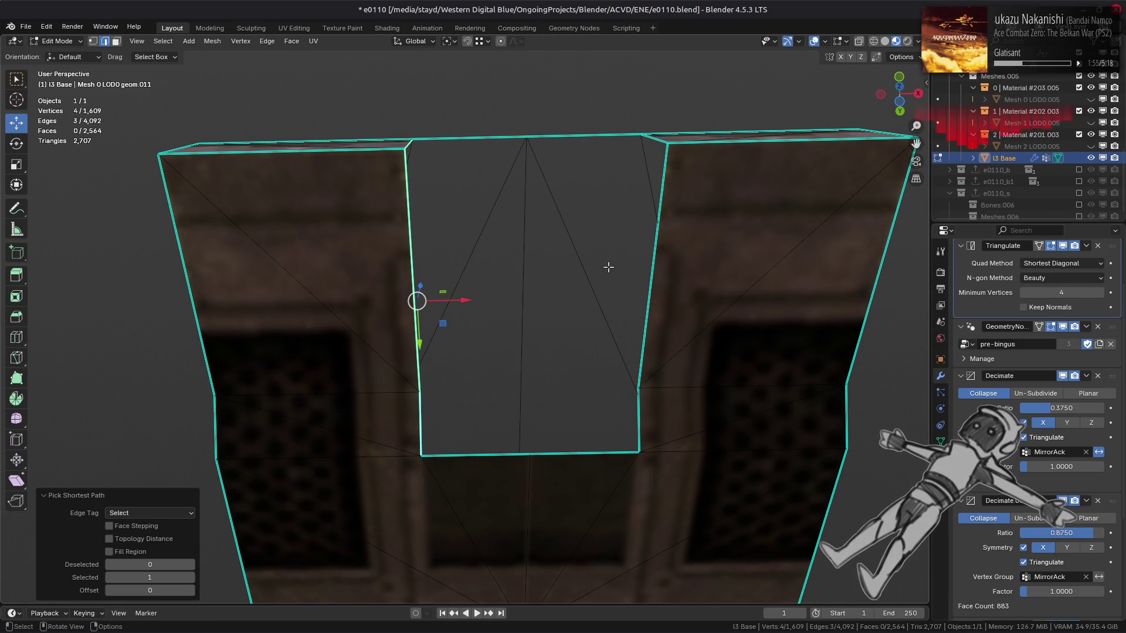
key(n)
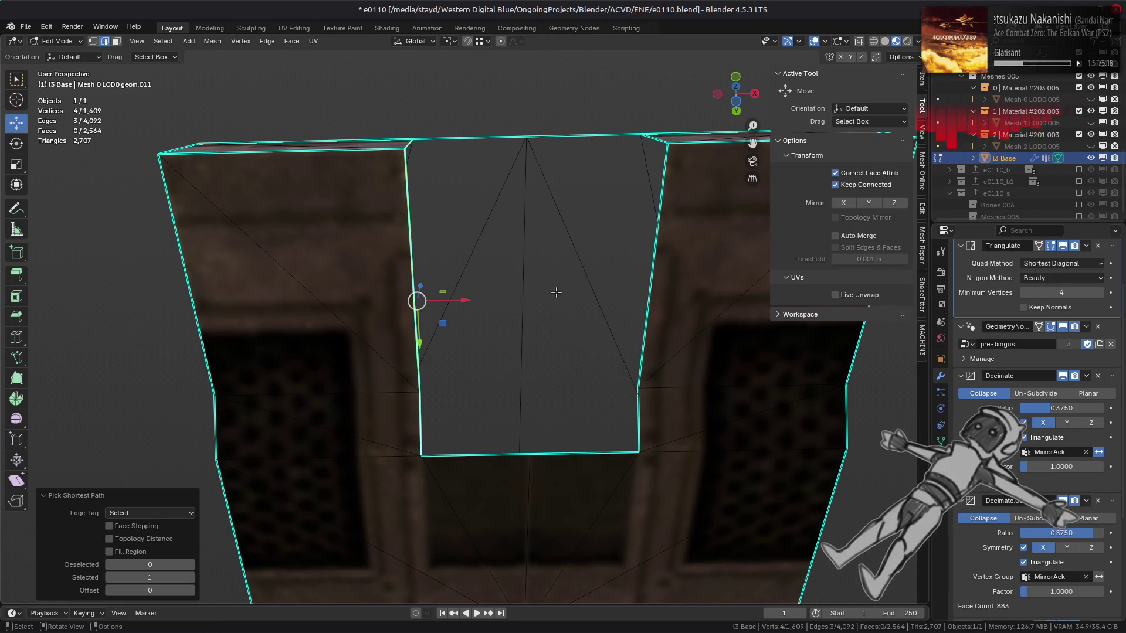
scroll(540, 334, down, 3)
mouse_move(541, 334)
middle_down()
mouse_move(516, 399)
mouse_move(517, 452)
middle_up()
key(n)
key(g)
key(x)
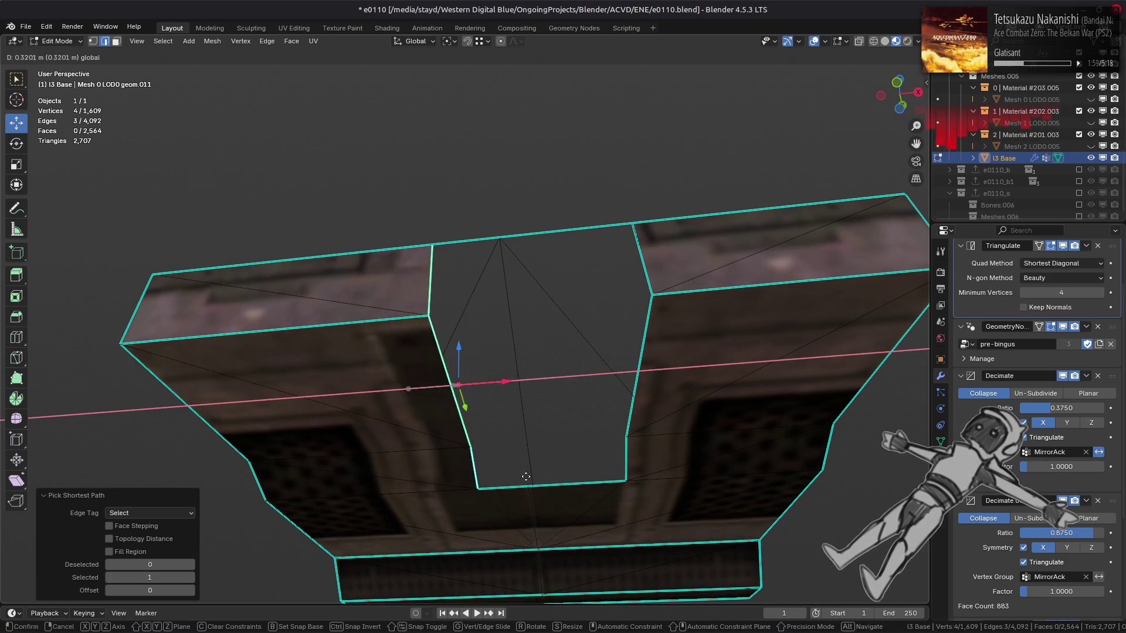
click(534, 485)
Move the notch's right edge chain along X onto the left chain to close the notch.
click(639, 251)
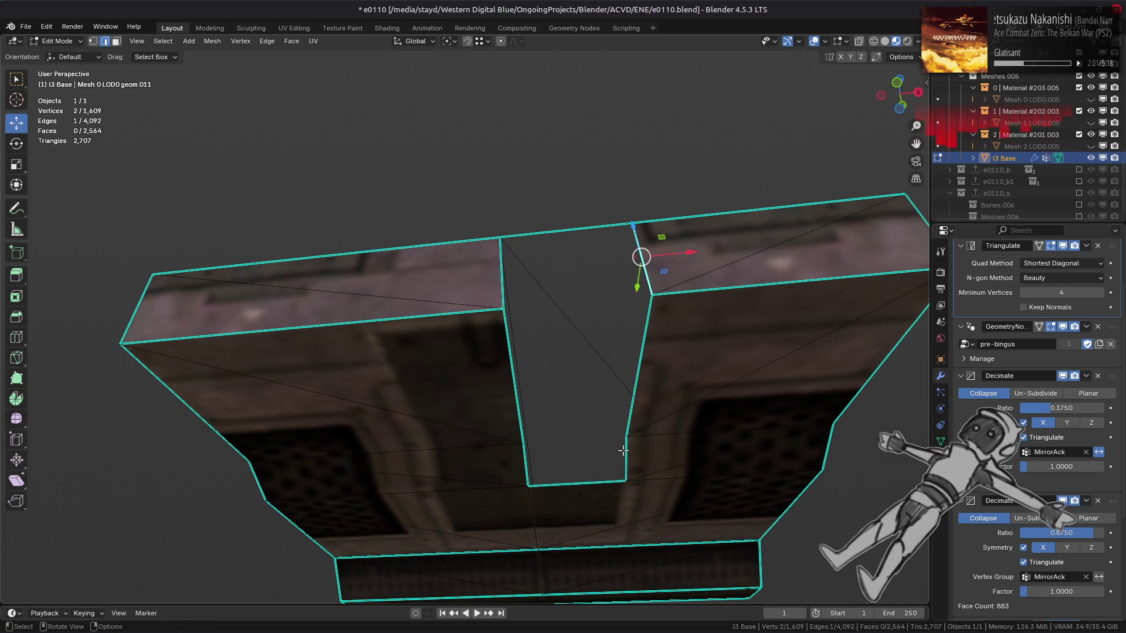
ctrl+click(631, 373)
key(g)
key(x)
click(512, 323)
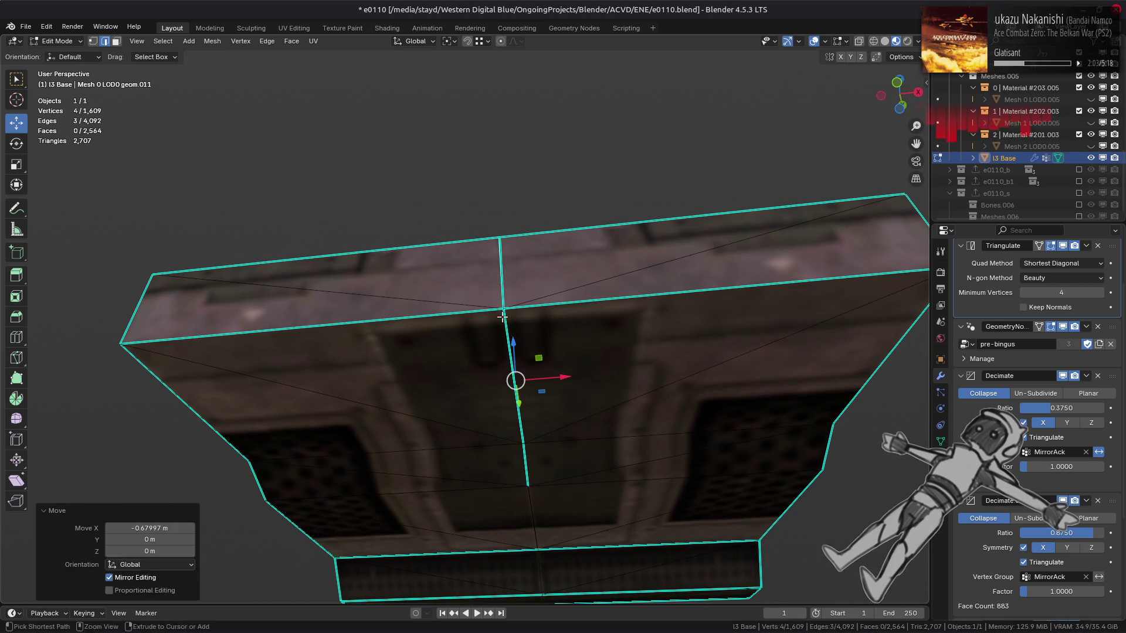
Select the connected panel and merge its overlapping vertices by distance.
key(ctrl+l)
right_click(495, 428)
mouse_move(516, 412)
click(568, 454)
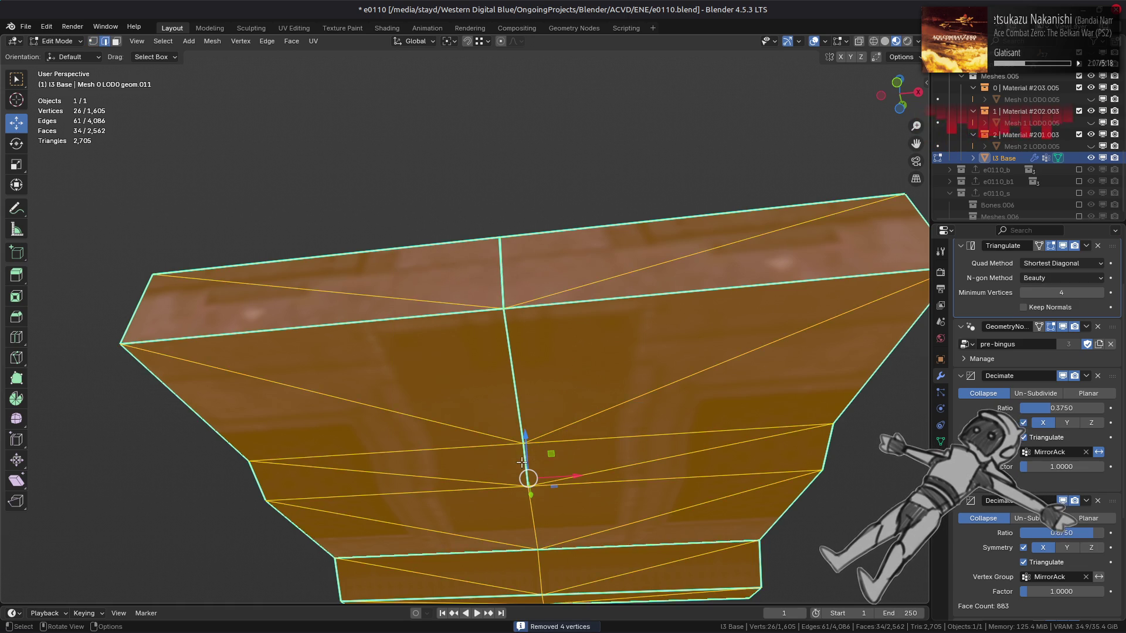
Select an edge path across the panel, then undo back to the earlier state.
key(2)
key(alt+a)
ctrl+click(498, 292)
mouse_move(499, 291)
middle_down()
mouse_move(486, 390)
mouse_move(648, 452)
middle_up()
right_click(647, 452)
key(1)
key(ctrl+l)
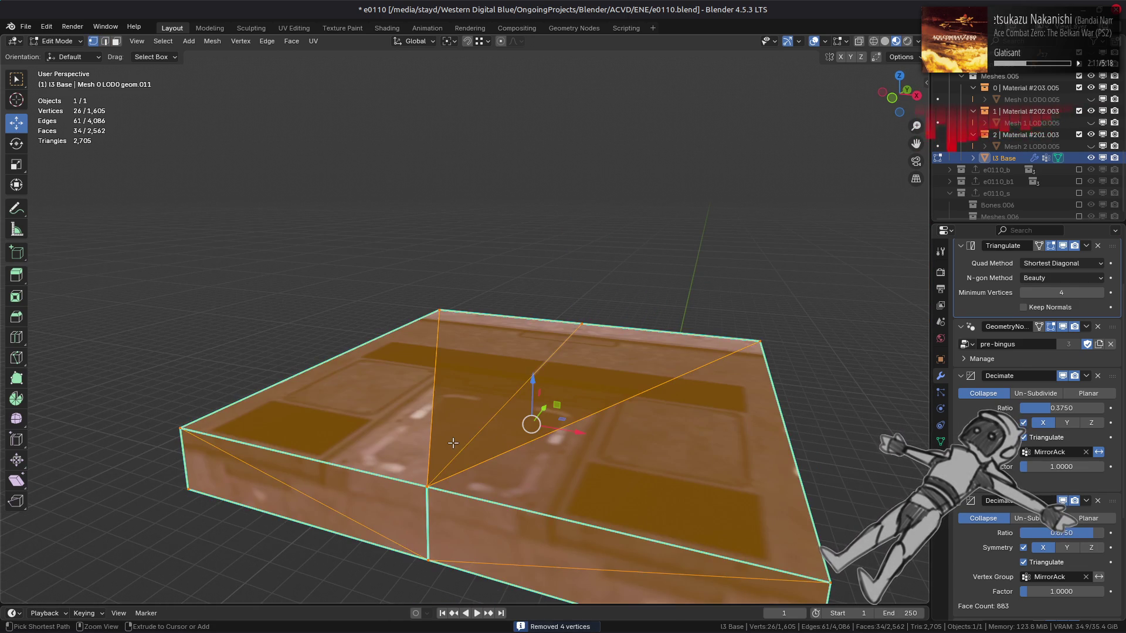
key(ctrl+z)
key(ctrl+z)
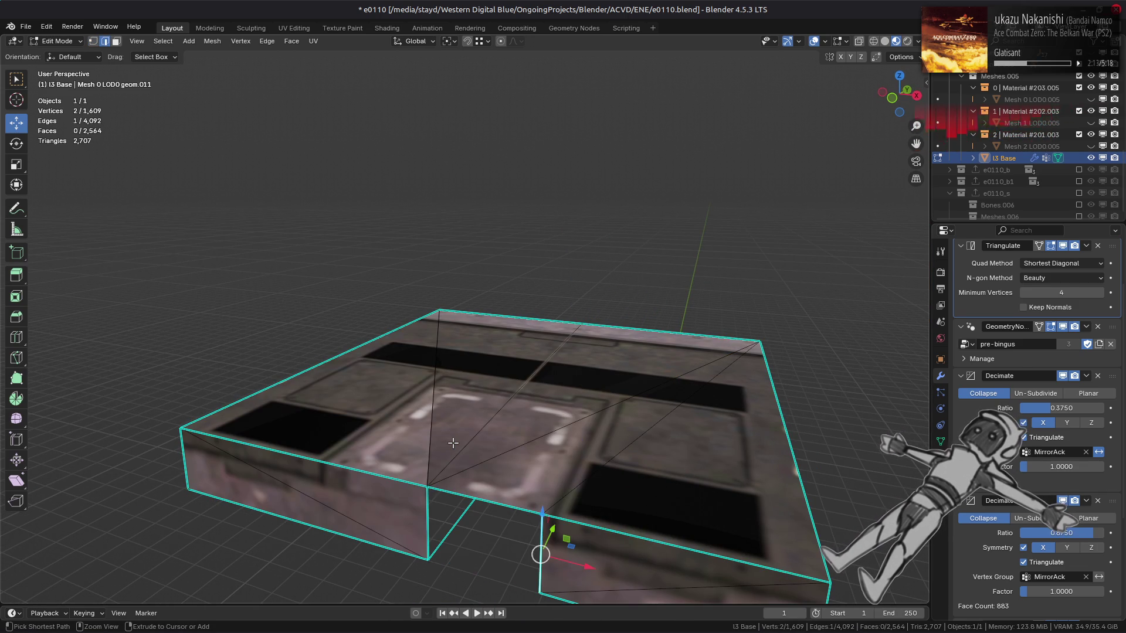
key(ctrl+z)
key(ctrl+z)
Merge the connected panel's vertices by distance with a 0.01 m threshold.
key(ctrl+l)
right_click(462, 438)
mouse_move(467, 443)
click(535, 480)
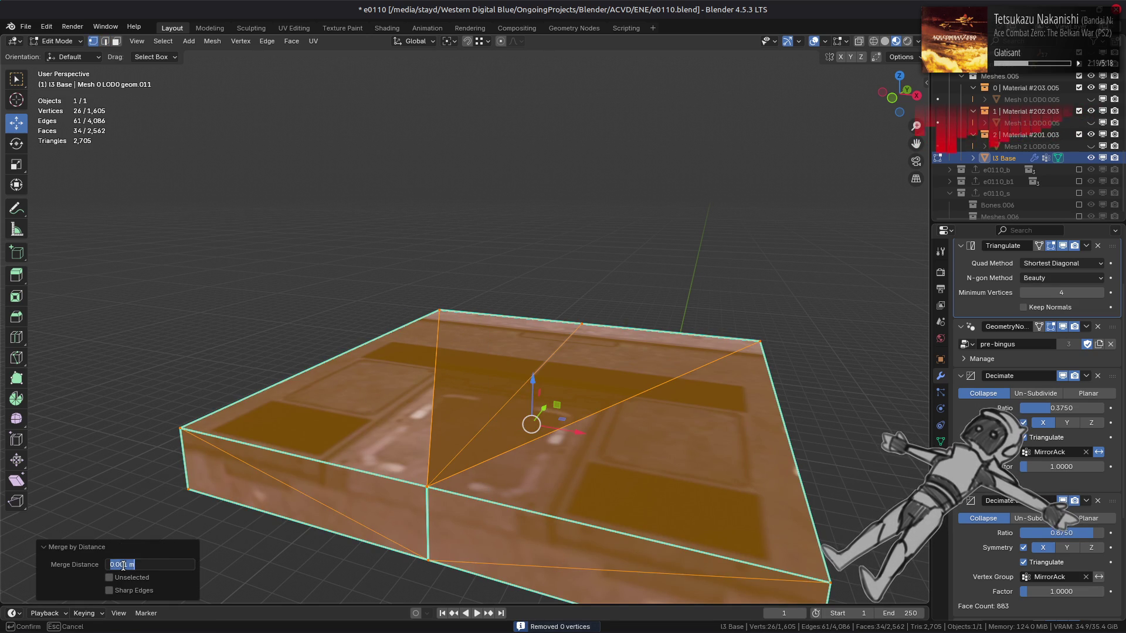
key(BackSpace)
key(Return)
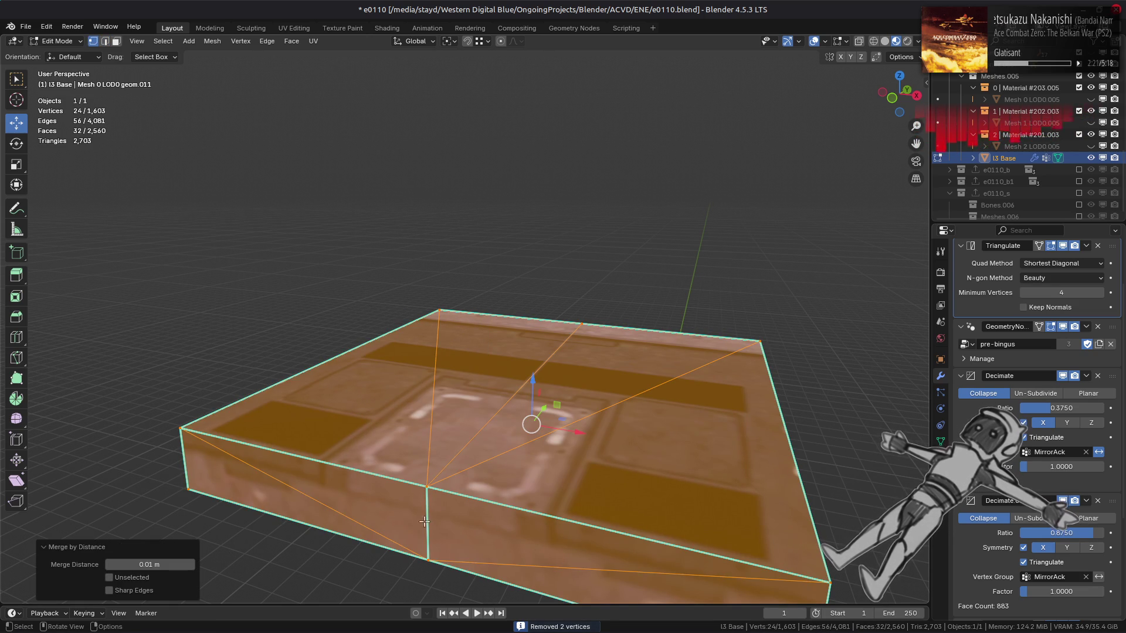
Select an edge path on the panel, leaving the edge operations unapplied.
click(452, 511)
shift+click(458, 503)
key(2)
mouse_move(474, 500)
middle_down()
mouse_move(533, 441)
mouse_move(526, 468)
middle_up()
ctrl+click(526, 468)
right_click(382, 463)
click(370, 517)
Select all faces, reveal the hidden mech parts and switch to front view.
key(3)
mouse_move(495, 422)
middle_down()
mouse_move(503, 427)
mouse_move(415, 452)
mouse_move(445, 444)
mouse_move(471, 405)
mouse_move(514, 387)
middle_up()
key(a)
key(alt+h)
key(KP_1)
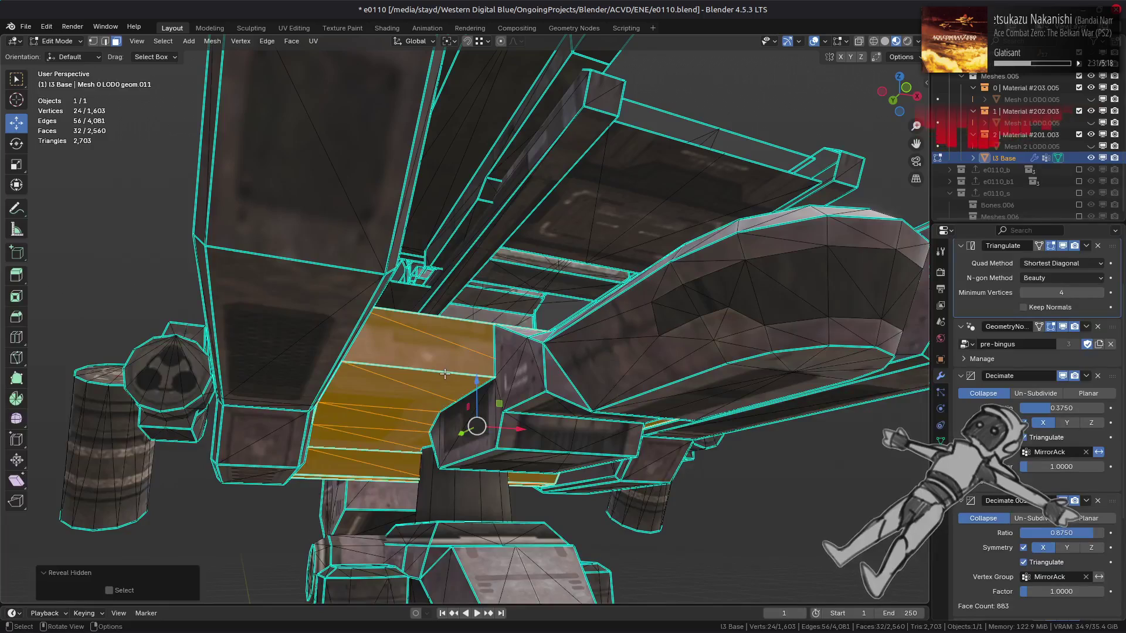
Isolate the next connected piece and merge its triangles into quads.
click(445, 374)
key(ctrl+l)
key(shift+h)
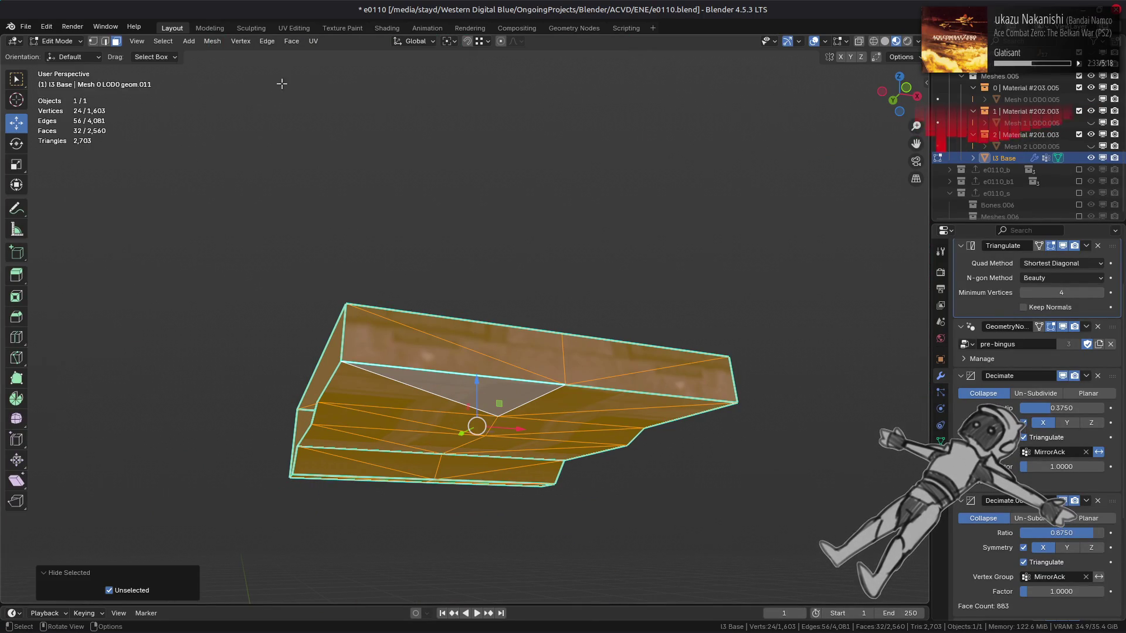
click(291, 45)
click(328, 116)
middle_drag(322, 303, 441, 354)
Reveal the whole mech and dissolve the extra edges on a box face.
key(alt+a)
key(2)
key(alt+h)
mouse_move(430, 402)
middle_down()
mouse_move(522, 392)
mouse_move(302, 419)
mouse_move(322, 435)
middle_up()
mouse_move(487, 391)
ctrl+middle_down()
mouse_move(495, 372)
mouse_move(459, 357)
mouse_move(547, 380)
ctrl+middle_up()
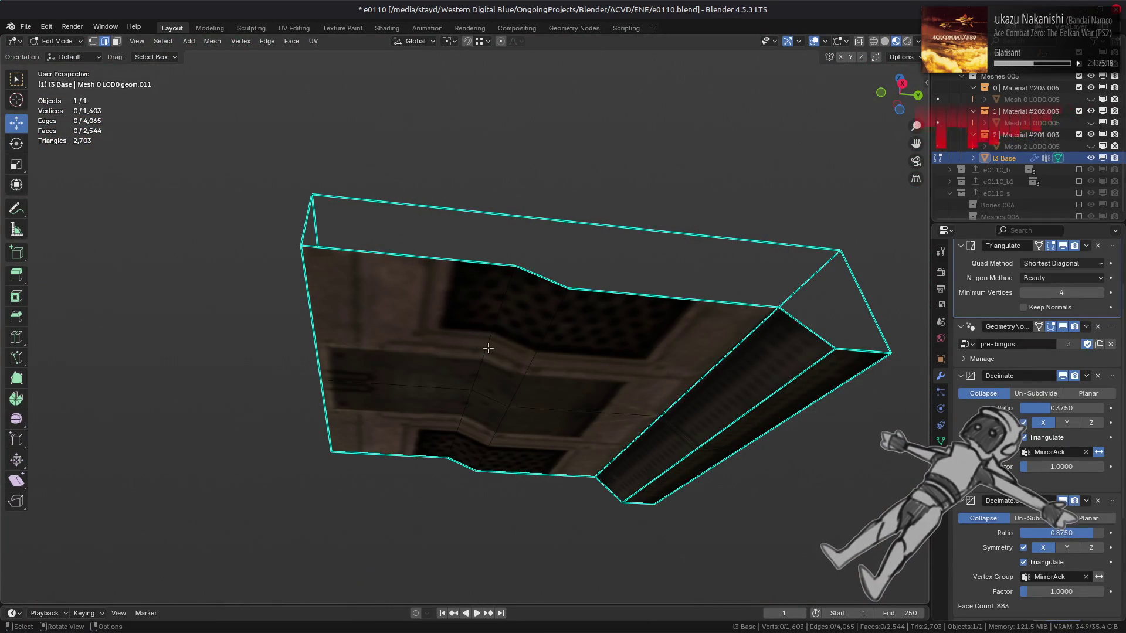
right_click(339, 436)
click(311, 607)
scroll(634, 395, down, 3)
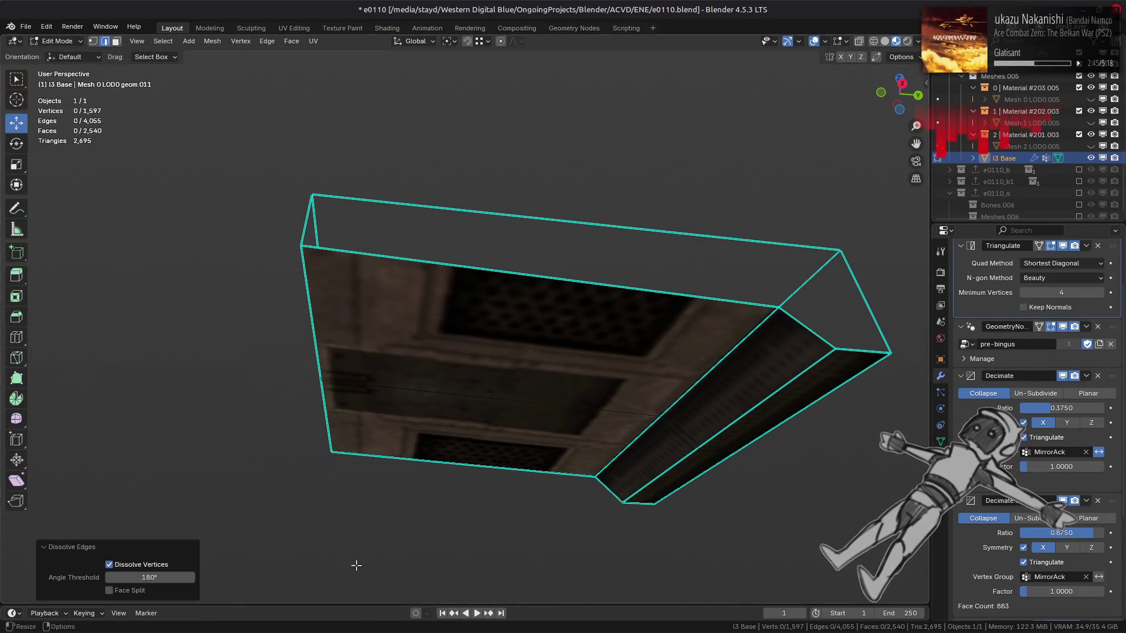
mouse_move(633, 395)
middle_down()
mouse_move(635, 410)
mouse_move(556, 390)
mouse_move(656, 377)
mouse_move(526, 410)
mouse_move(493, 428)
mouse_move(502, 460)
middle_up()
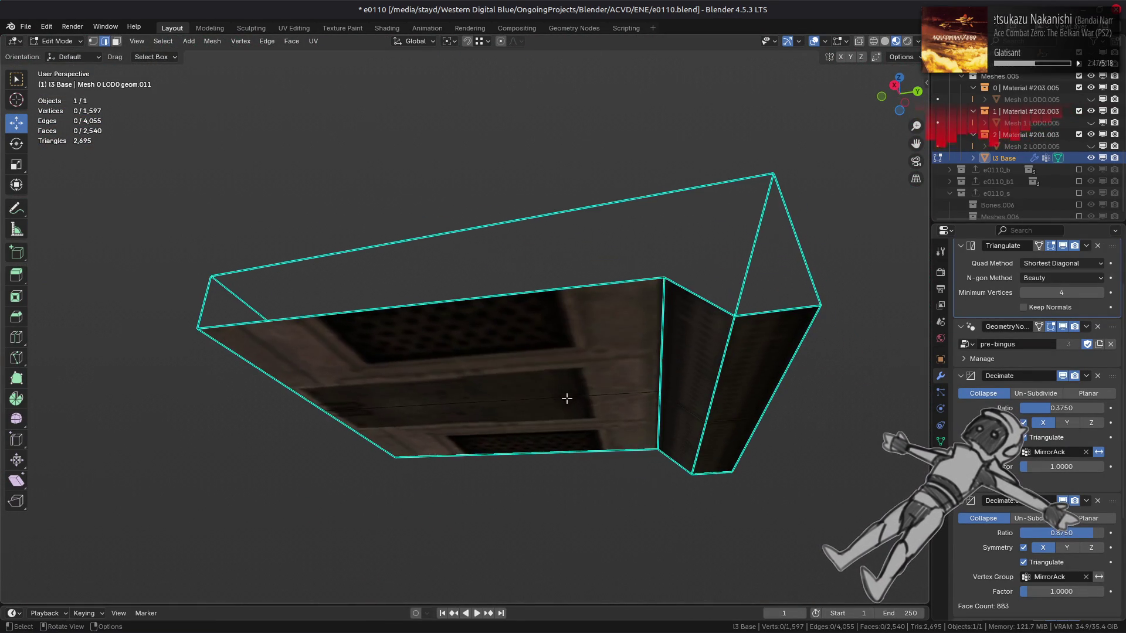
scroll(568, 396, down, 5)
Inspect the mech in Object Mode, then return to Edit Mode.
key(Tab)
scroll(498, 442, up, 10)
key(Tab)
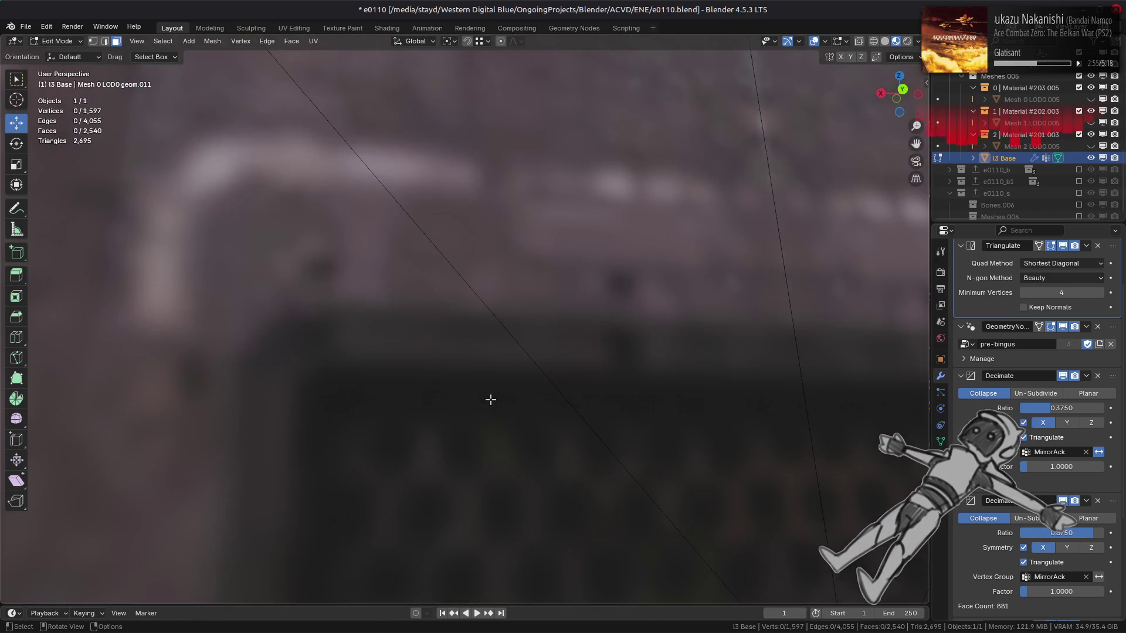
scroll(491, 400, down, 6)
mouse_move(493, 370)
middle_down()
mouse_move(468, 407)
mouse_move(480, 361)
middle_up()
scroll(490, 387, down, 6)
scroll(481, 362, up, 2)
Select the connected axe and hide everything else so only the axe shows.
key(ctrl+l)
mouse_move(536, 389)
middle_down()
mouse_move(415, 312)
mouse_move(576, 309)
mouse_move(417, 340)
mouse_move(538, 344)
mouse_move(531, 322)
mouse_move(544, 285)
mouse_move(477, 358)
mouse_move(501, 323)
middle_up()
key(shift+h)
scroll(456, 332, up, 3)
scroll(478, 342, down, 5)
key(alt+h)
key(ctrl+z)
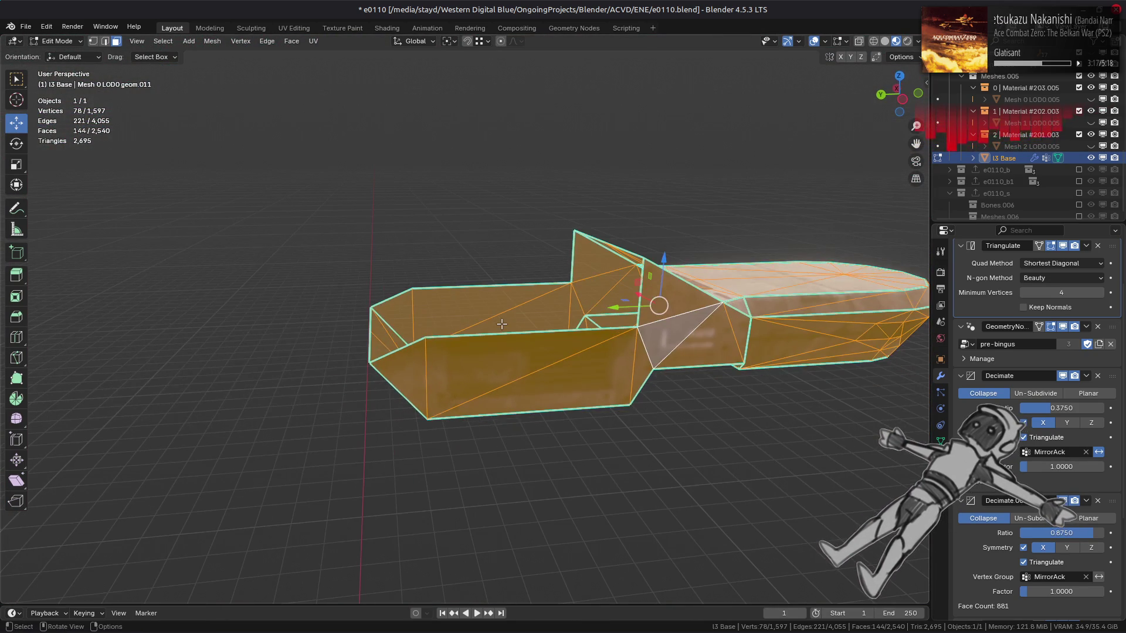
Select the whole connected axe piece in face mode.
key(2)
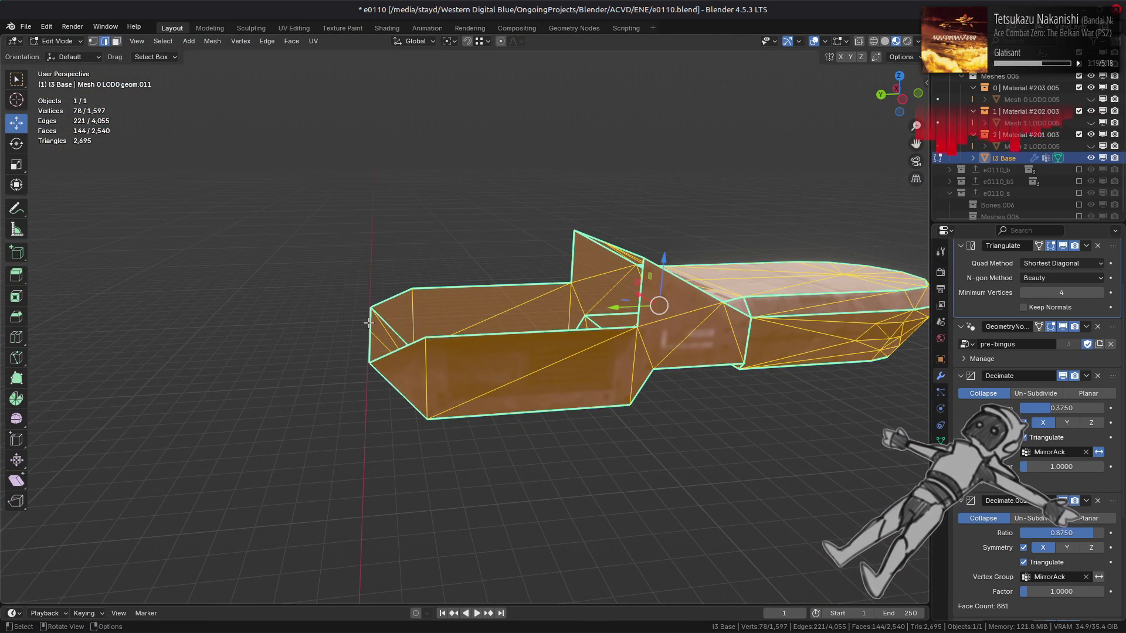
click(376, 350)
middle_drag(369, 332, 466, 304)
key(3)
key(ctrl+l)
middle_drag(338, 209, 317, 154)
Merge the axe's tip face and large left-end faces from triangles into quads.
drag(317, 155, 482, 382)
alt+middle_drag(482, 382, 459, 415)
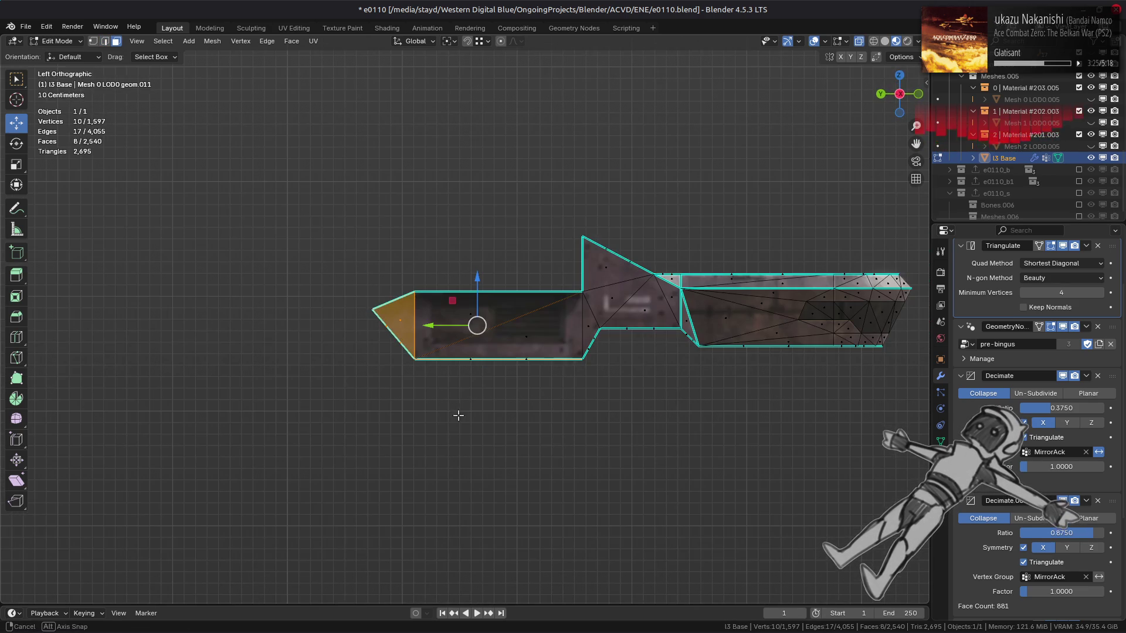
mouse_move(308, 215)
mouse_down()
mouse_move(543, 415)
mouse_move(547, 390)
mouse_up()
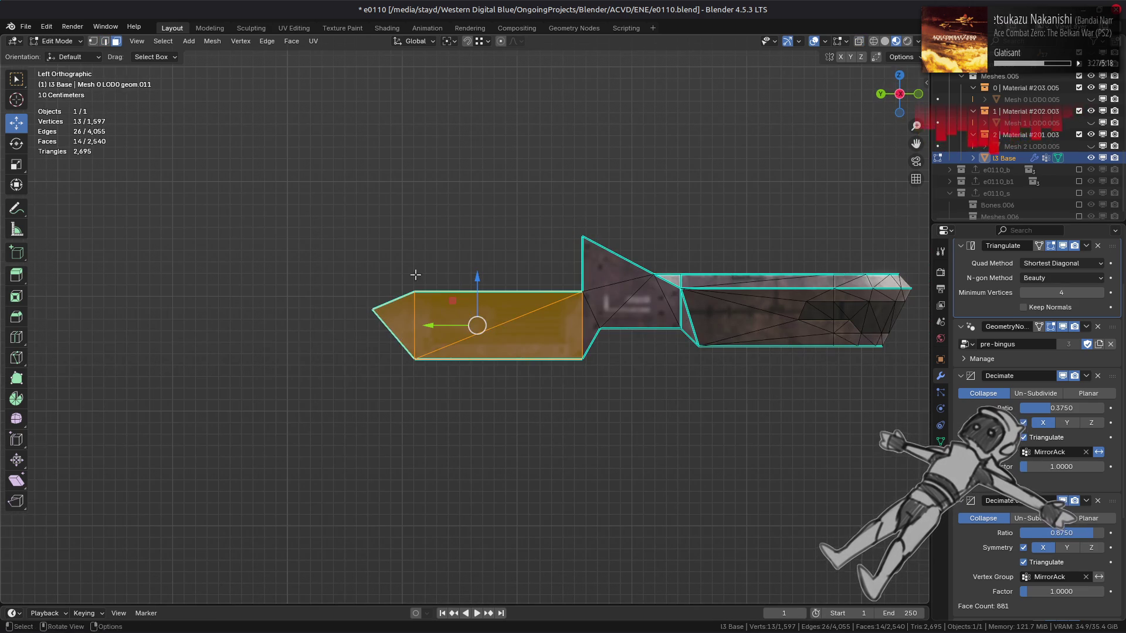
middle_drag(417, 277, 373, 116)
click(292, 42)
click(352, 131)
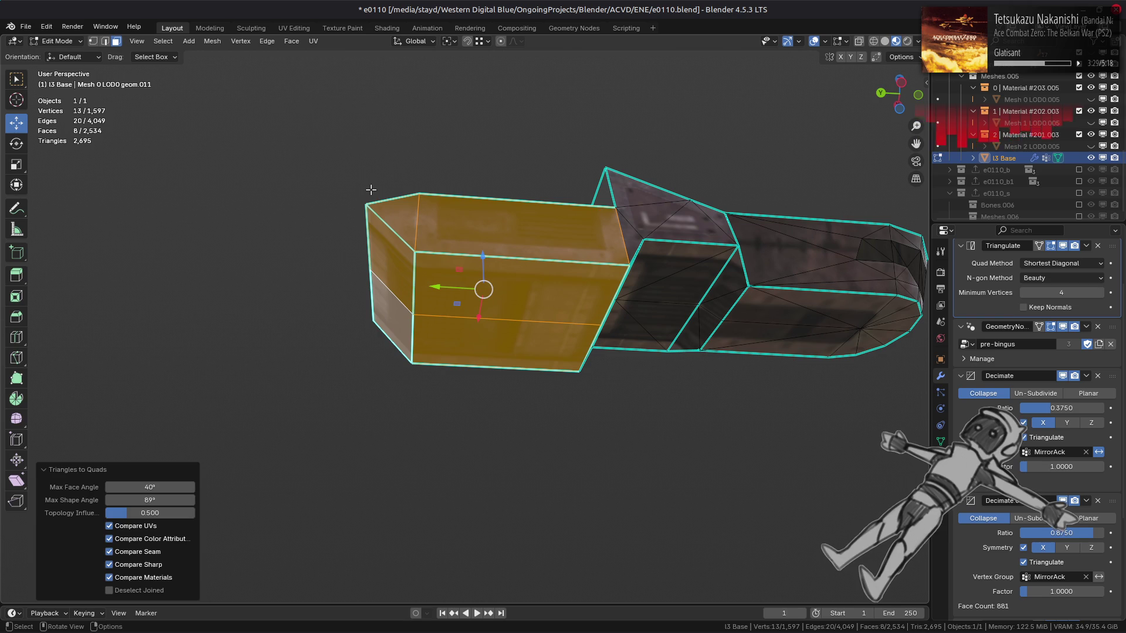
mouse_move(363, 305)
middle_down()
mouse_move(555, 372)
mouse_move(341, 374)
mouse_move(390, 327)
middle_up()
Edge-slide the front-left corner edge out to the corner.
key(2)
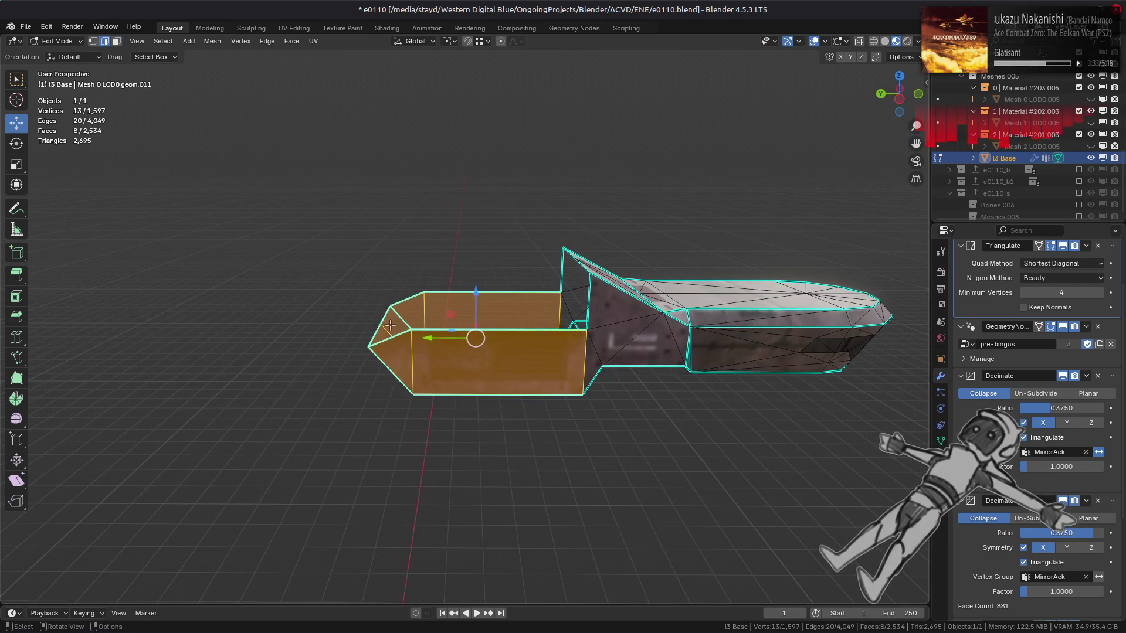
click(383, 314)
click(474, 41)
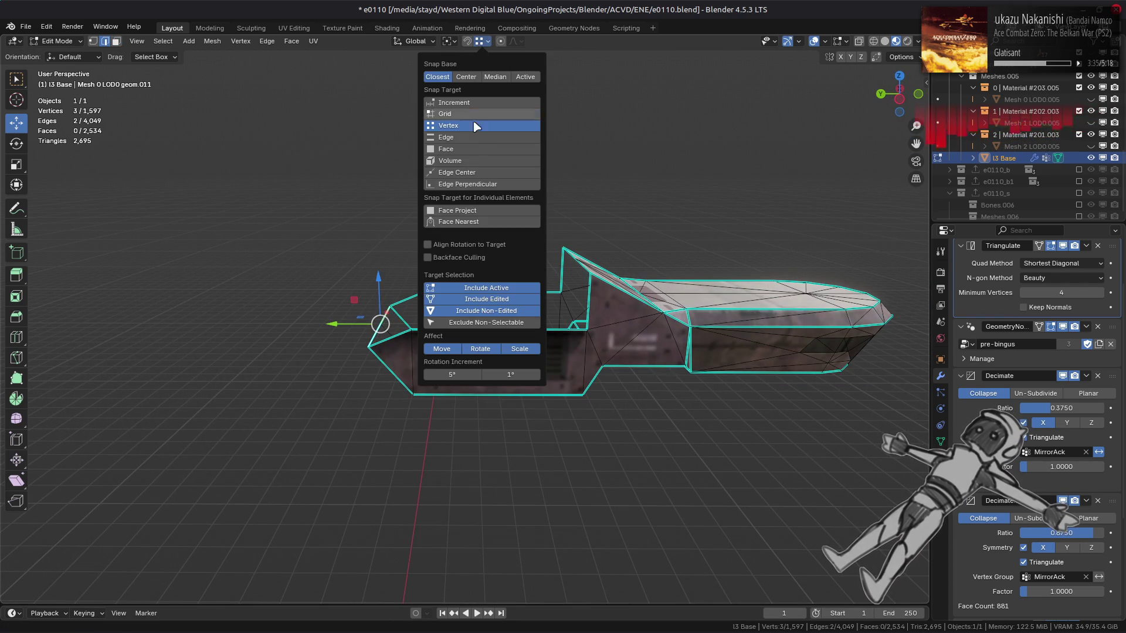
scroll(352, 263, up, 3)
middle_drag(352, 264, 370, 307)
key(shift+v)
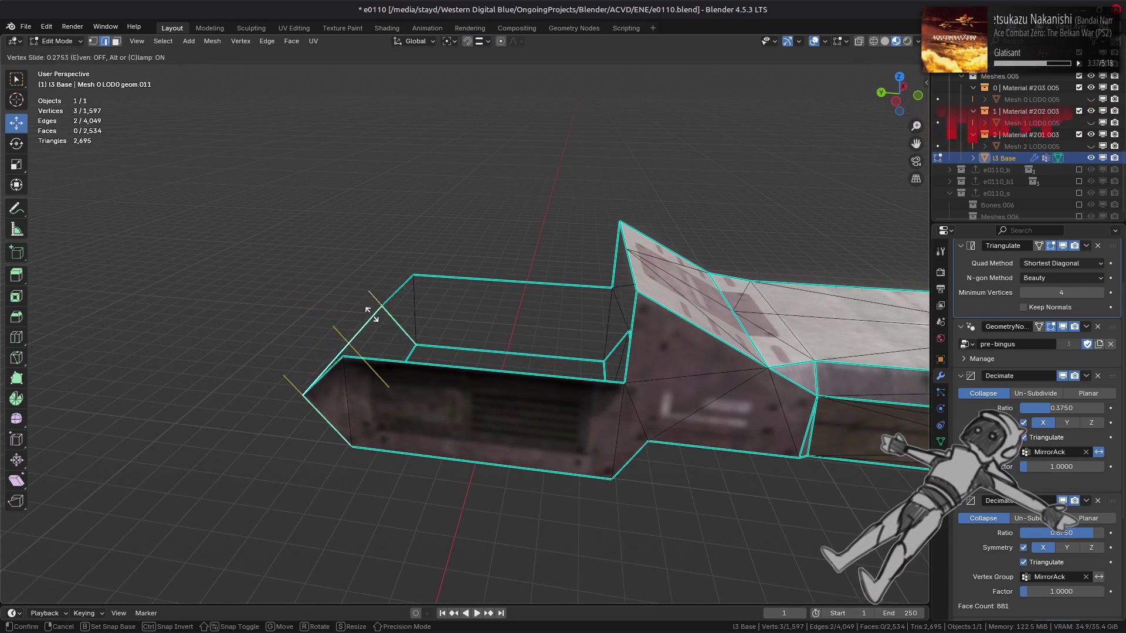
click(454, 362)
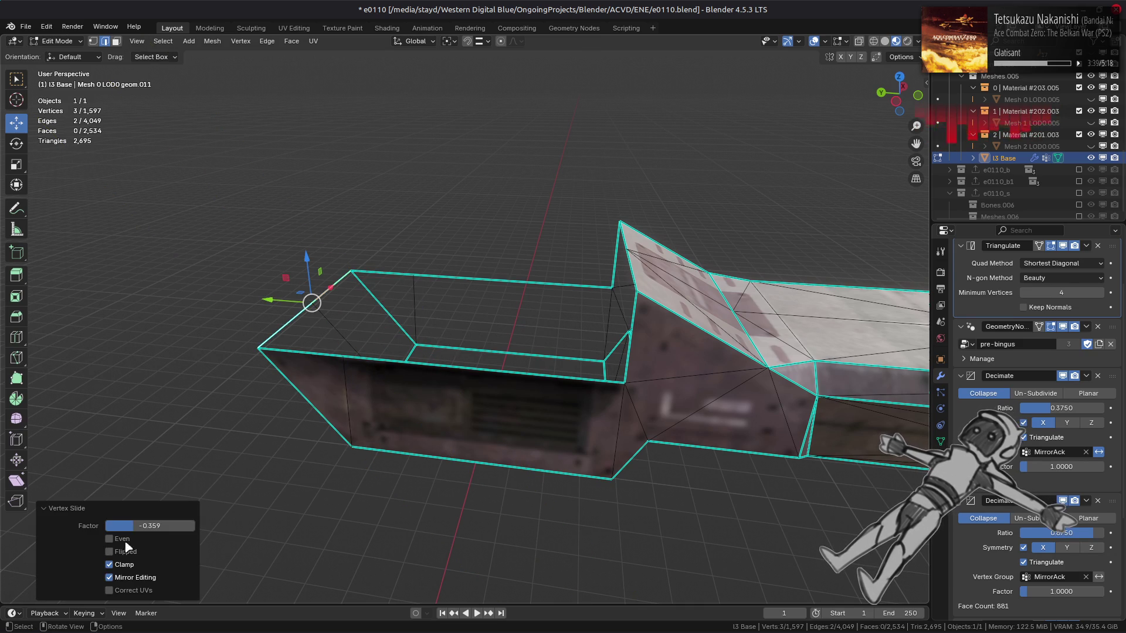
Slide the upper-edge vertex along its edge and clear the selection.
key(shift+v)
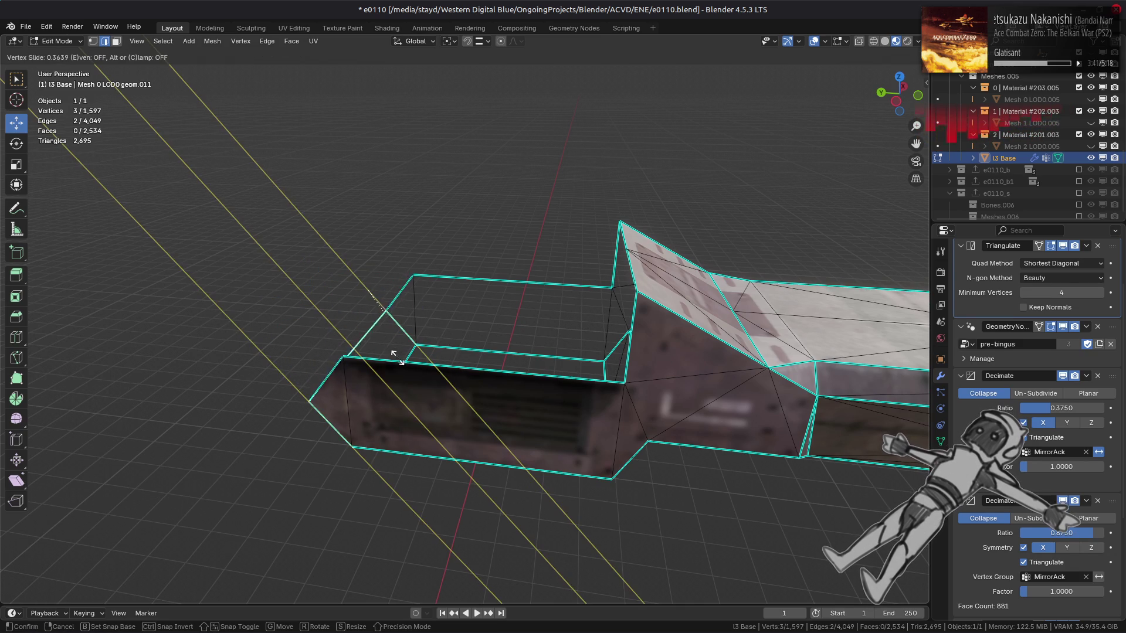
click(426, 366)
click(434, 366)
middle_drag(410, 372, 423, 354)
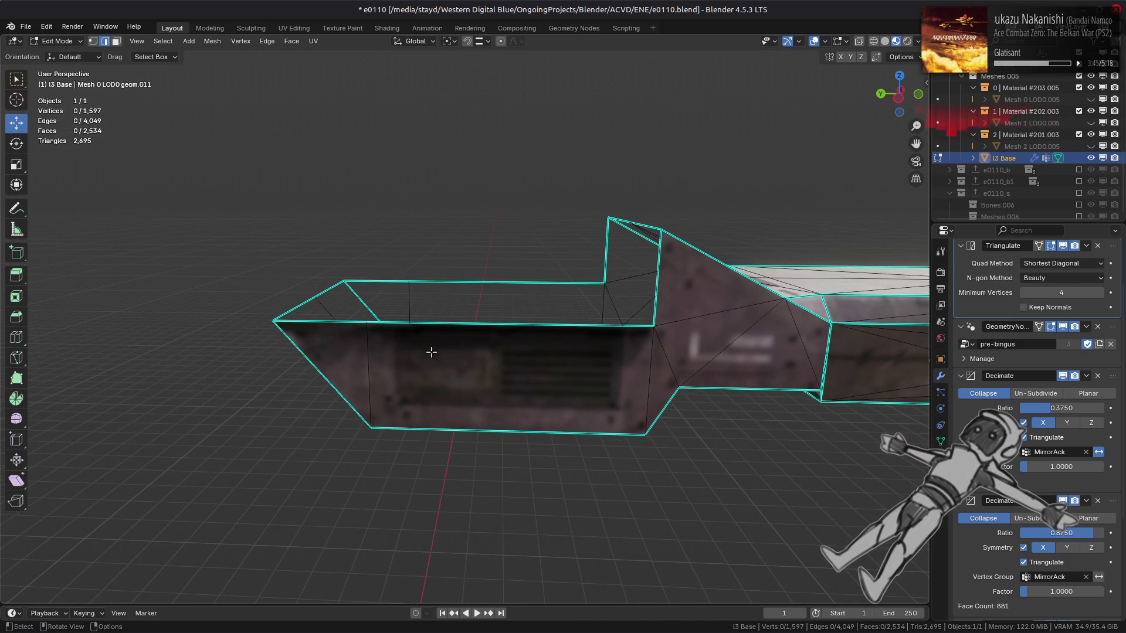
Select the connected foot piece, deselect its left half and Limited Dissolve the rest.
key(3)
click(426, 354)
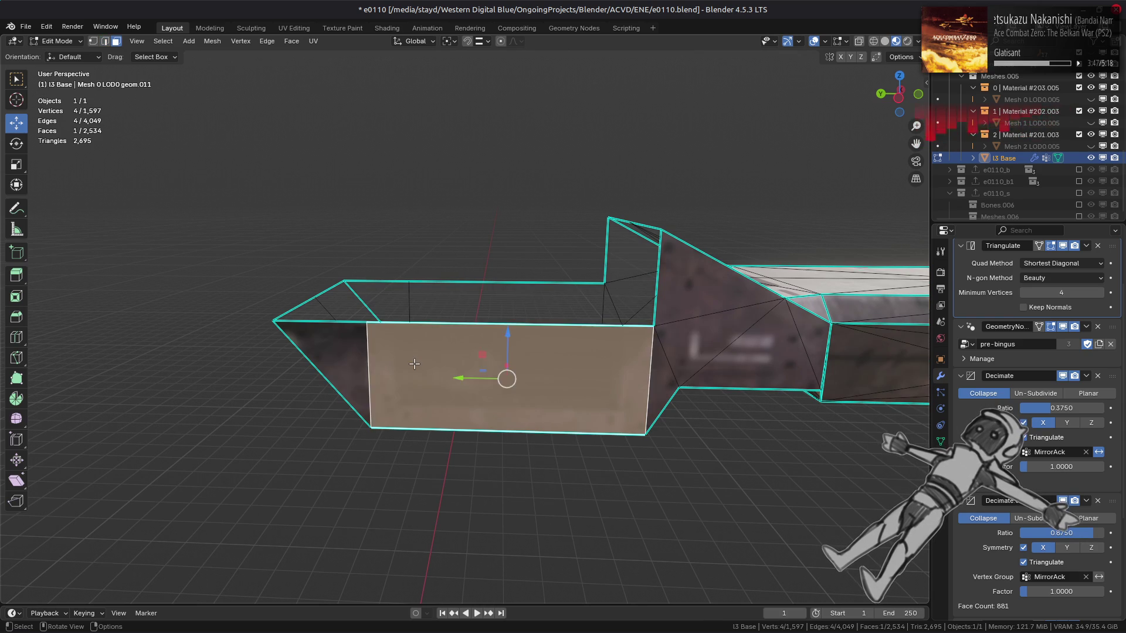
key(ctrl+l)
click(212, 41)
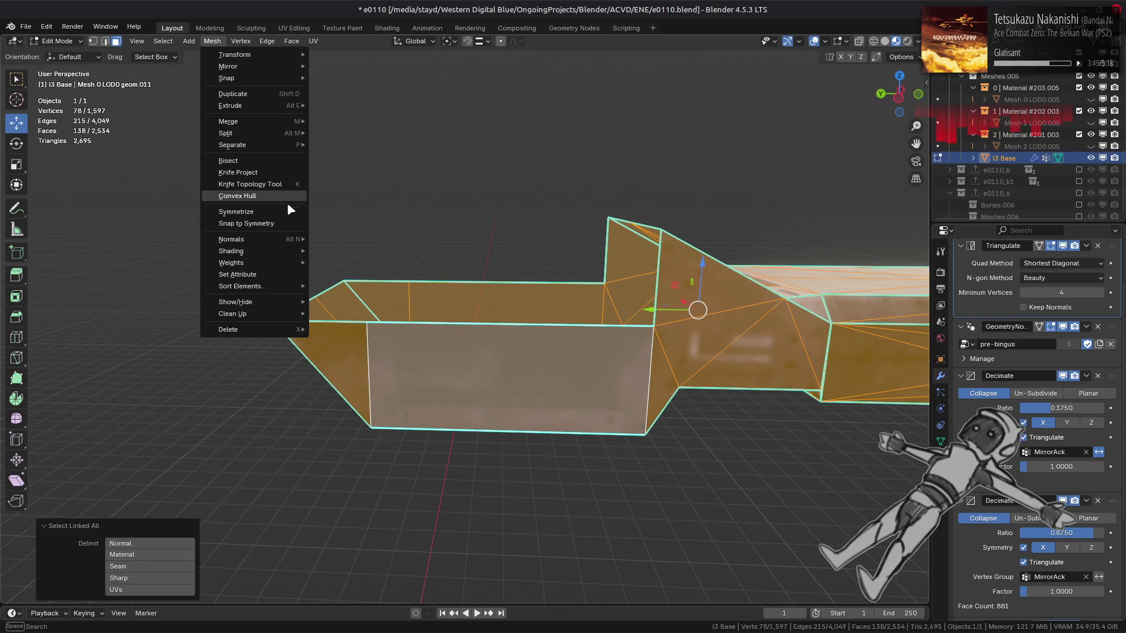
middle_drag(586, 328, 566, 314)
key(ctrl+KP_1)
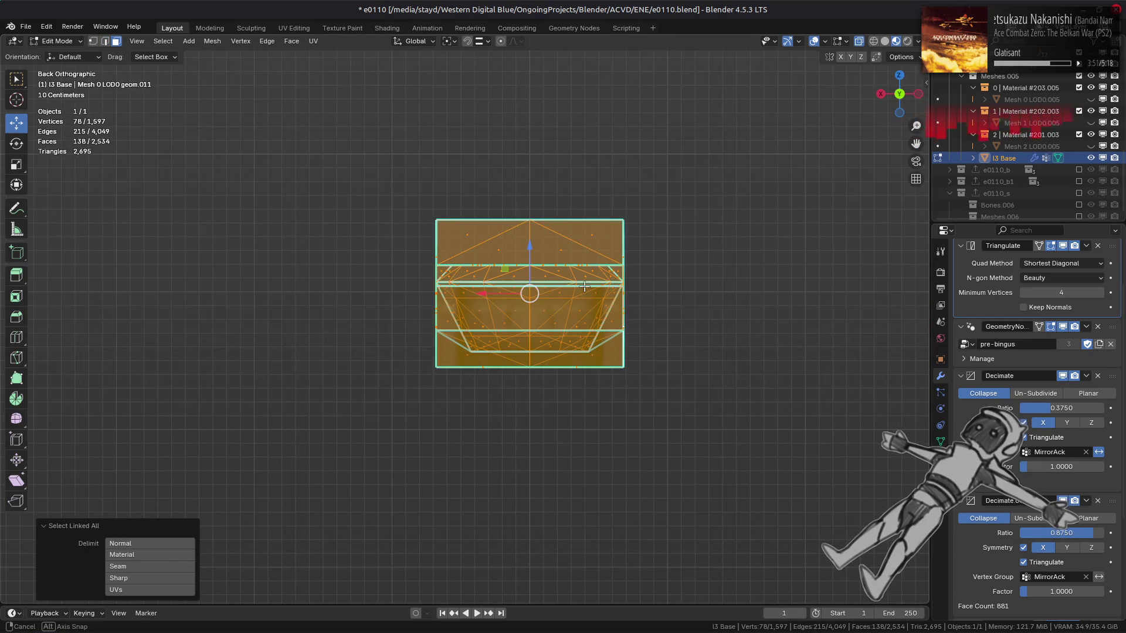
ctrl+drag(355, 134, 540, 417)
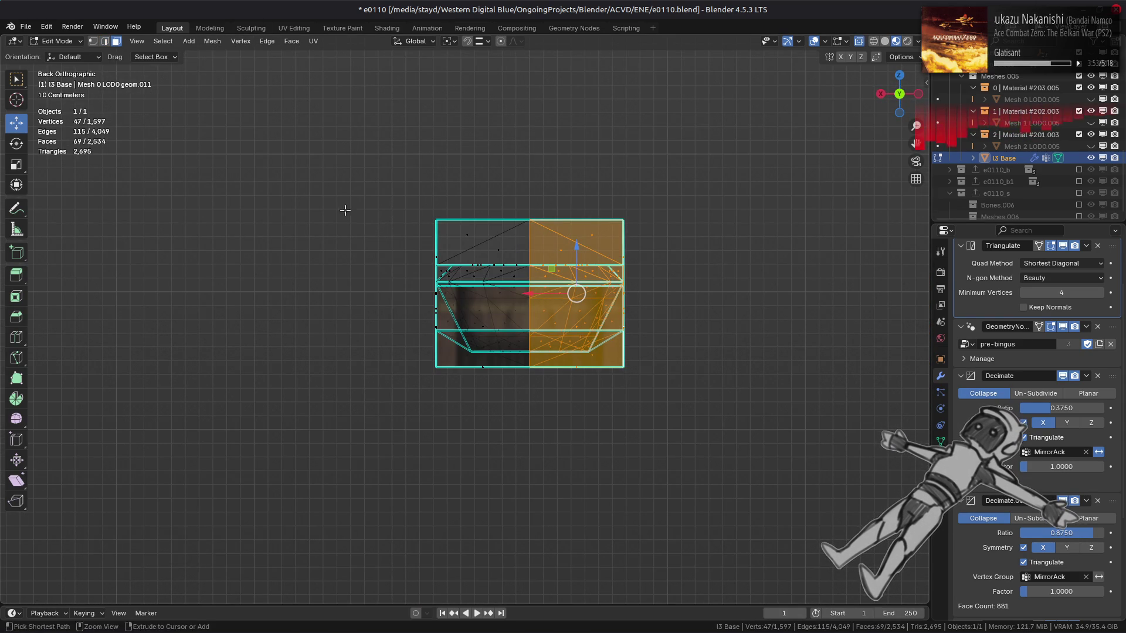
click(213, 41)
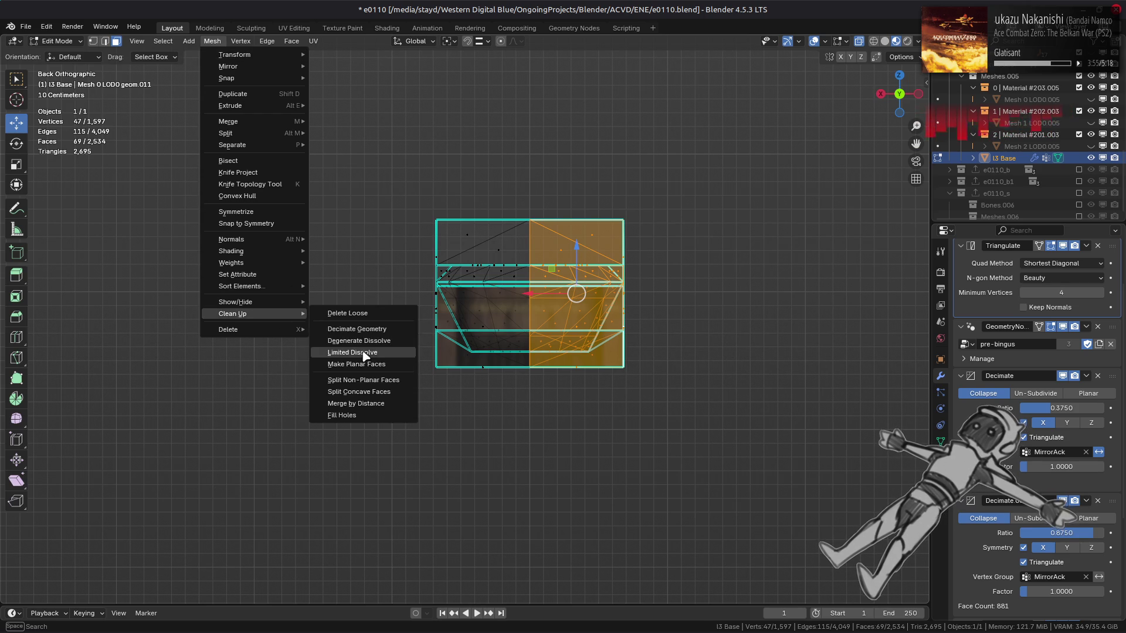
click(362, 353)
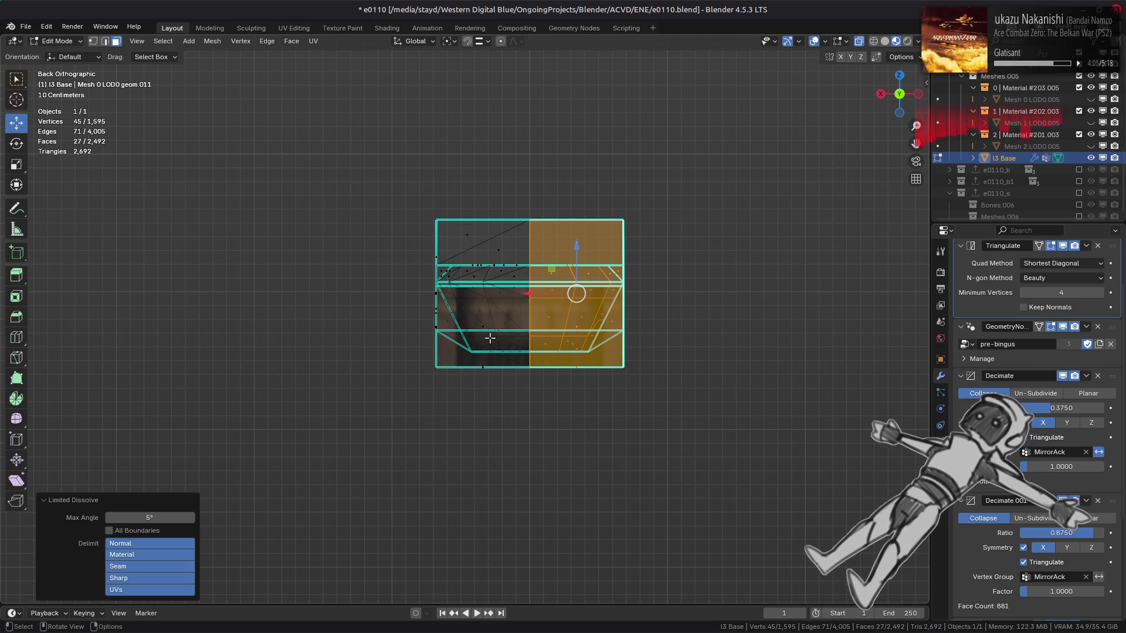
Box-select the foot's other half, Limited Dissolve it, and leave Edit Mode.
mouse_move(491, 339)
middle_down()
mouse_move(323, 355)
mouse_move(417, 401)
mouse_move(401, 395)
mouse_move(494, 384)
mouse_move(399, 347)
middle_up()
scroll(567, 378, up, 3)
drag(634, 465, 384, 164)
click(217, 41)
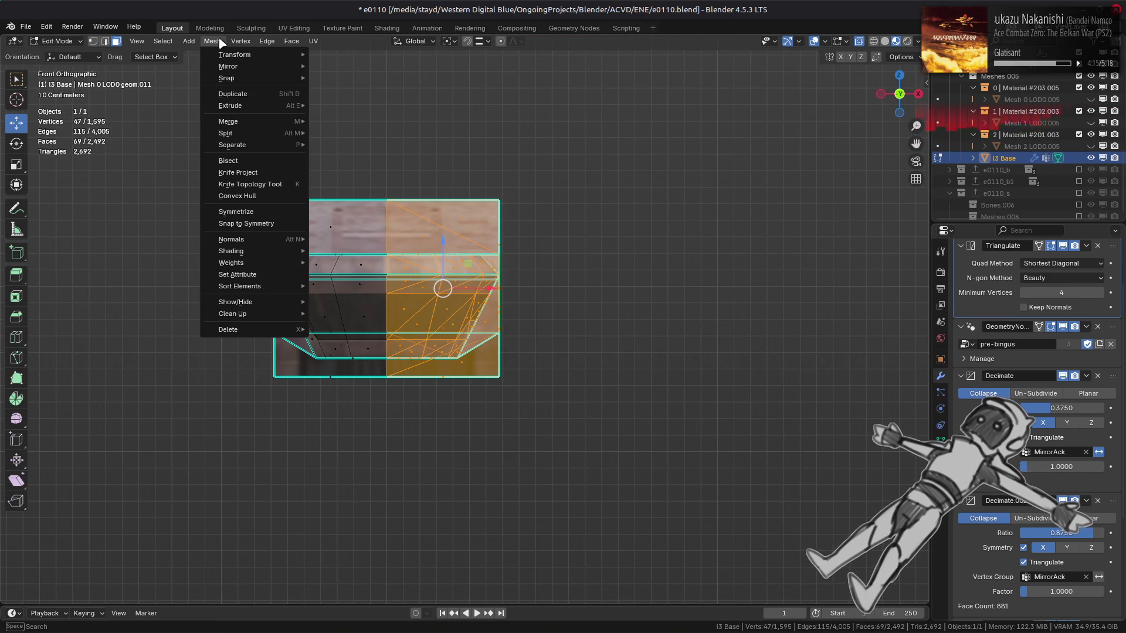
mouse_move(288, 317)
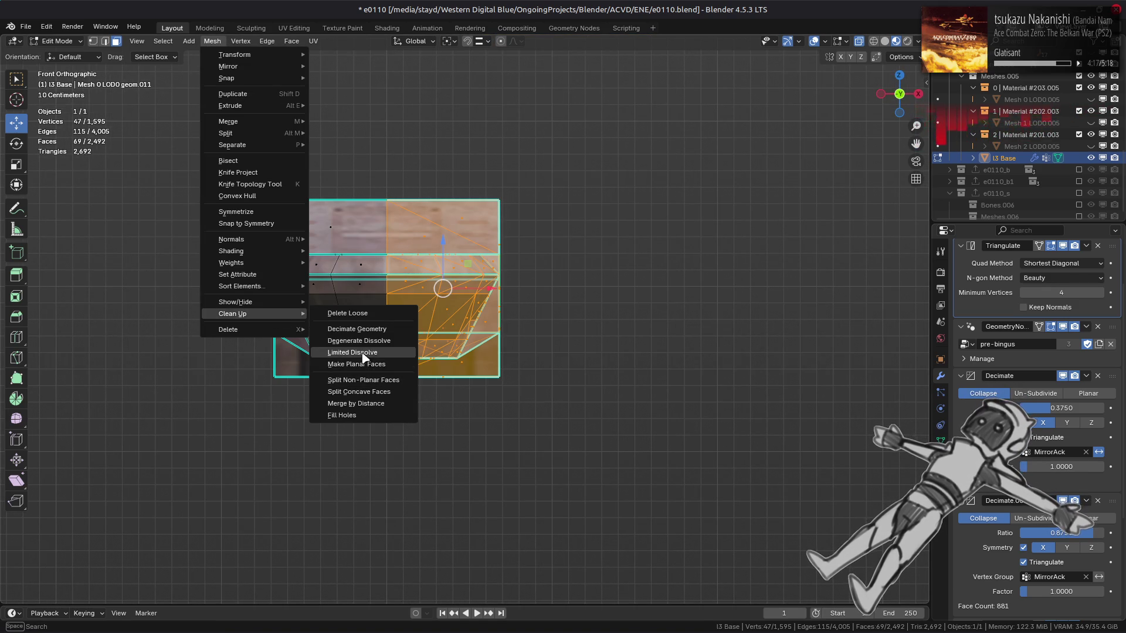
click(364, 353)
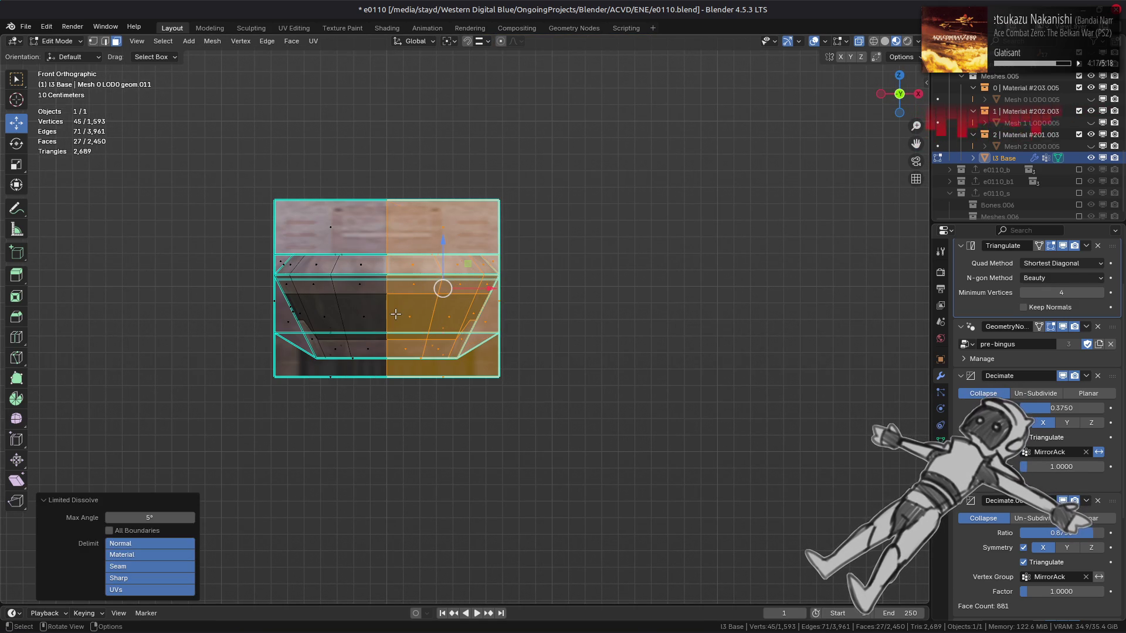
mouse_move(431, 324)
middle_down()
mouse_move(538, 378)
mouse_move(528, 354)
mouse_move(488, 383)
mouse_move(568, 390)
mouse_move(571, 377)
middle_up()
key(shift+r)
key(Tab)
key(Tab)
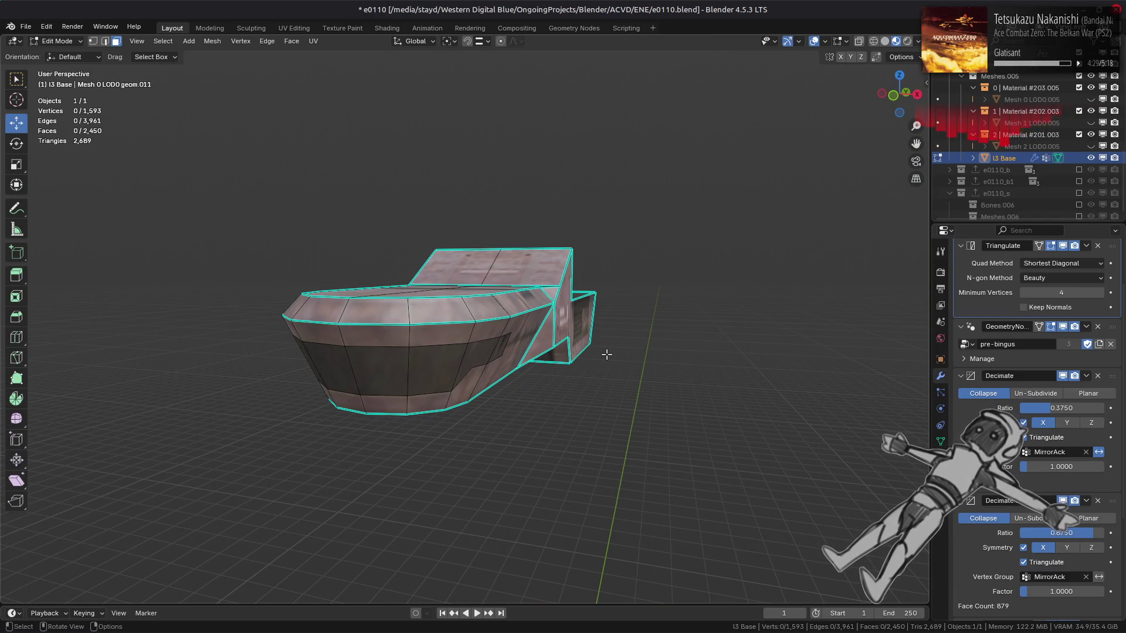
Reveal hidden geometry and dissolve the two stray vertices on the foot piece.
mouse_move(615, 351)
middle_down()
mouse_move(459, 331)
mouse_move(460, 372)
mouse_move(478, 352)
mouse_move(518, 352)
mouse_move(512, 361)
mouse_move(530, 364)
mouse_move(441, 286)
middle_up()
key(alt+h)
key(1)
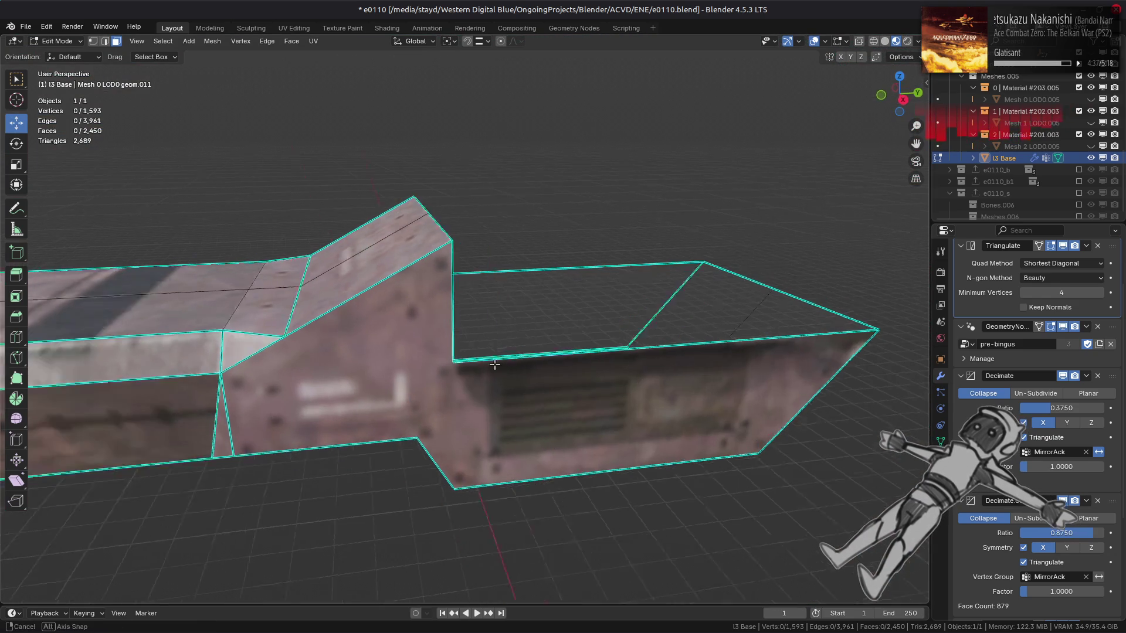
shift+click(368, 355)
right_click(561, 584)
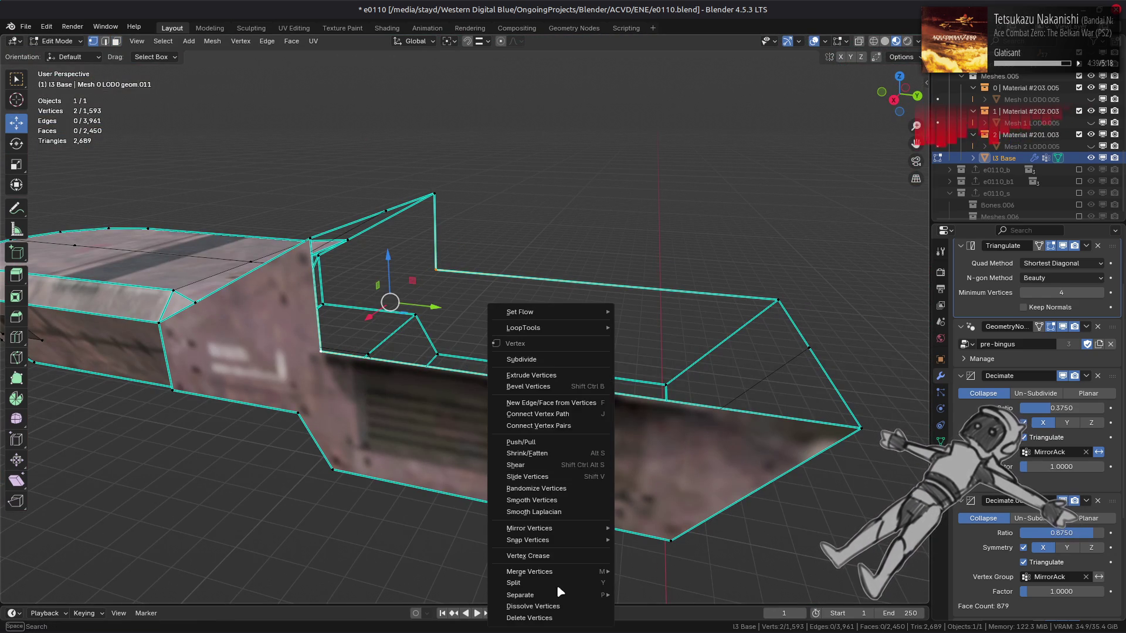
click(558, 604)
Reveal all hidden geometry and return to Object Mode to view the whole mech.
mouse_move(500, 435)
middle_down()
mouse_move(569, 448)
mouse_move(551, 383)
mouse_move(534, 388)
mouse_move(563, 410)
mouse_move(704, 416)
mouse_move(548, 354)
middle_up()
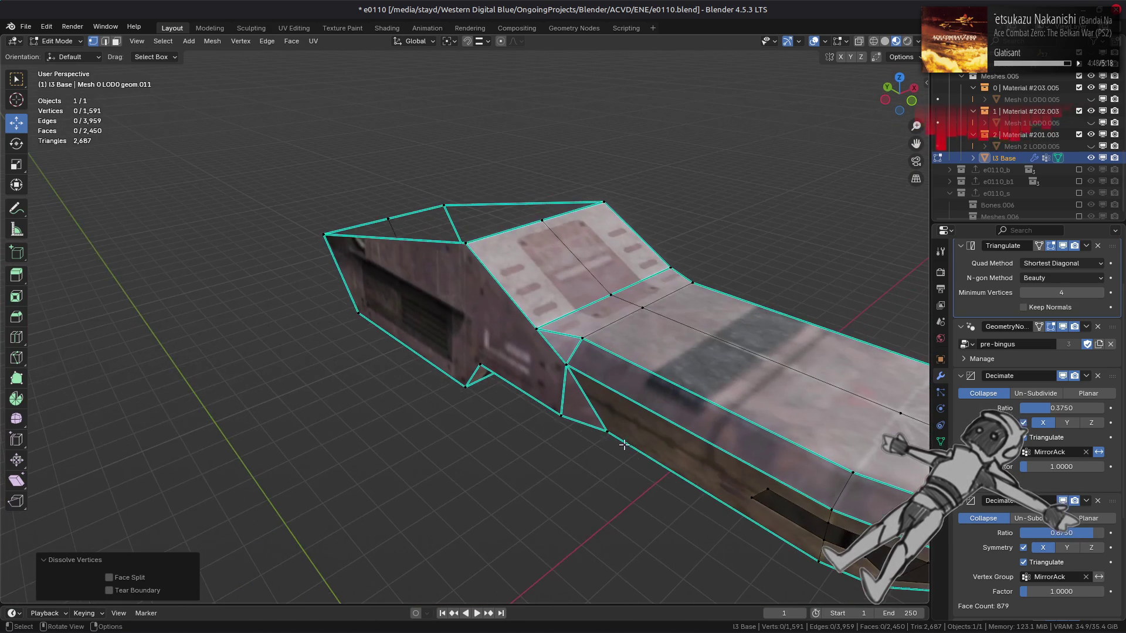
key(alt+h)
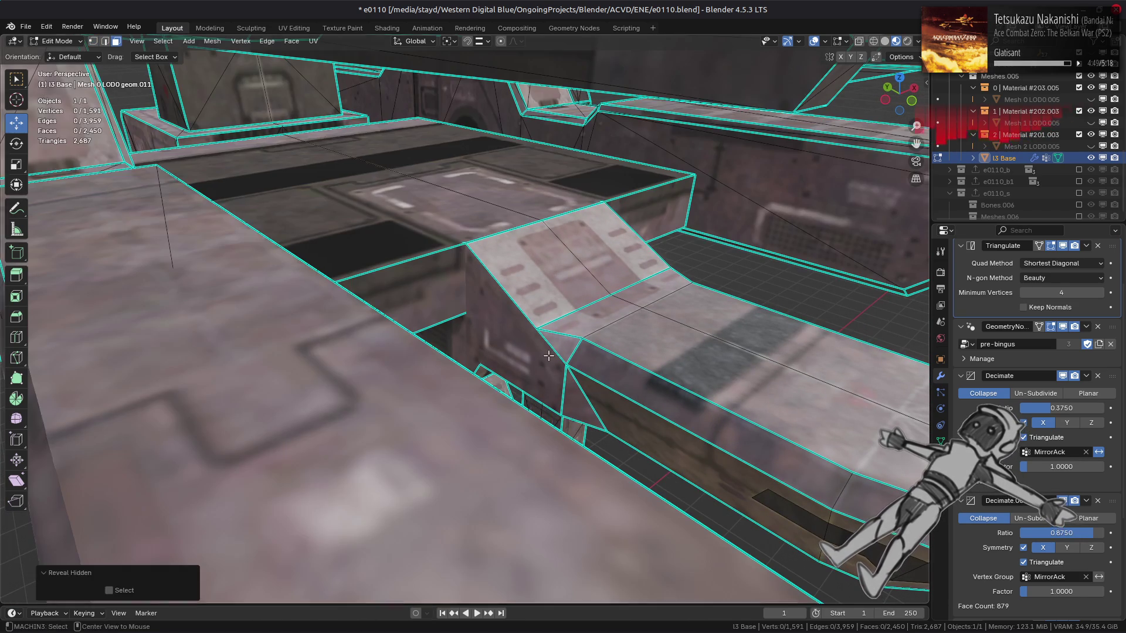
key(Tab)
scroll(548, 354, down, 5)
mouse_move(548, 354)
middle_down()
mouse_move(528, 357)
mouse_move(628, 435)
mouse_move(606, 420)
mouse_move(622, 407)
mouse_move(556, 382)
mouse_move(583, 406)
middle_up()
scroll(528, 357, up, 6)
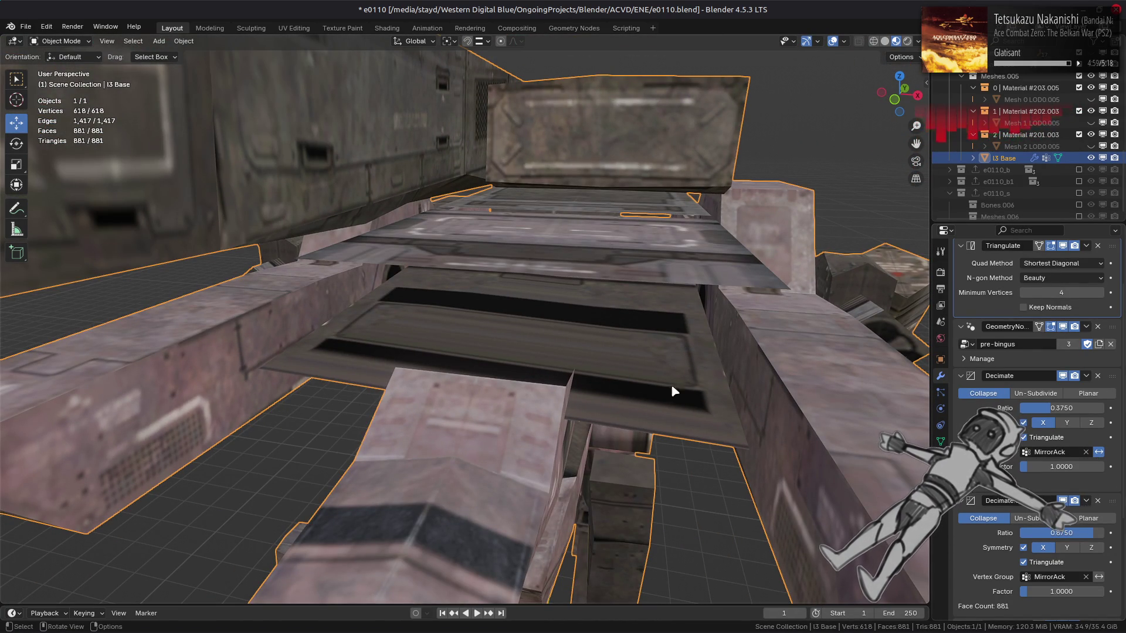
In Edit Mode with the Object Data tab shown, select one connected part and isolate it in local view.
key(Tab)
click(941, 441)
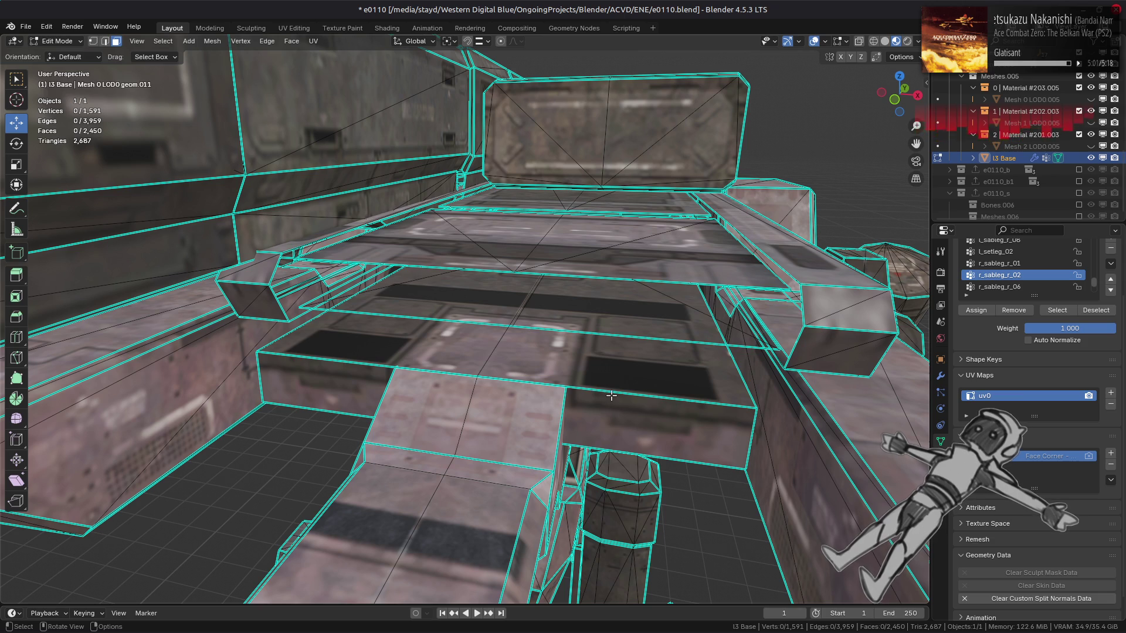
click(611, 396)
key(ctrl+l)
key(KP_Divide)
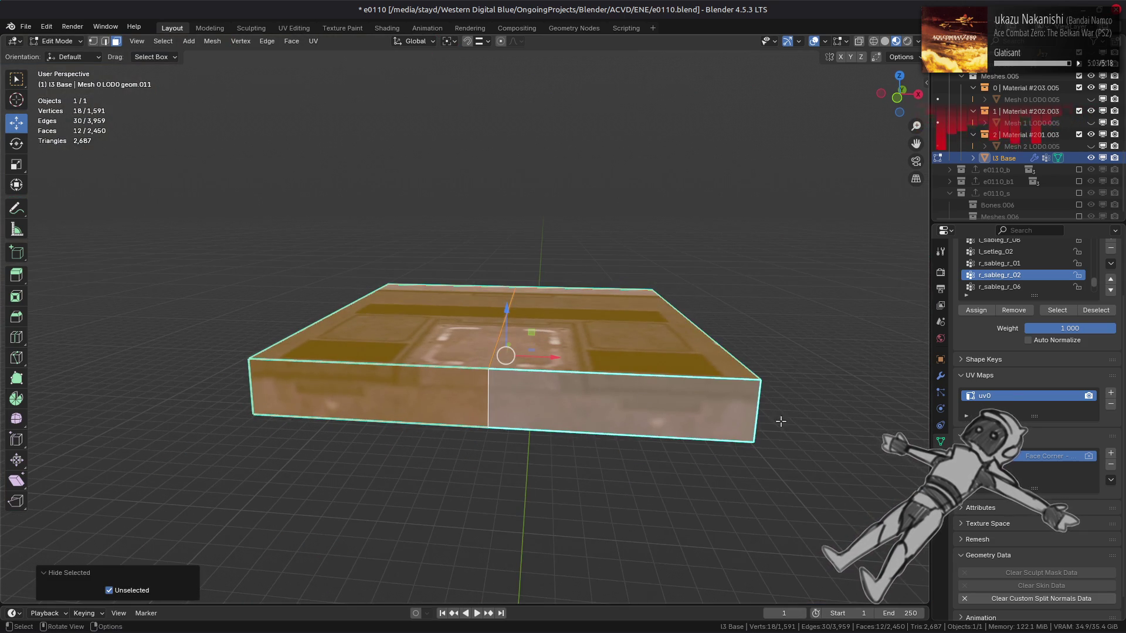
In vertex mode, clear the selection and select the vertices of the MirrorAck vertex group.
key(1)
key(alt+a)
scroll(1023, 267, down, 3)
click(1018, 287)
click(1074, 314)
Clear the selection, reveal the hidden geometry and return to Object Mode.
key(KP_1)
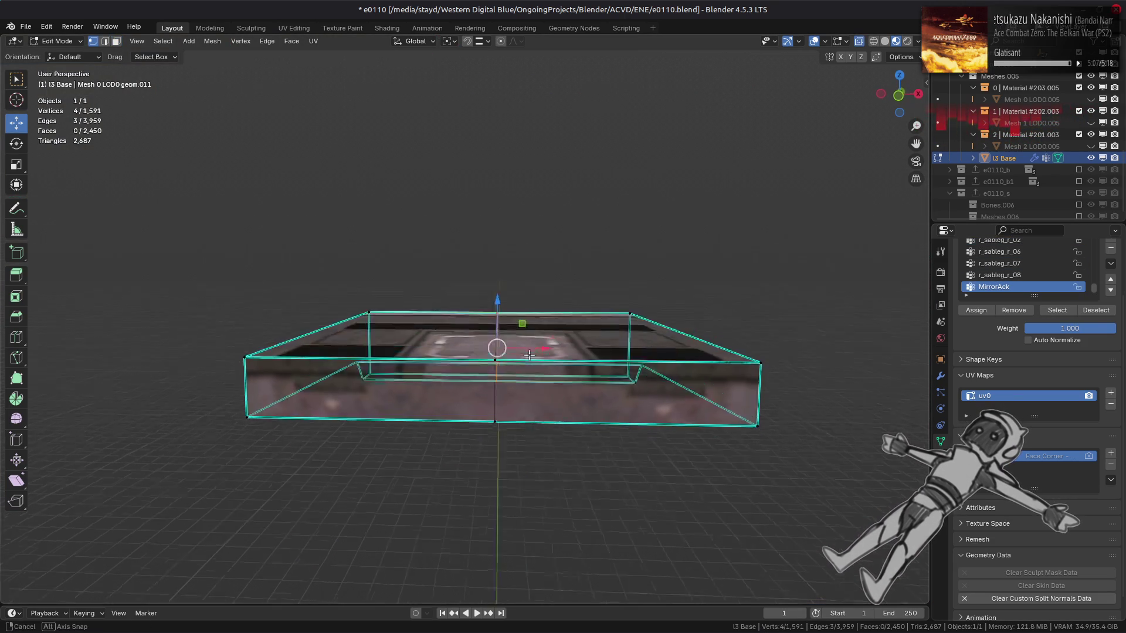
key(alt+a)
key(alt+h)
key(alt+z)
mouse_move(589, 352)
middle_down()
mouse_move(568, 393)
mouse_move(568, 366)
middle_up()
key(alt+z)
key(Tab)
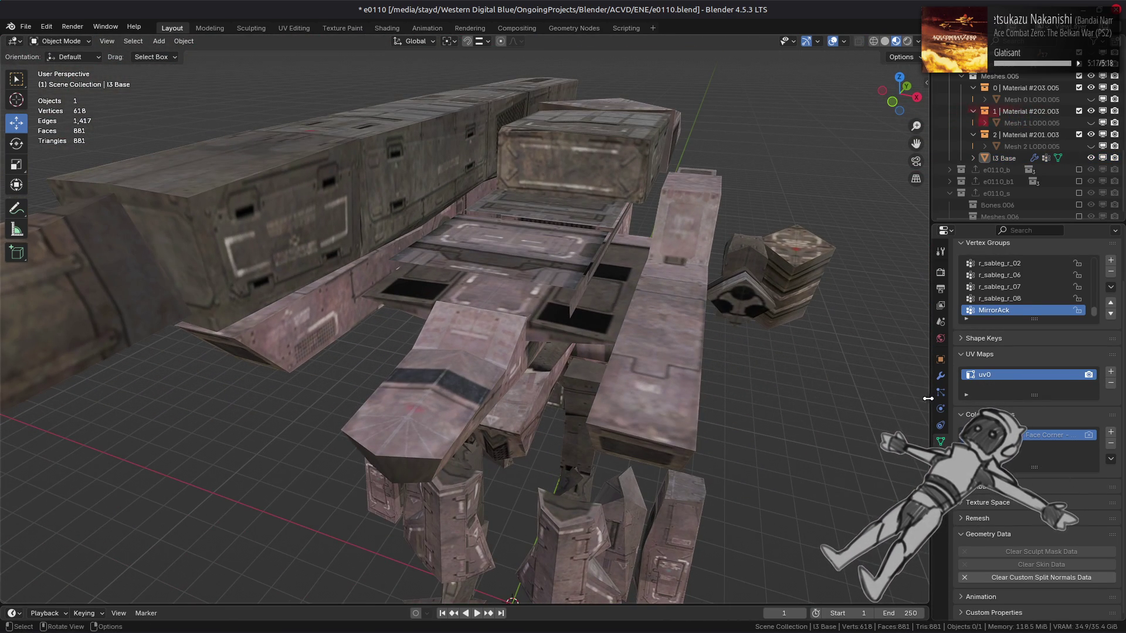
Switch the Properties panel to the Modifiers tab, staying in Object Mode.
click(941, 378)
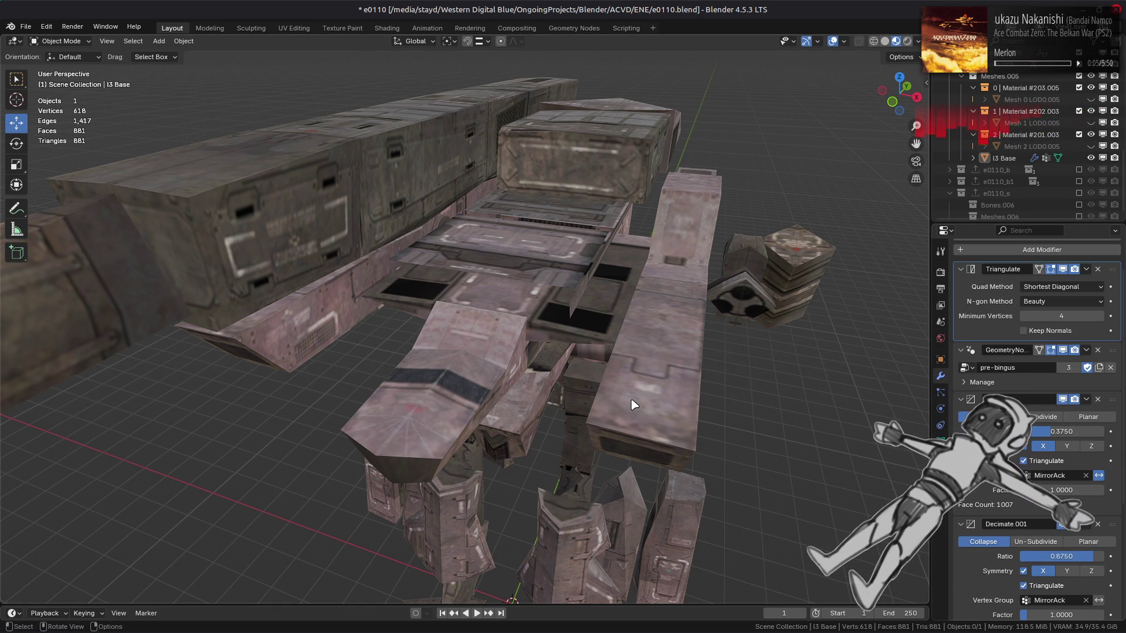
key(Tab)
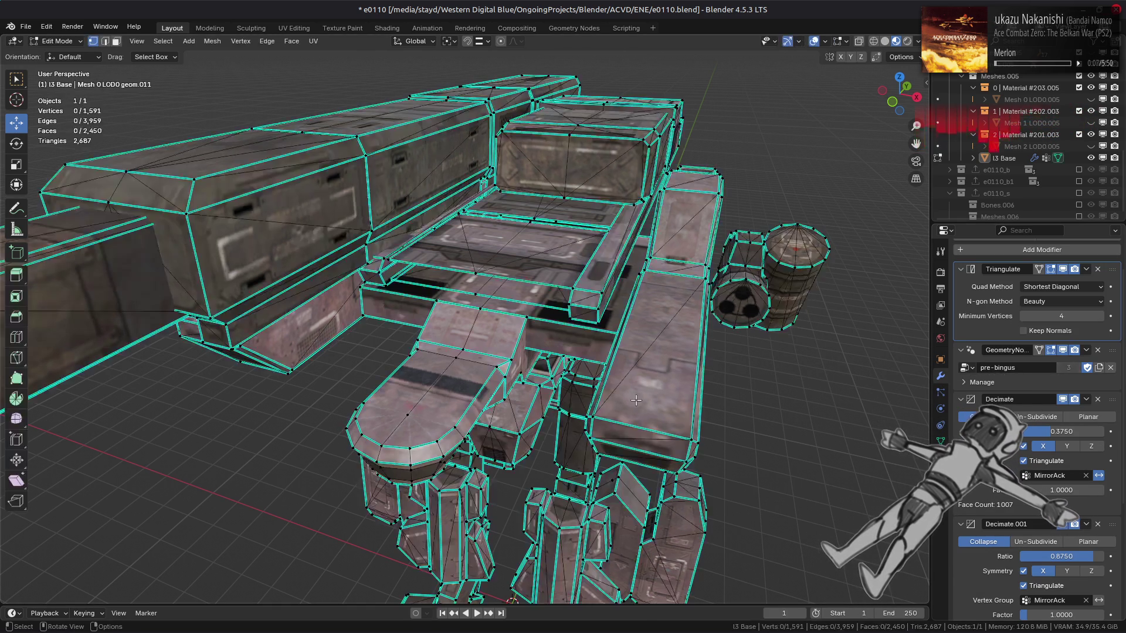
key(Tab)
scroll(640, 406, down, 6)
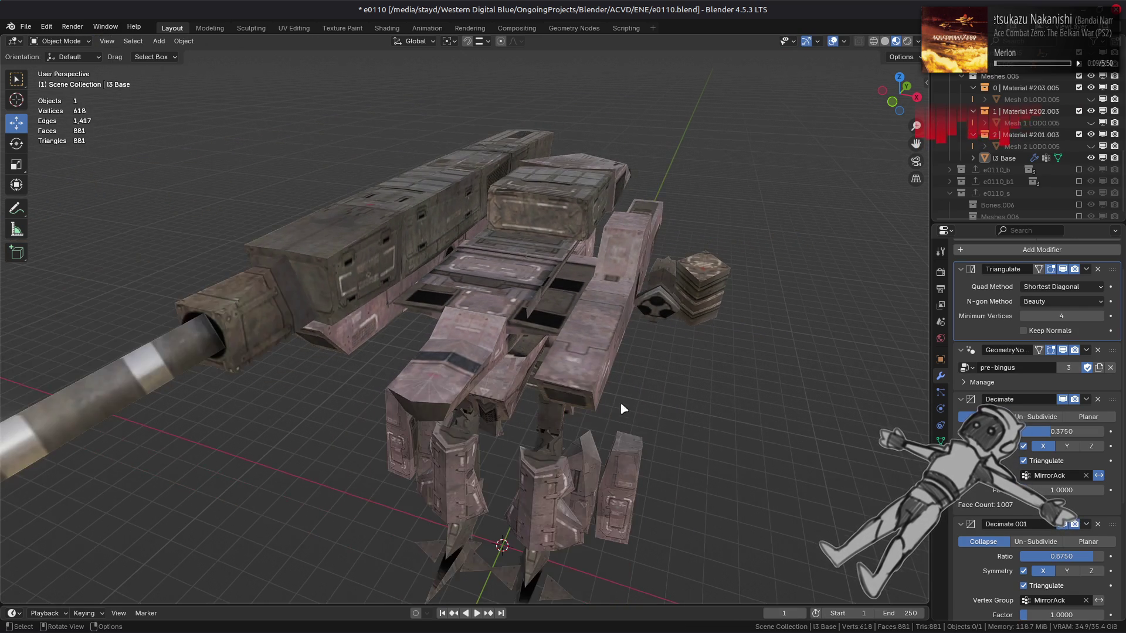
scroll(617, 410, up, 3)
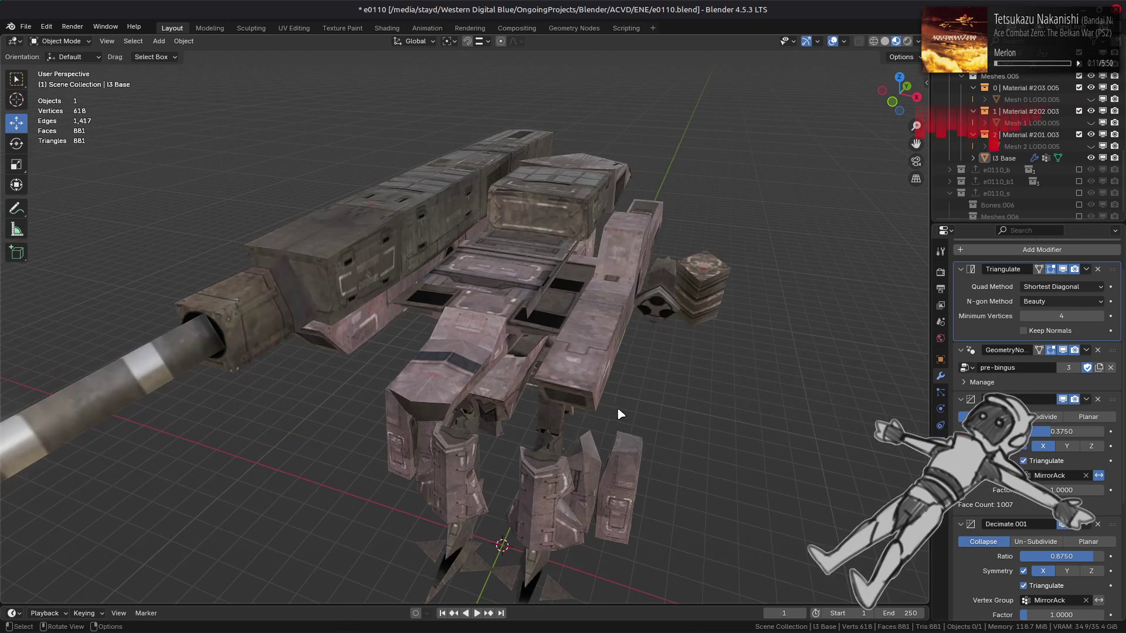
Orbit to a side view showing the axe and select the mech object.
mouse_move(604, 403)
middle_down()
mouse_move(573, 373)
mouse_move(614, 325)
mouse_move(633, 336)
mouse_move(598, 319)
middle_up()
scroll(572, 373, up, 2)
key(Tab)
key(Tab)
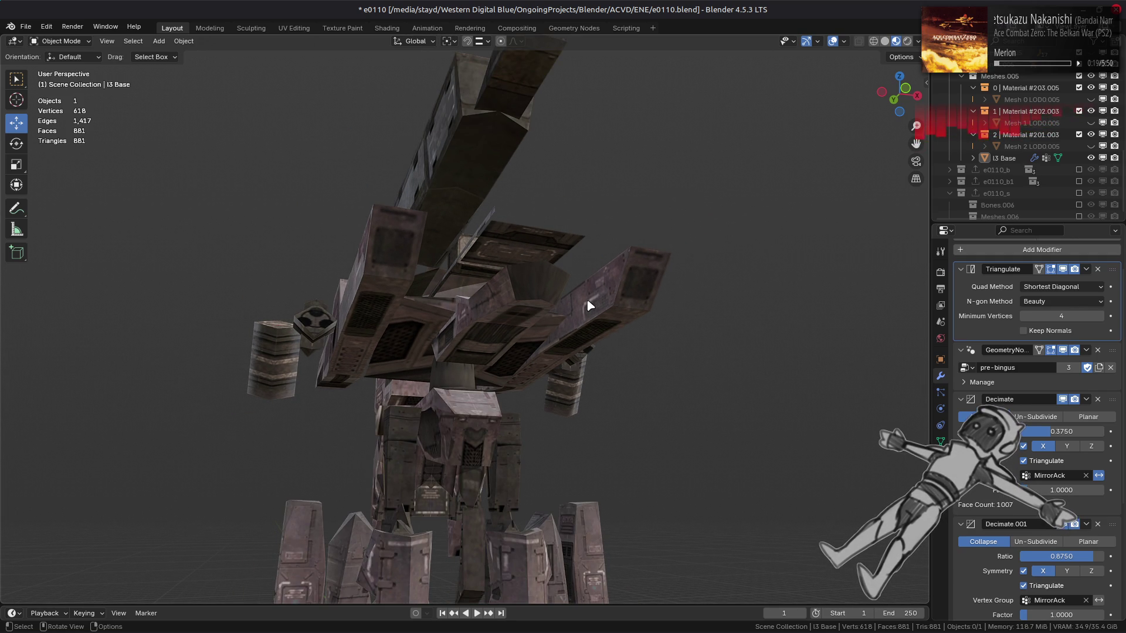
mouse_move(589, 305)
middle_down()
mouse_move(627, 277)
mouse_move(522, 358)
mouse_move(533, 357)
mouse_move(526, 368)
mouse_move(491, 346)
mouse_move(529, 347)
mouse_move(540, 370)
mouse_move(598, 350)
mouse_move(627, 355)
middle_up()
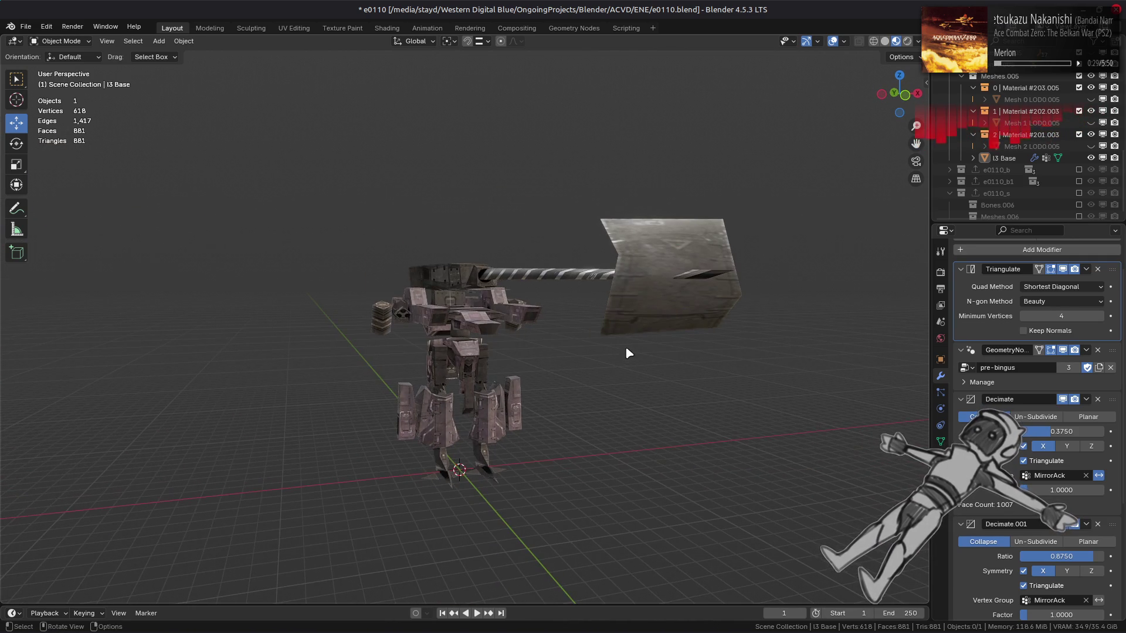
click(639, 313)
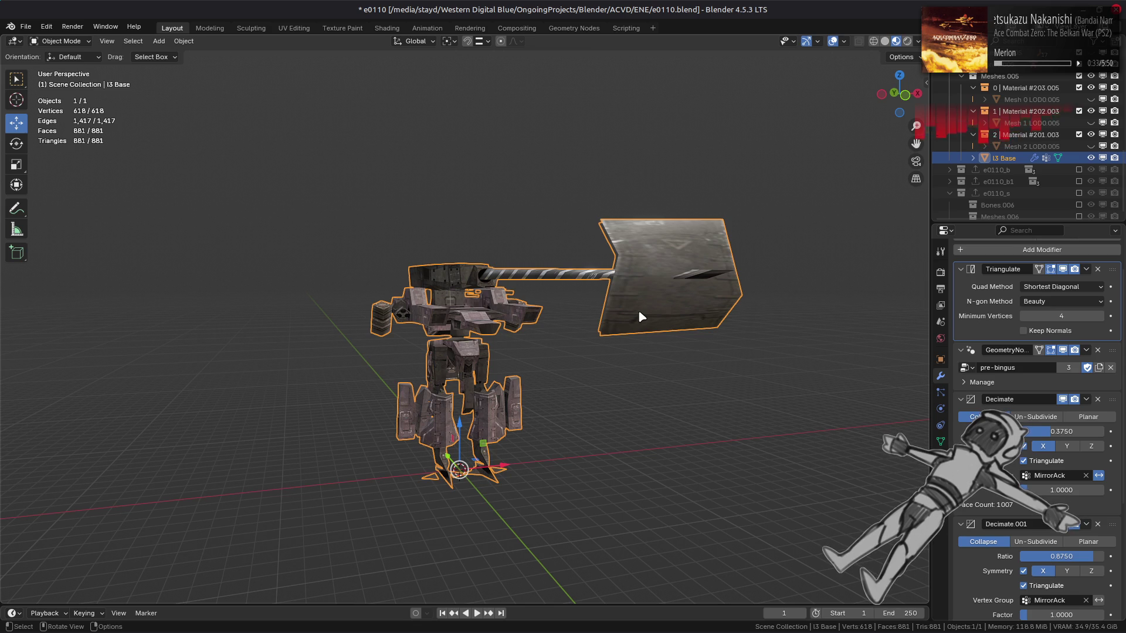
Delete the end-cap face on the axe shaft in Edit Mode.
key(Tab)
click(636, 275)
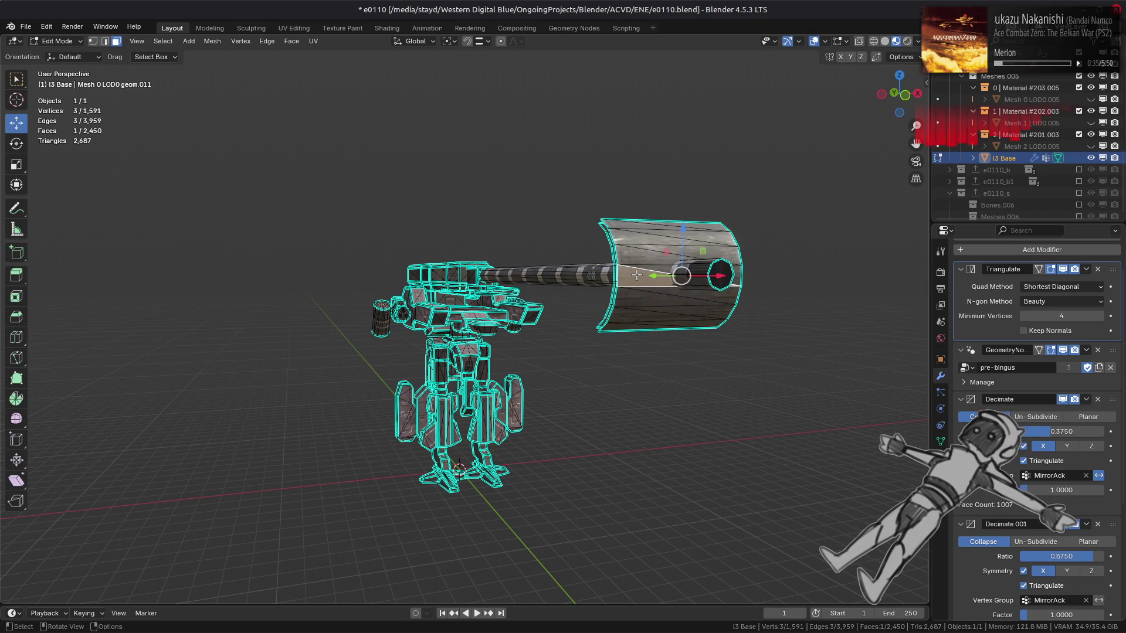
key(KP_Decimal)
mouse_move(587, 288)
middle_down()
mouse_move(368, 336)
mouse_move(537, 321)
middle_up()
click(572, 323)
key(q)
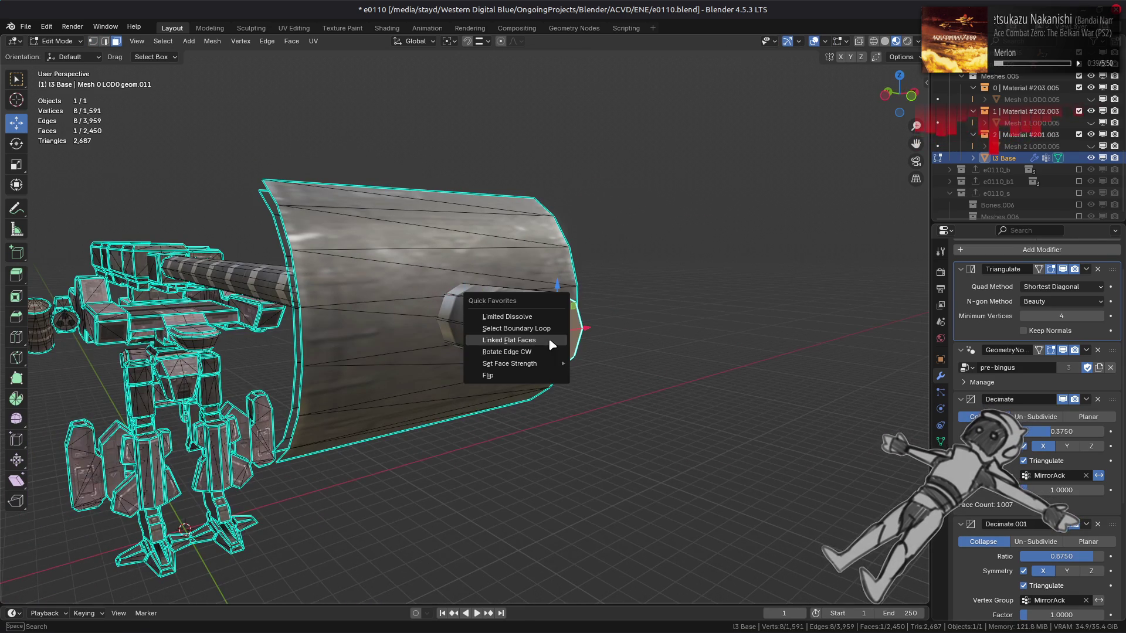
right_click(407, 325)
click(407, 533)
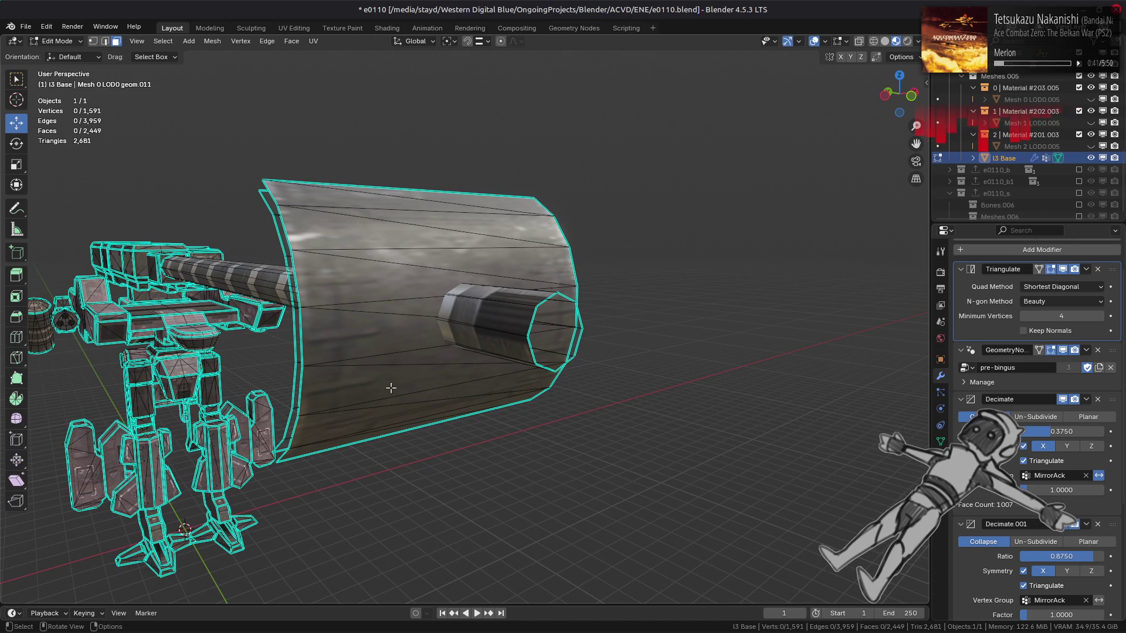
key(Tab)
Delete the stray octagonal face and remaining stray faces on the axe head.
mouse_move(455, 391)
middle_down()
mouse_move(299, 389)
mouse_move(628, 375)
middle_up()
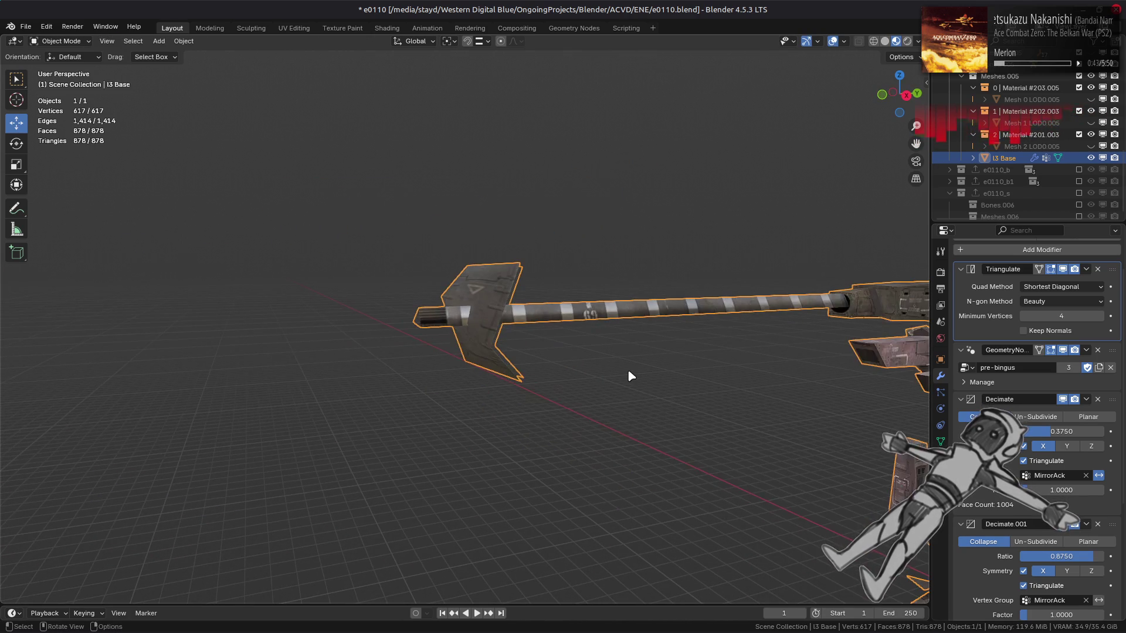
key(Tab)
key(Tab)
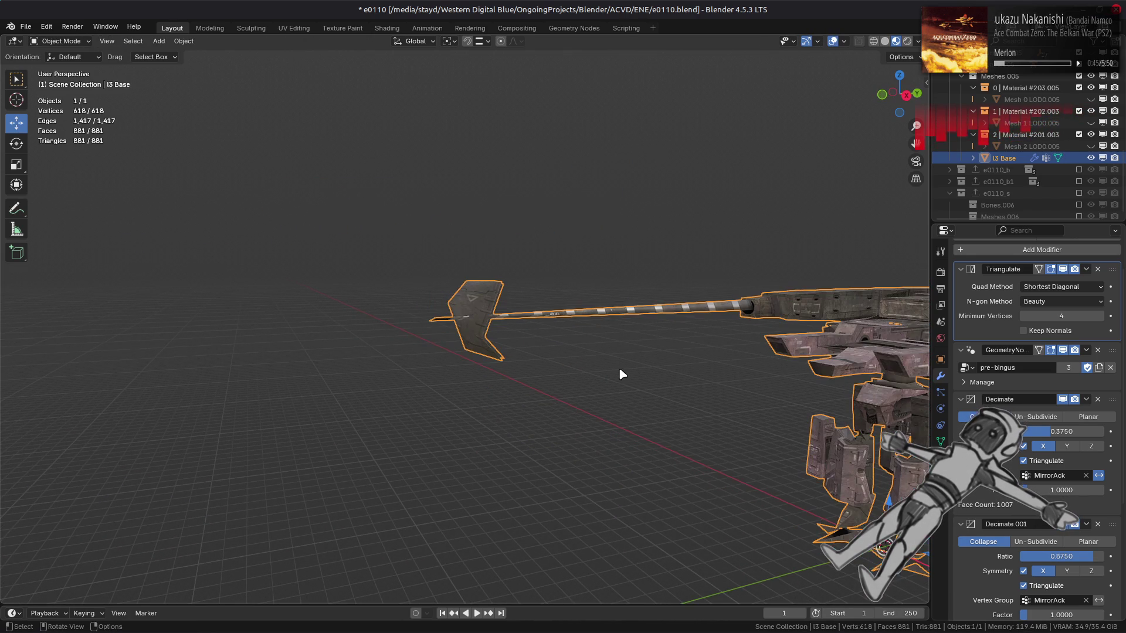
scroll(620, 369, up, 6)
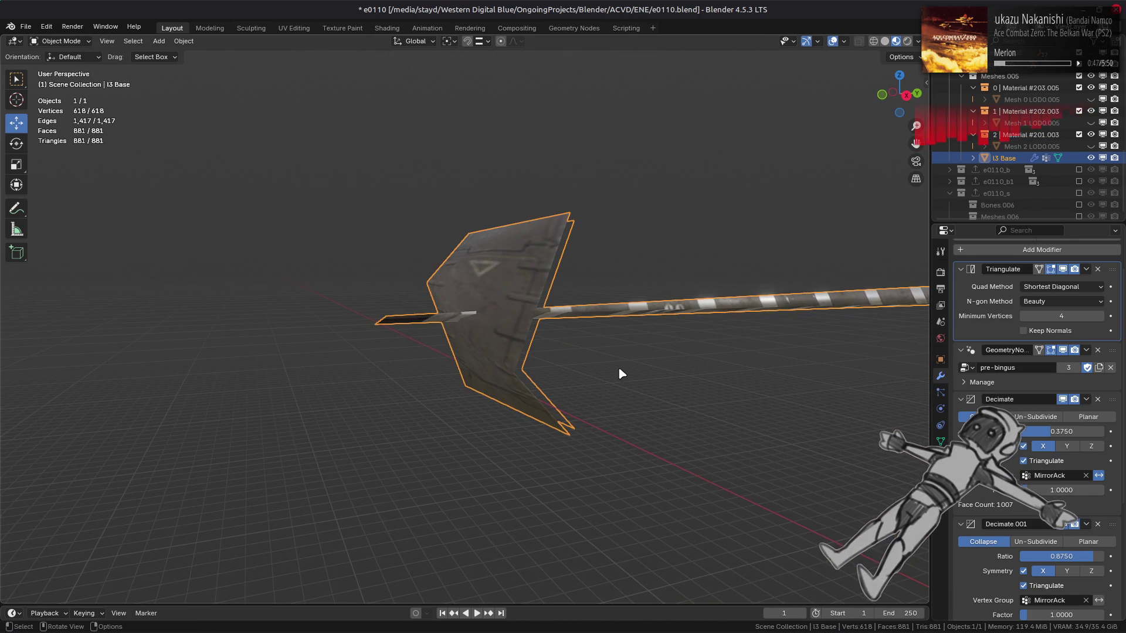
scroll(486, 361, down, 5)
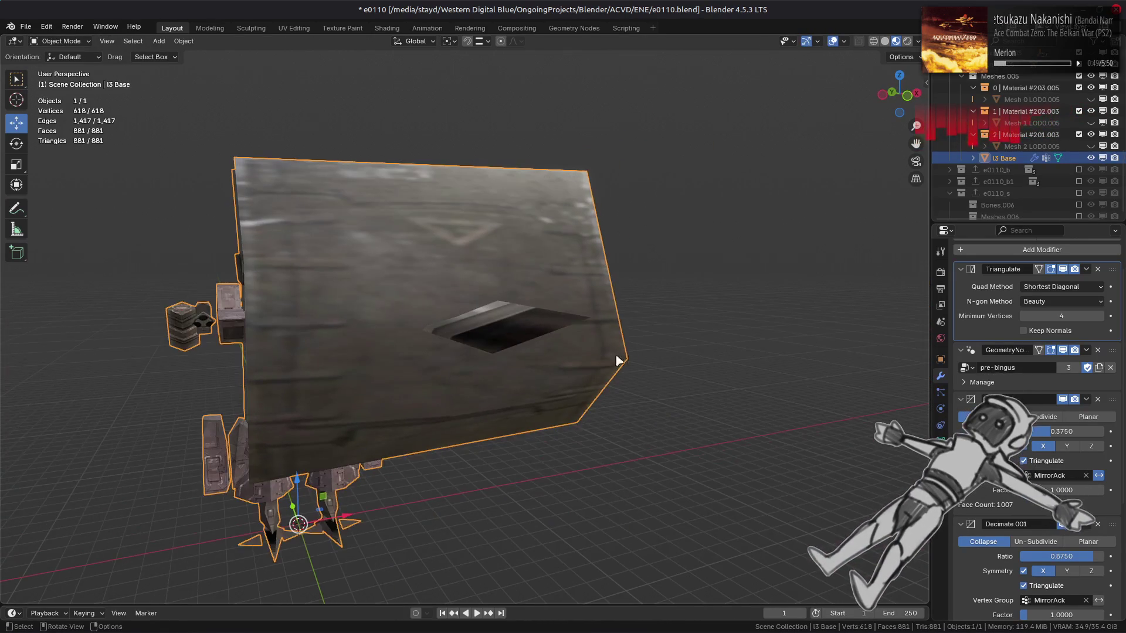
key(Tab)
right_click(593, 415)
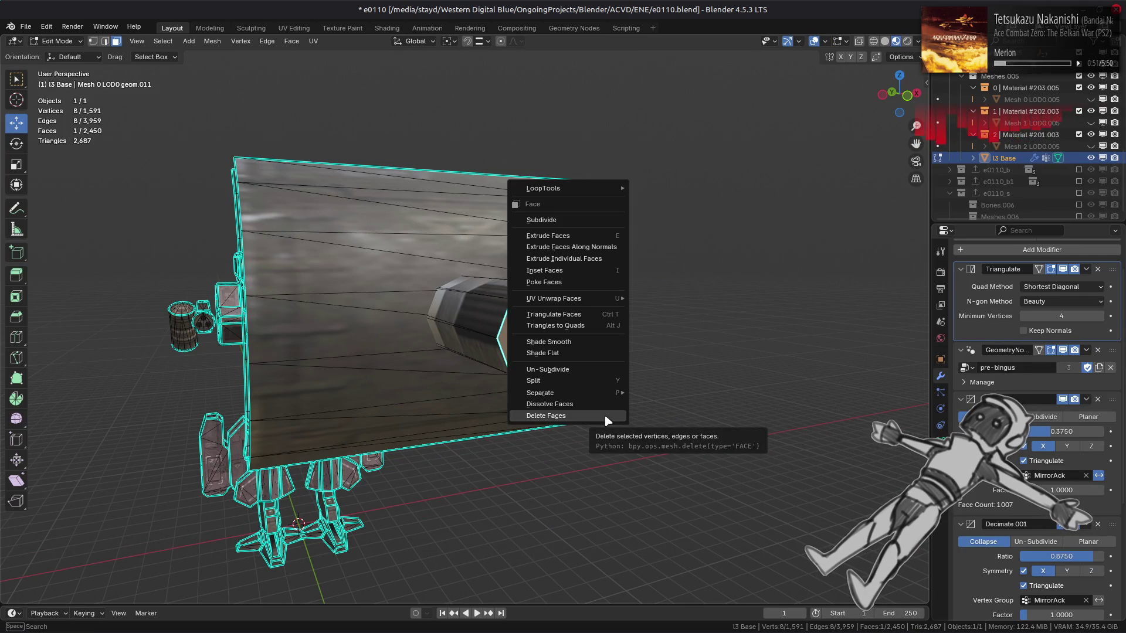
click(604, 414)
key(Tab)
key(Tab)
right_click(488, 395)
click(490, 403)
key(Tab)
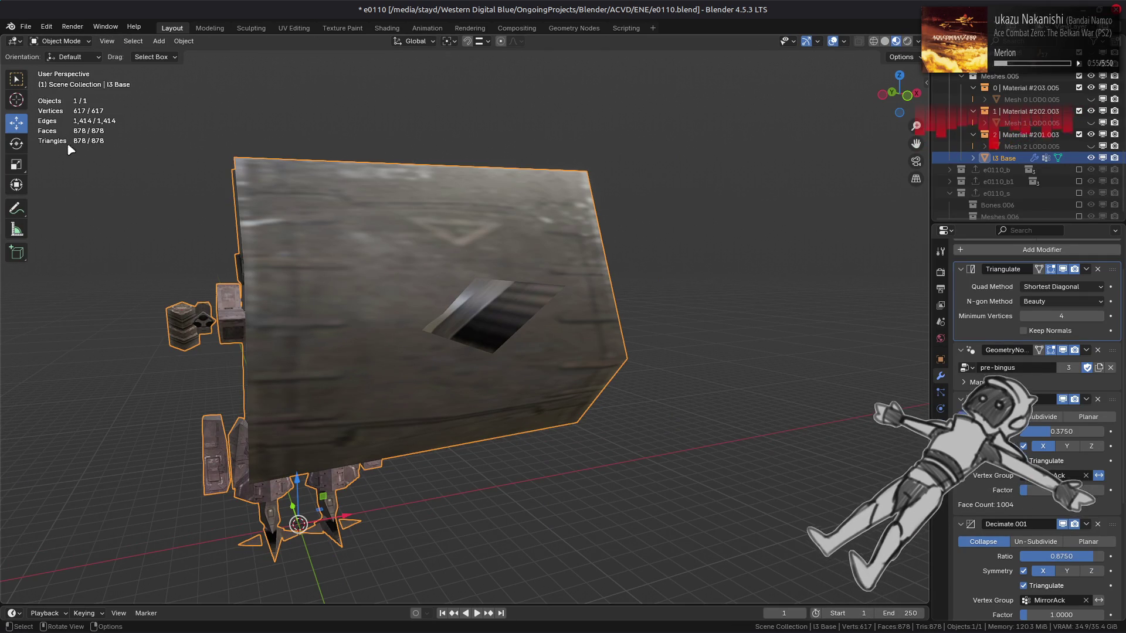
Inspect the barrel, spear tip and axe head, then re-enter Edit Mode.
mouse_move(246, 171)
middle_down()
mouse_move(618, 272)
mouse_move(502, 264)
mouse_move(411, 297)
middle_up()
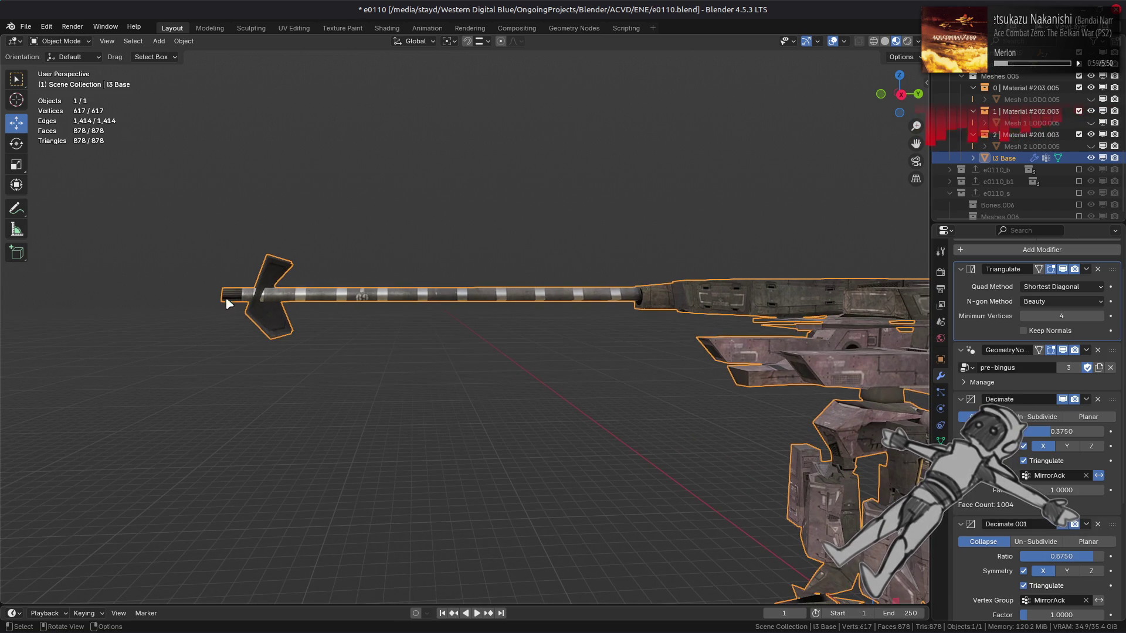
mouse_move(251, 308)
ctrl+middle_down()
mouse_move(297, 340)
mouse_move(382, 352)
mouse_move(435, 310)
ctrl+middle_up()
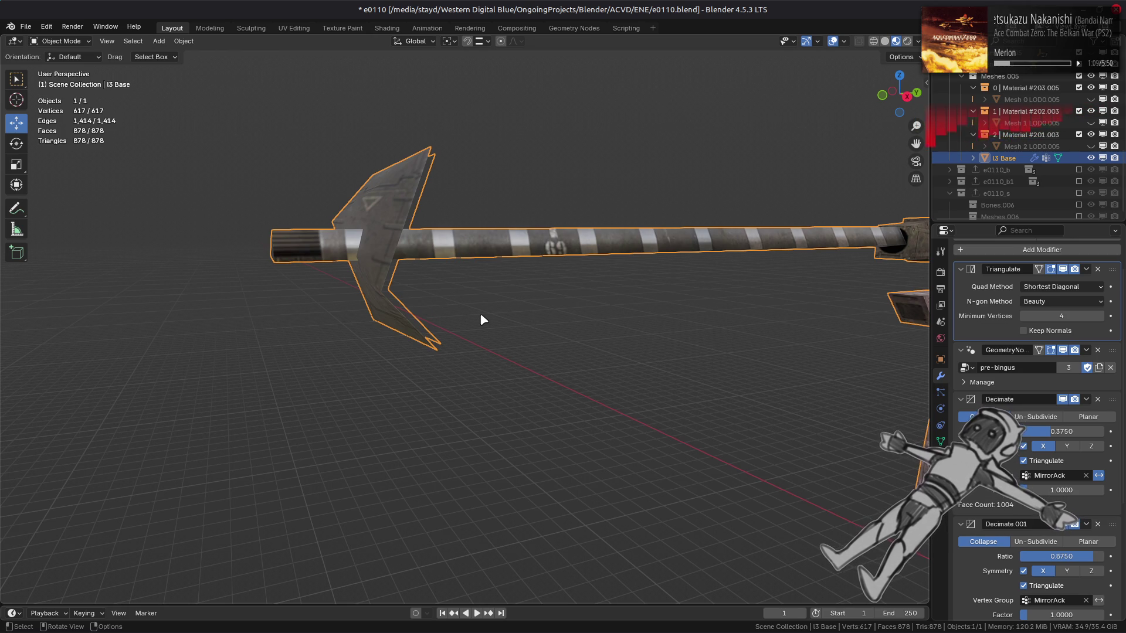
mouse_move(481, 319)
middle_down()
mouse_move(483, 334)
mouse_move(653, 359)
mouse_move(365, 432)
mouse_move(403, 382)
mouse_move(590, 377)
mouse_move(451, 345)
middle_up()
key(Tab)
Select the linked axe blade faces and merge their triangles into quads.
click(590, 375)
shift+click(390, 297)
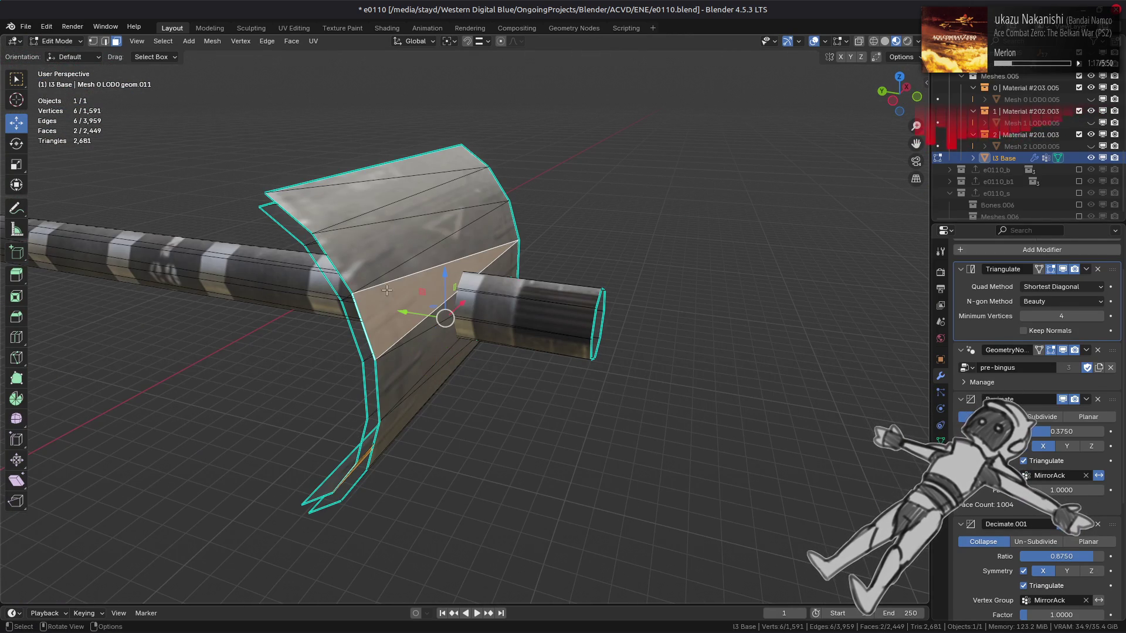
key(ctrl+l)
click(291, 41)
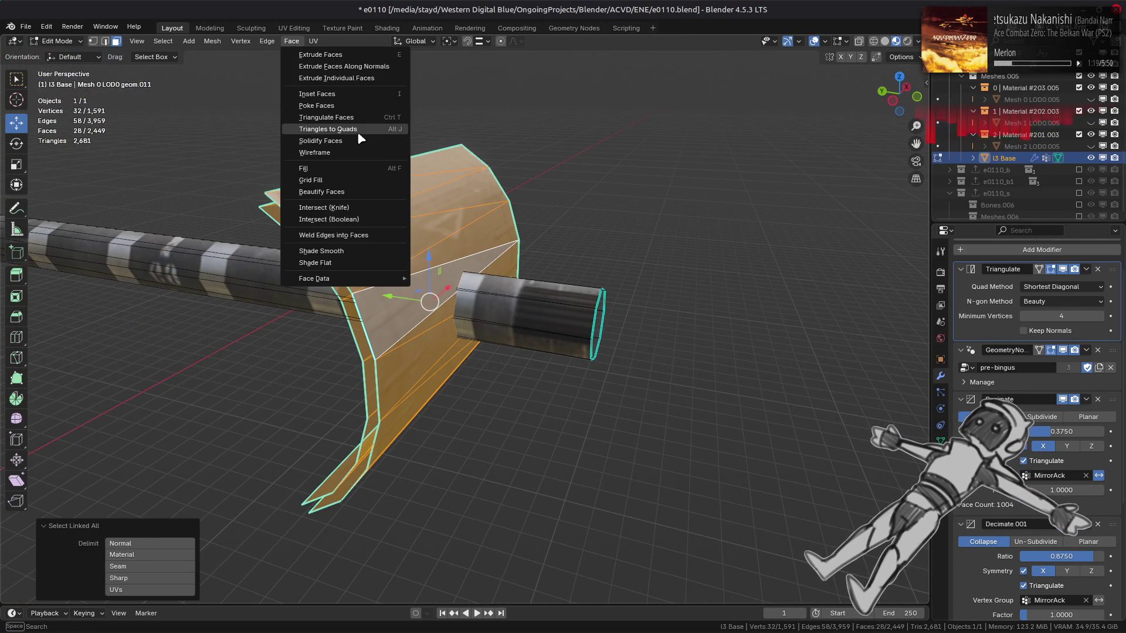
click(328, 129)
In edge mode, select four edges across the blade and dissolve them.
middle_drag(348, 384, 404, 273)
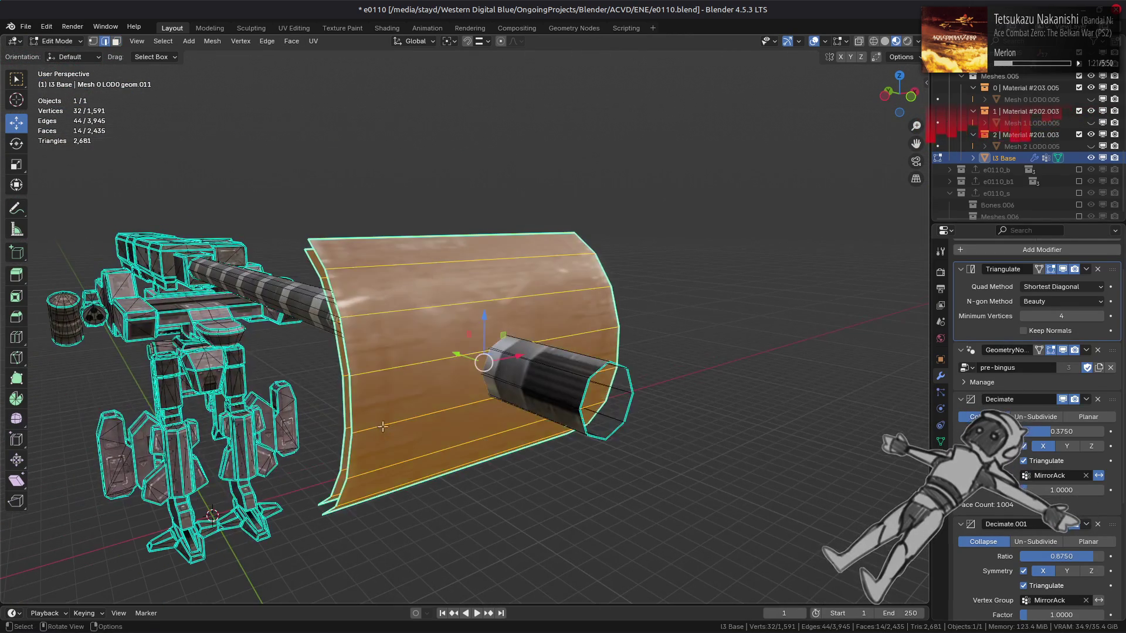
key(2)
key(alt+a)
click(411, 271)
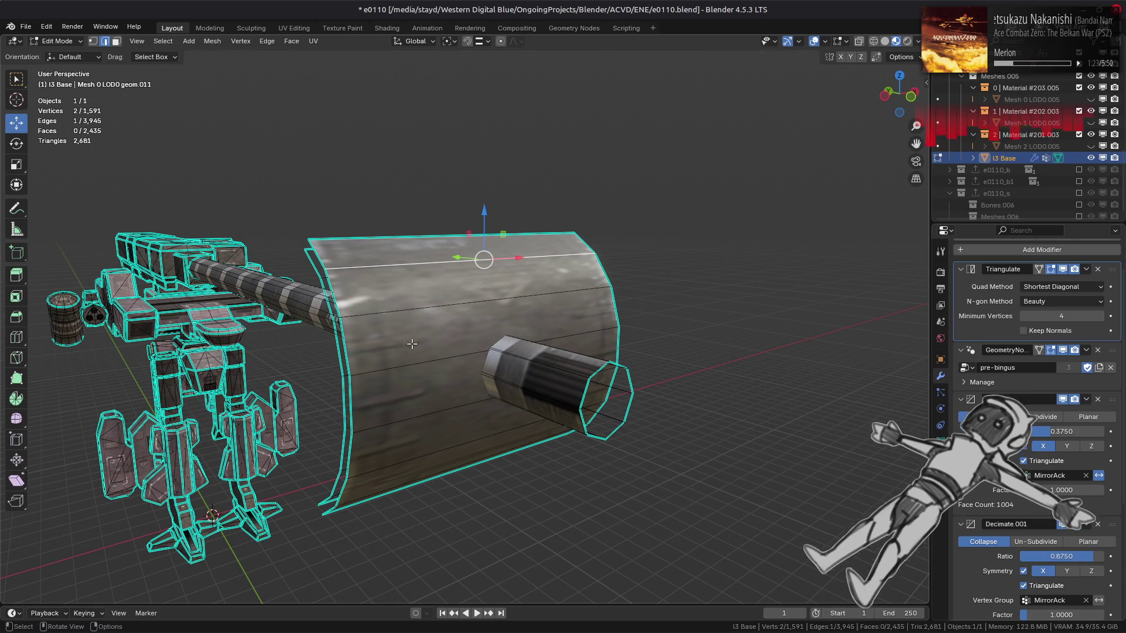
middle_drag(412, 343, 415, 432)
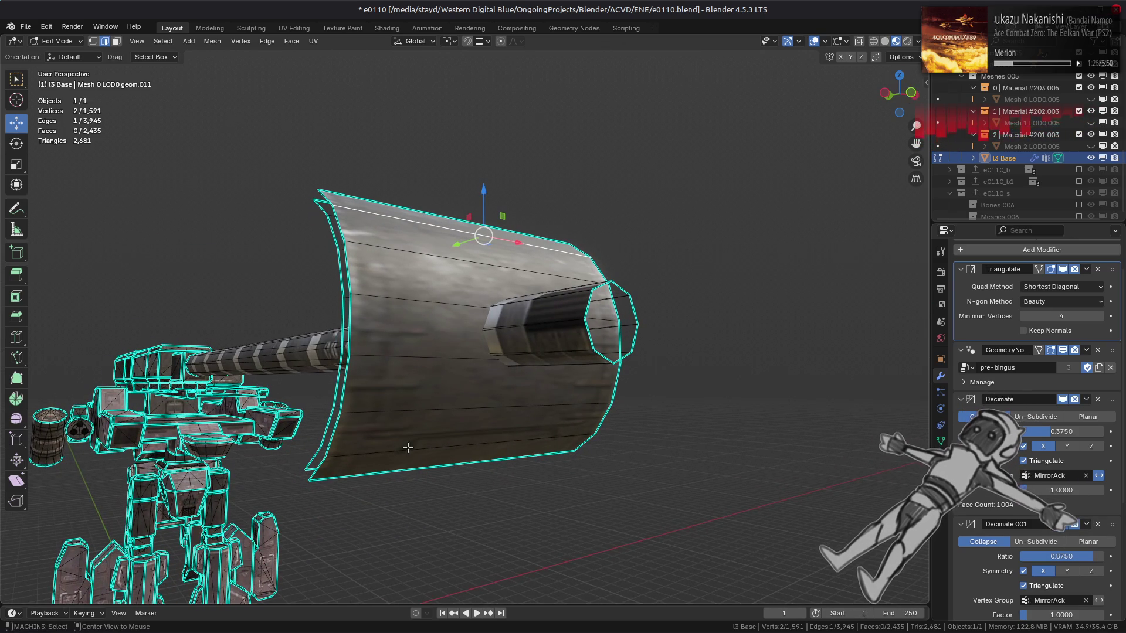
middle_drag(404, 407, 417, 397)
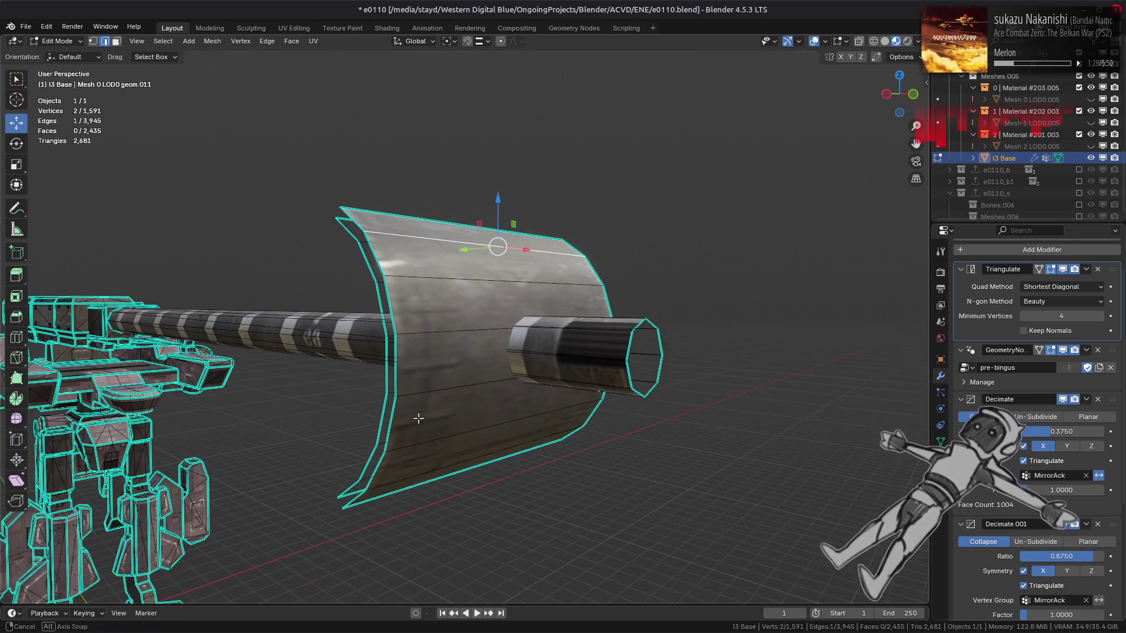
alt+shift+click(441, 282)
alt+shift+click(436, 458)
alt+shift+click(405, 447)
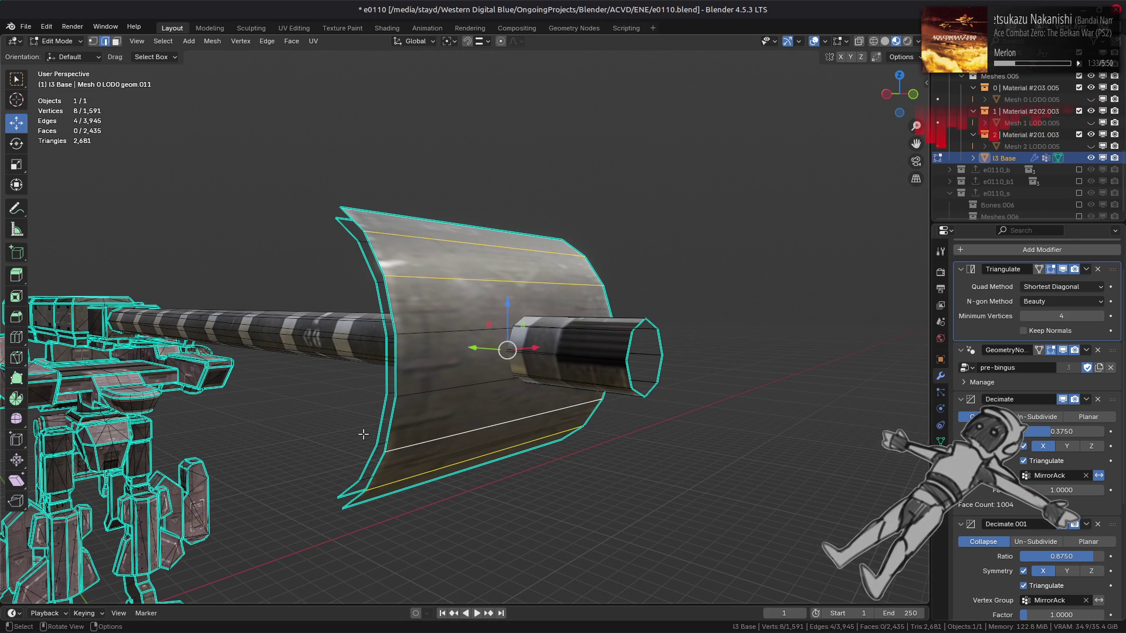
key(ctrl+e)
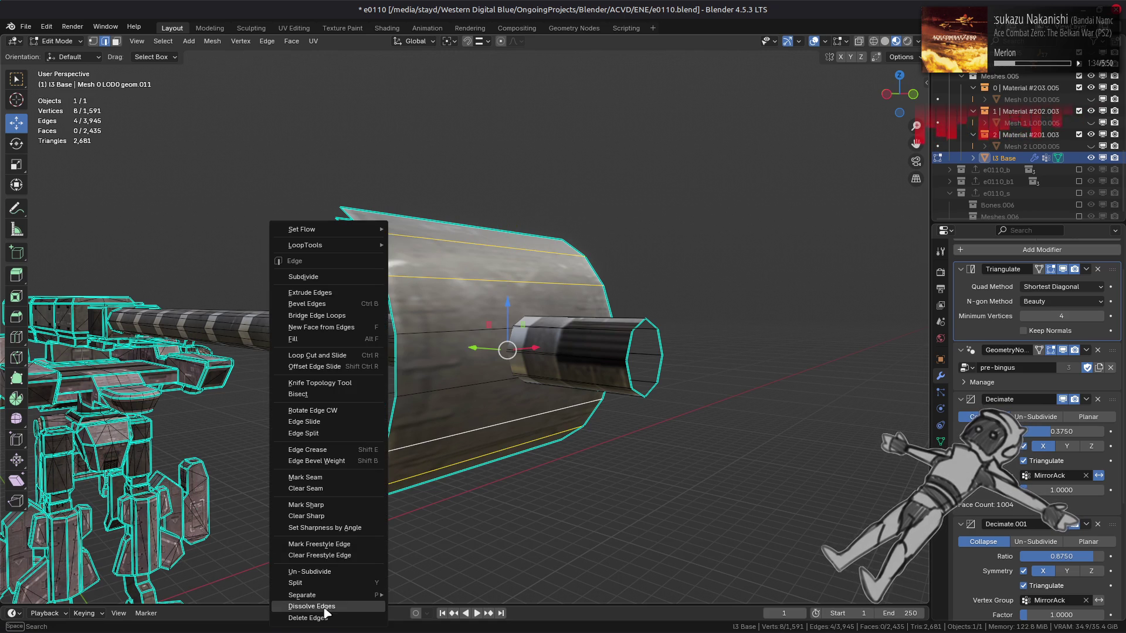
click(324, 613)
Undo that dissolve and instead dissolve the selected guard edges.
middle_drag(435, 428, 488, 423)
key(ctrl+z)
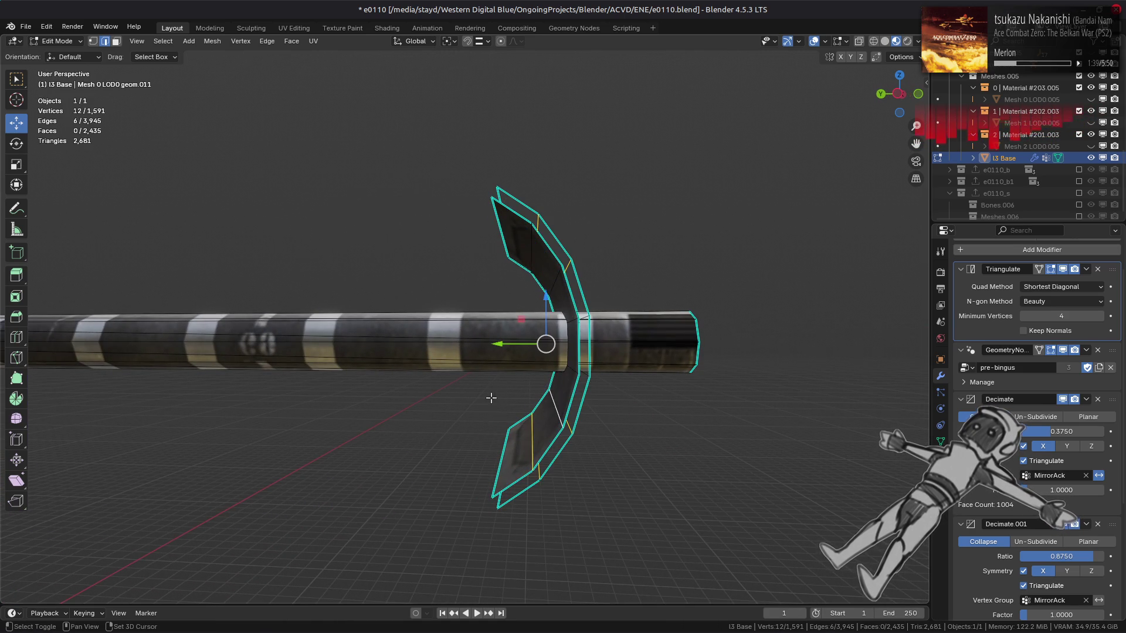
middle_drag(491, 398, 548, 379)
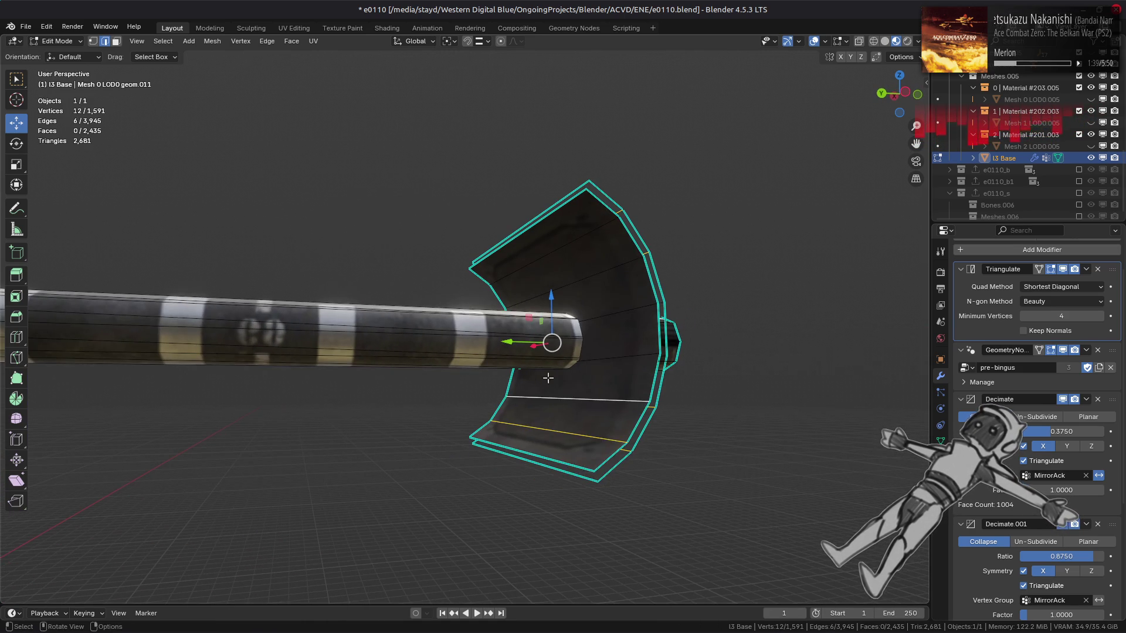
key(a)
key(ctrl+z)
right_click(369, 451)
click(370, 452)
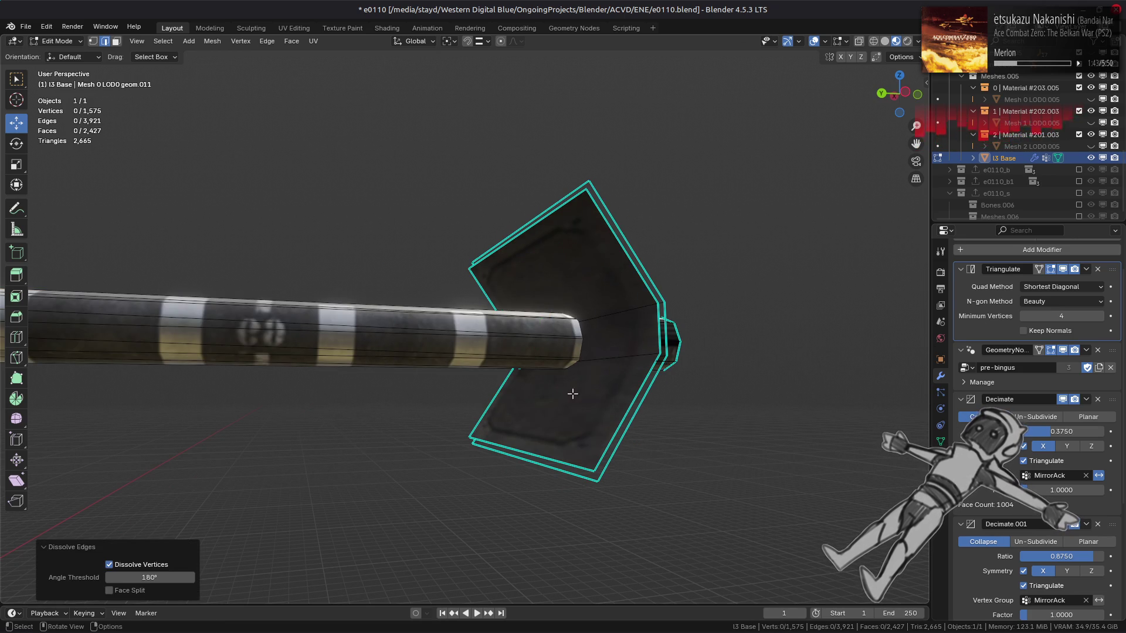
Switch to face select and pick a face on the blade's centre fold.
middle_drag(572, 394, 482, 412)
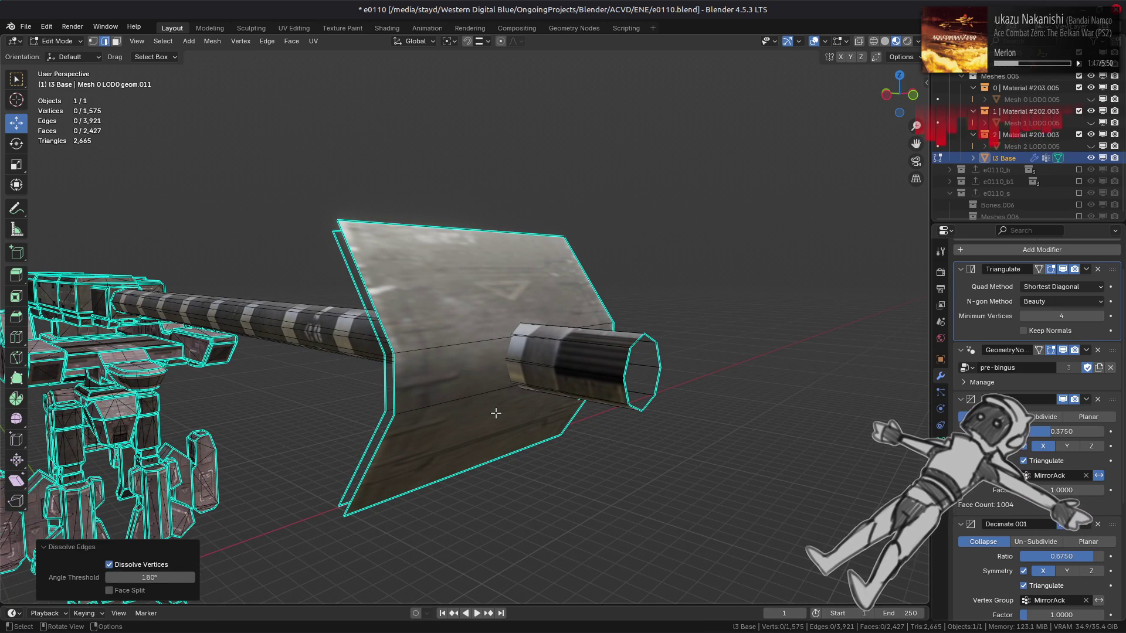
key(3)
click(446, 374)
Unchamfer the selected fold strip into a single sharp edge.
middle_drag(446, 374, 619, 398)
right_click(619, 398)
click(620, 397)
scroll(620, 397, down, 1)
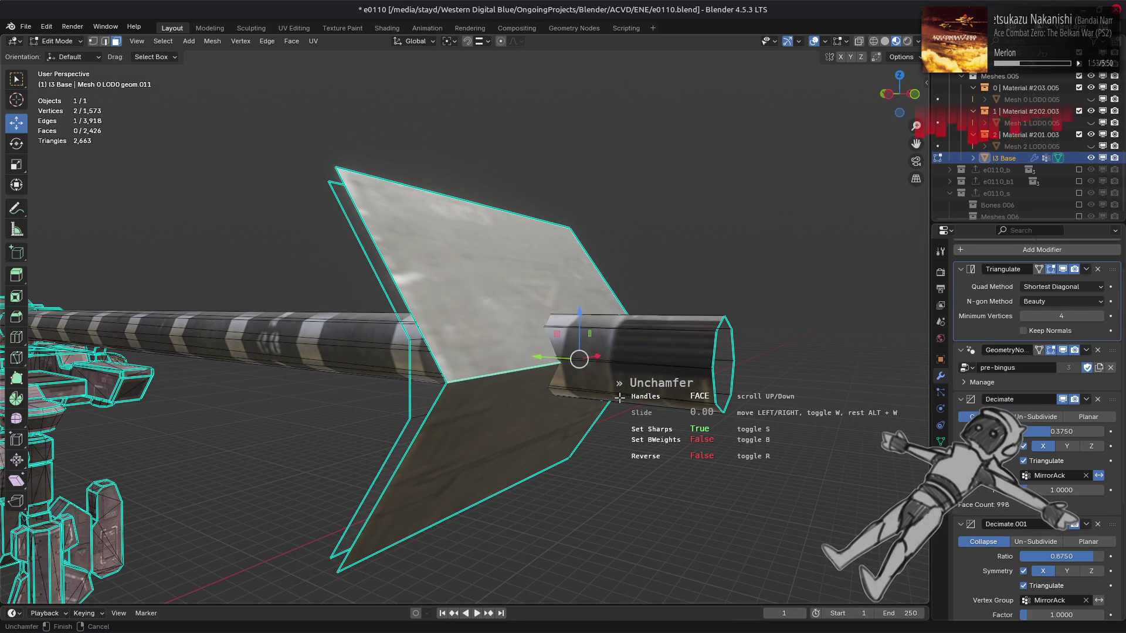
click(620, 397)
Use Unfuse to remove the leftover face along the fin.
middle_drag(620, 398, 510, 422)
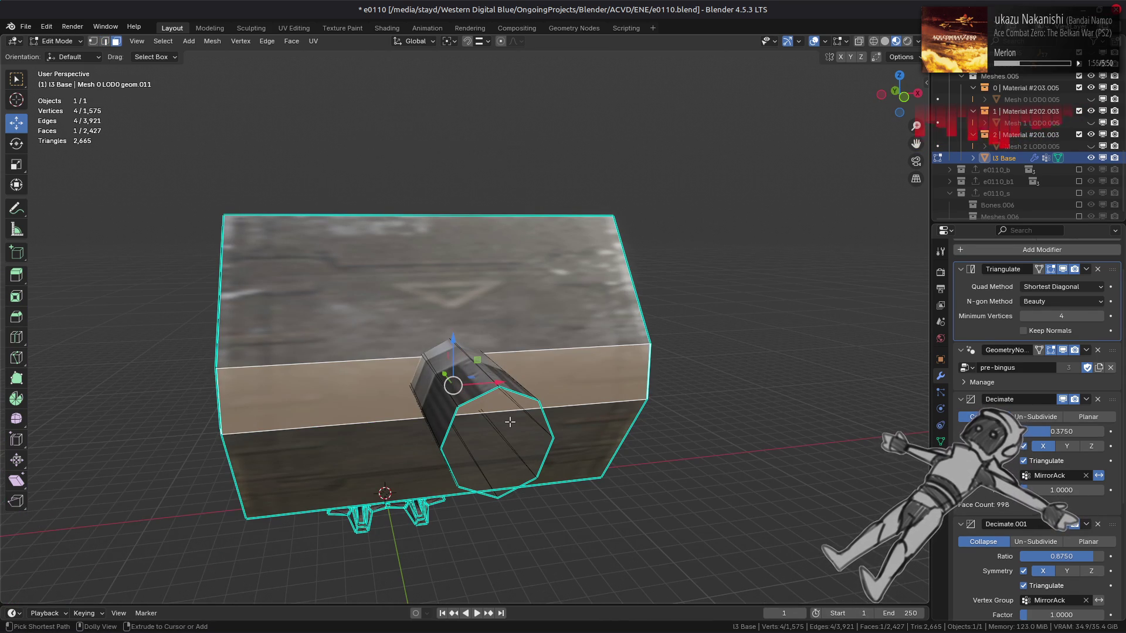
middle_drag(381, 432, 572, 406)
ctrl+right_click(453, 416)
right_click(658, 368)
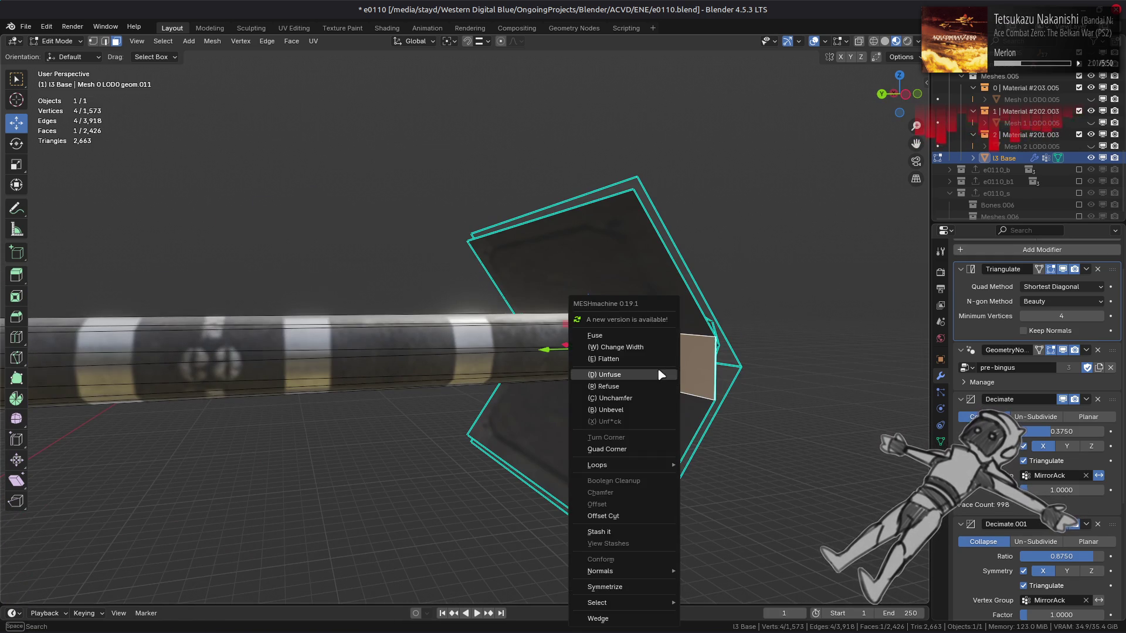
click(654, 370)
Add a fin edge, dismiss the edge menu, clear the selection and return to Object Mode.
mouse_move(654, 370)
middle_down()
mouse_move(599, 402)
mouse_move(486, 401)
middle_up()
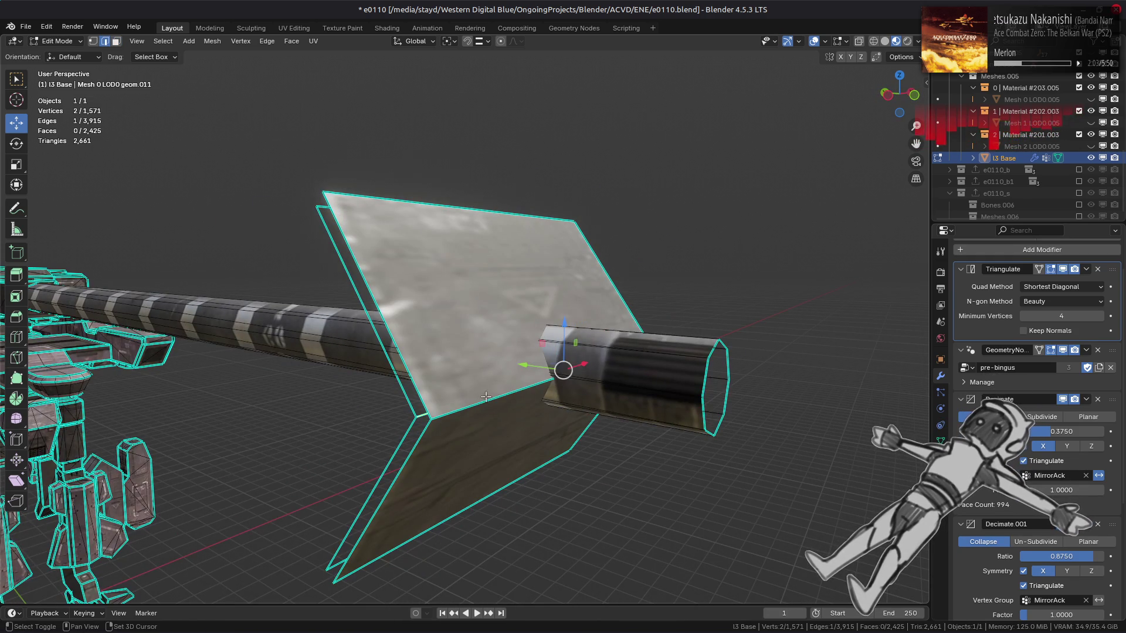
shift+click(493, 398)
right_click(711, 443)
click(648, 347)
middle_drag(648, 348, 600, 378)
key(alt+a)
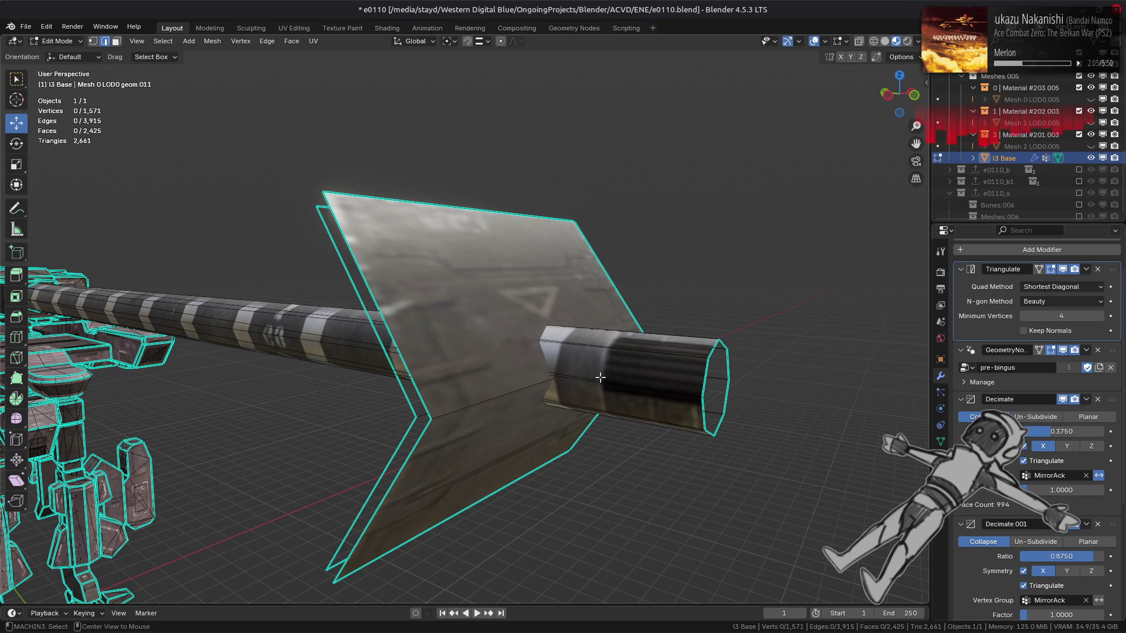
key(Tab)
scroll(586, 381, down, 4)
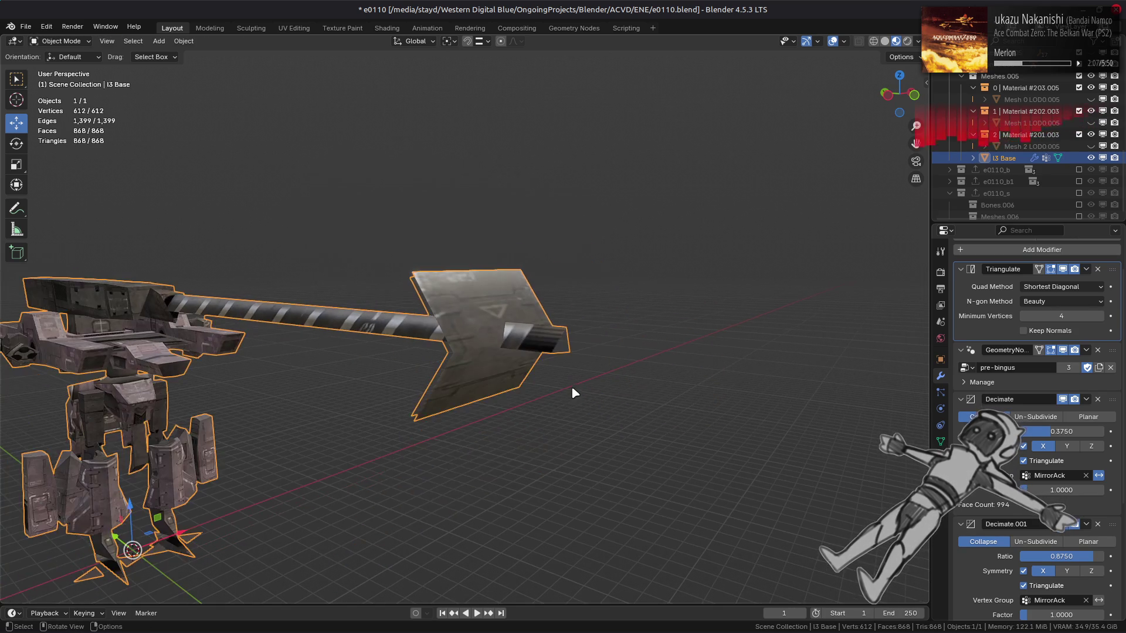
Select the linked barrel mesh and merge its triangles into quads.
middle_drag(508, 388, 636, 389)
scroll(530, 382, up, 5)
key(Tab)
middle_drag(572, 364, 684, 364)
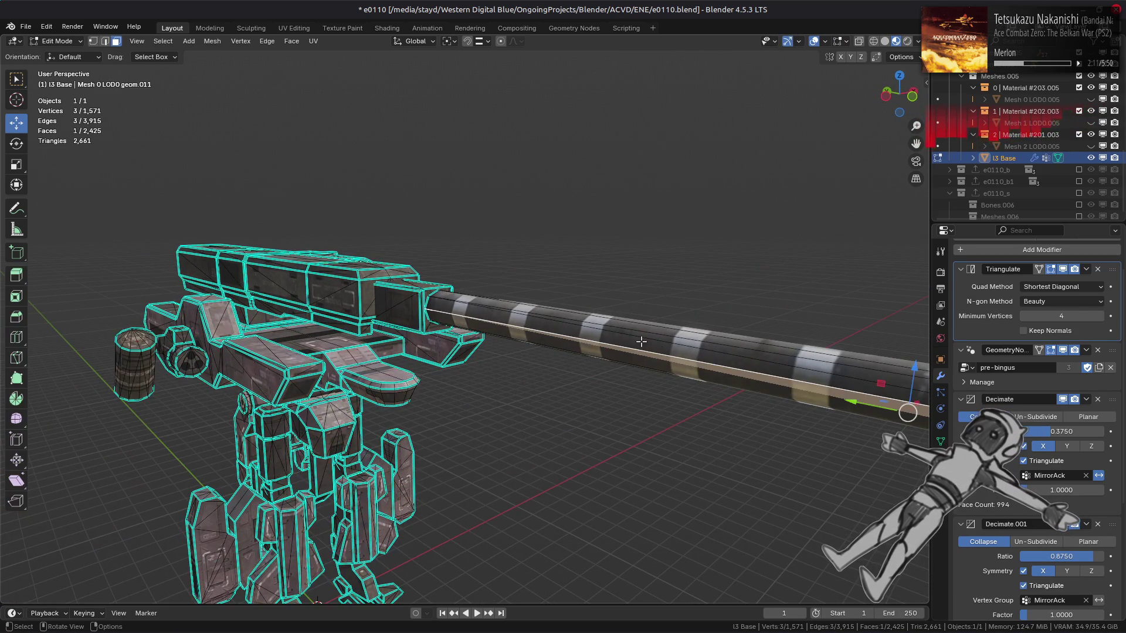
key(ctrl+l)
click(293, 41)
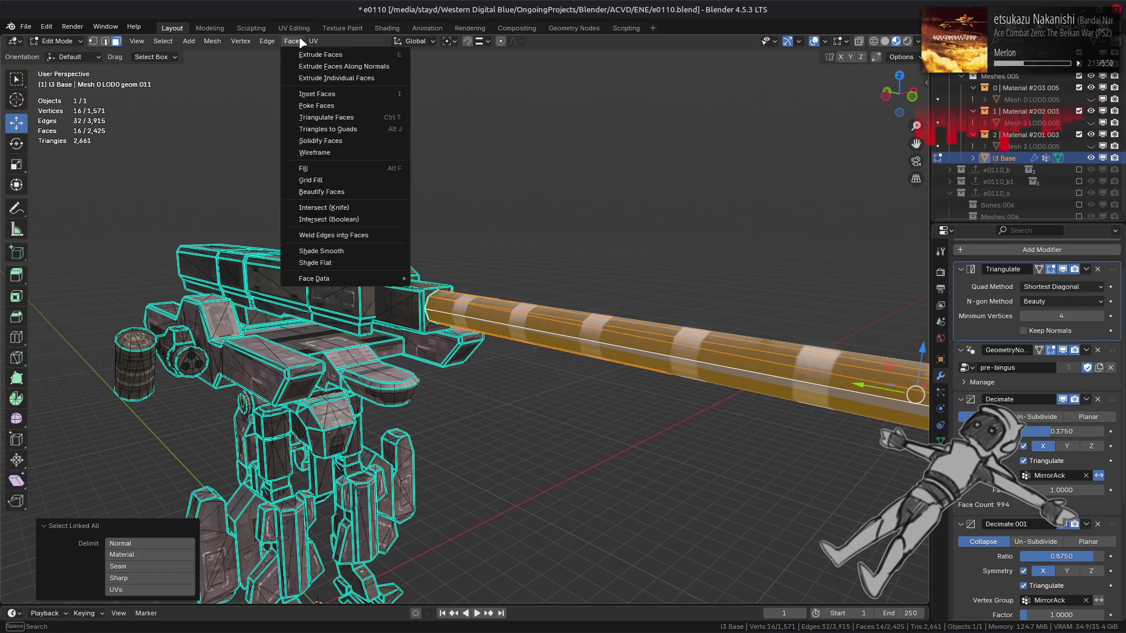
click(354, 129)
mouse_move(376, 347)
middle_down()
mouse_move(425, 350)
mouse_move(382, 334)
mouse_move(460, 281)
mouse_move(512, 316)
mouse_move(475, 322)
middle_up()
key(Tab)
key(Tab)
Dissolve the extra edges on the barrel's octagonal end, leaving a four-sided outline.
shift+click(558, 301)
middle_drag(396, 345, 301, 274)
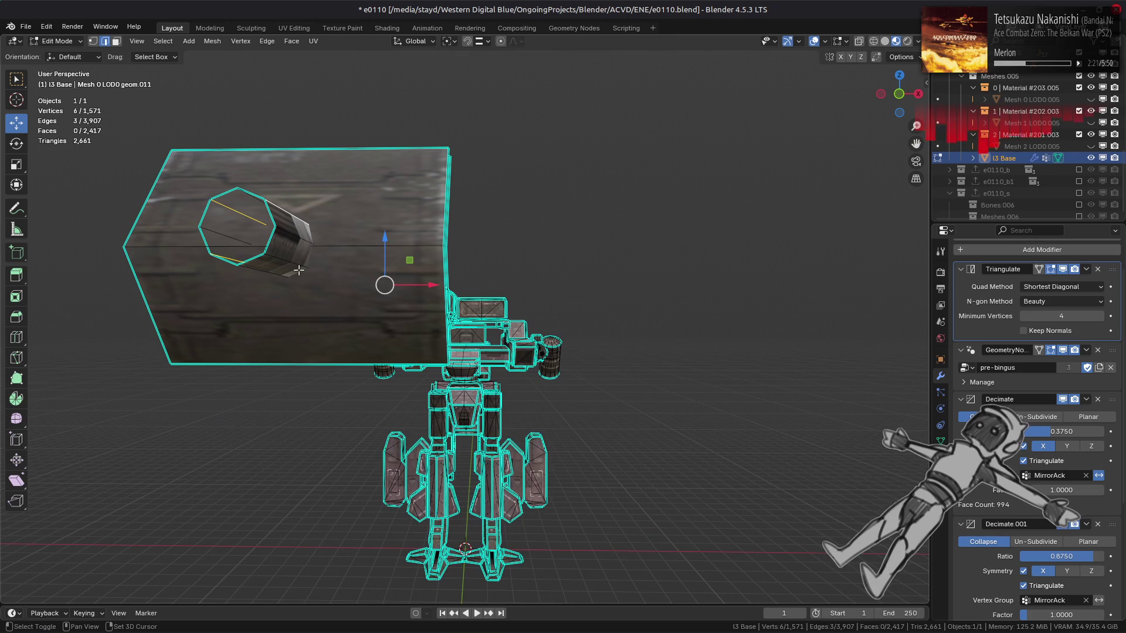
right_click(546, 371)
click(538, 566)
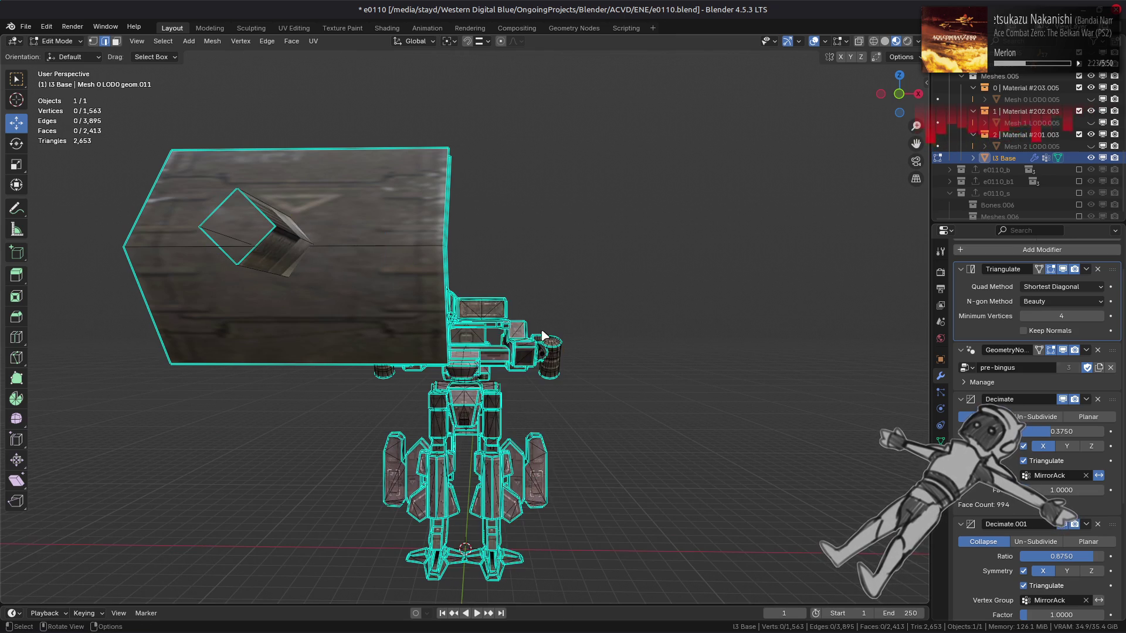
key(Tab)
mouse_move(542, 336)
middle_down()
mouse_move(528, 340)
mouse_move(674, 369)
mouse_move(503, 360)
mouse_move(481, 339)
mouse_move(440, 333)
middle_up()
key(Tab)
scroll(520, 344, down, 5)
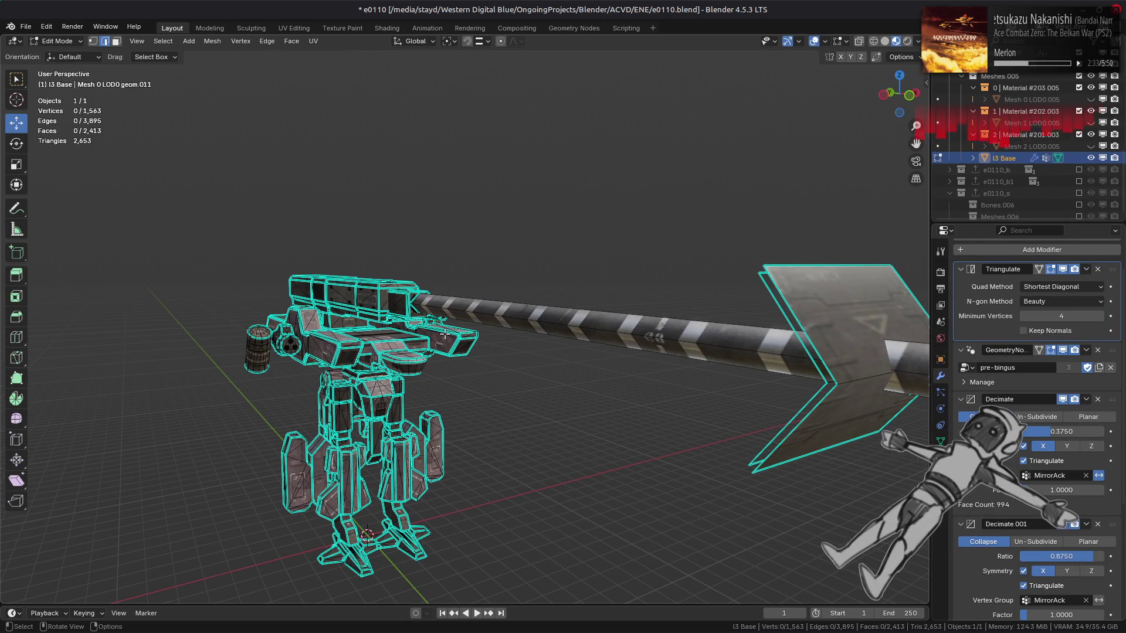
key(Tab)
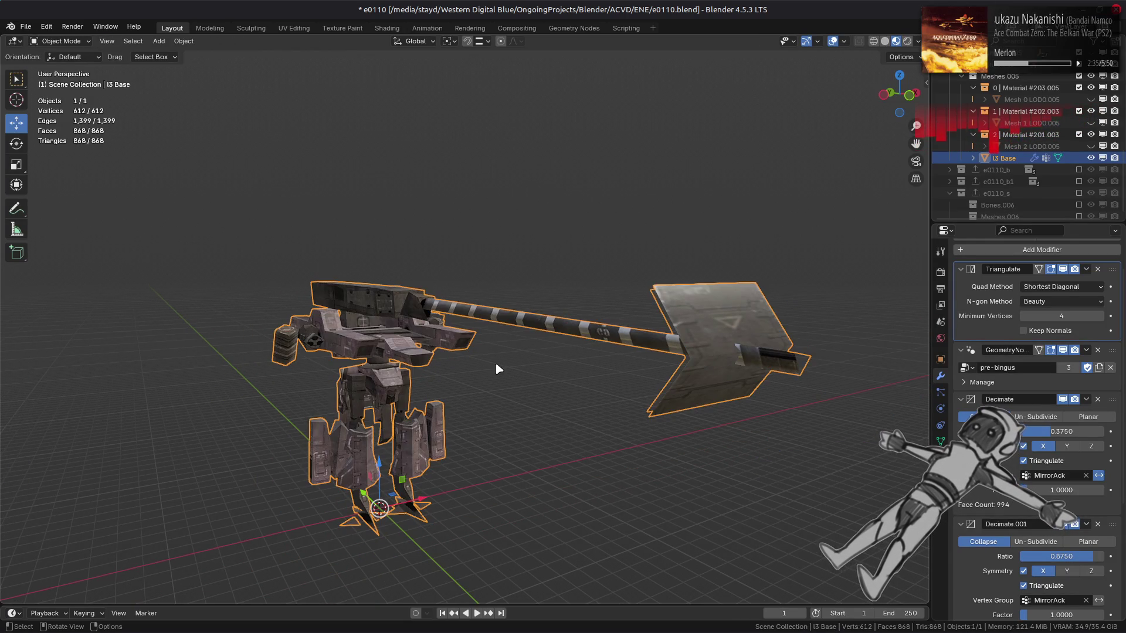
Undo one edit in Edit Mode, then deselect the mech and orbit near the spear.
mouse_move(494, 357)
middle_down()
mouse_move(414, 368)
mouse_move(464, 380)
middle_up()
key(Tab)
key(ctrl+z)
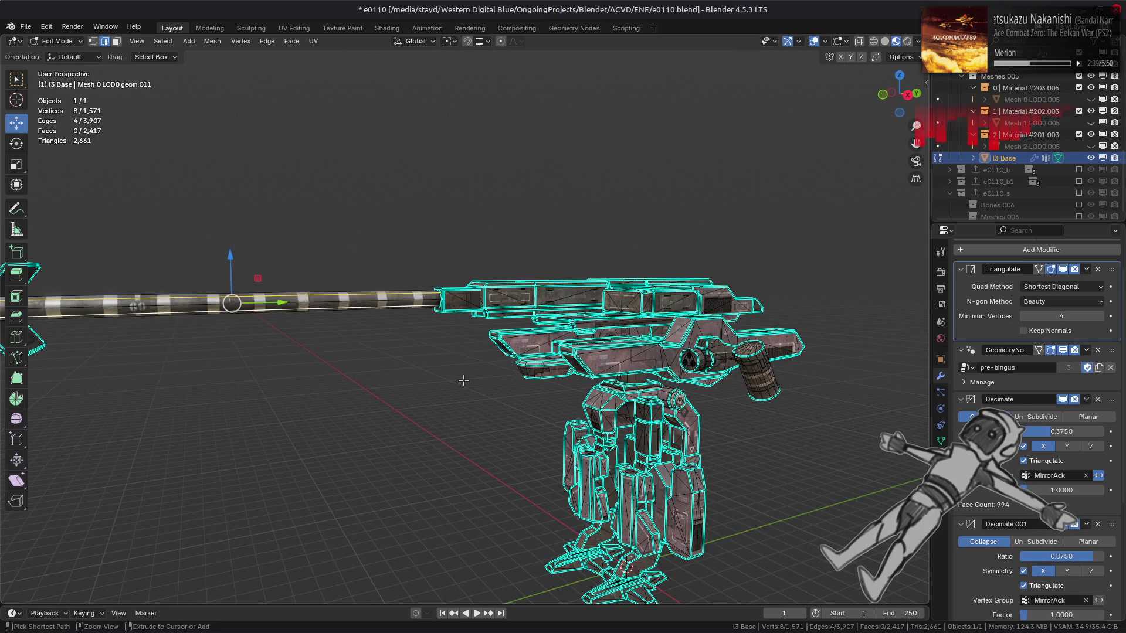
key(Tab)
click(464, 380)
mouse_move(505, 390)
middle_down()
mouse_move(294, 372)
mouse_move(459, 394)
mouse_move(444, 392)
middle_up()
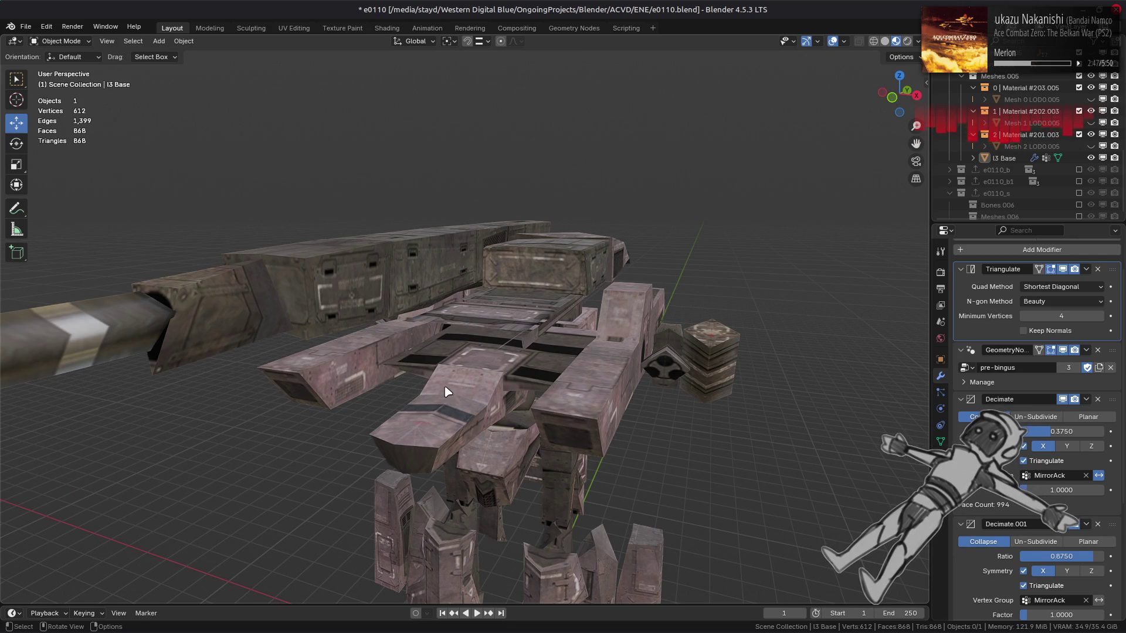
mouse_move(399, 377)
middle_down()
mouse_move(301, 378)
mouse_move(377, 368)
middle_up()
scroll(387, 363, up, 2)
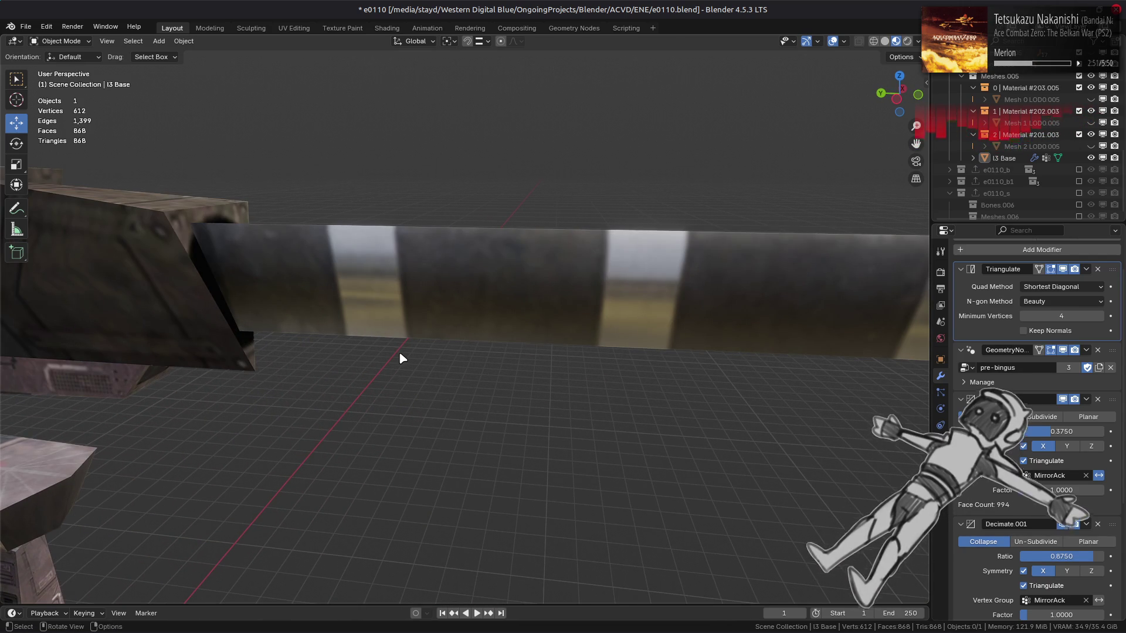
scroll(401, 355, down, 2)
Inspect the mesh up close in Edit Mode, then look down on the hull in Object Mode.
key(Tab)
mouse_move(395, 355)
middle_down()
mouse_move(484, 351)
mouse_move(468, 351)
mouse_move(482, 373)
mouse_move(557, 352)
mouse_move(540, 344)
mouse_move(546, 330)
mouse_move(573, 322)
mouse_move(477, 339)
mouse_move(699, 404)
mouse_move(640, 392)
middle_up()
key(Tab)
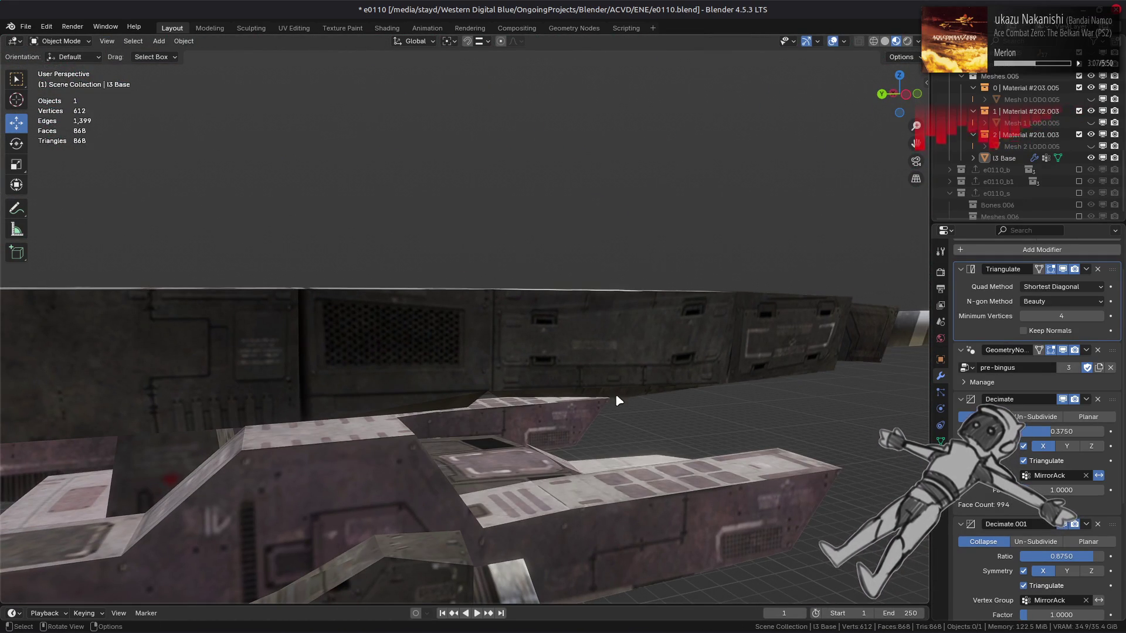
mouse_move(608, 385)
middle_down()
mouse_move(576, 416)
mouse_move(420, 465)
mouse_move(611, 378)
middle_up()
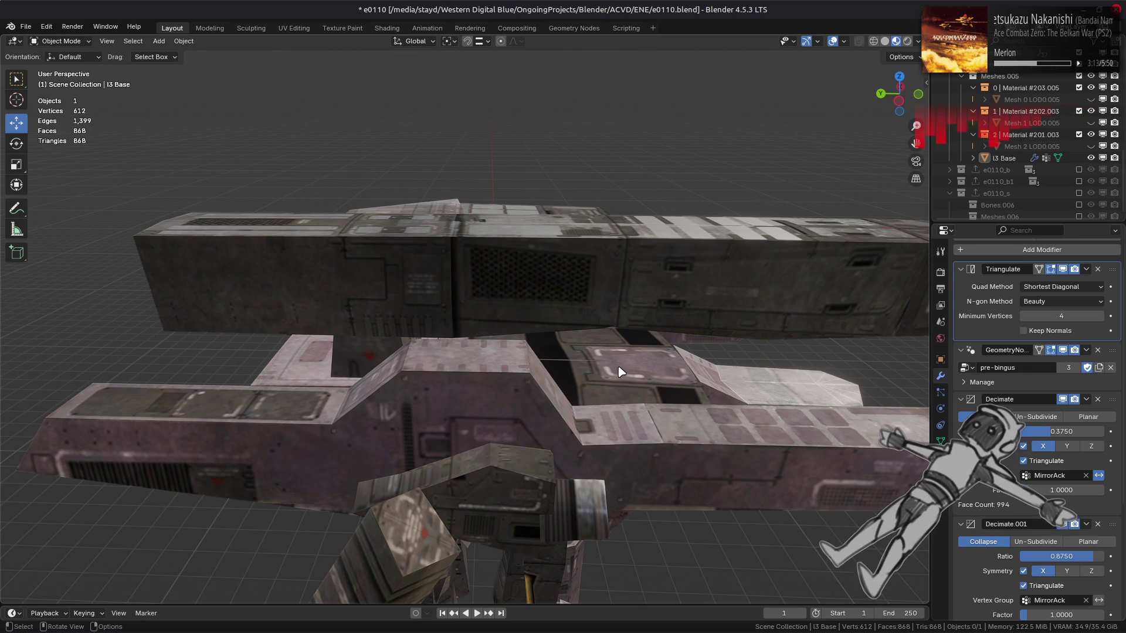
mouse_move(604, 371)
middle_down()
mouse_move(553, 284)
mouse_move(563, 282)
mouse_move(464, 284)
middle_up()
Select the I3 Base object, enter Edit Mode in face select, and pick a slanted-strip face.
click(547, 256)
key(Tab)
mouse_move(328, 282)
middle_down()
mouse_move(352, 293)
mouse_move(334, 312)
mouse_move(460, 317)
mouse_move(575, 277)
mouse_move(551, 305)
mouse_move(563, 317)
mouse_move(531, 327)
mouse_move(528, 382)
mouse_move(472, 355)
middle_up()
key(Tab)
key(Tab)
key(3)
click(583, 320)
scroll(530, 328, down, 4)
Select the whole slanted strip and delete its faces.
scroll(529, 385, up, 3)
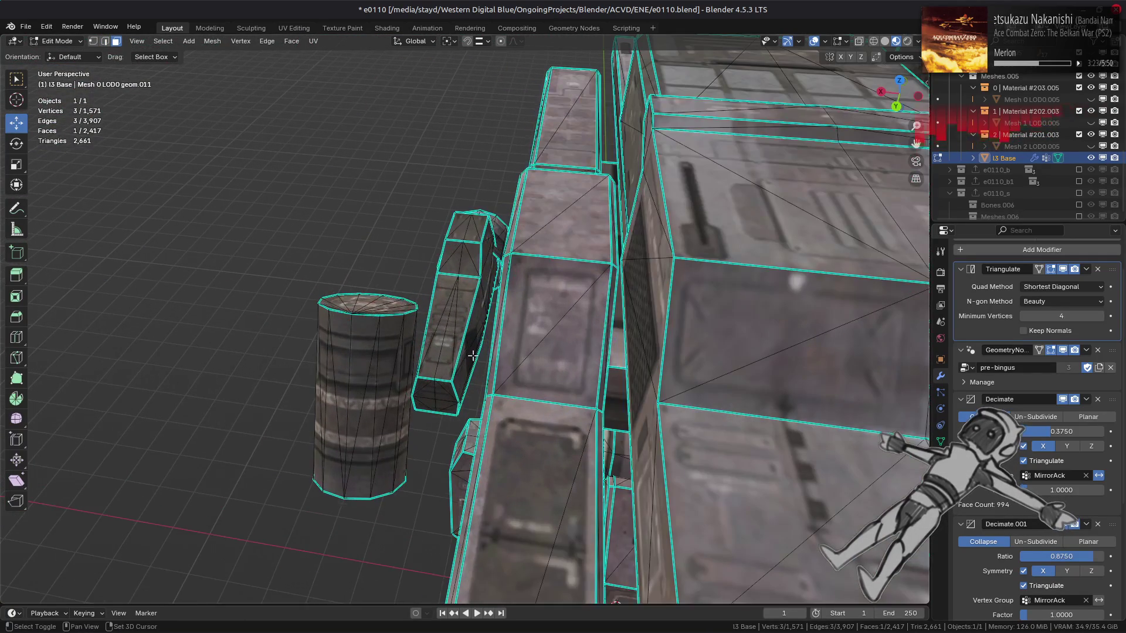
key(ctrl+l)
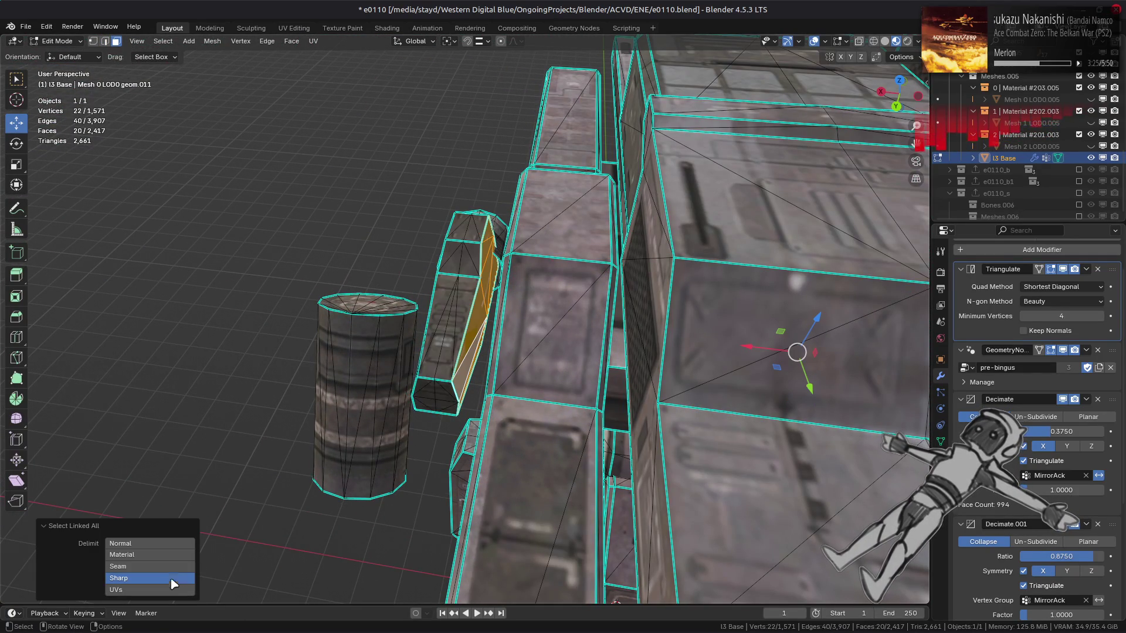
click(437, 618)
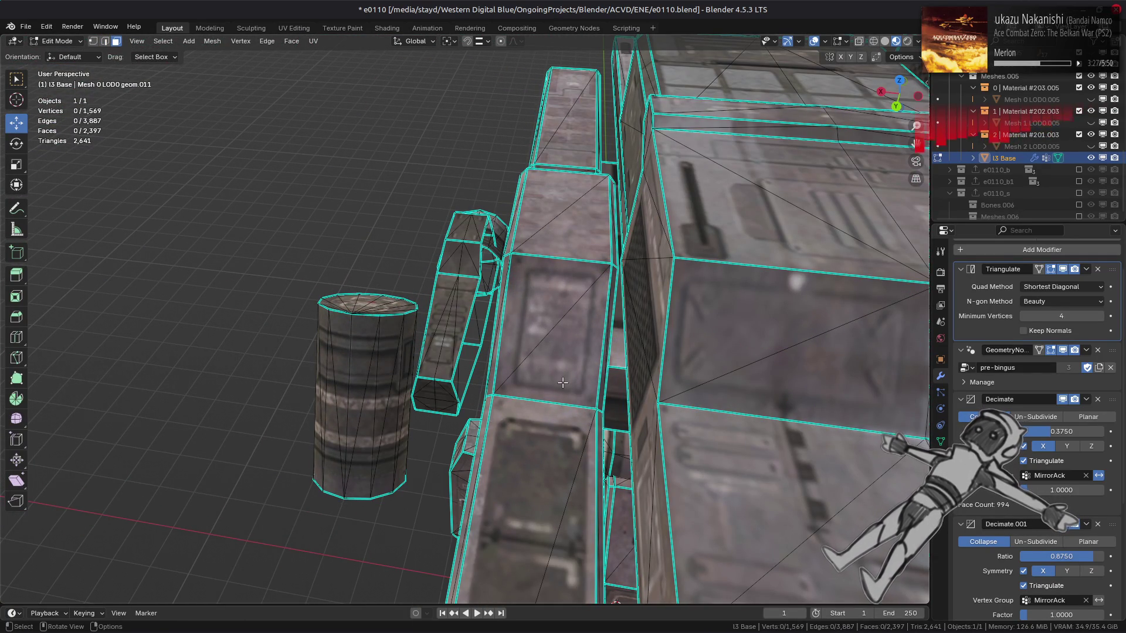
Check the whole mech in Object Mode after the deletion, then return to Edit Mode.
mouse_move(328, 358)
middle_down()
mouse_move(440, 352)
mouse_move(528, 369)
middle_up()
key(Tab)
mouse_move(528, 370)
middle_down()
mouse_move(551, 374)
mouse_move(515, 365)
mouse_move(574, 364)
mouse_move(485, 382)
mouse_move(458, 358)
mouse_move(469, 297)
mouse_move(498, 306)
mouse_move(508, 335)
mouse_move(404, 350)
mouse_move(414, 341)
mouse_move(461, 369)
mouse_move(350, 353)
mouse_move(562, 432)
mouse_move(436, 435)
mouse_move(472, 435)
mouse_move(450, 403)
mouse_move(460, 404)
mouse_move(457, 357)
mouse_move(498, 385)
mouse_move(540, 389)
mouse_move(551, 419)
mouse_move(618, 454)
mouse_move(500, 375)
mouse_move(453, 368)
mouse_move(460, 381)
mouse_move(448, 355)
mouse_move(460, 370)
mouse_move(497, 357)
mouse_move(478, 345)
mouse_move(485, 400)
mouse_move(515, 371)
mouse_move(508, 394)
mouse_move(503, 368)
middle_up()
scroll(576, 366, down, 2)
scroll(446, 431, up, 5)
key(Tab)
key(Tab)
key(Tab)
scroll(460, 381, up, 5)
Select the linked hip joint block, isolate it, and review the mech from another angle.
click(505, 370)
key(ctrl+l)
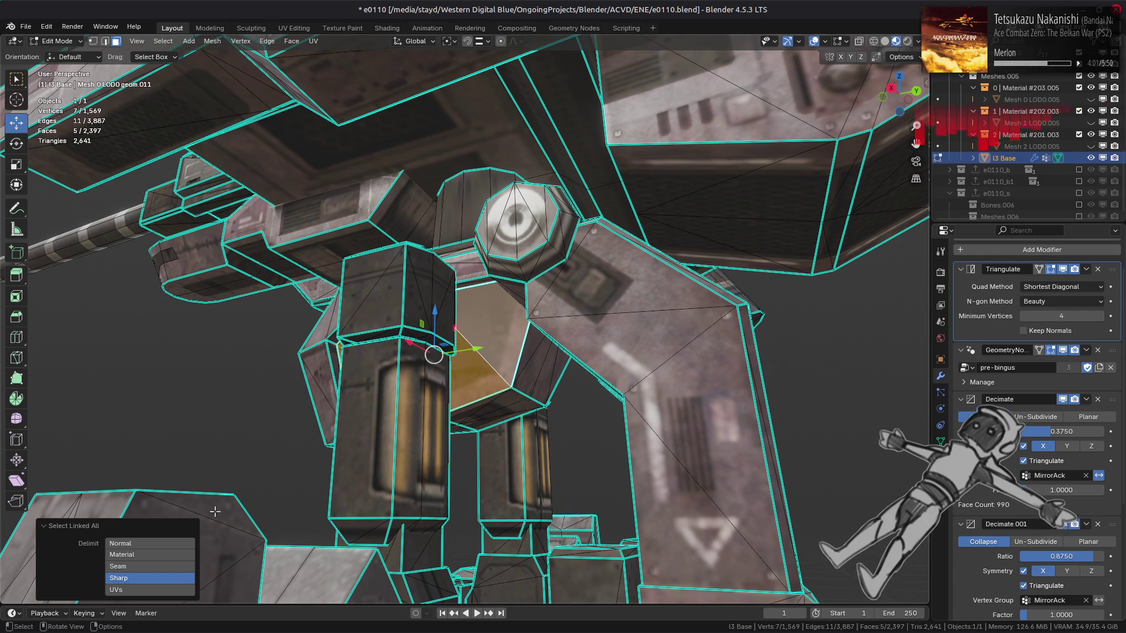
key(shift+h)
key(Tab)
scroll(578, 407, down, 5)
mouse_move(578, 407)
middle_down()
mouse_move(628, 407)
mouse_move(437, 358)
mouse_move(490, 319)
middle_up()
scroll(437, 357, up, 3)
key(Tab)
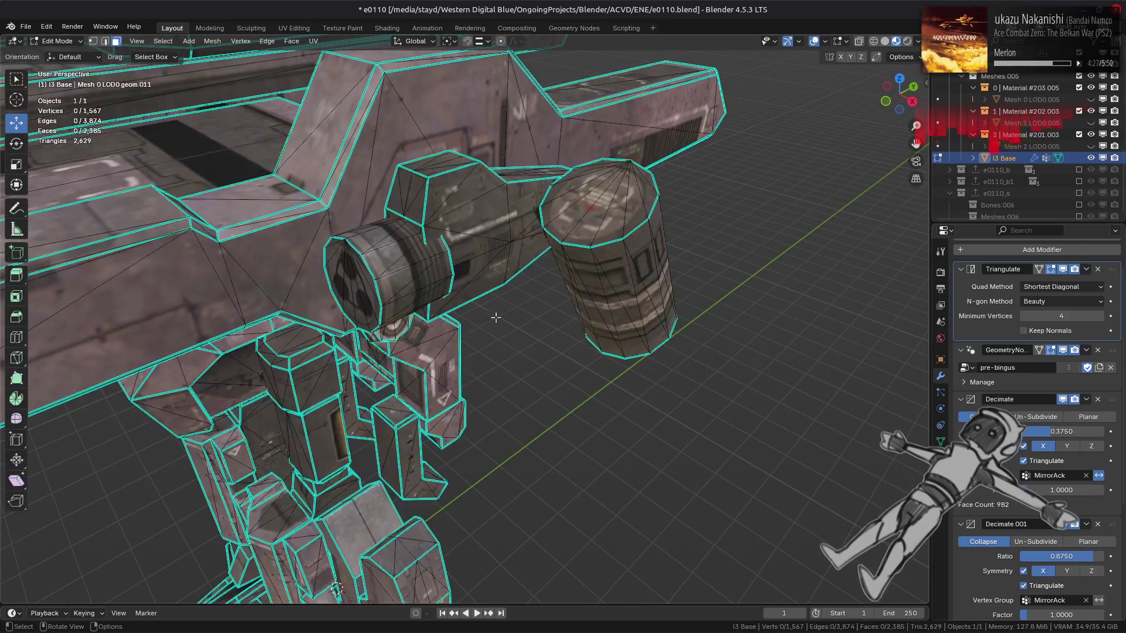
Merge the arm cylinder's triangles into quads, deselect all, and return to Object Mode.
key(ctrl+l)
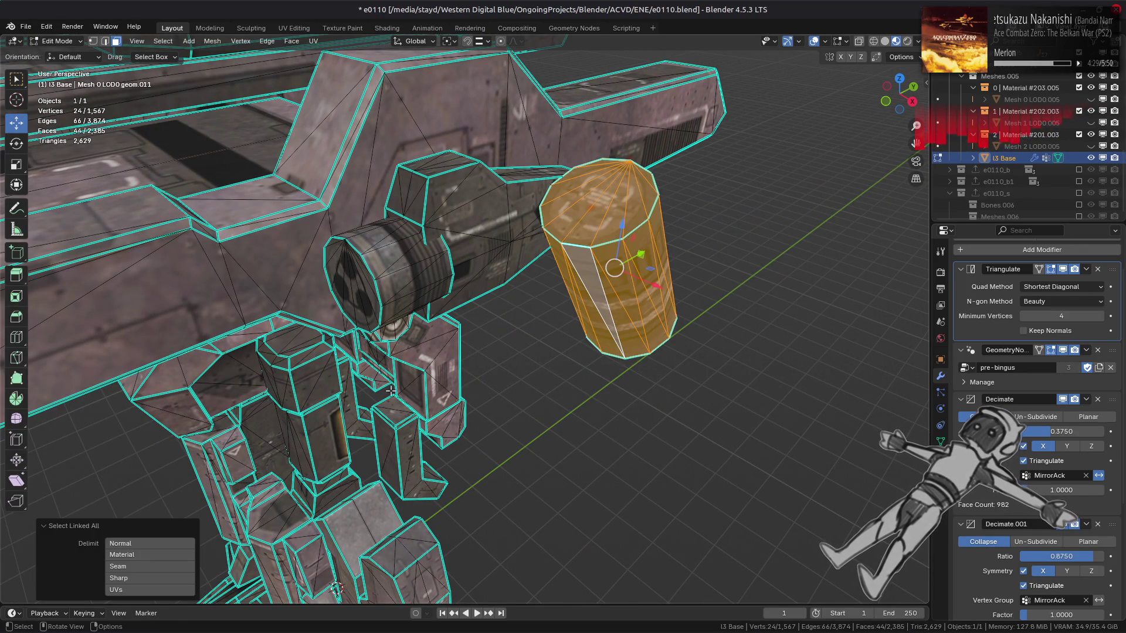
scroll(273, 123, down, 3)
mouse_move(273, 124)
middle_down()
mouse_move(596, 260)
mouse_move(411, 353)
middle_up()
scroll(596, 261, up, 3)
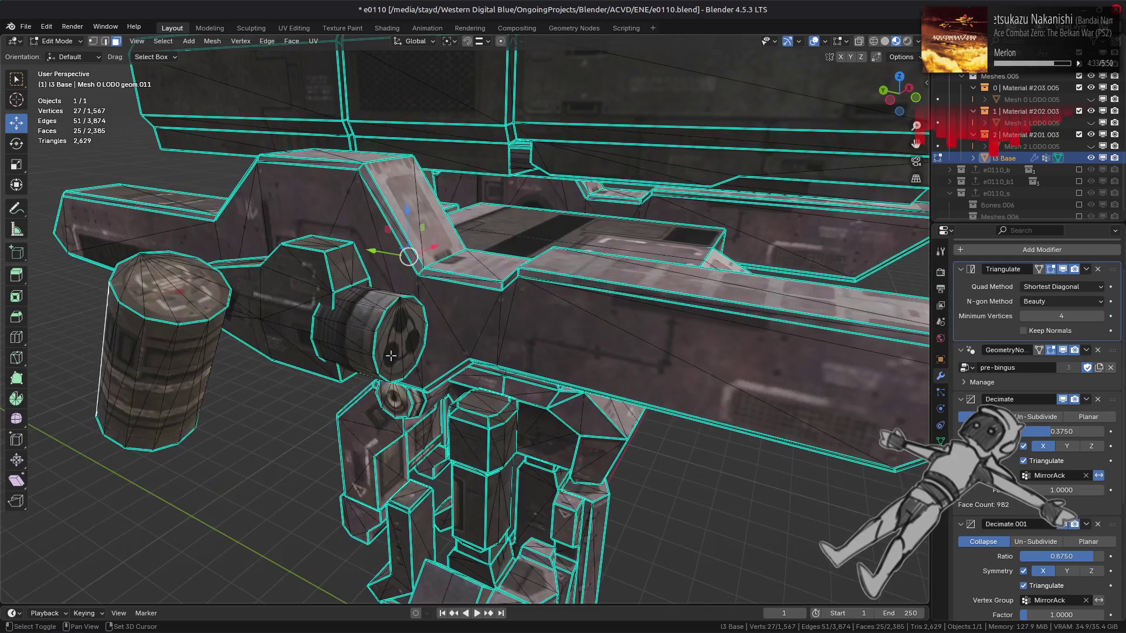
middle_drag(545, 319, 410, 255)
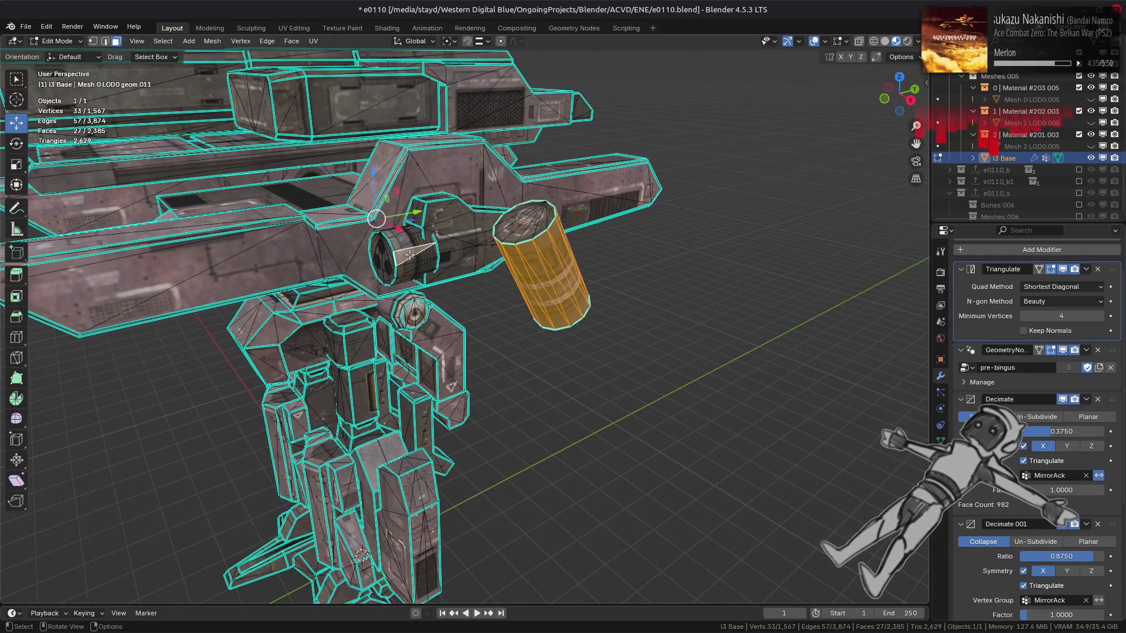
right_click(281, 65)
click(328, 134)
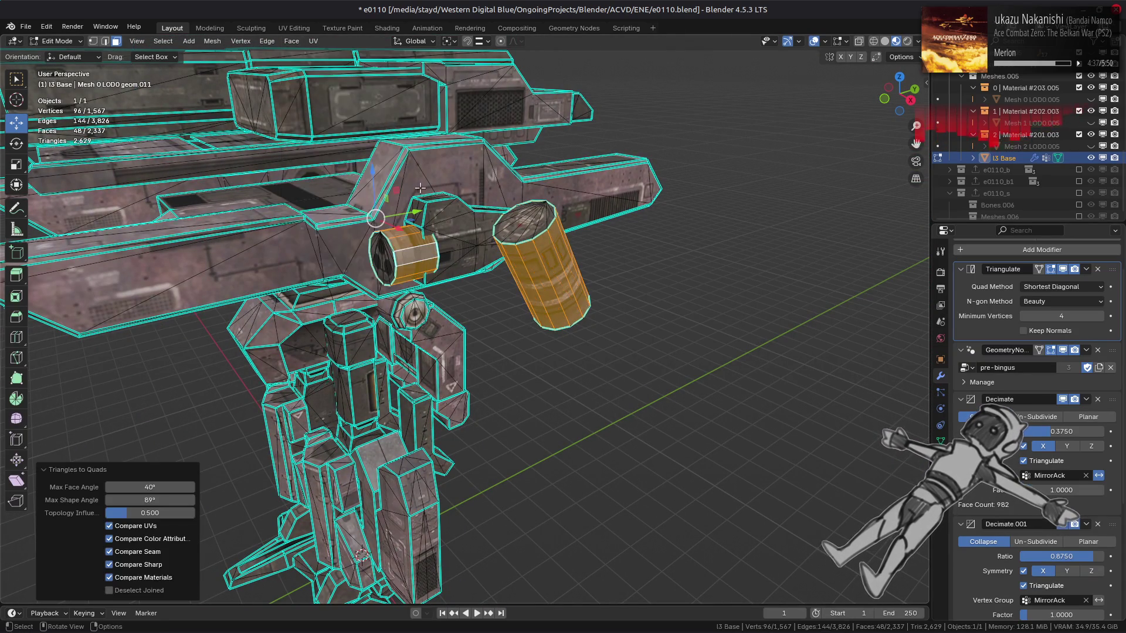
scroll(427, 248, up, 2)
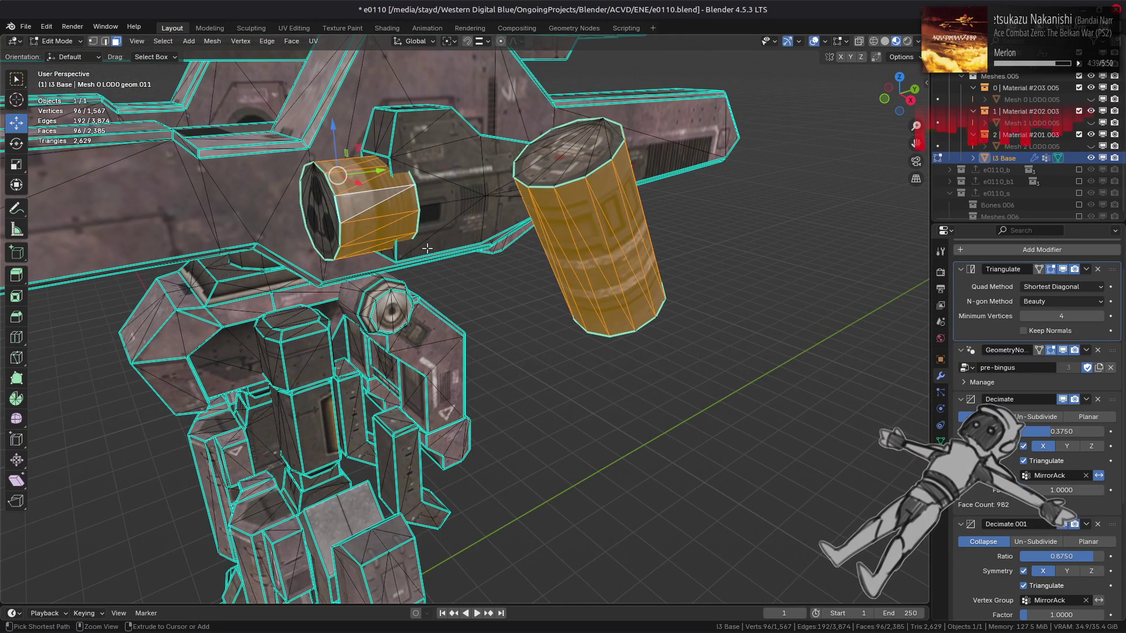
key(alt+a)
key(Tab)
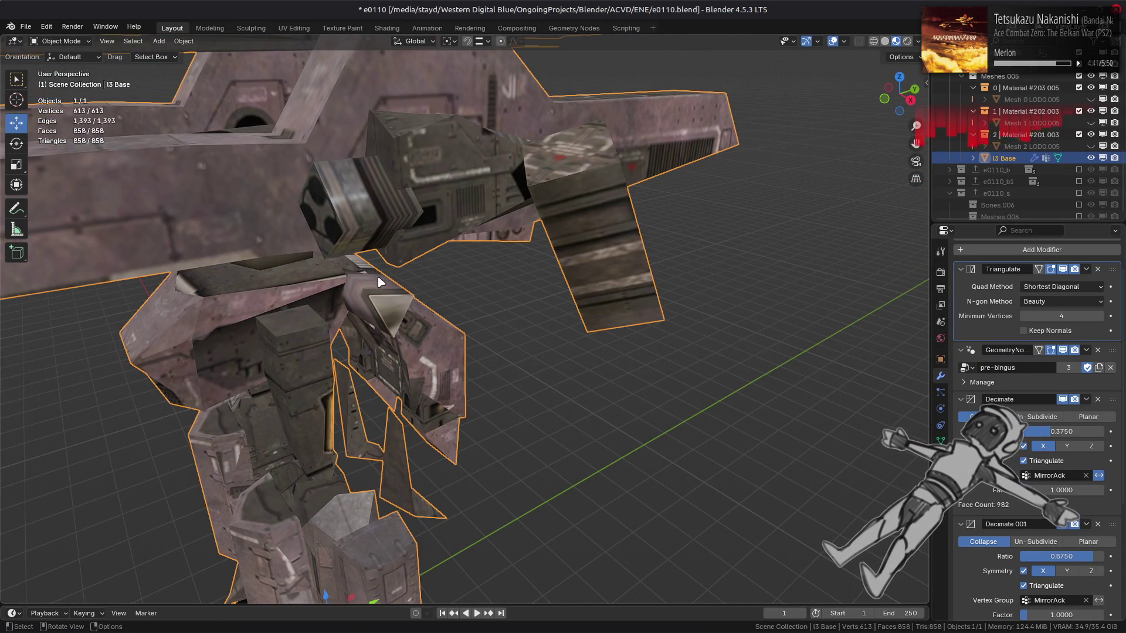
Orbit around the arm cylinders and torso, toggling between Object and Edit Mode.
scroll(378, 283, up, 4)
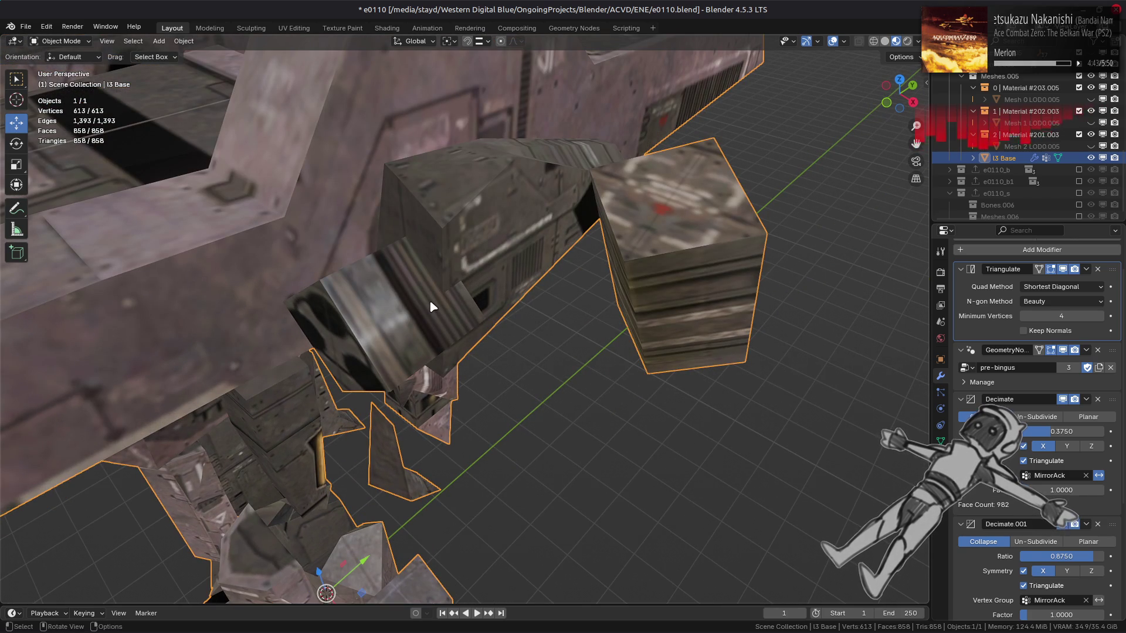
middle_drag(431, 306, 446, 293)
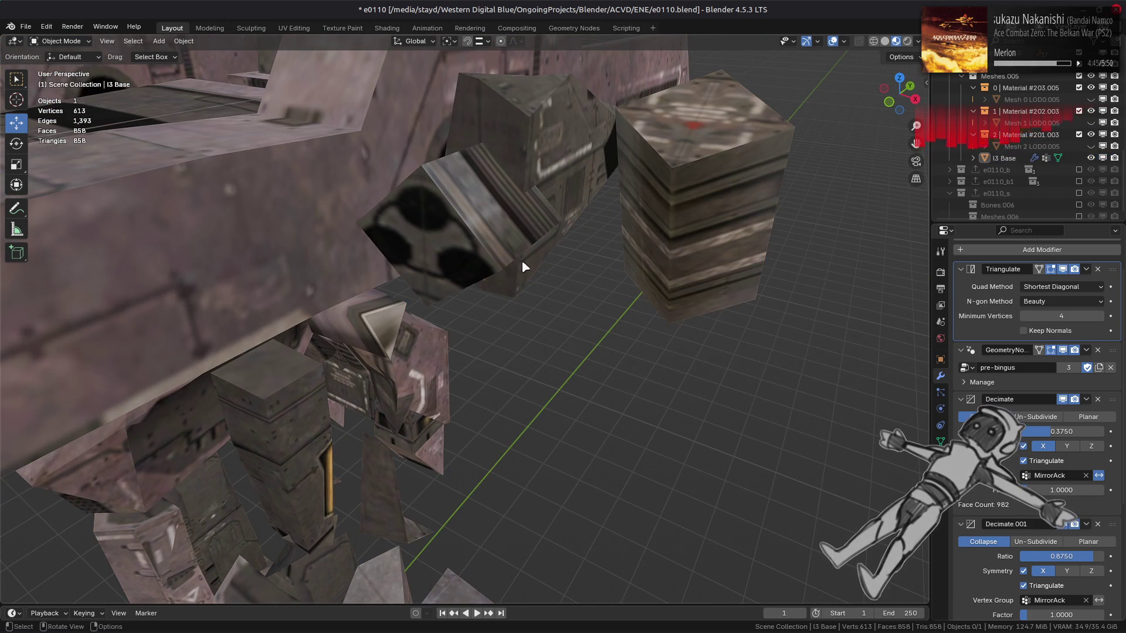
scroll(502, 240, down, 3)
mouse_move(501, 240)
middle_down()
mouse_move(394, 282)
mouse_move(509, 273)
mouse_move(523, 304)
mouse_move(548, 316)
mouse_move(436, 309)
middle_up()
key(Tab)
key(Tab)
scroll(548, 317, up, 3)
key(Tab)
scroll(437, 309, down, 4)
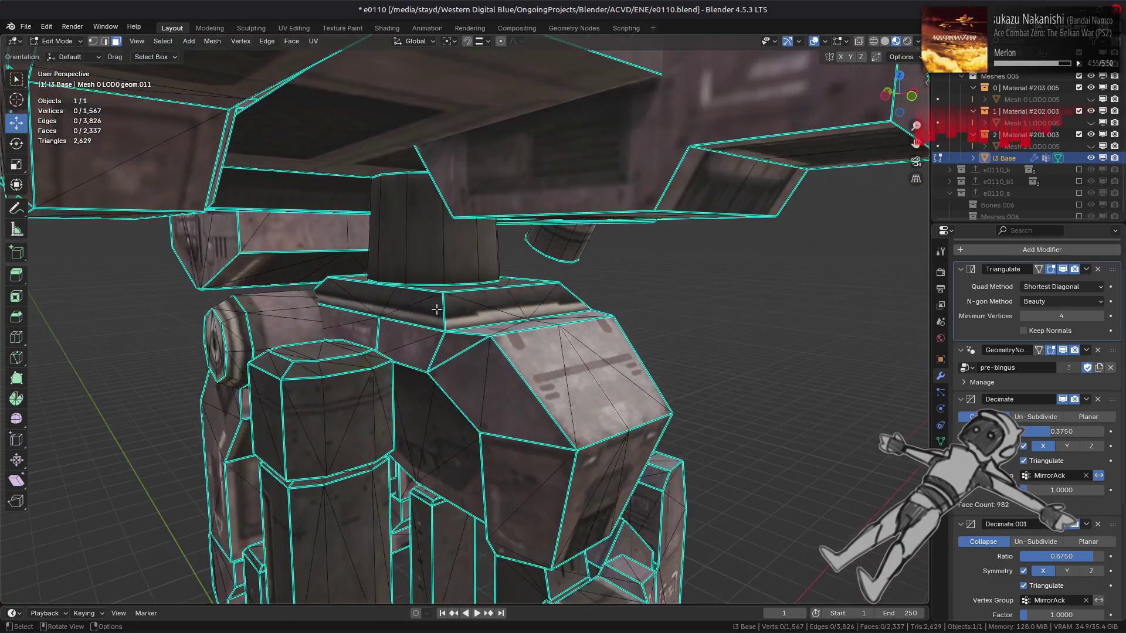
key(Tab)
scroll(436, 308, down, 4)
key(Tab)
mouse_move(435, 307)
middle_down()
mouse_move(408, 302)
mouse_move(468, 333)
mouse_move(431, 350)
mouse_move(454, 361)
mouse_move(416, 338)
middle_up()
key(Tab)
scroll(409, 302, down, 4)
Look down on the mech and around its legs, comparing Edit and Object Mode views.
scroll(454, 361, up, 5)
key(Tab)
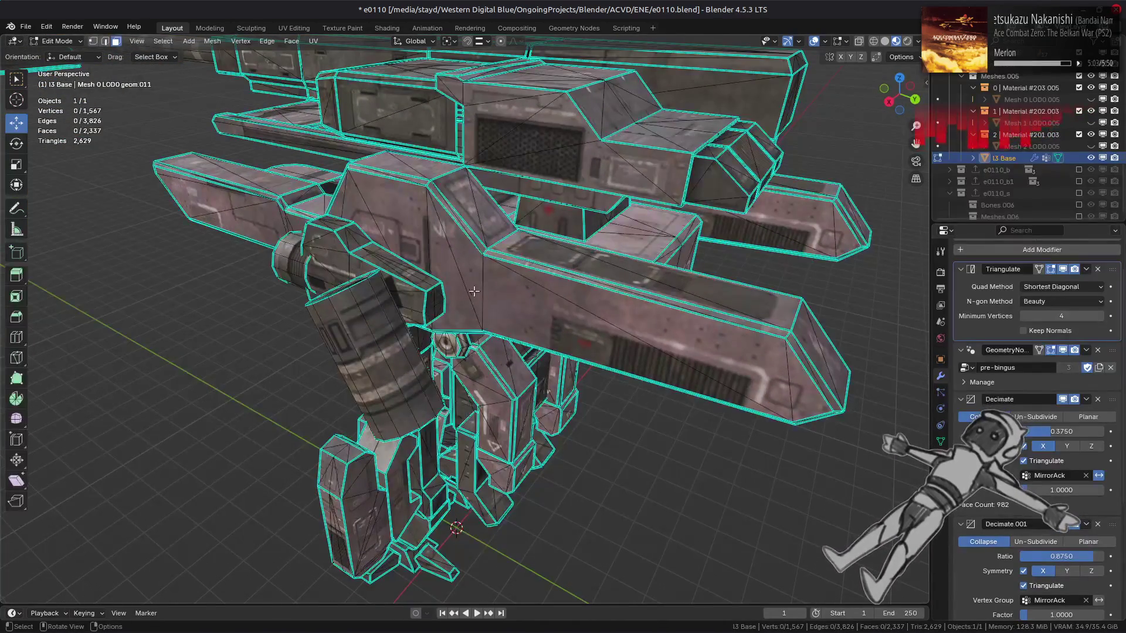
key(Tab)
scroll(471, 293, down, 5)
mouse_move(430, 294)
middle_down()
mouse_move(384, 302)
mouse_move(449, 280)
mouse_move(481, 293)
middle_up()
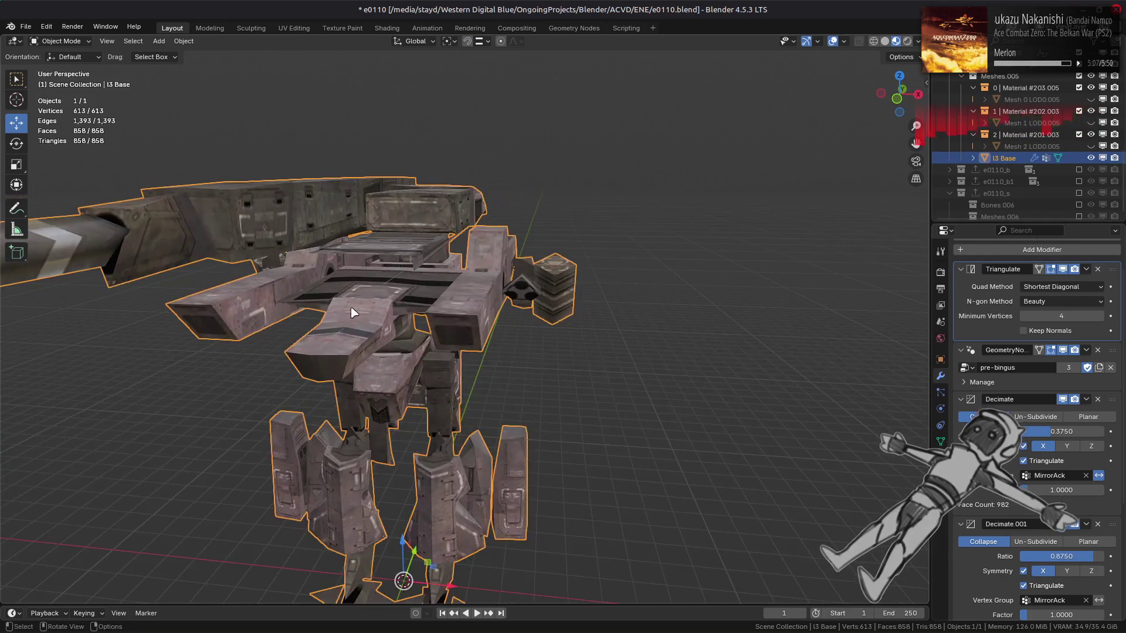
scroll(443, 333, up, 6)
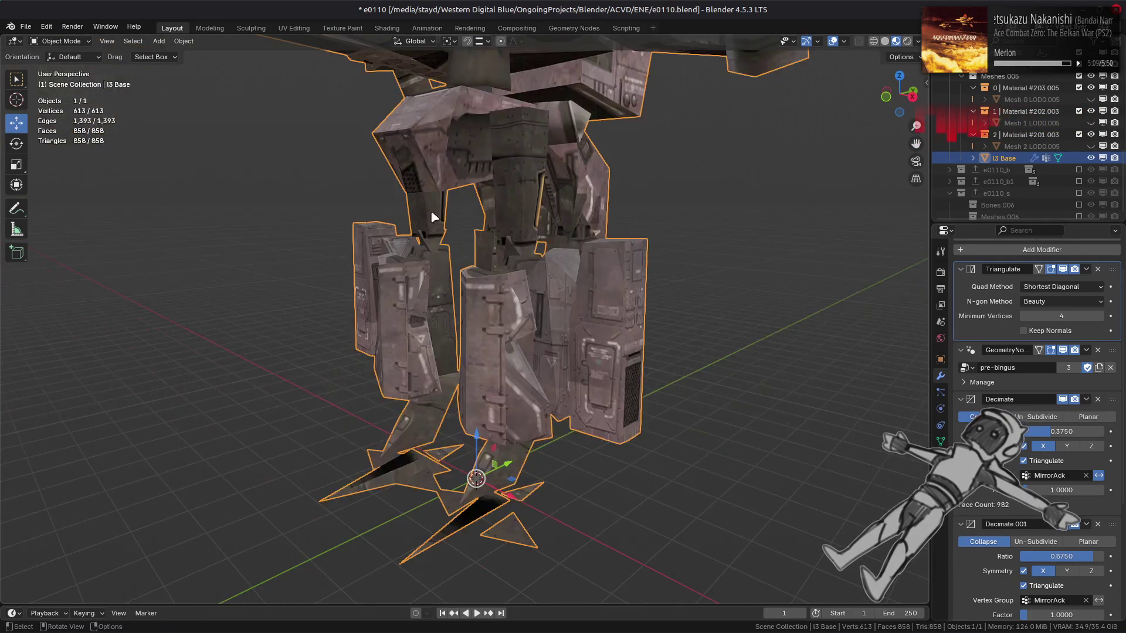
key(Tab)
mouse_move(434, 329)
middle_down()
mouse_move(419, 321)
mouse_move(522, 312)
mouse_move(452, 289)
mouse_move(503, 306)
mouse_move(447, 297)
mouse_move(369, 314)
mouse_move(410, 327)
mouse_move(790, 325)
mouse_move(848, 303)
mouse_move(574, 359)
mouse_move(488, 317)
mouse_move(460, 323)
mouse_move(420, 294)
mouse_move(460, 319)
mouse_move(490, 320)
mouse_move(494, 336)
mouse_move(374, 382)
mouse_move(223, 379)
middle_up()
key(Tab)
scroll(502, 301, down, 5)
key(Tab)
key(Tab)
scroll(452, 289, up, 3)
key(Tab)
key(Tab)
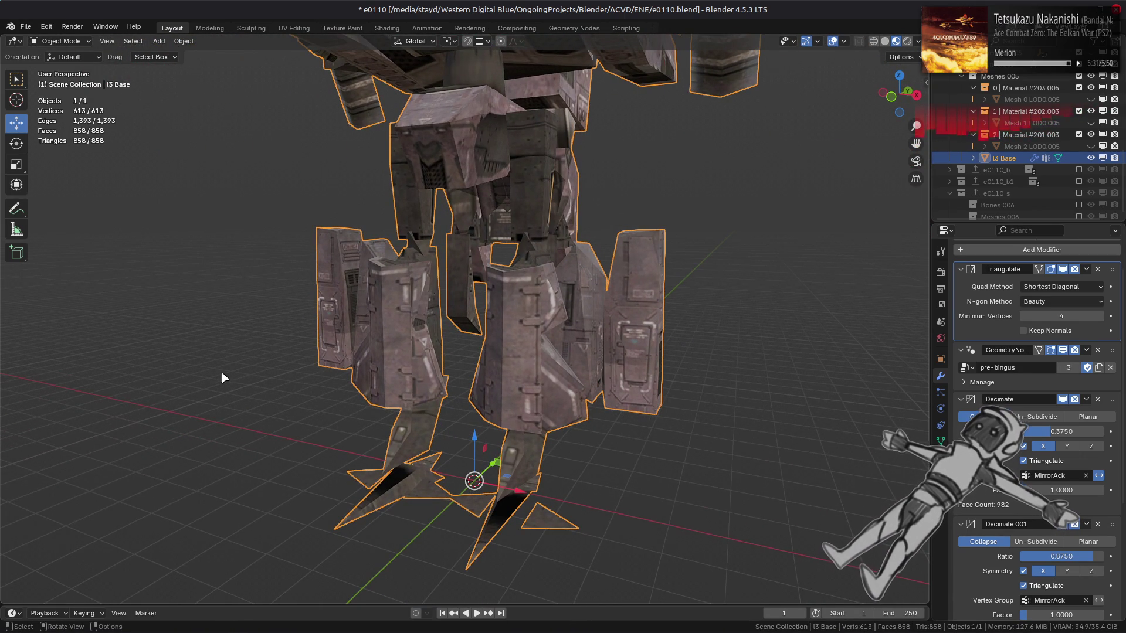
Pan up to the mech's upper body, orbit around it, and settle in Edit Mode.
shift+middle_drag(597, 241, 534, 410)
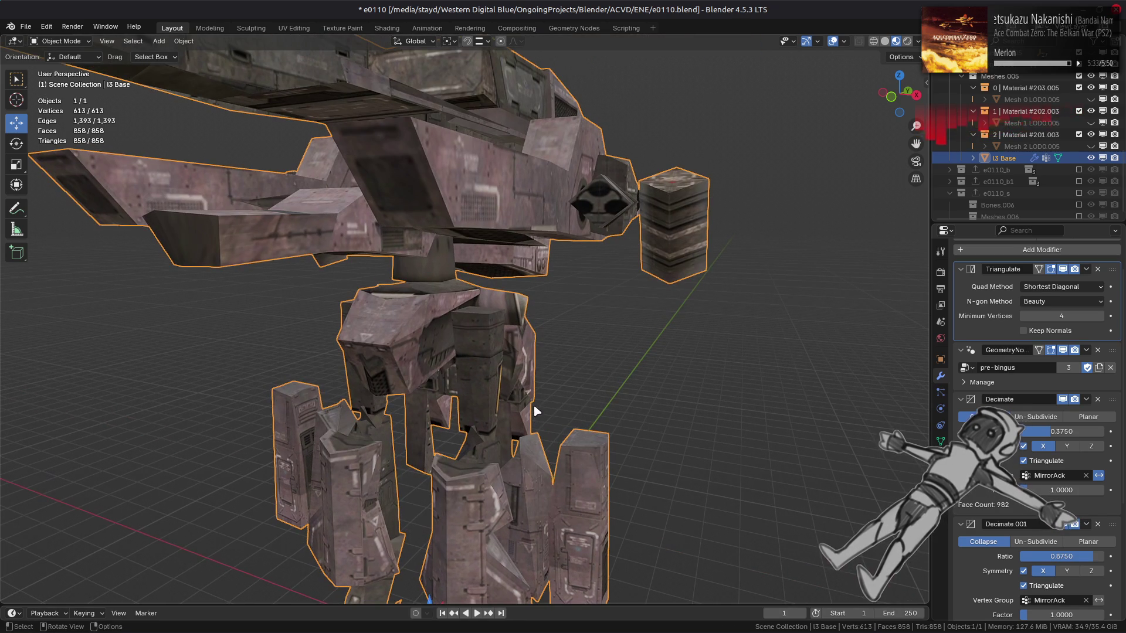
scroll(556, 330, up, 3)
mouse_move(557, 329)
middle_down()
mouse_move(564, 315)
mouse_move(575, 319)
middle_up()
key(Tab)
scroll(585, 323, up, 2)
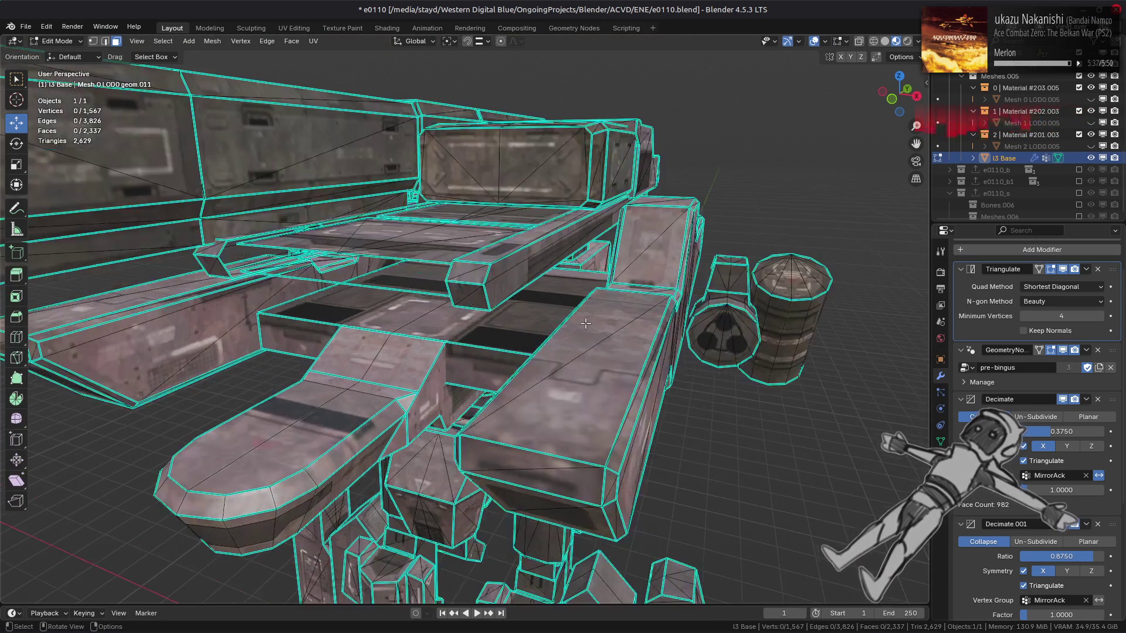
Select the thin bars linked with Delimit: Sharp and hide everything else.
mouse_move(585, 330)
middle_down()
mouse_move(618, 317)
mouse_move(582, 329)
middle_up()
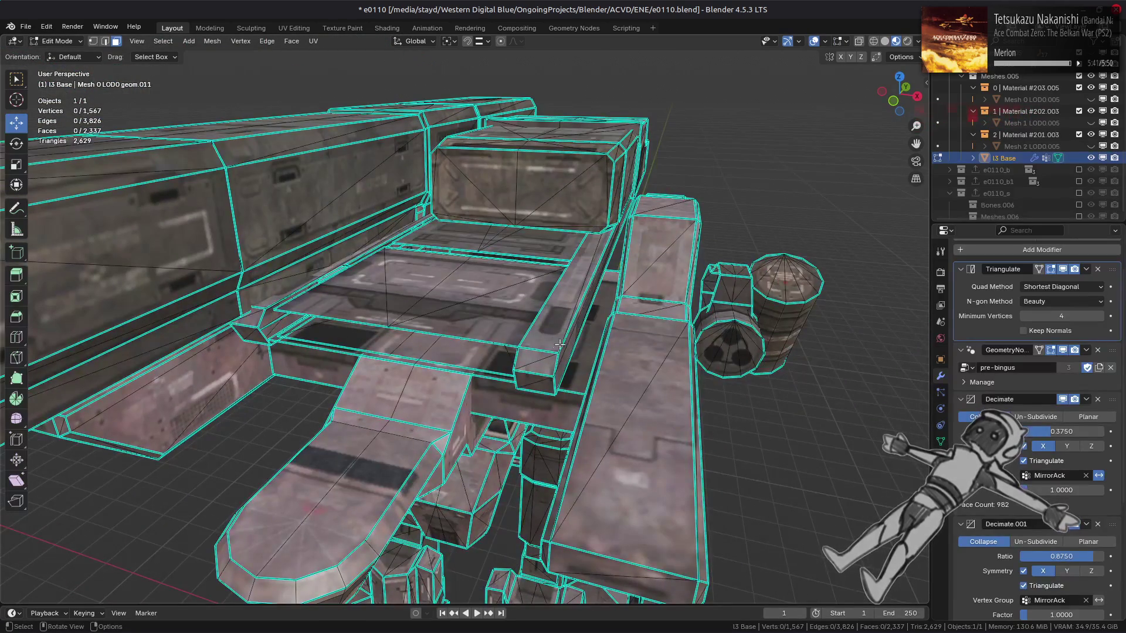
shift+click(242, 333)
key(ctrl+l)
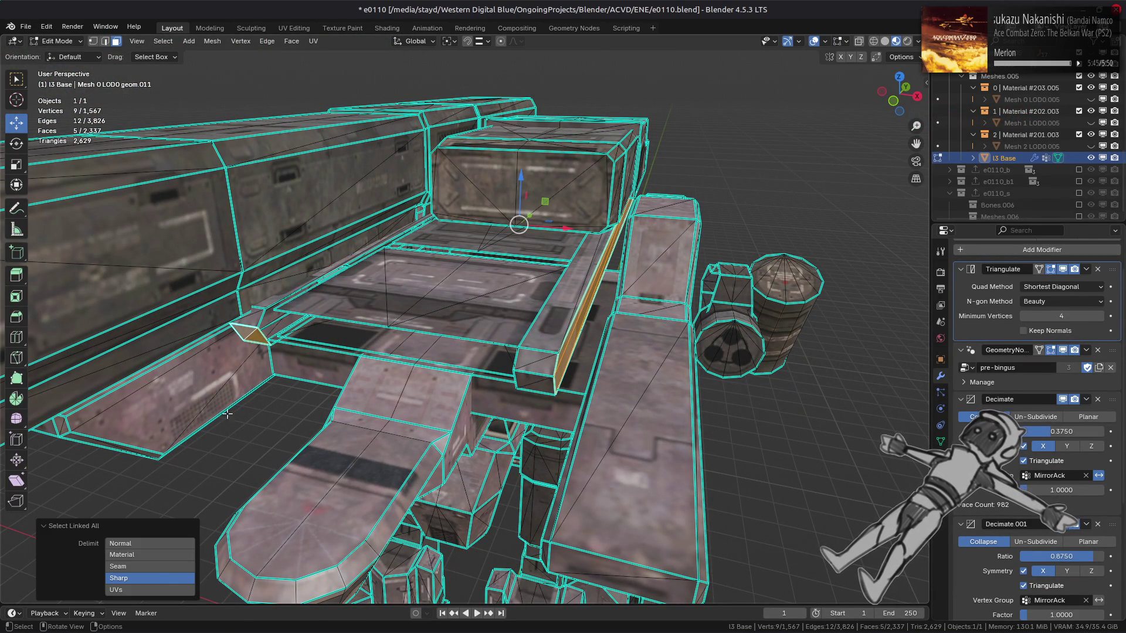
click(163, 580)
key(shift+h)
mouse_move(411, 305)
middle_down()
mouse_move(425, 284)
mouse_move(561, 269)
middle_up()
Delete the 20 faces of the two isolated bars, then reveal the rest of the mesh.
click(426, 284)
shift+click(564, 267)
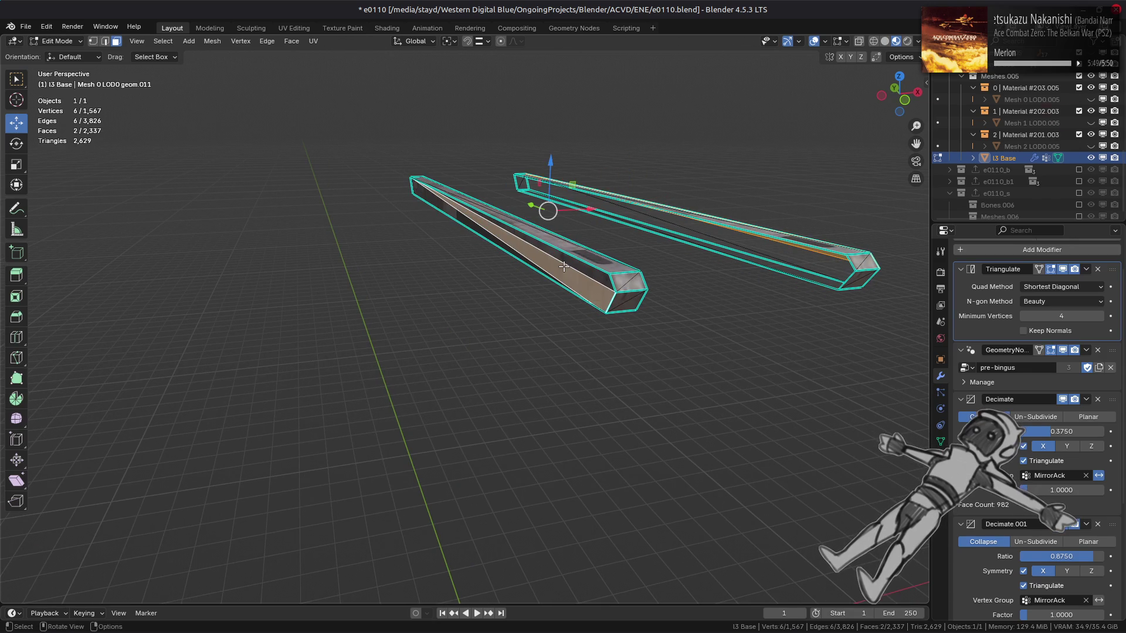
key(ctrl+l)
click(149, 579)
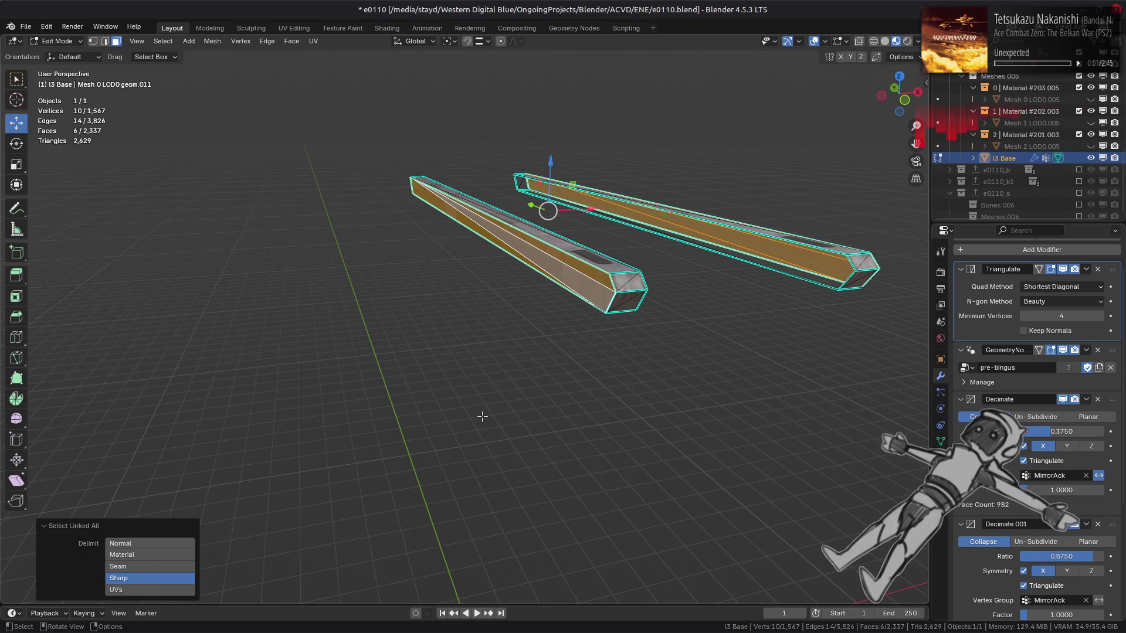
key(ctrl+i)
right_click(520, 426)
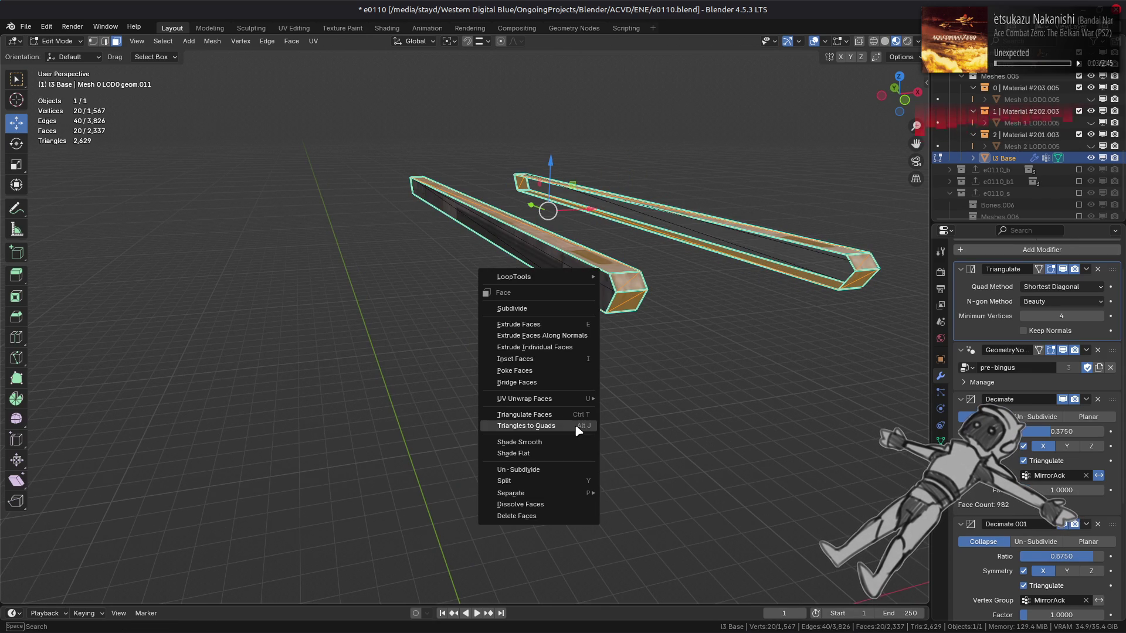
click(540, 519)
key(alt+b)
Select the small stray cluster and delete its three faces.
mouse_move(520, 440)
middle_down()
mouse_move(466, 418)
mouse_move(546, 404)
mouse_move(496, 282)
mouse_move(444, 319)
mouse_move(467, 294)
mouse_move(493, 197)
middle_up()
key(Tab)
key(Tab)
key(Tab)
key(Tab)
click(492, 197)
key(ctrl+l)
right_click(613, 375)
right_click(574, 474)
click(573, 472)
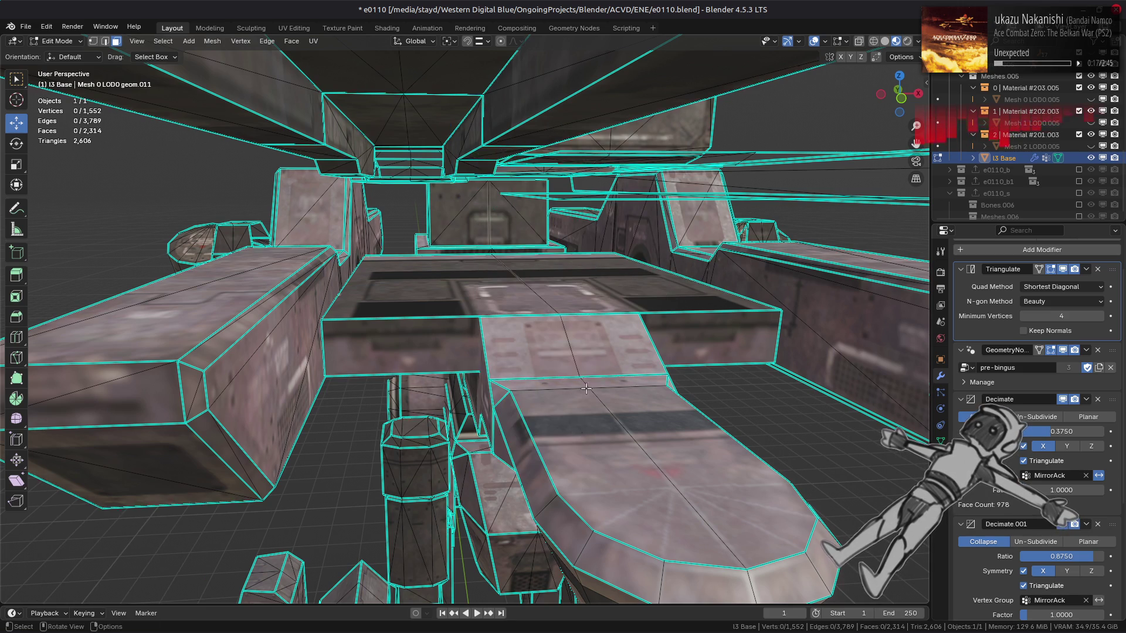
View the whole mech, then select the linked turret block in Edit Mode.
key(Tab)
scroll(592, 383, down, 5)
mouse_move(575, 374)
middle_down()
mouse_move(522, 373)
mouse_move(678, 337)
mouse_move(685, 317)
mouse_move(649, 311)
mouse_move(624, 283)
mouse_move(509, 309)
mouse_move(498, 254)
mouse_move(500, 314)
mouse_move(538, 316)
mouse_move(536, 338)
middle_up()
scroll(674, 333, up, 5)
key(Tab)
key(Tab)
key(Tab)
scroll(563, 311, up, 4)
middle_drag(447, 329, 428, 340)
click(486, 339)
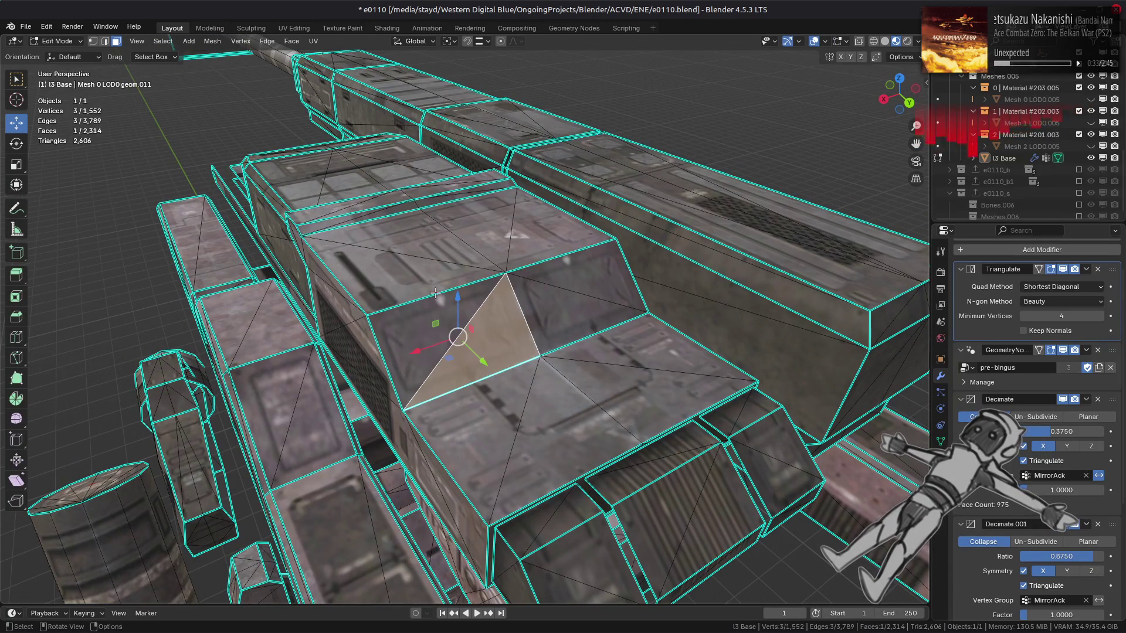
key(ctrl+l)
Select a face path across the top block, merge its triangles into quads, and return to Object Mode.
click(292, 41)
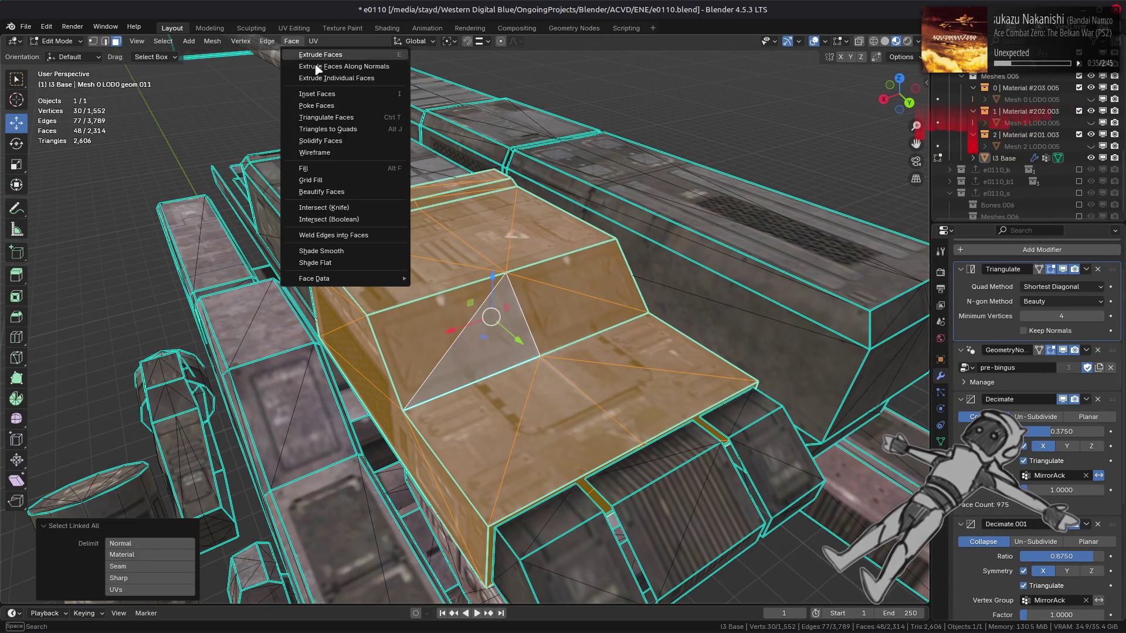
mouse_move(531, 273)
middle_down()
mouse_move(542, 279)
mouse_move(507, 233)
middle_up()
click(502, 200)
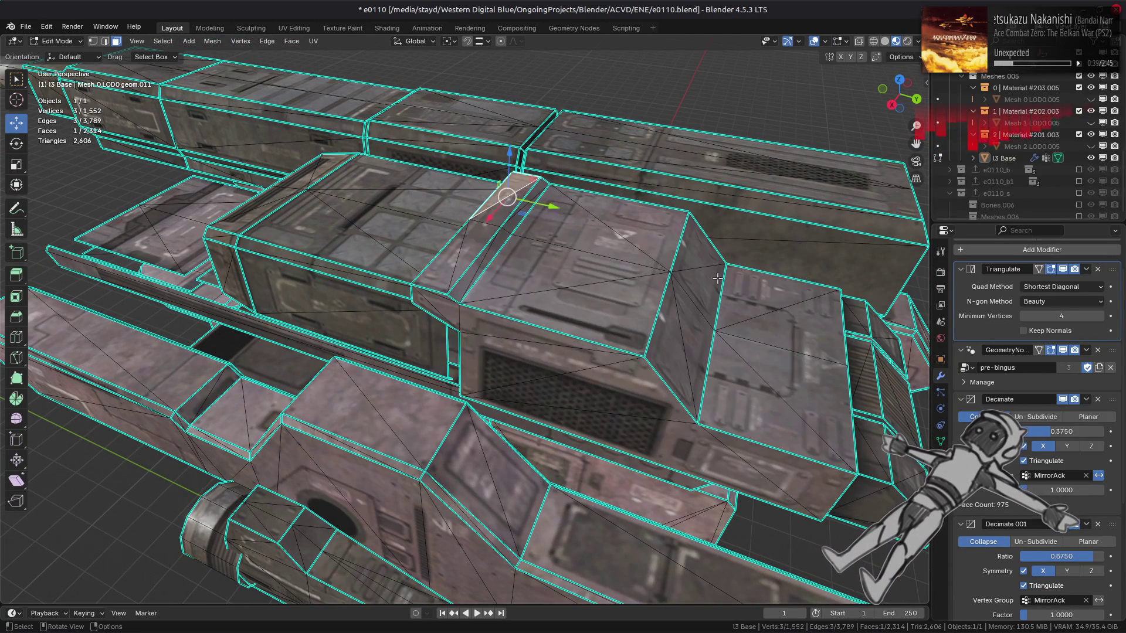
ctrl+click(801, 320)
ctrl+click(443, 262)
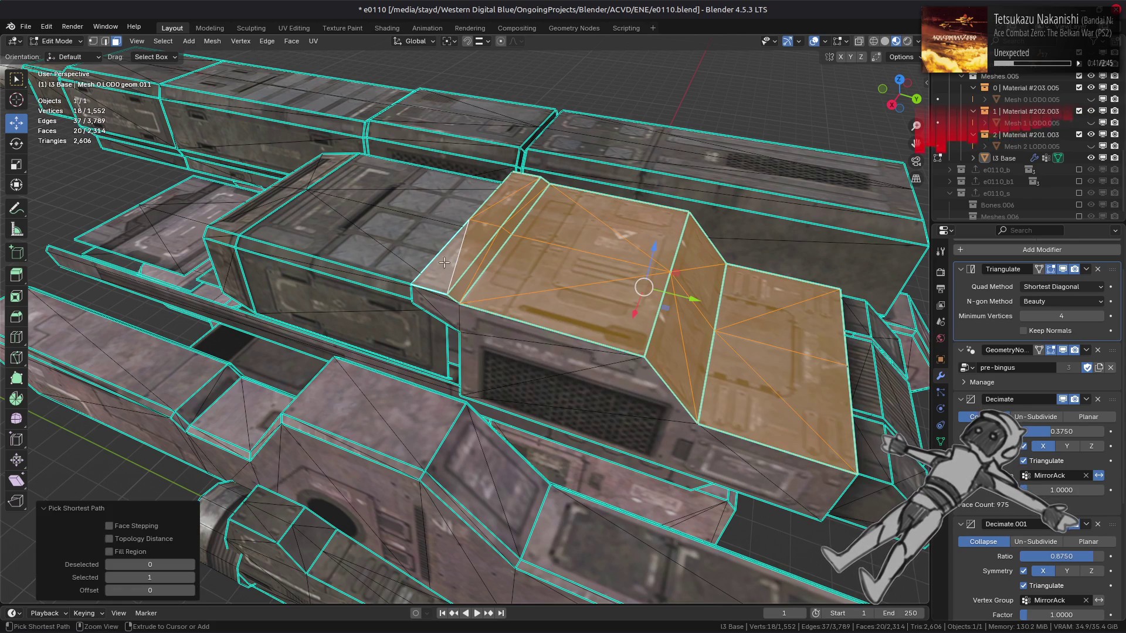
click(292, 41)
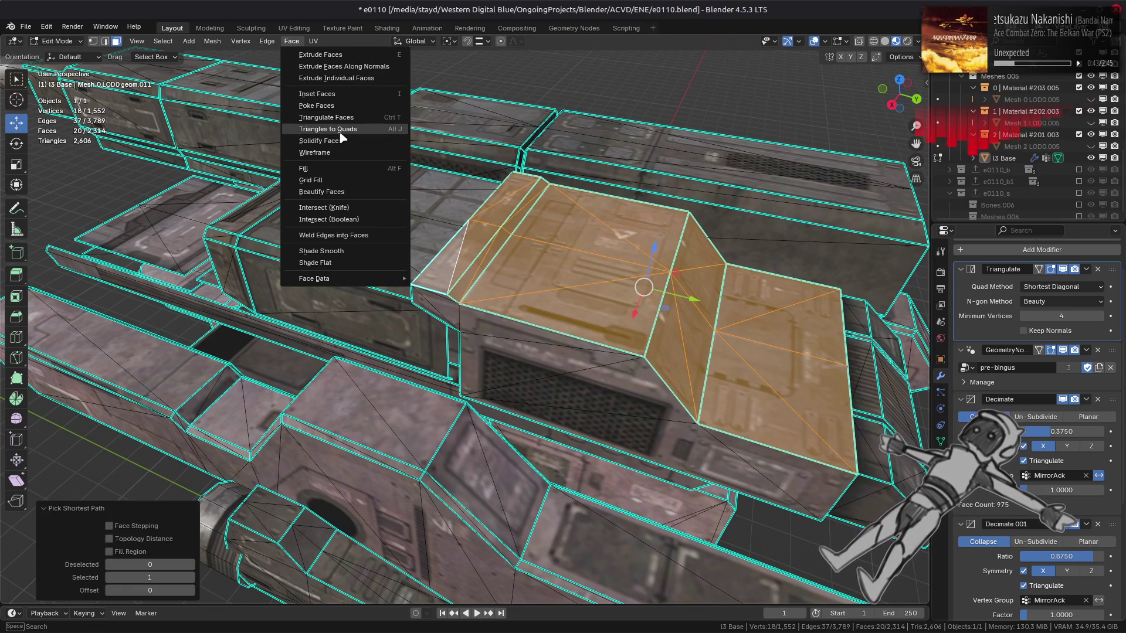
click(319, 134)
key(Tab)
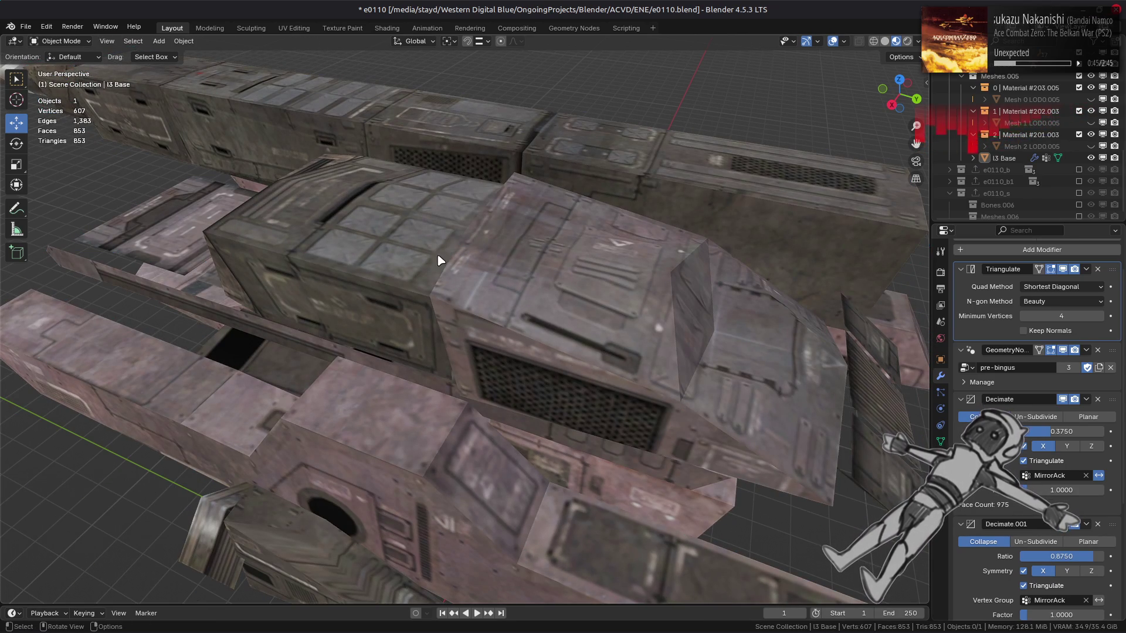
Toggle the Triangulate modifier's viewport display to compare, then set Quad Method to Beauty.
click(1063, 269)
click(1063, 269)
click(1063, 269)
scroll(645, 287, down, 5)
middle_drag(635, 272, 704, 317)
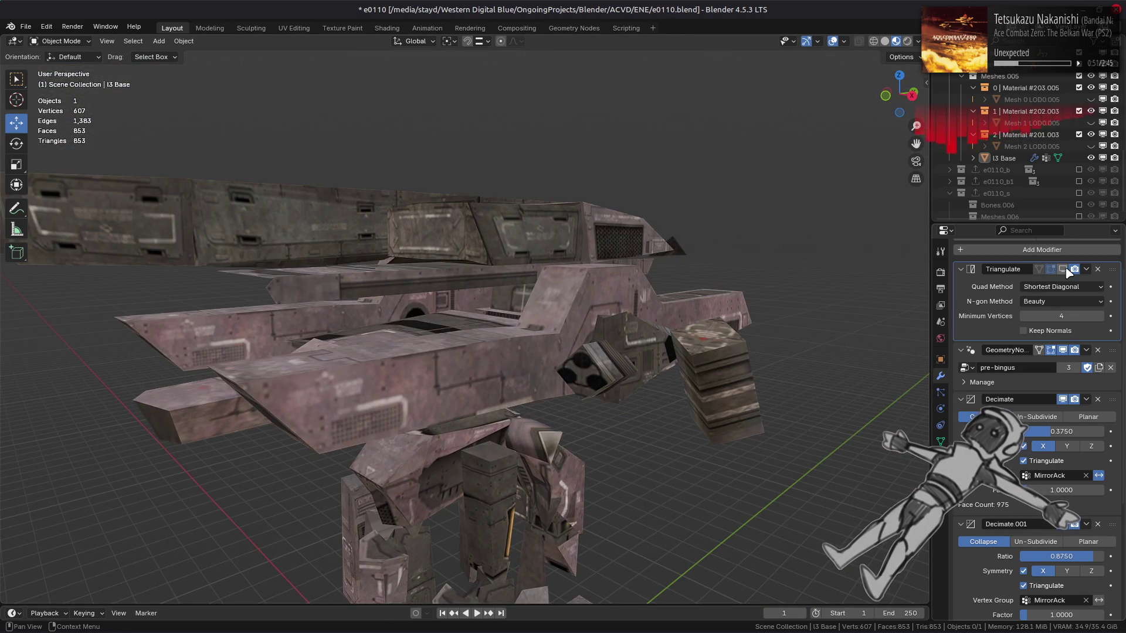
mouse_move(763, 293)
middle_down()
mouse_move(684, 275)
mouse_move(840, 265)
mouse_move(971, 280)
middle_up()
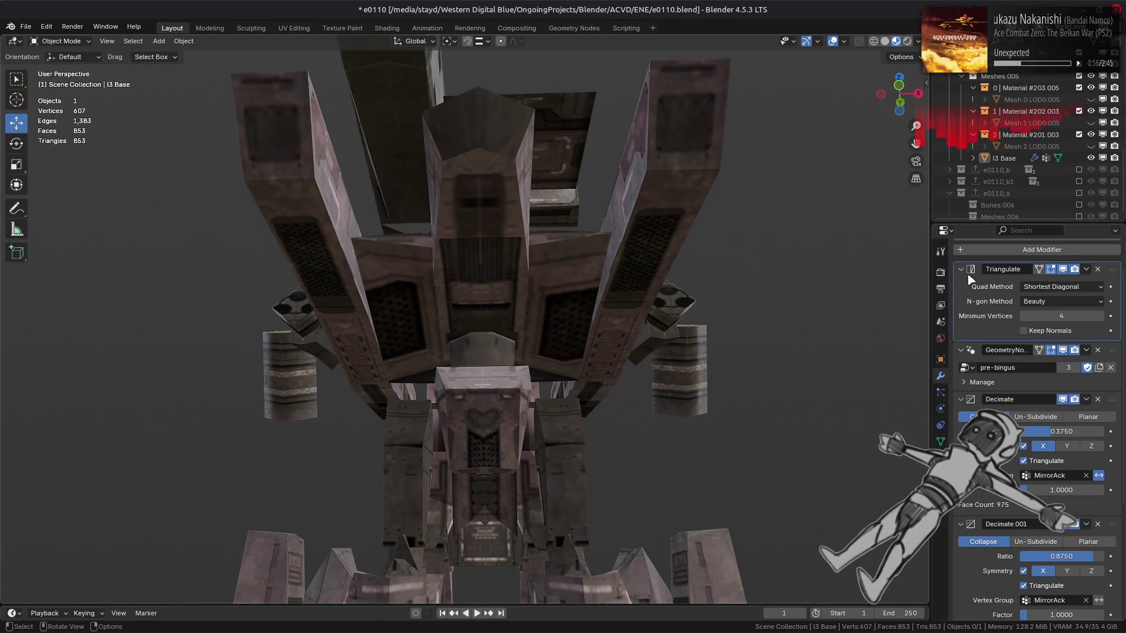
click(1063, 288)
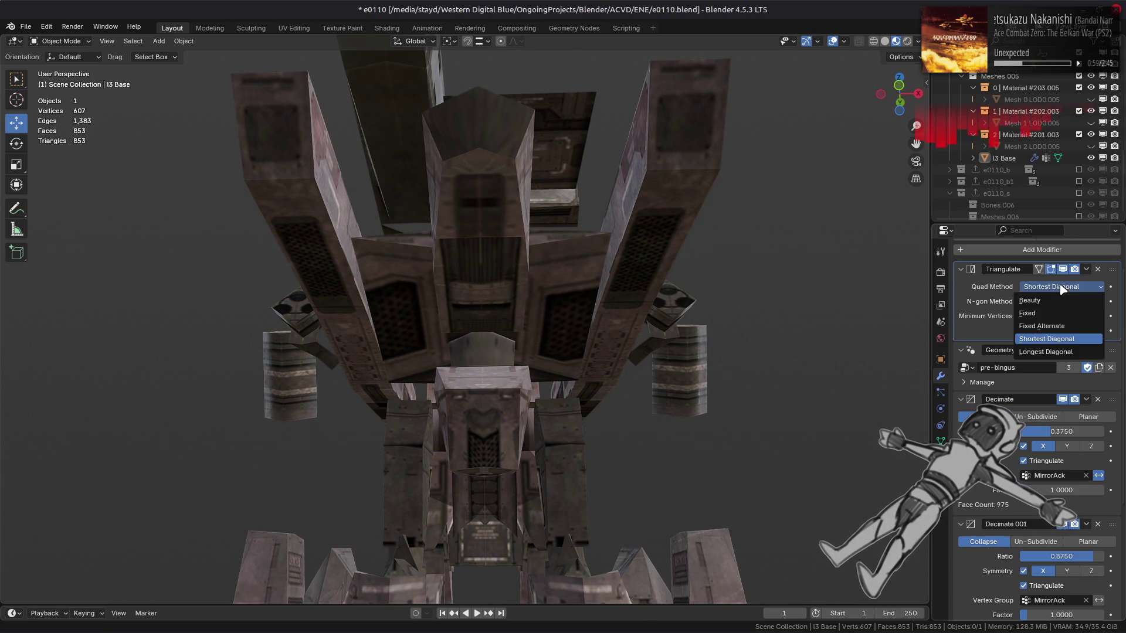
click(1063, 304)
Try the Longest Diagonal quad method, toggling the Triangulate display to compare shading.
middle_drag(757, 252, 753, 325)
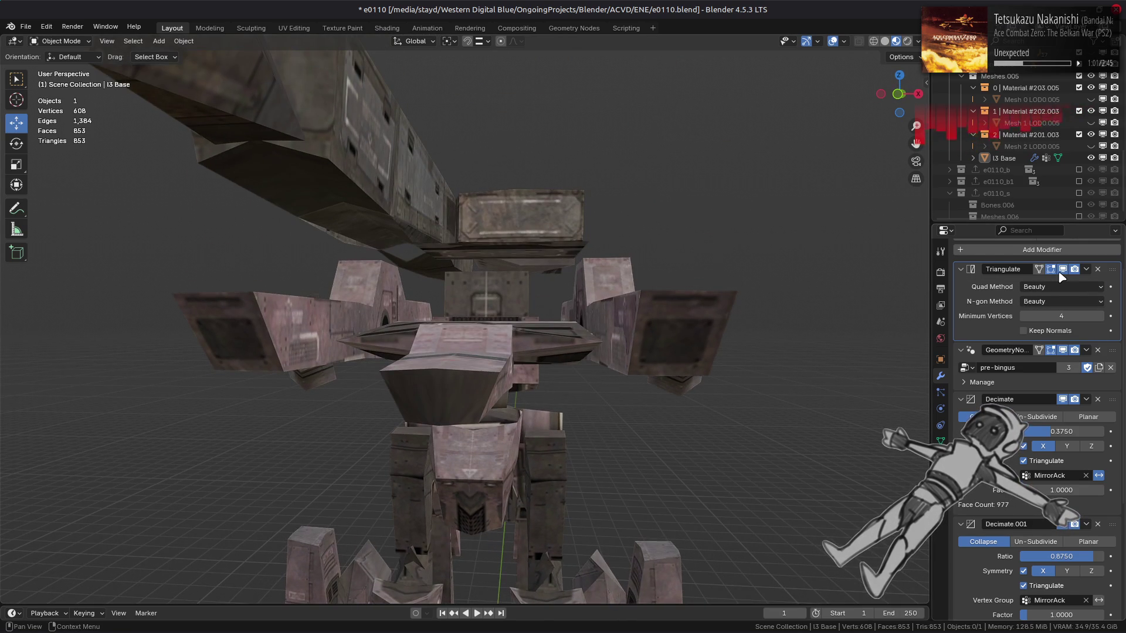
middle_drag(757, 258, 692, 317)
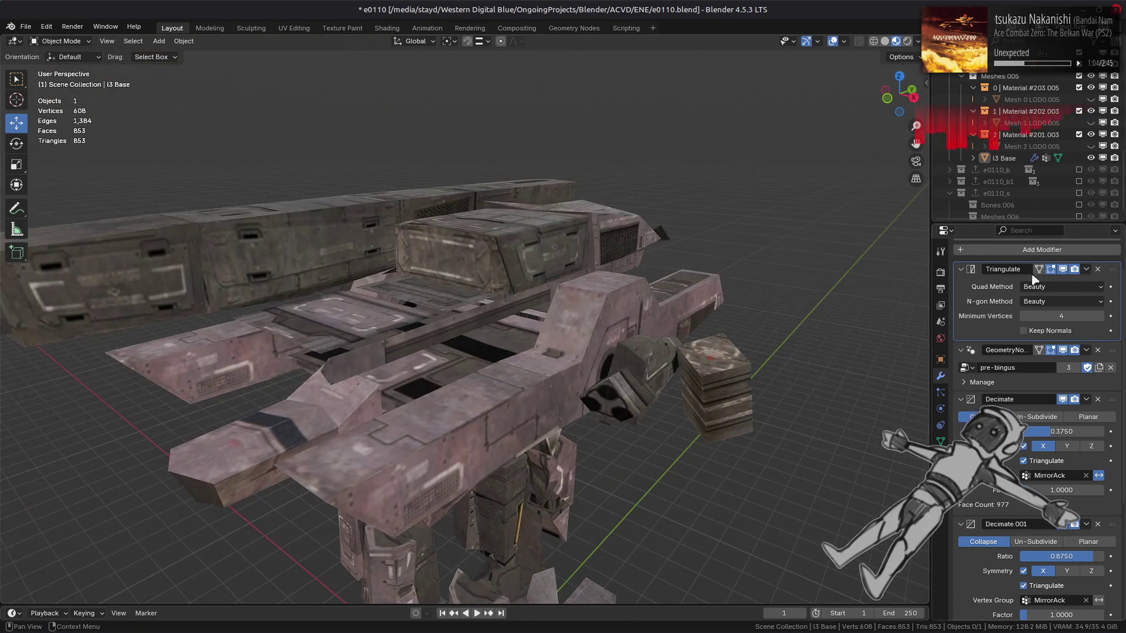
click(1064, 270)
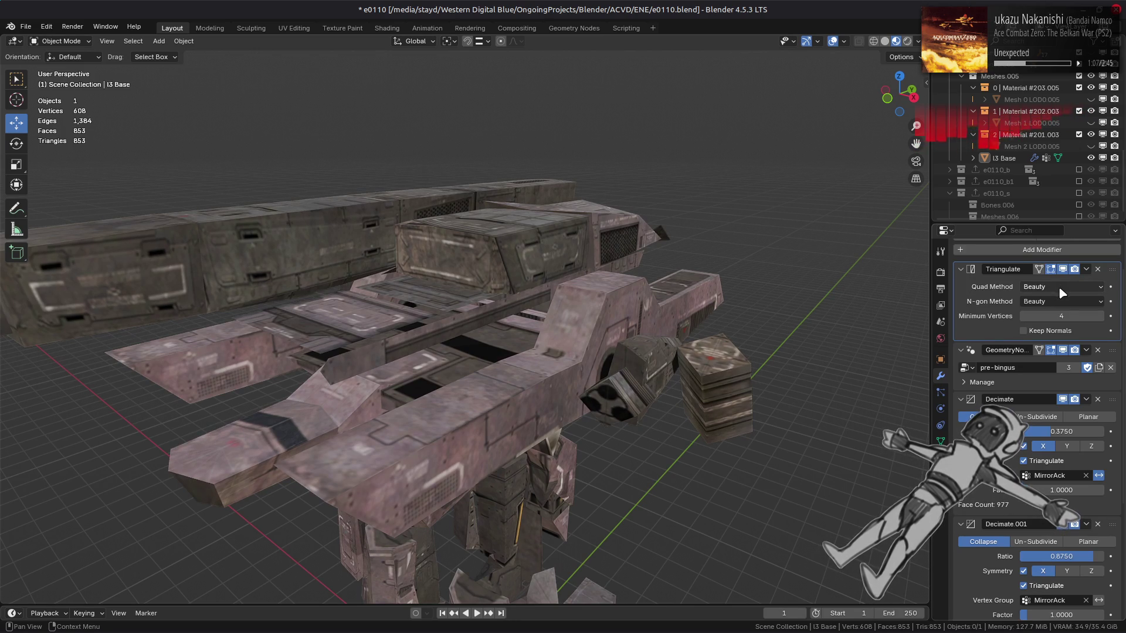
click(1060, 289)
click(1062, 355)
mouse_move(857, 362)
middle_down()
mouse_move(712, 367)
mouse_move(749, 322)
mouse_move(784, 322)
mouse_move(716, 322)
mouse_move(762, 320)
middle_up()
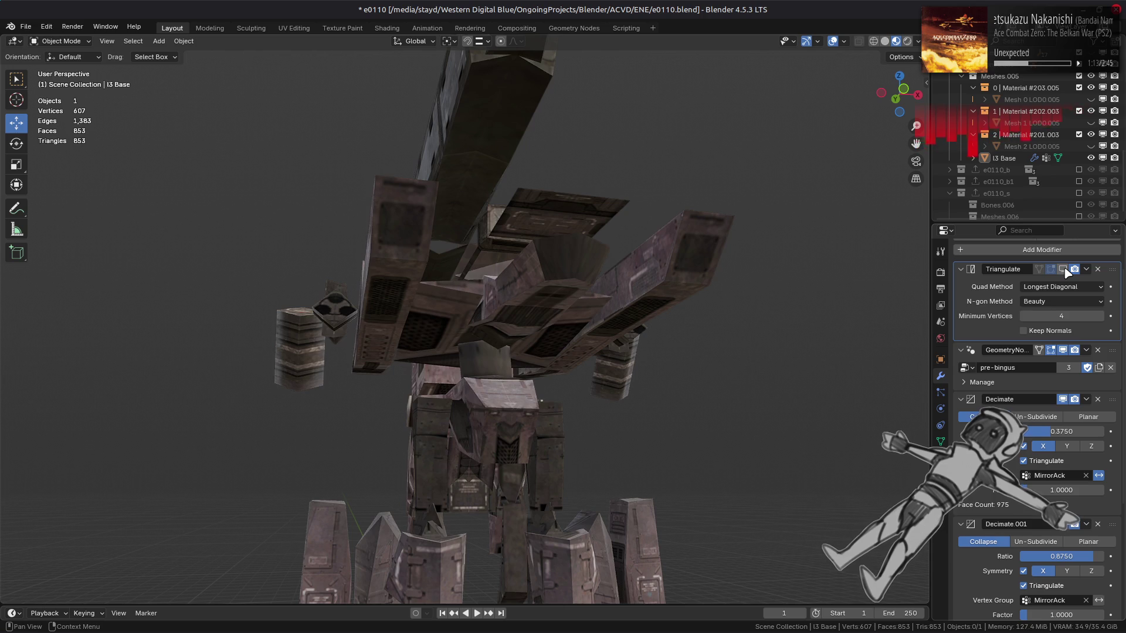
click(1062, 269)
Compare Shortest Diagonal shading, then set the Quad Method back to Beauty.
mouse_move(915, 275)
middle_down()
mouse_move(838, 281)
mouse_move(817, 317)
mouse_move(824, 310)
middle_up()
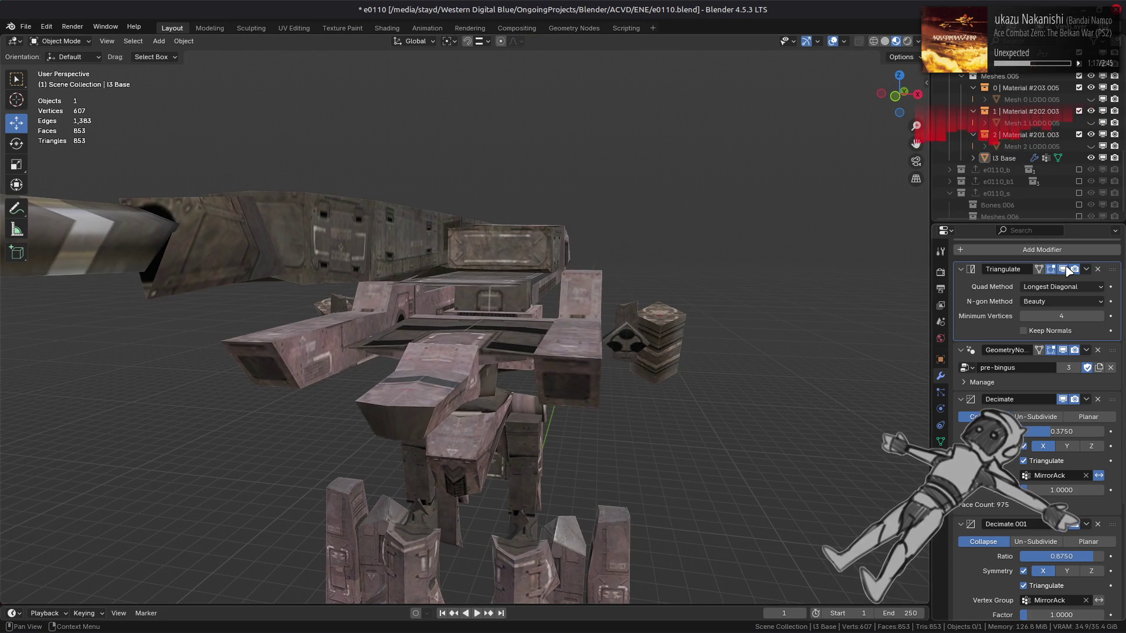
scroll(672, 297, down, 5)
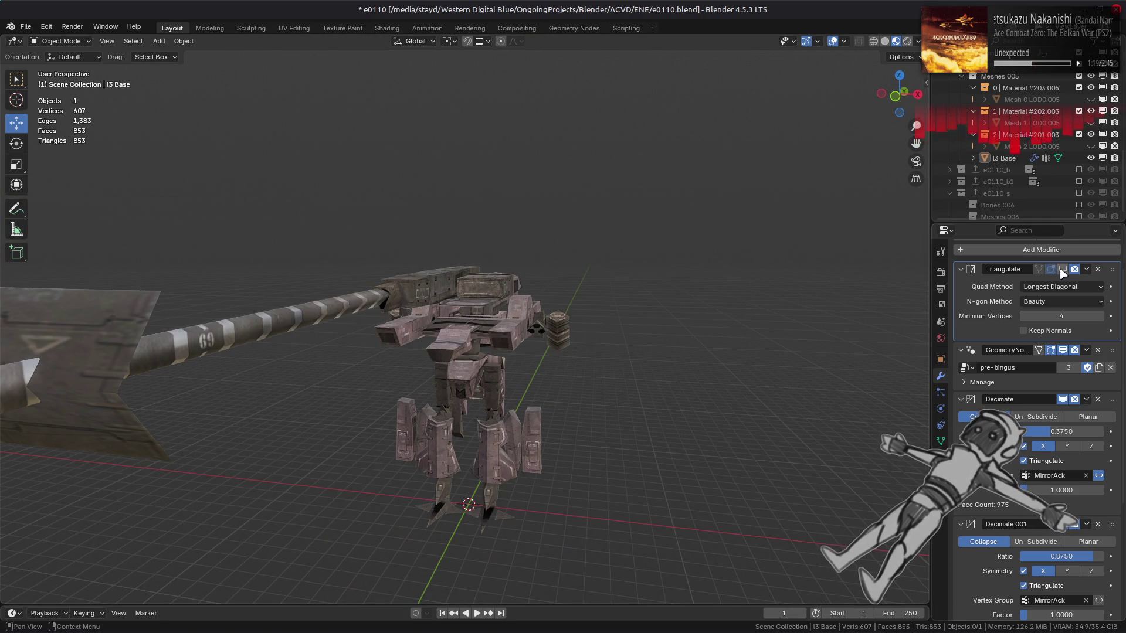
scroll(777, 300, down, 2)
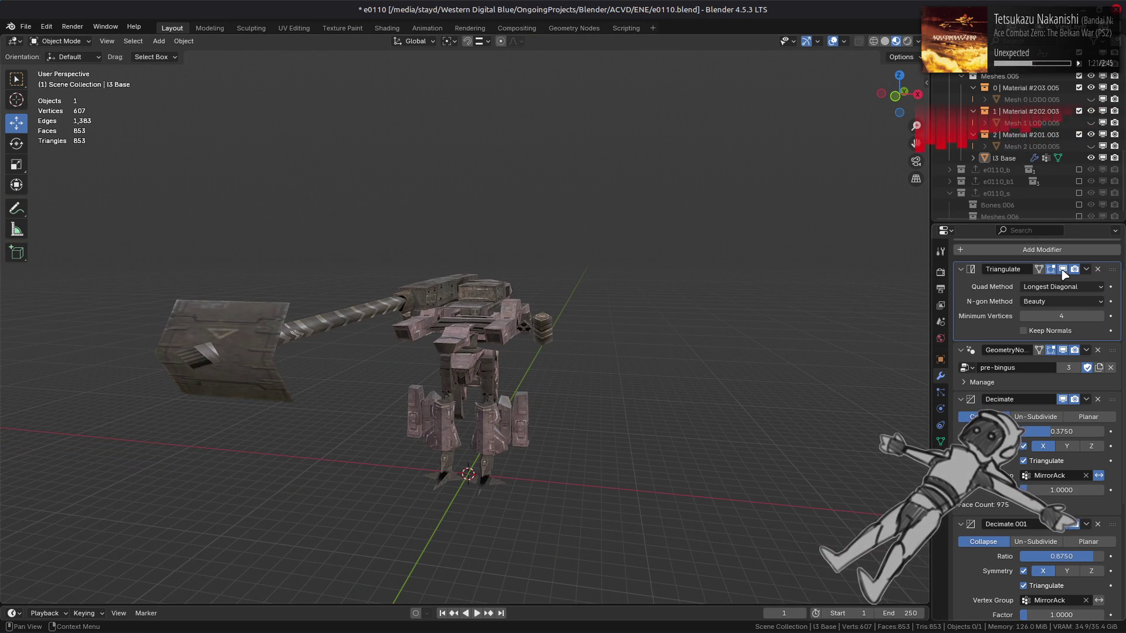
mouse_move(719, 317)
middle_down()
mouse_move(736, 311)
mouse_move(727, 306)
middle_up()
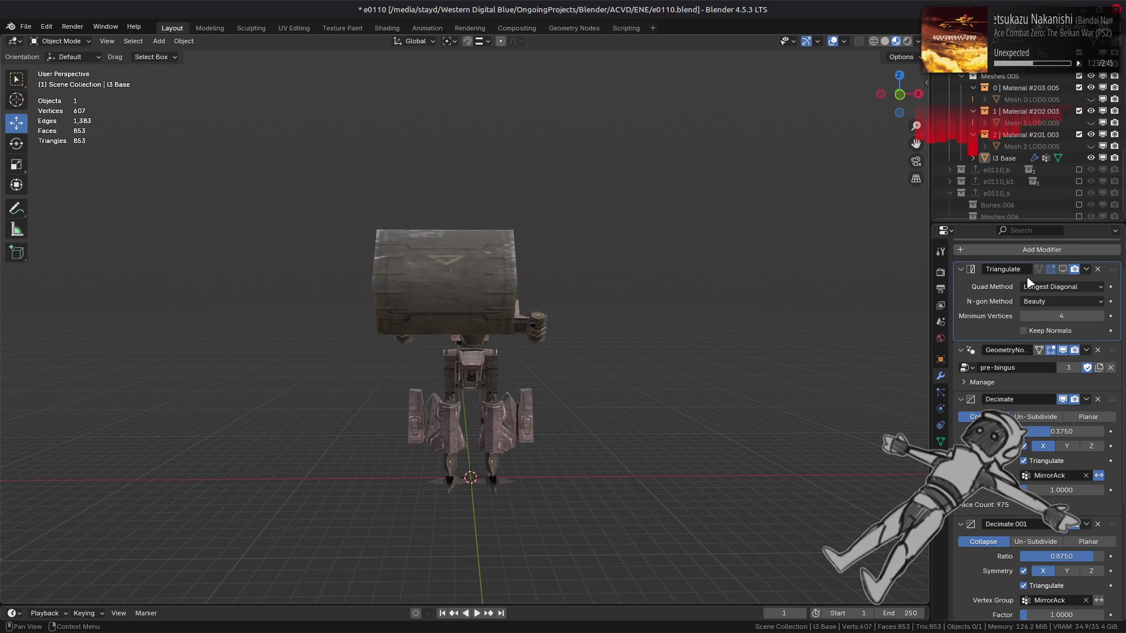
click(1064, 282)
click(1050, 341)
mouse_move(878, 322)
middle_down()
mouse_move(610, 330)
mouse_move(486, 307)
mouse_move(497, 362)
mouse_move(417, 316)
mouse_move(422, 337)
mouse_move(465, 314)
mouse_move(508, 339)
mouse_move(493, 331)
mouse_move(435, 379)
mouse_move(473, 289)
middle_up()
click(1064, 287)
click(1050, 298)
Zoom in on the mech and toggle into and out of Edit Mode.
scroll(610, 330, up, 5)
scroll(487, 307, up, 3)
key(Tab)
key(Tab)
key(Tab)
key(Tab)
scroll(503, 317, up, 5)
key(Tab)
key(Tab)
key(Tab)
Select the connected foot part, cancelling a stray knife cut and undoing a test move.
click(553, 325)
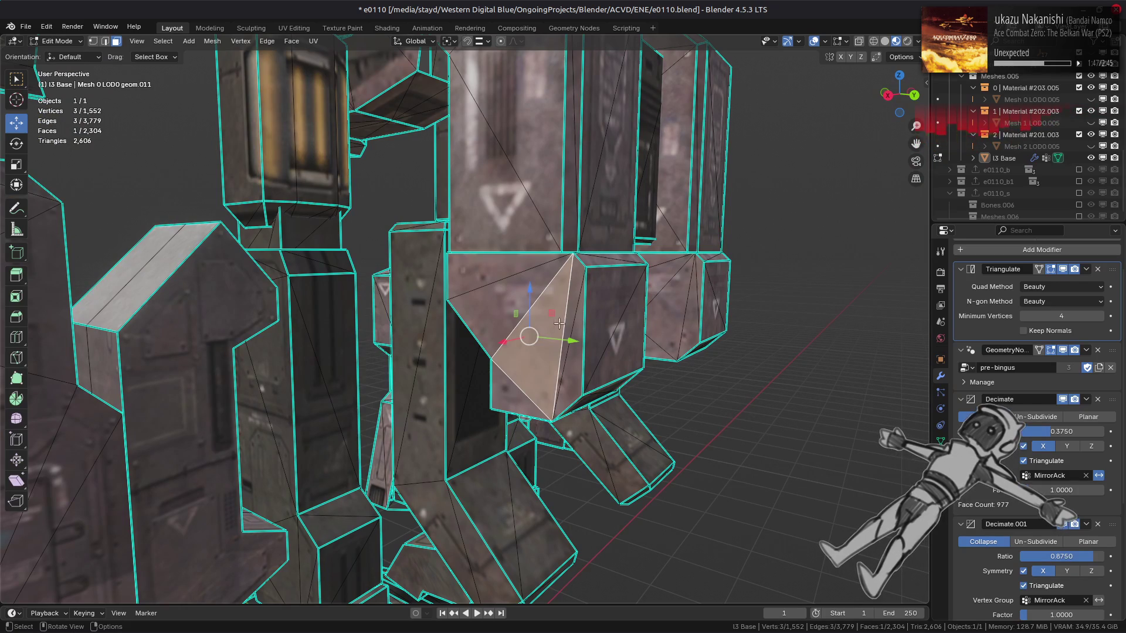
key(ctrl+l)
key(k)
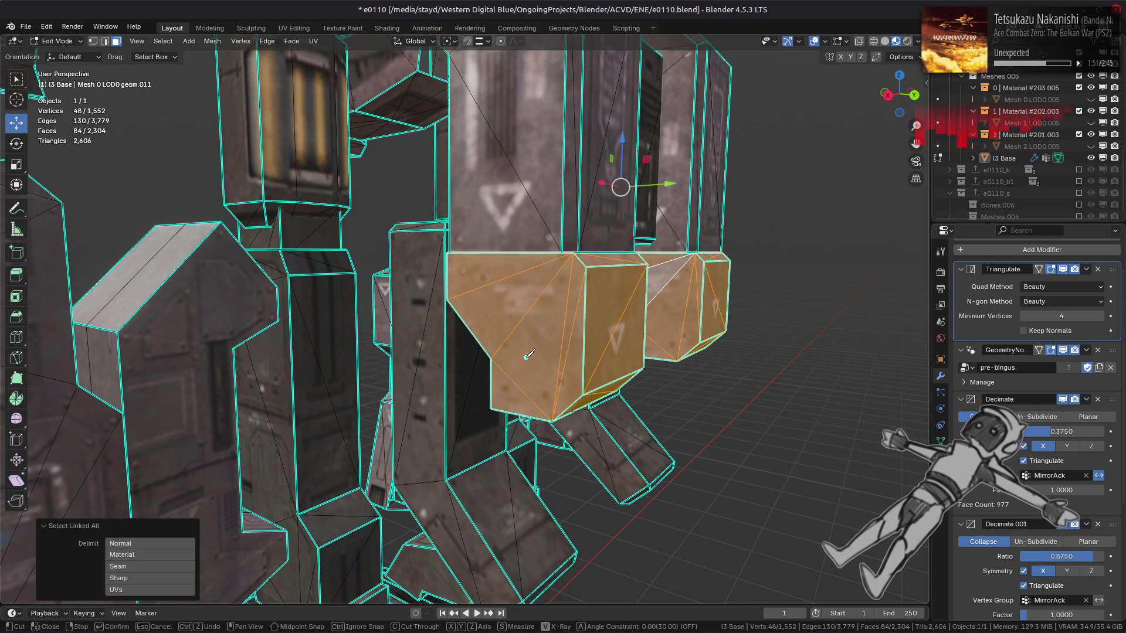
key(Escape)
drag(626, 150, 609, 455)
key(ctrl+z)
key(n)
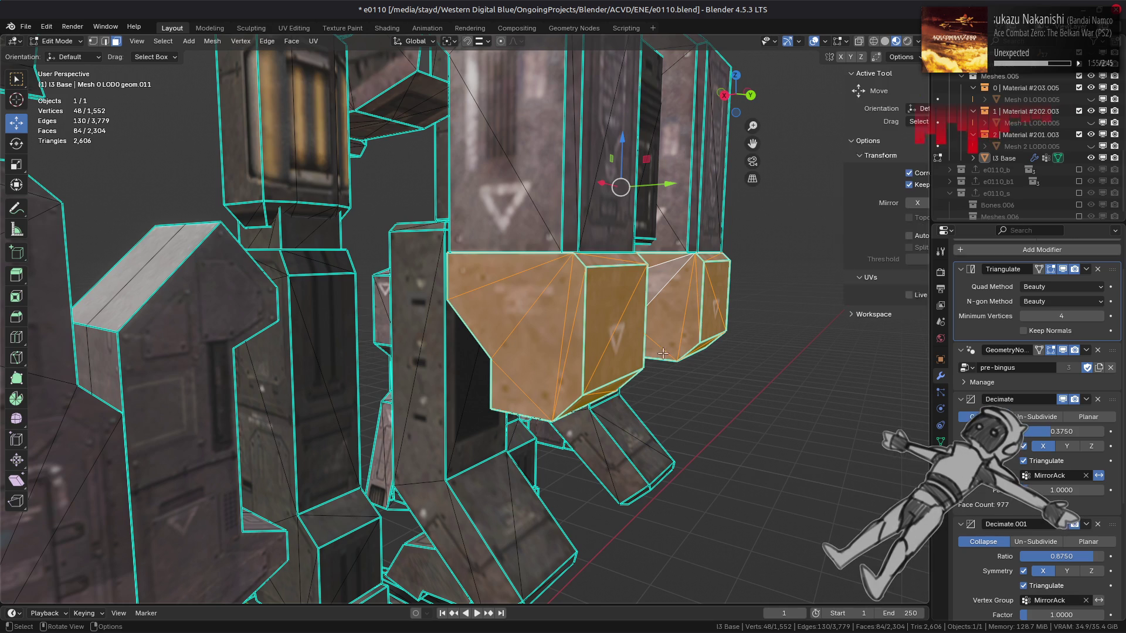
key(n)
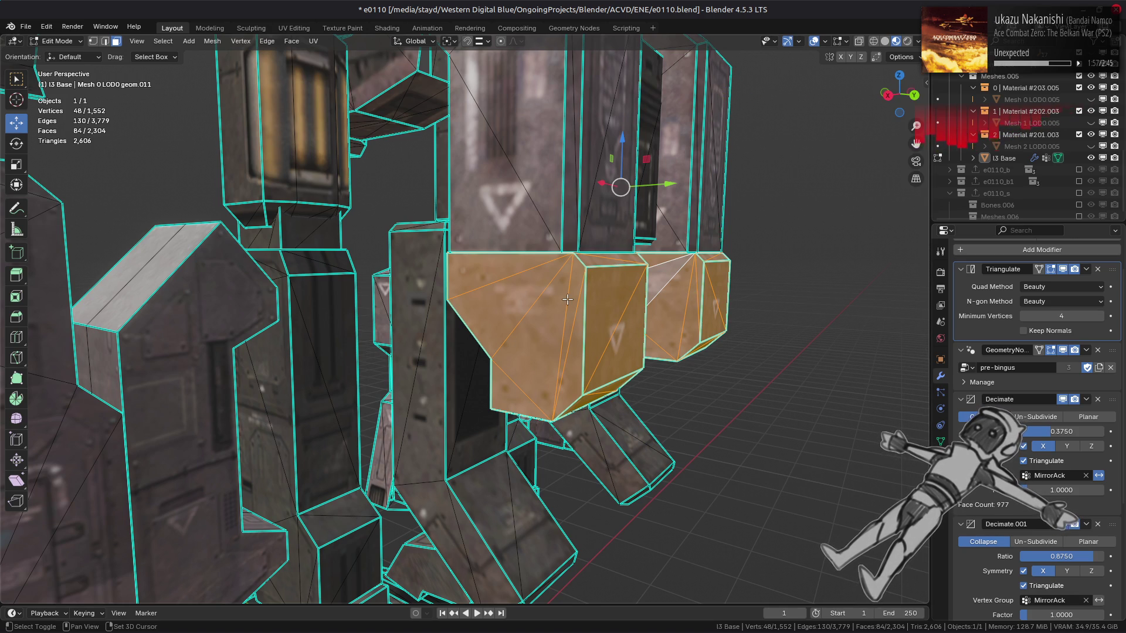
Select both column shafts from their top edge loops and hide them.
key(f)
mouse_move(615, 181)
middle_down()
mouse_move(603, 322)
mouse_move(616, 235)
middle_up()
key(2)
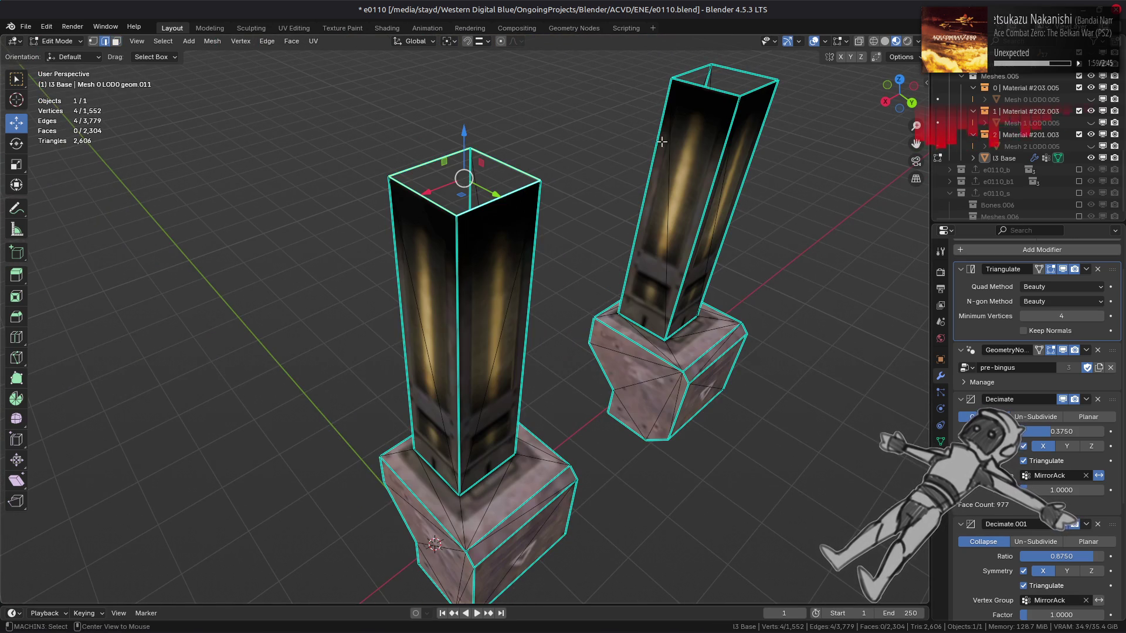
alt+shift+click(719, 102)
key(ctrl+l)
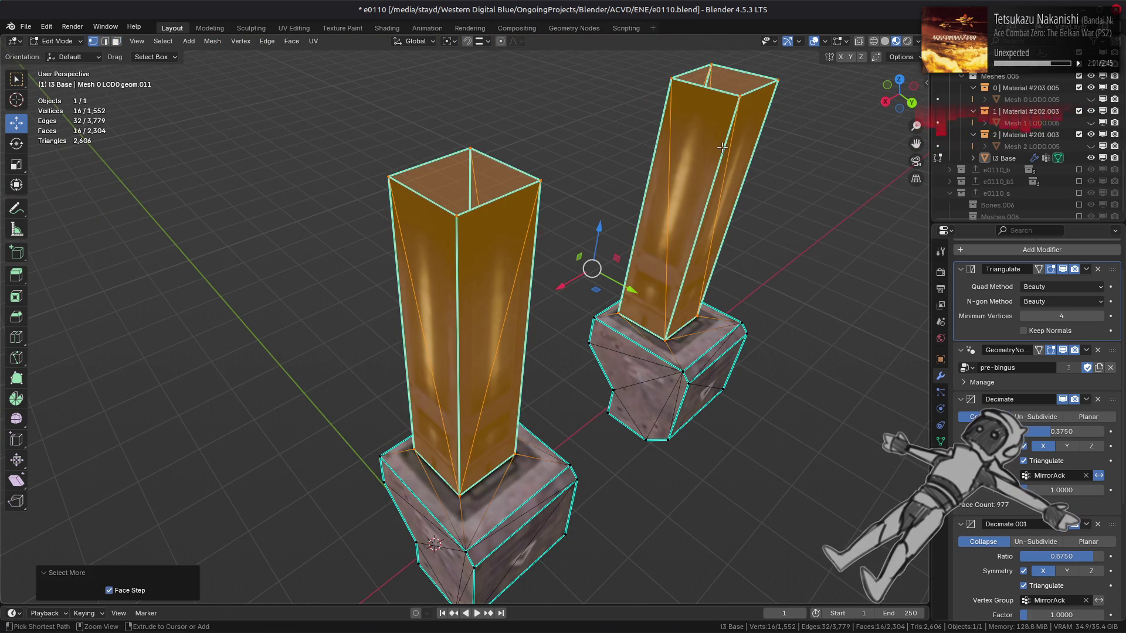
key(3)
right_click(610, 318)
click(566, 502)
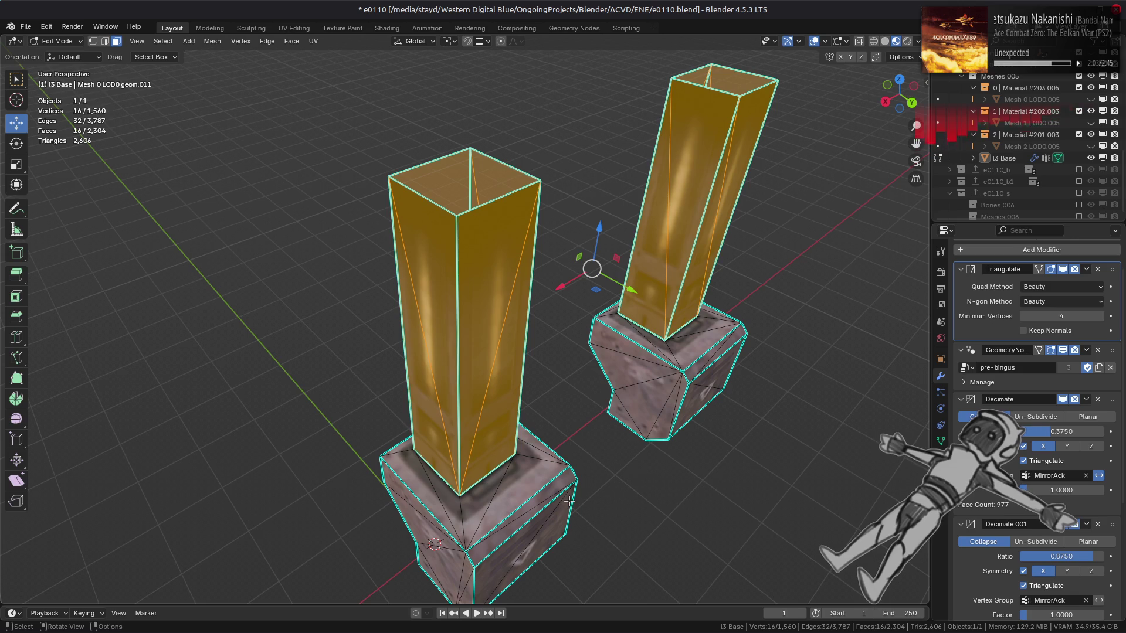
Fill the top openings of the left and right columns with new faces.
key(2)
alt+click(487, 476)
key(f)
alt+click(651, 357)
key(f)
middle_drag(611, 398, 645, 387)
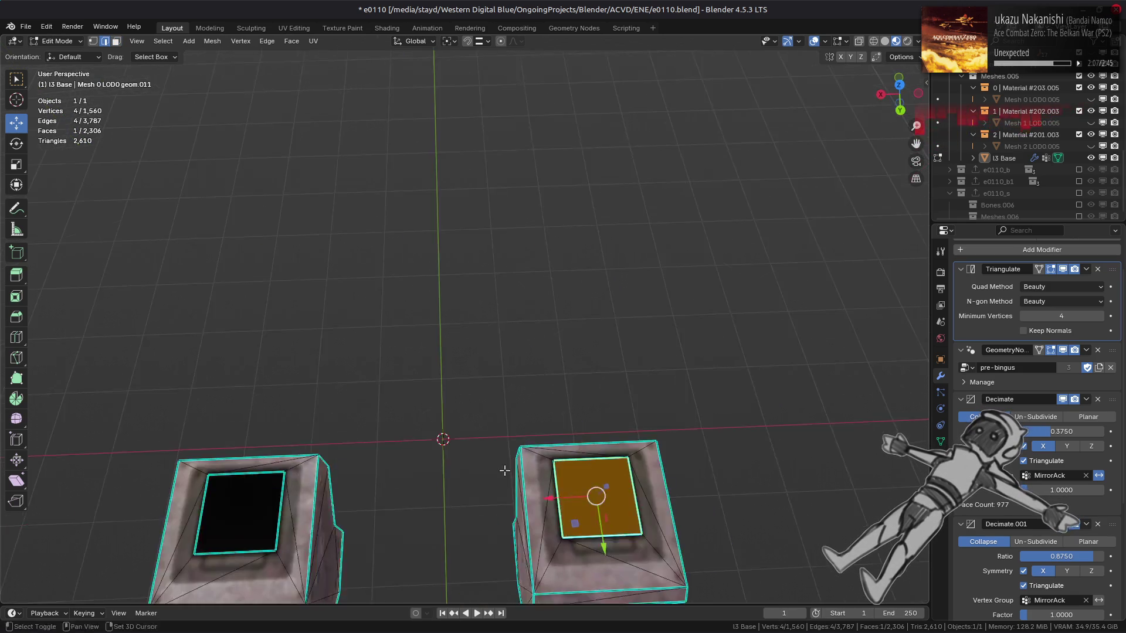
scroll(694, 387, up, 5)
Select the right column's new top face and dissolve and delete its vertices.
key(3)
key(alt+a)
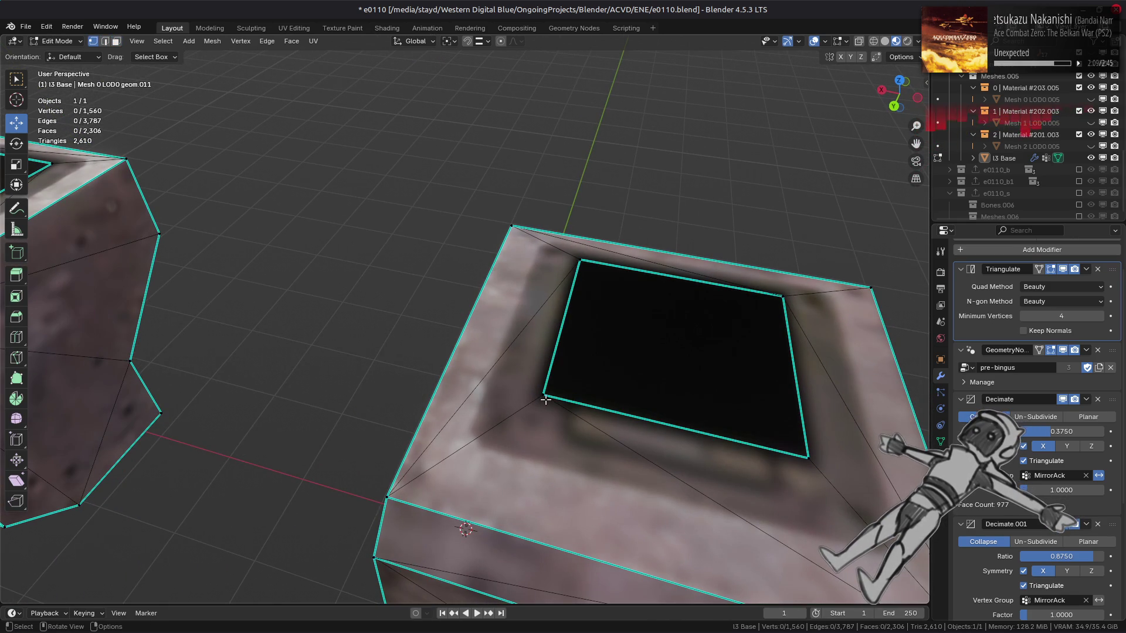
click(601, 385)
key(1)
right_click(392, 420)
click(390, 440)
scroll(578, 434, down, 4)
mouse_move(545, 422)
middle_down()
mouse_move(578, 434)
mouse_move(579, 268)
mouse_move(503, 321)
mouse_move(608, 301)
middle_up()
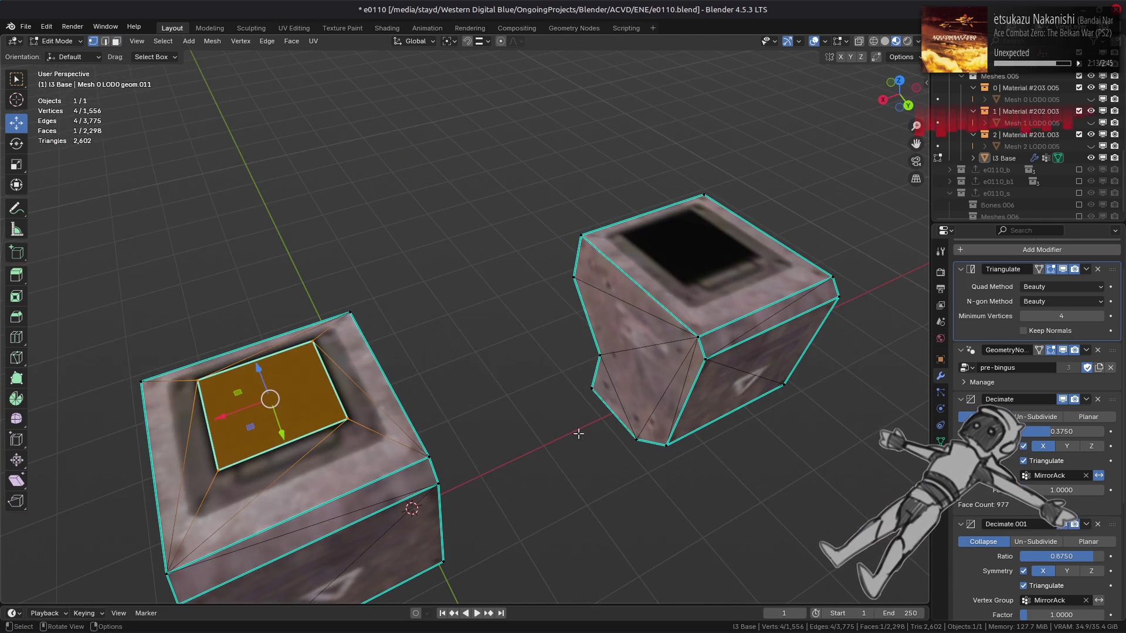
key(x)
click(579, 434)
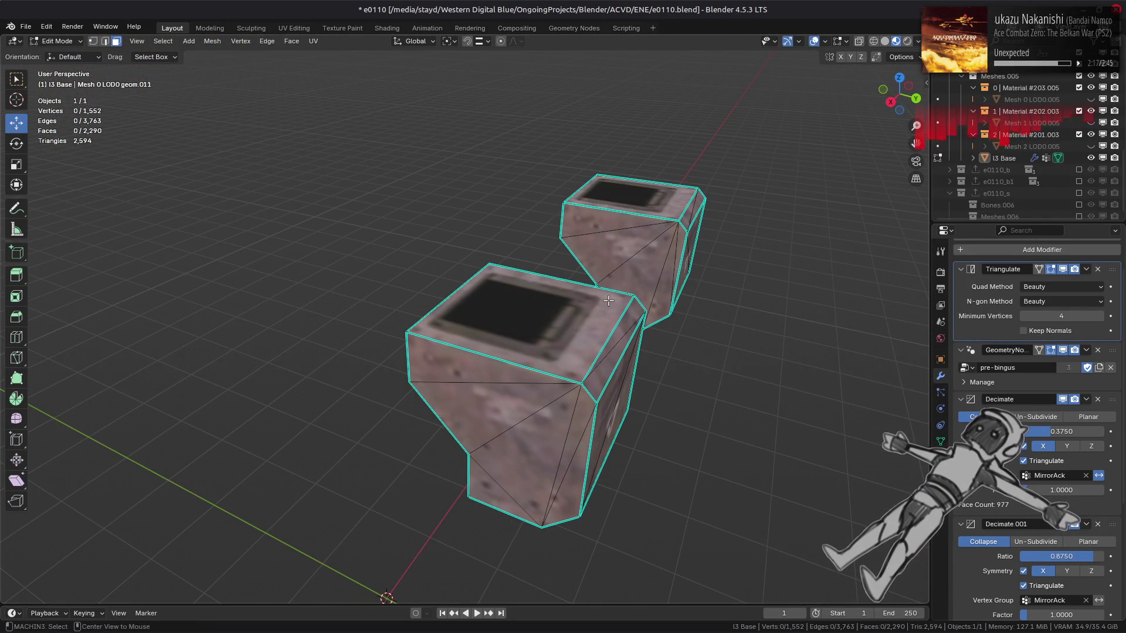
Reveal the hidden geometry, then select and hide the right column.
key(alt+b)
click(562, 323)
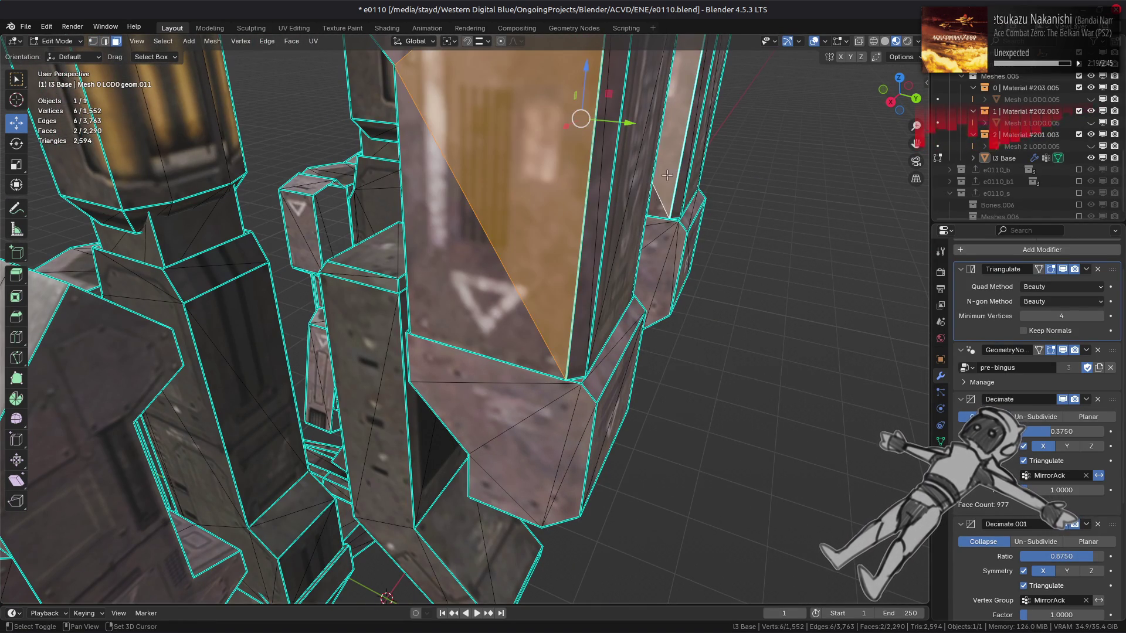
key(ctrl+l)
key(h)
Select the two tall leg columns and isolate them with Shift+H.
middle_drag(625, 231, 483, 279)
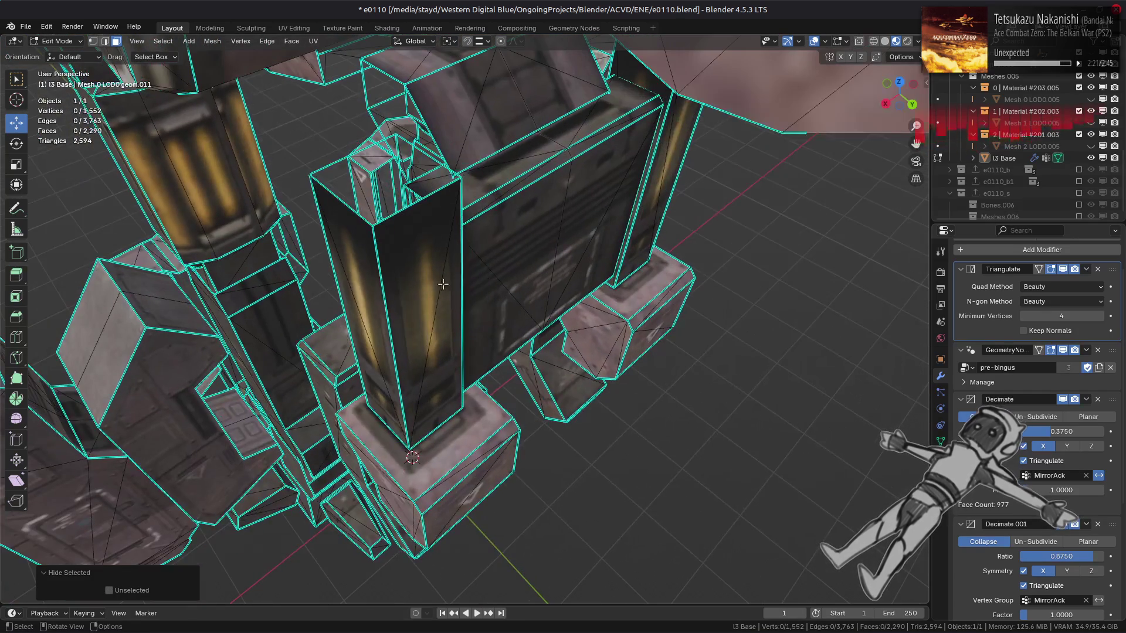
click(432, 291)
shift+click(647, 236)
key(ctrl+l)
mouse_move(647, 236)
middle_down()
mouse_move(479, 192)
mouse_move(469, 202)
middle_up()
key(shift+h)
mouse_move(457, 249)
middle_down()
mouse_move(447, 347)
mouse_move(434, 328)
middle_up()
Convert the columns' triangles to quads, clear sharp edges, unhide everything and exit Edit Mode.
click(291, 41)
click(339, 131)
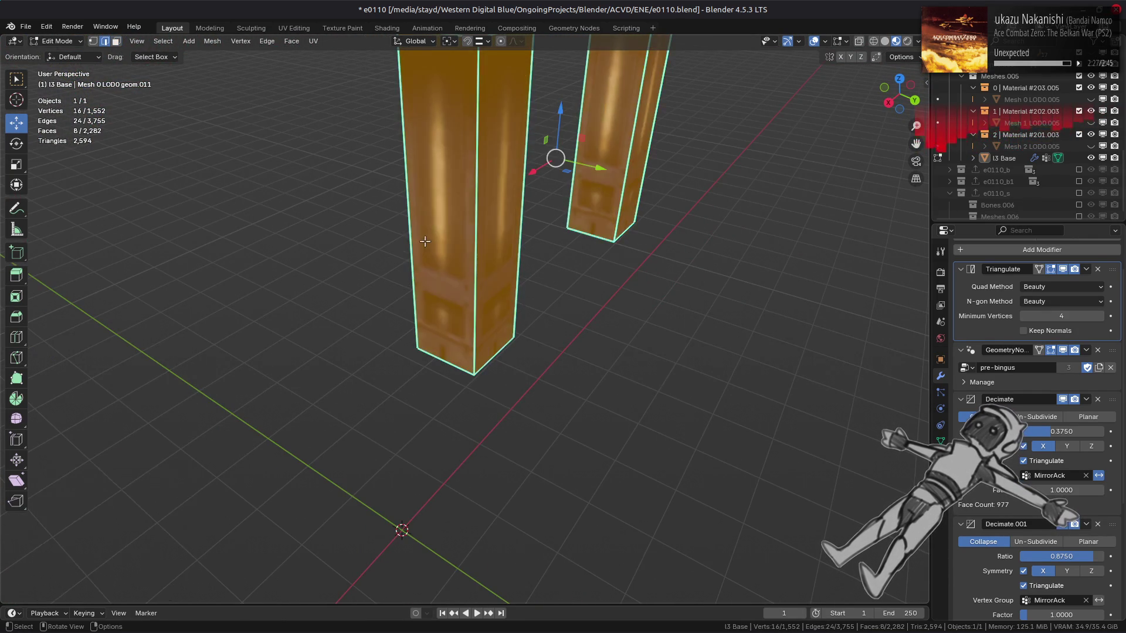
key(2)
middle_drag(376, 193, 413, 254)
right_click(408, 297)
click(382, 514)
mouse_move(382, 514)
middle_down()
mouse_move(462, 359)
mouse_move(495, 326)
mouse_move(532, 319)
mouse_move(489, 348)
mouse_move(514, 397)
mouse_move(360, 382)
mouse_move(353, 417)
mouse_move(366, 364)
mouse_move(431, 422)
mouse_move(403, 402)
mouse_move(413, 421)
middle_up()
key(alt+h)
key(alt+a)
key(Tab)
key(Tab)
key(Tab)
key(Tab)
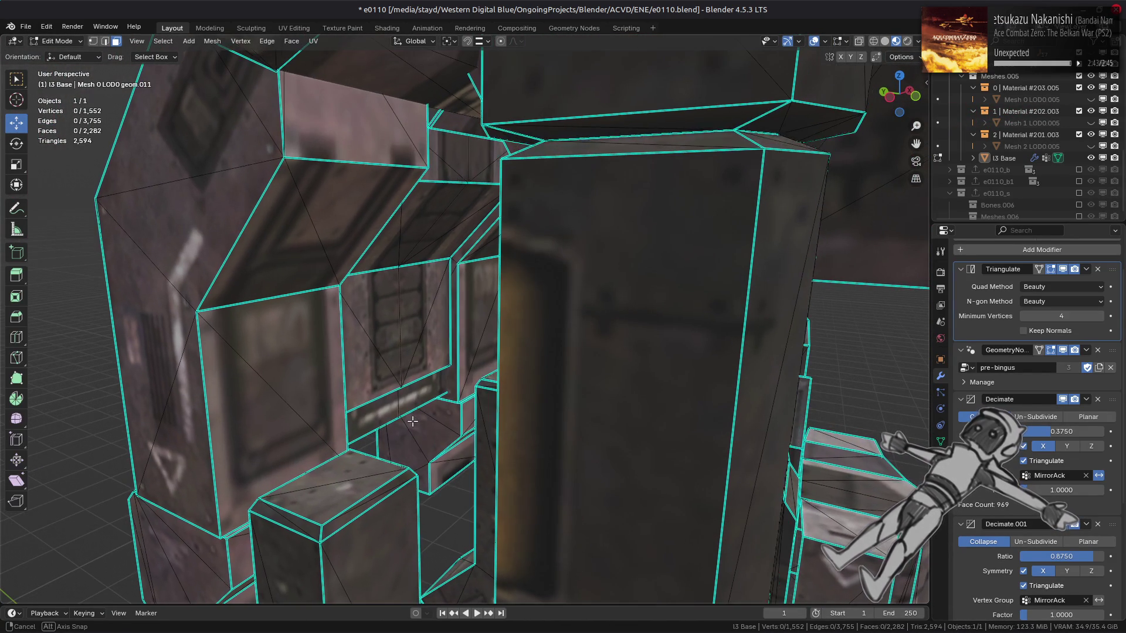
Isolate the inner leg panel piece to inspect it, then restore the geometry and deselect.
click(412, 368)
key(ctrl+l)
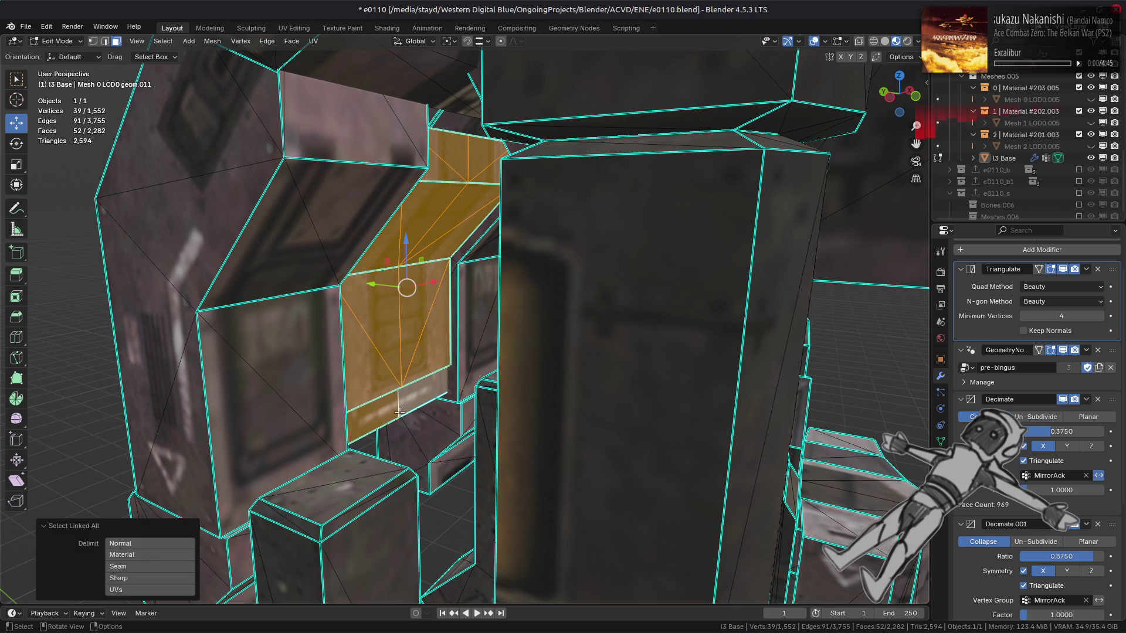
key(shift+h)
mouse_move(401, 410)
middle_down()
mouse_move(493, 395)
mouse_move(503, 409)
middle_up()
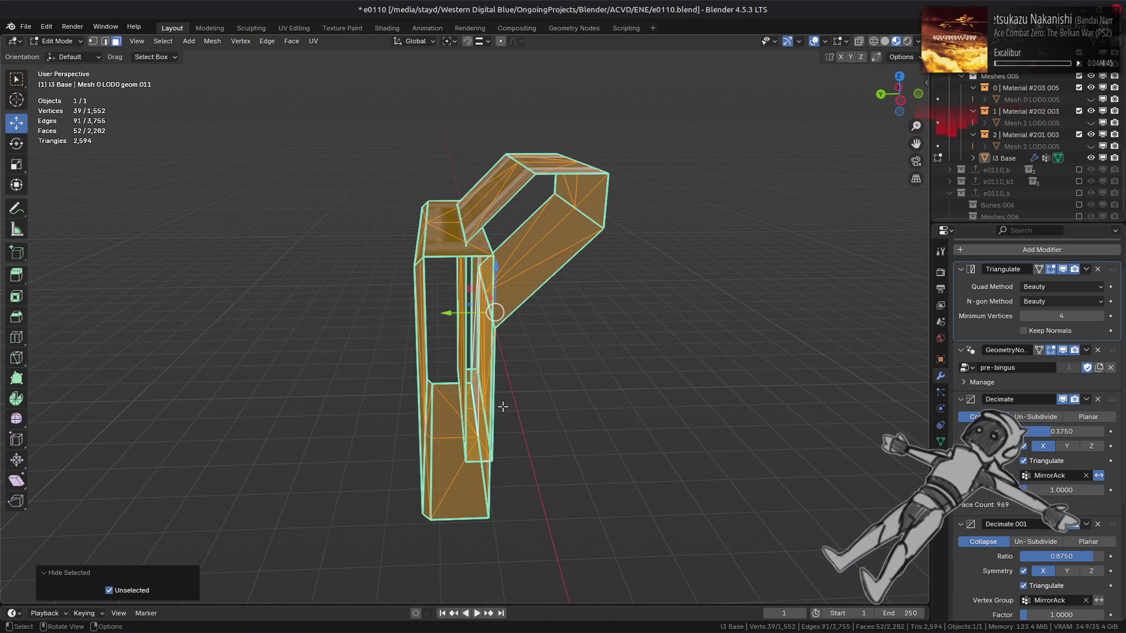
key(ctrl+z)
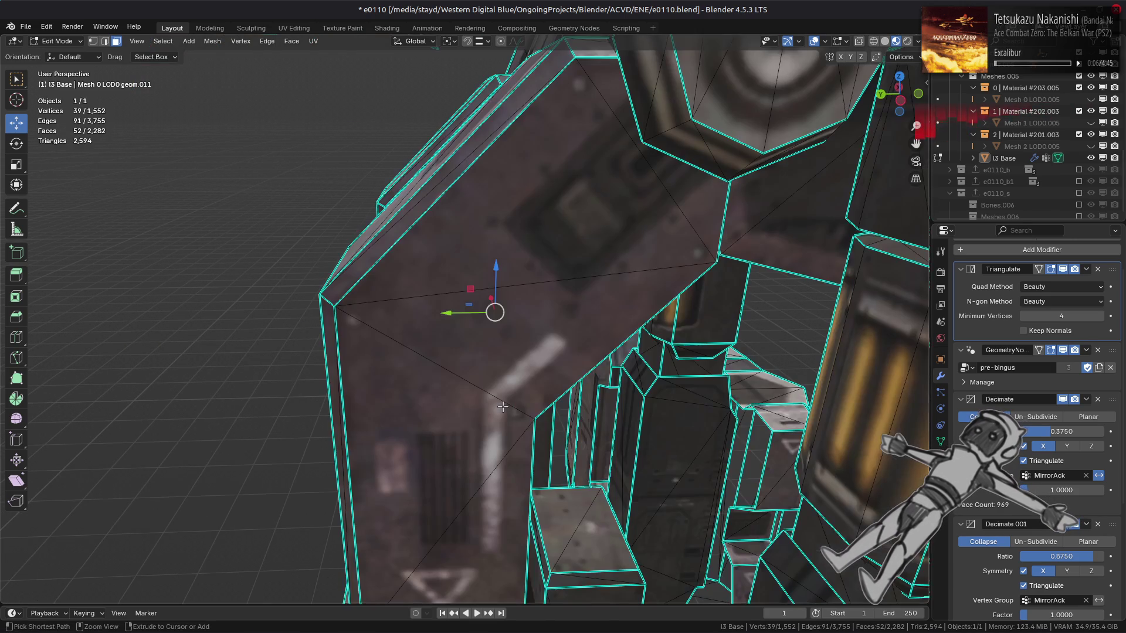
key(alt+a)
Orbit and zoom out around the whole mech and return to Object Mode.
middle_drag(503, 407, 537, 347)
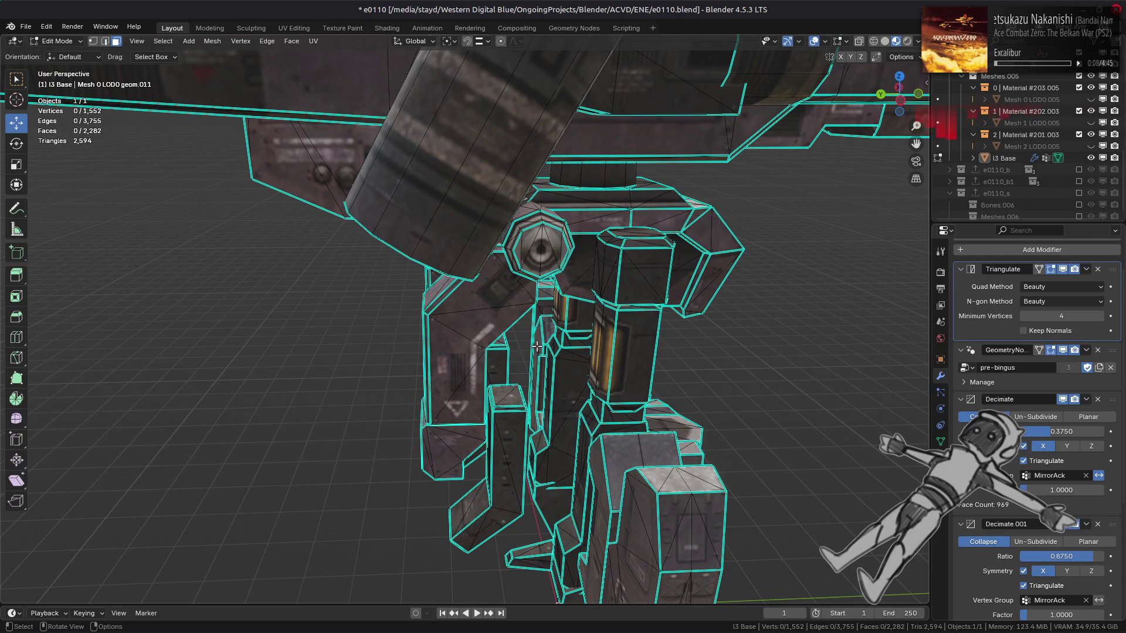
middle_drag(590, 313, 536, 309)
scroll(536, 309, down, 4)
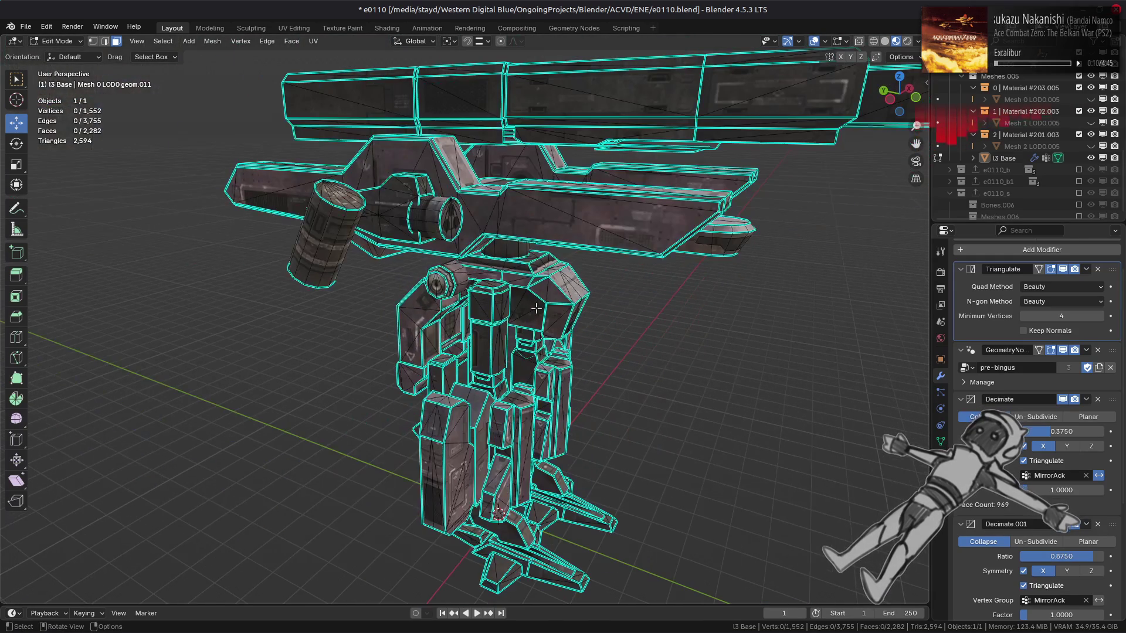
key(Tab)
mouse_move(643, 284)
middle_down()
mouse_move(623, 305)
mouse_move(566, 306)
mouse_move(583, 324)
mouse_move(618, 317)
mouse_move(503, 354)
mouse_move(540, 378)
middle_up()
scroll(622, 305, up, 3)
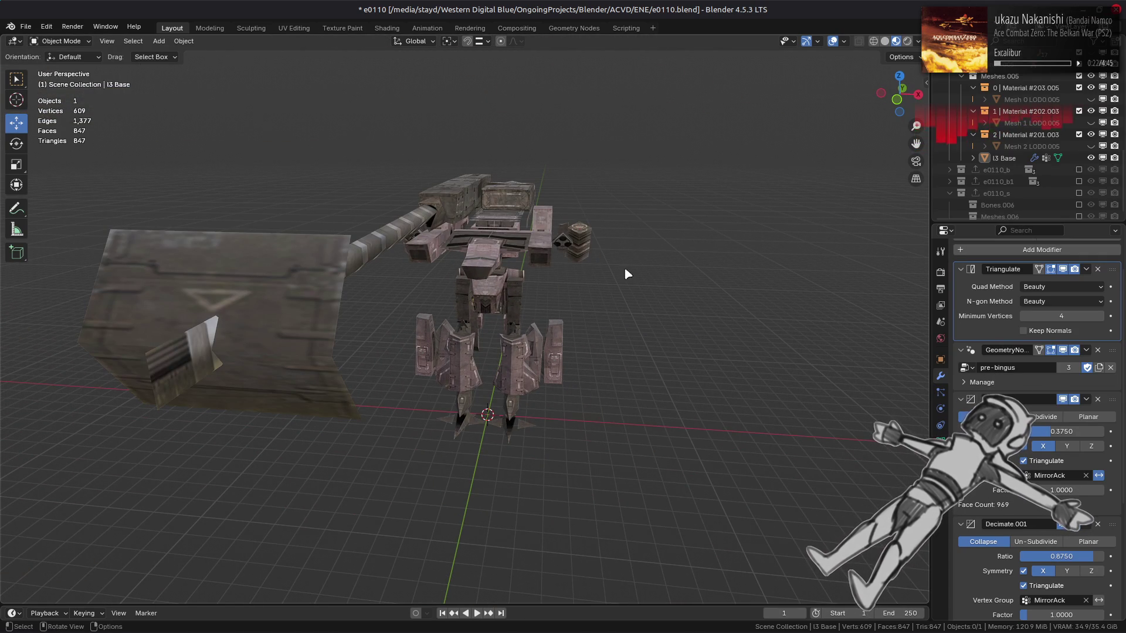
scroll(573, 279, up, 1)
mouse_move(578, 277)
middle_down()
mouse_move(628, 276)
mouse_move(515, 269)
mouse_move(624, 267)
mouse_move(604, 311)
mouse_move(611, 287)
mouse_move(592, 284)
mouse_move(610, 281)
middle_up()
click(1092, 159)
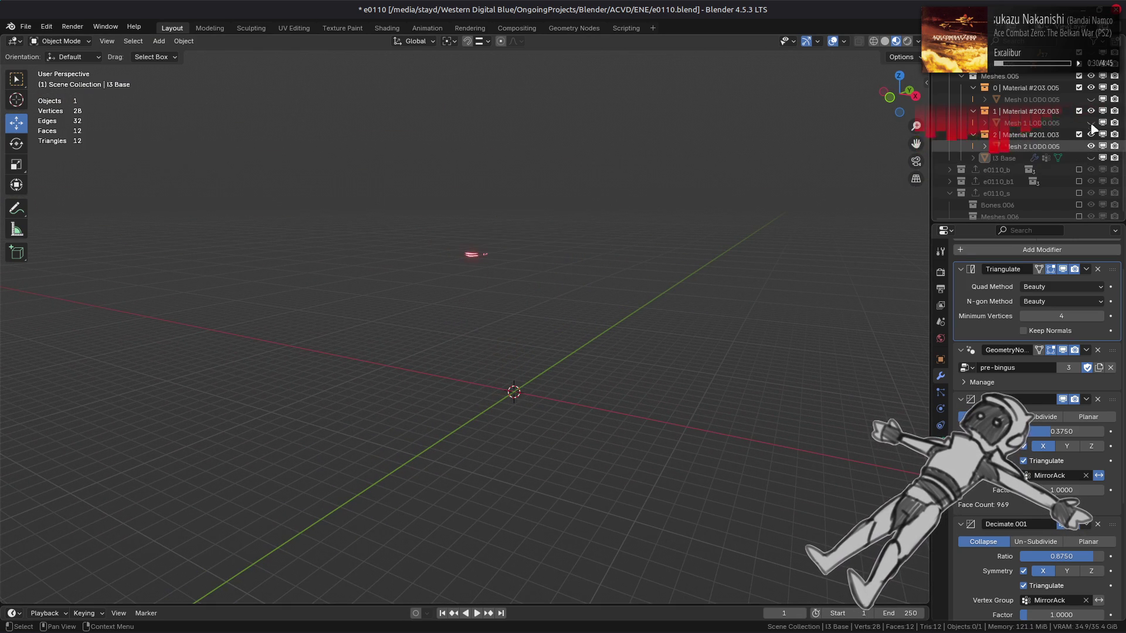
mouse_move(624, 269)
middle_down()
mouse_move(757, 281)
mouse_move(684, 272)
mouse_move(611, 284)
mouse_move(609, 304)
mouse_move(627, 272)
mouse_move(543, 289)
mouse_move(422, 284)
mouse_move(418, 304)
mouse_move(493, 322)
mouse_move(654, 276)
mouse_move(623, 292)
middle_up()
scroll(626, 274, up, 4)
click(1091, 146)
click(1091, 123)
click(1091, 99)
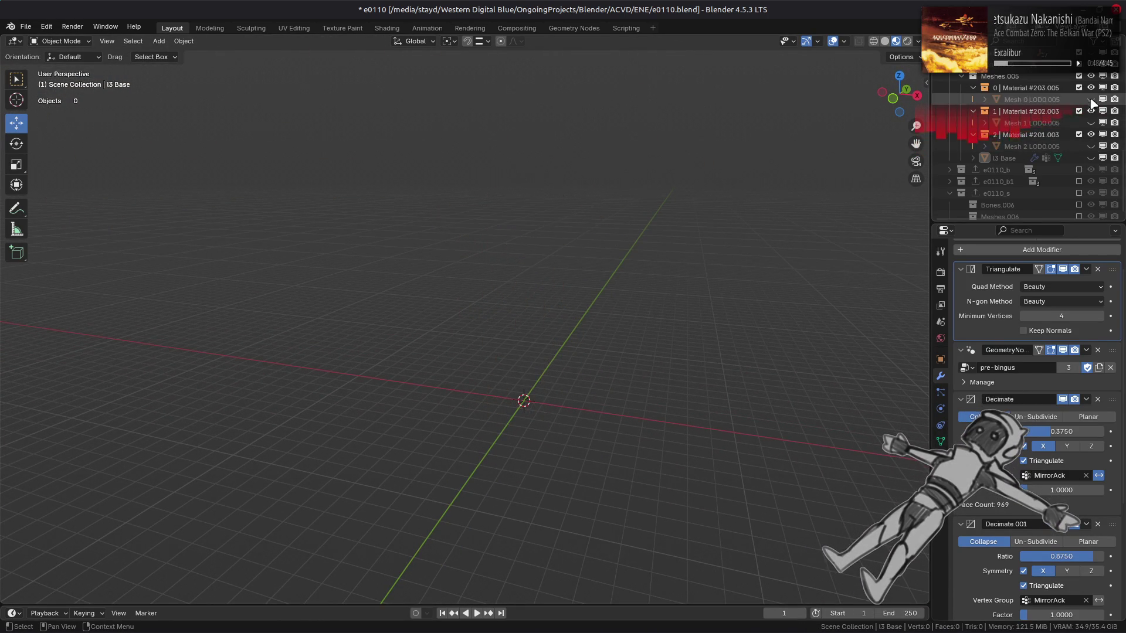
click(1090, 158)
click(551, 227)
key(alt+a)
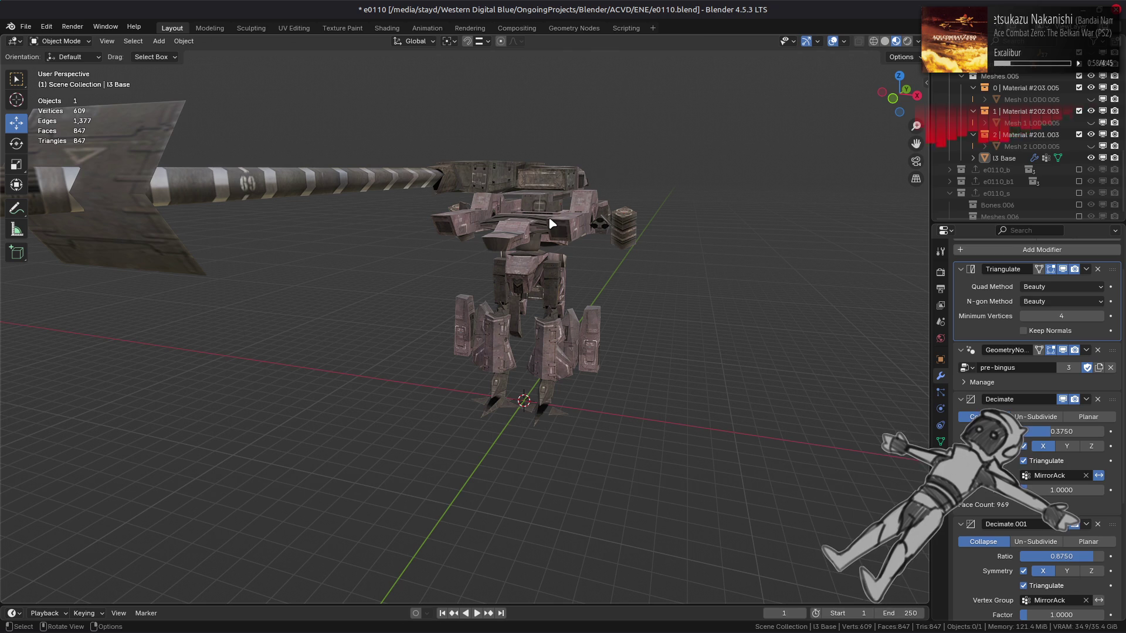
scroll(613, 245, up, 5)
Select the I3 Base mech from a low front view and enter Edit Mode.
mouse_move(610, 244)
middle_down()
mouse_move(617, 271)
mouse_move(623, 234)
mouse_move(634, 328)
mouse_move(460, 271)
mouse_move(536, 319)
middle_up()
scroll(481, 269, up, 5)
click(503, 269)
key(Tab)
scroll(512, 288, up, 3)
scroll(492, 244, up, 3)
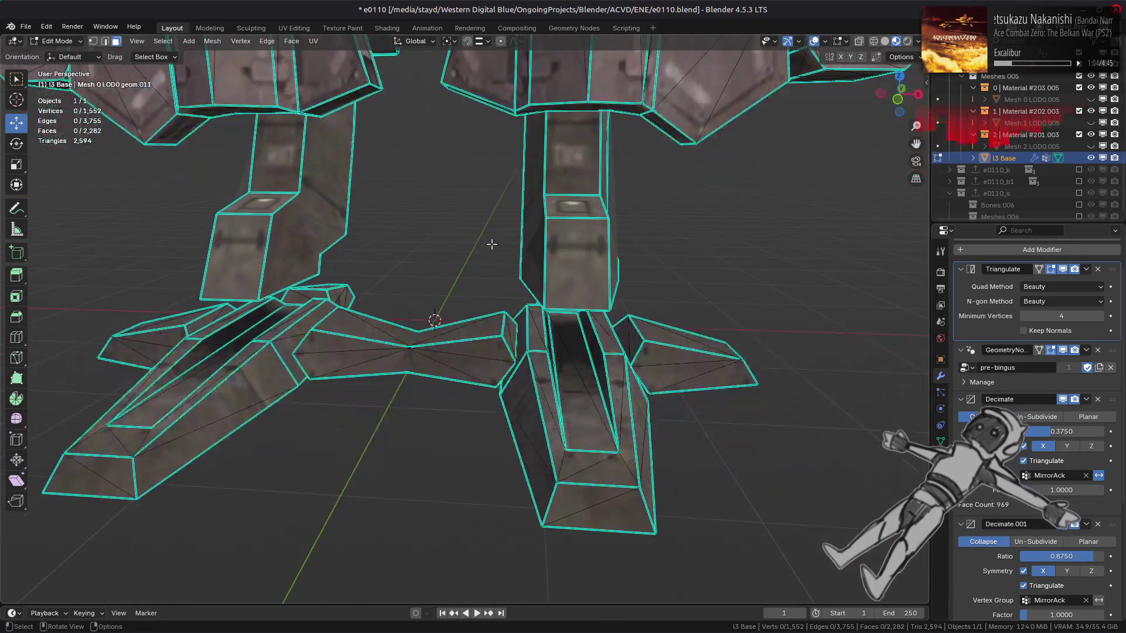
scroll(492, 243, up, 5)
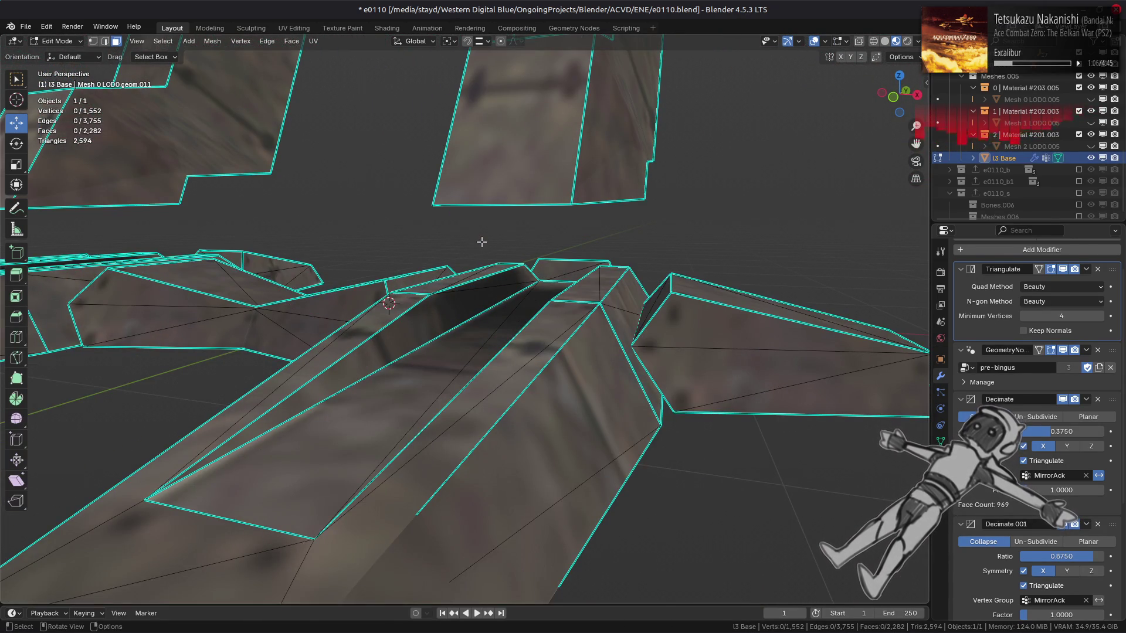
Select both feet as connected geometry and isolate them with Shift+H.
click(505, 314)
scroll(498, 311, down, 3)
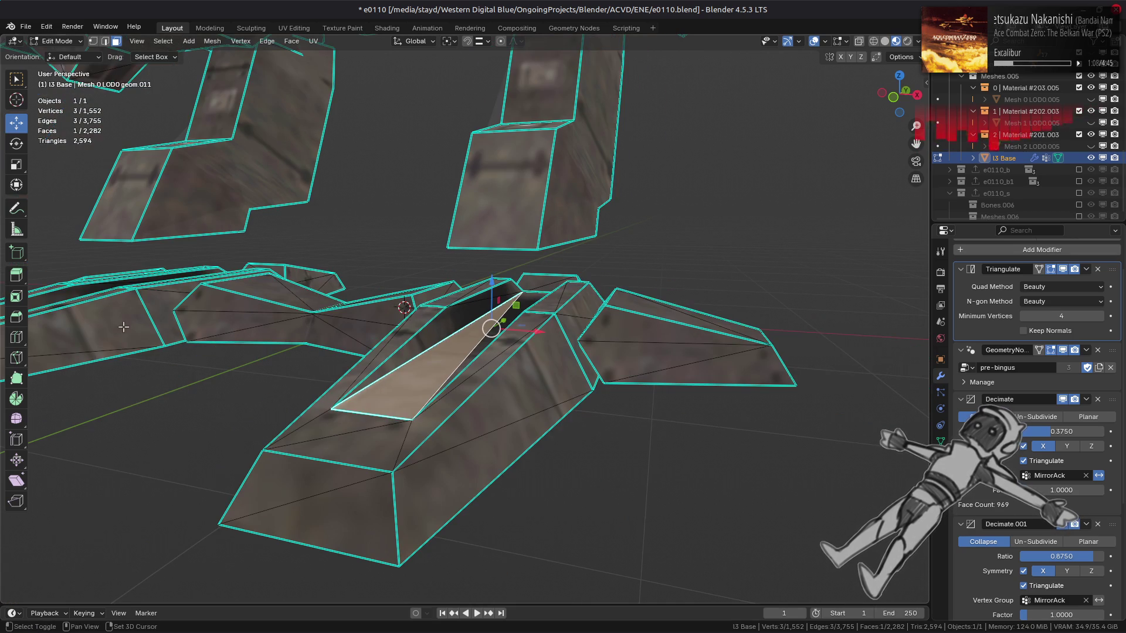
shift+click(140, 331)
key(ctrl+l)
key(shift+h)
scroll(351, 469, down, 3)
mouse_move(351, 469)
middle_down()
mouse_move(390, 433)
mouse_move(632, 453)
mouse_move(575, 423)
mouse_move(495, 420)
mouse_move(480, 394)
middle_up()
Merge the feet's triangles into quads with Face > Triangles to Quads.
click(288, 40)
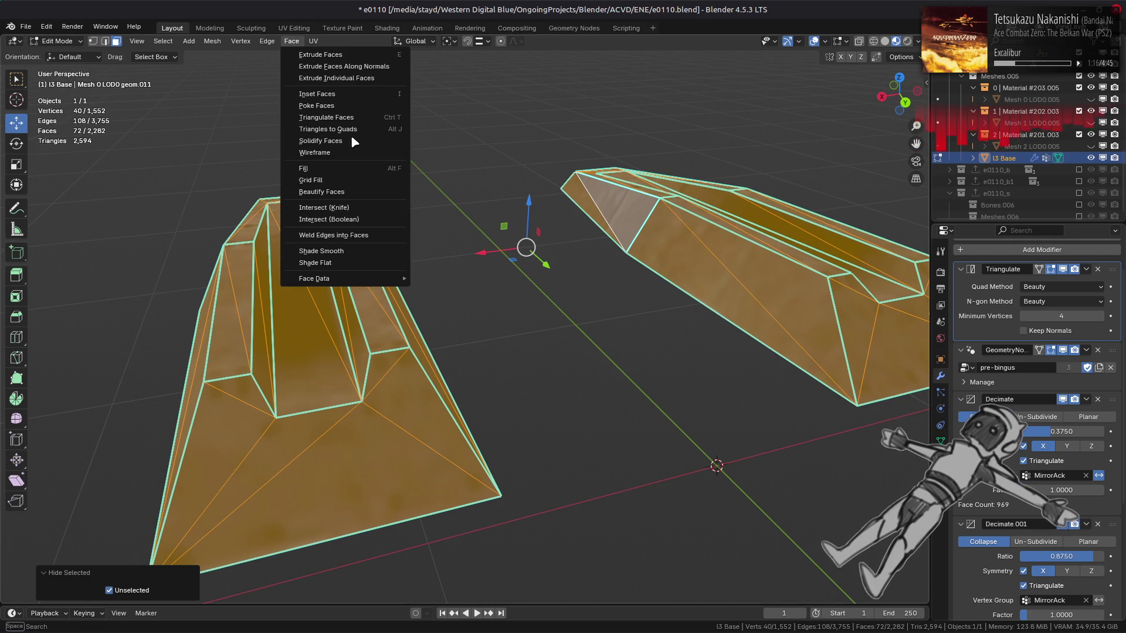
click(355, 136)
mouse_move(342, 382)
middle_down()
mouse_move(514, 314)
mouse_move(517, 293)
mouse_move(565, 411)
middle_up()
key(ctrl+z)
key(ctrl+shift+z)
Select the top face strips on both feet and delete the six faces.
click(534, 326)
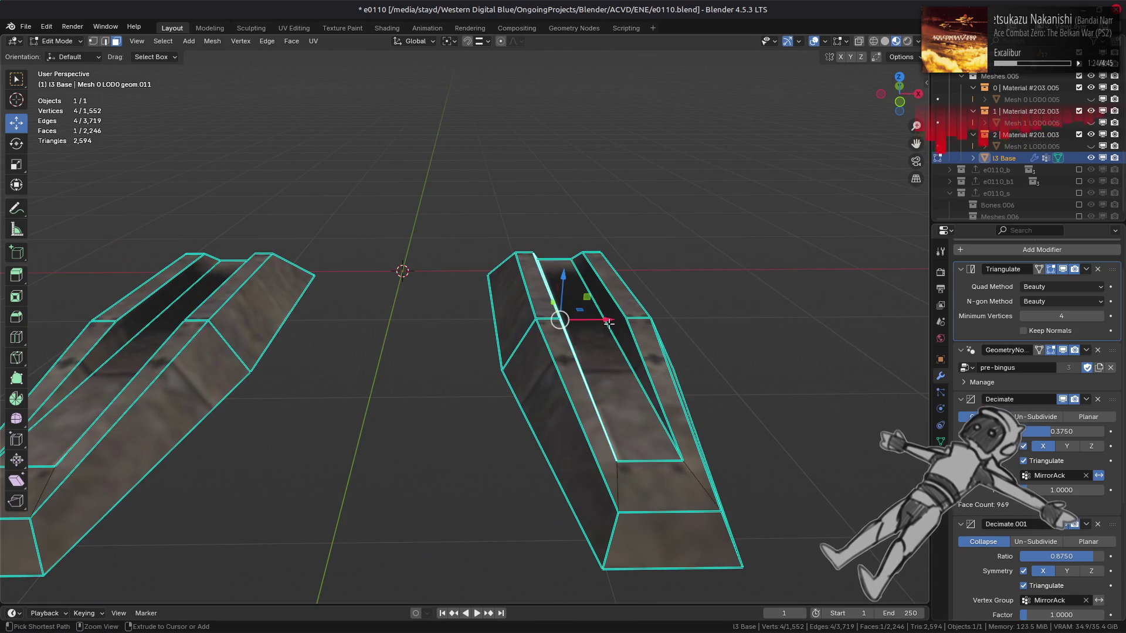
ctrl+click(565, 463)
mouse_move(565, 463)
middle_down()
mouse_move(211, 307)
mouse_move(305, 332)
middle_up()
shift+click(237, 316)
ctrl+click(312, 342)
right_click(293, 412)
click(287, 434)
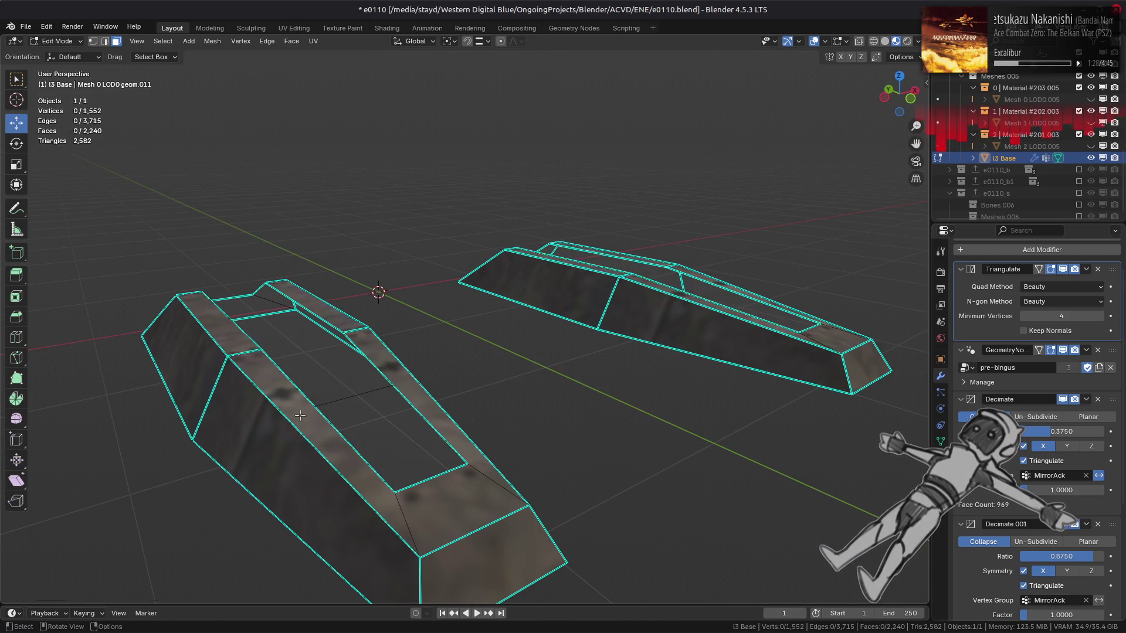
Cap the first holes on the feet, including four- and three-vertex holes, with F.
shift+click(352, 390)
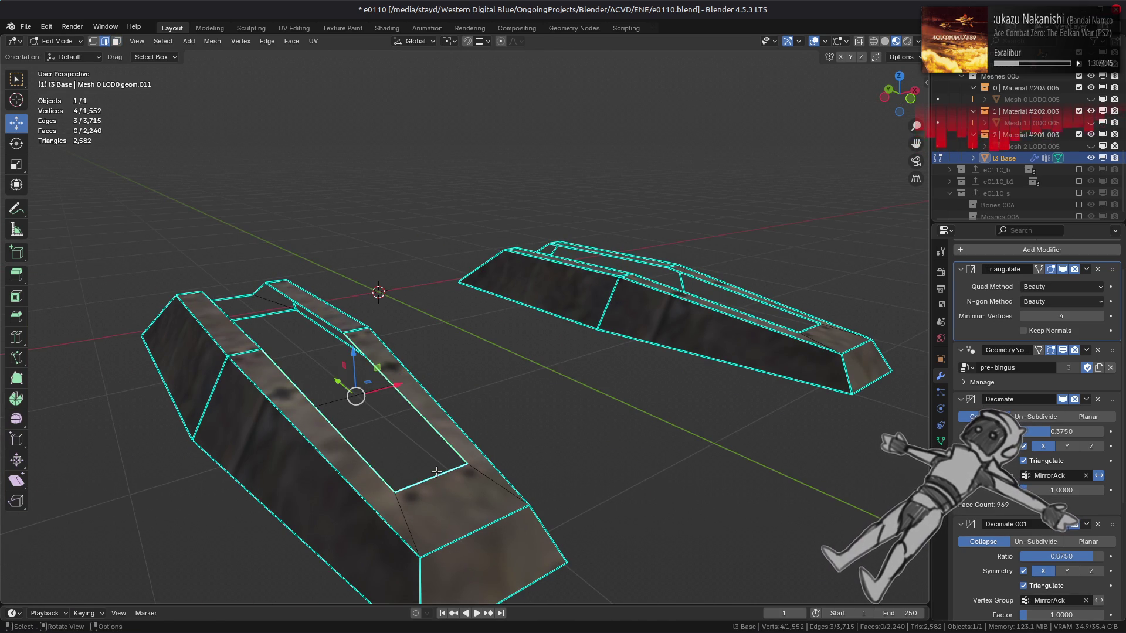
key(f)
key(alt+a)
mouse_move(352, 395)
middle_down()
mouse_move(572, 410)
mouse_move(557, 387)
mouse_move(414, 369)
middle_up()
key(f)
key(alt+a)
key(f)
key(alt+a)
Cap the remaining lower, upper inner and four-vertex holes on the feet.
middle_drag(362, 397, 779, 362)
click(804, 418)
mouse_move(804, 418)
middle_down()
mouse_move(659, 389)
mouse_move(692, 406)
middle_up()
shift+click(692, 406)
key(f)
key(alt+a)
alt+click(716, 317)
key(f)
key(alt+a)
middle_drag(351, 291, 192, 312)
key(f)
key(alt+a)
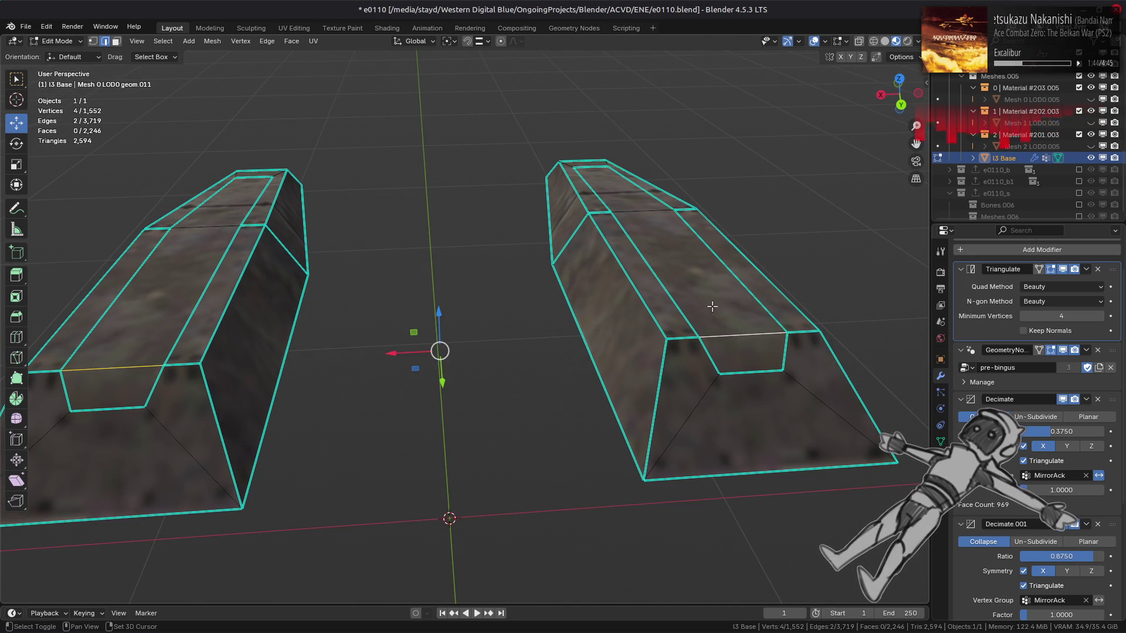
Mark the selected foot edges as sharp.
right_click(534, 352)
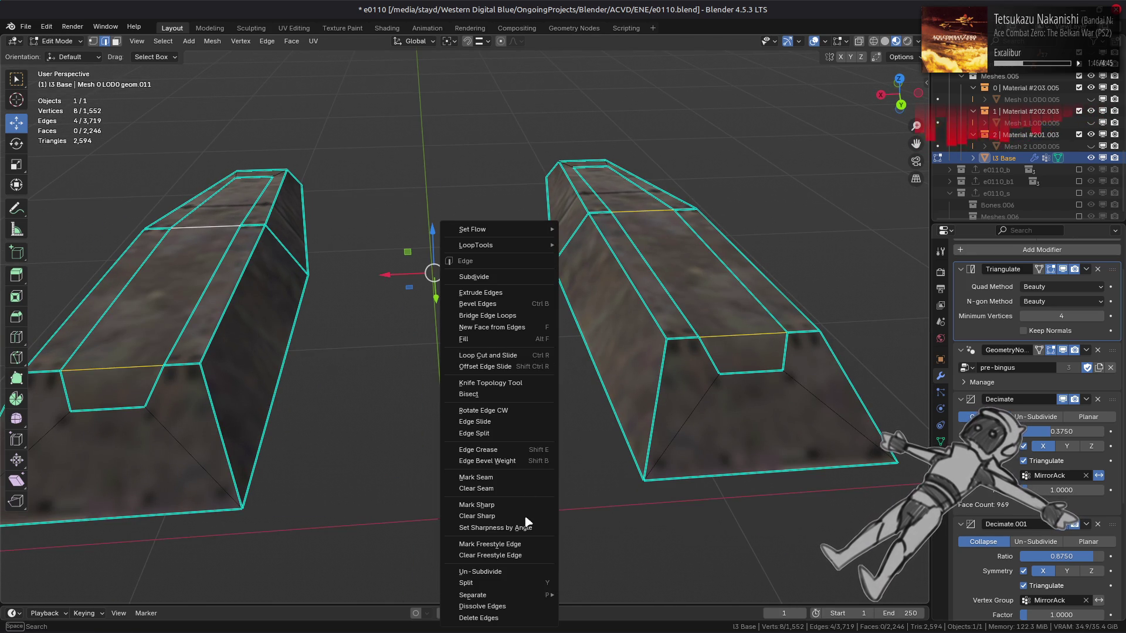
click(545, 507)
key(alt+a)
middle_drag(364, 433, 351, 435)
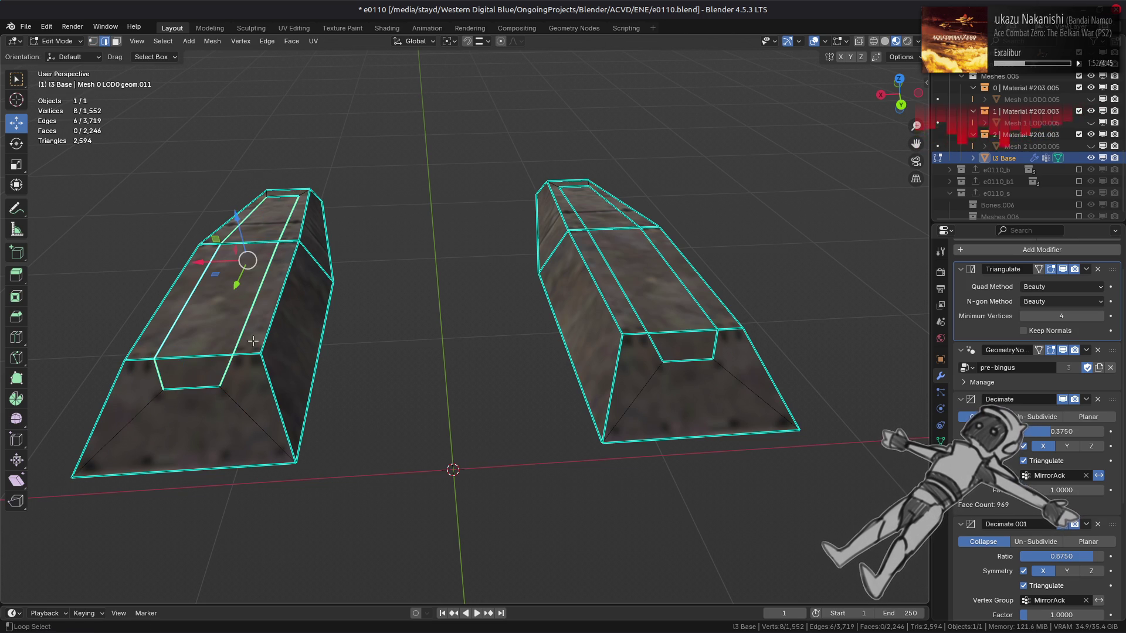
mouse_move(194, 383)
middle_down()
mouse_move(382, 375)
mouse_move(453, 487)
middle_up()
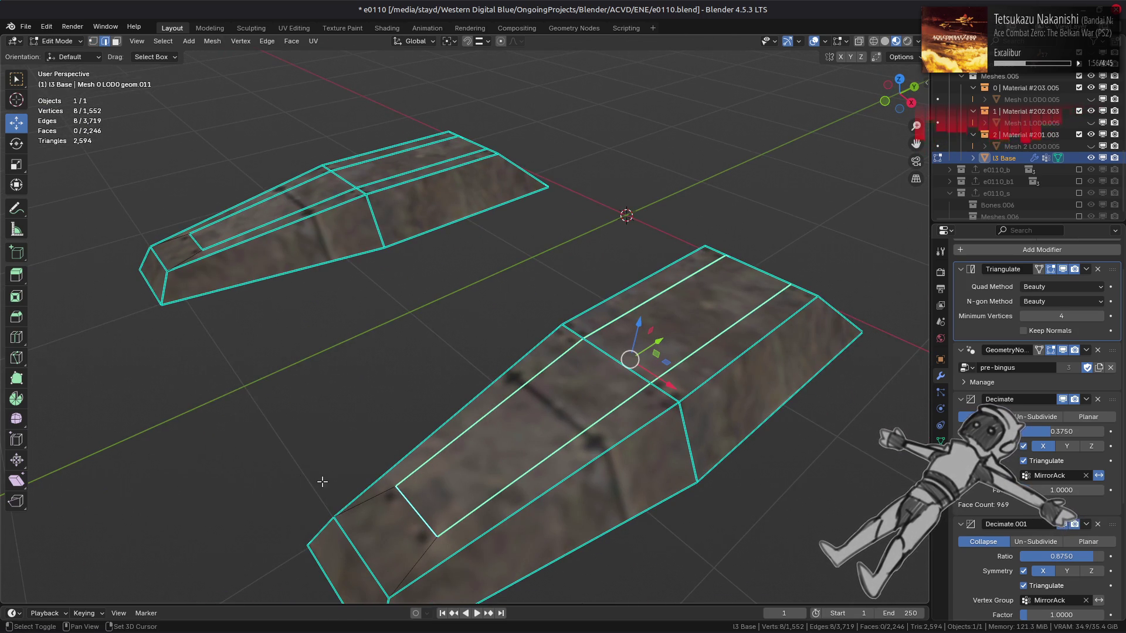
Dissolve the extra edge loops on both feet.
right_click(287, 503)
click(271, 573)
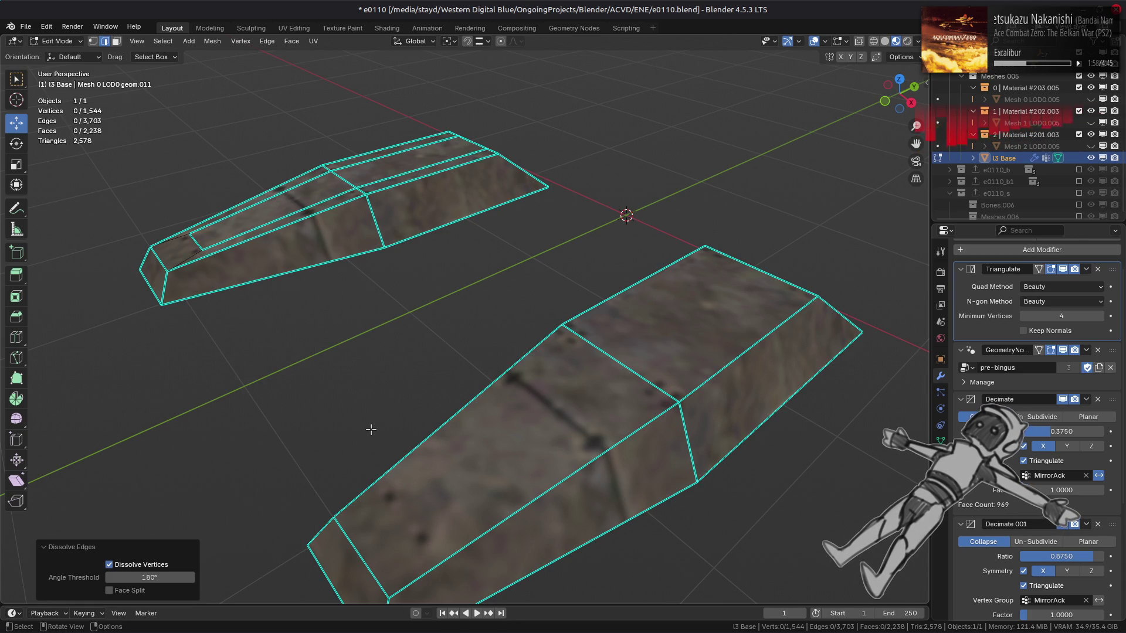
mouse_move(379, 402)
middle_down()
mouse_move(422, 372)
mouse_move(319, 362)
mouse_move(498, 363)
middle_up()
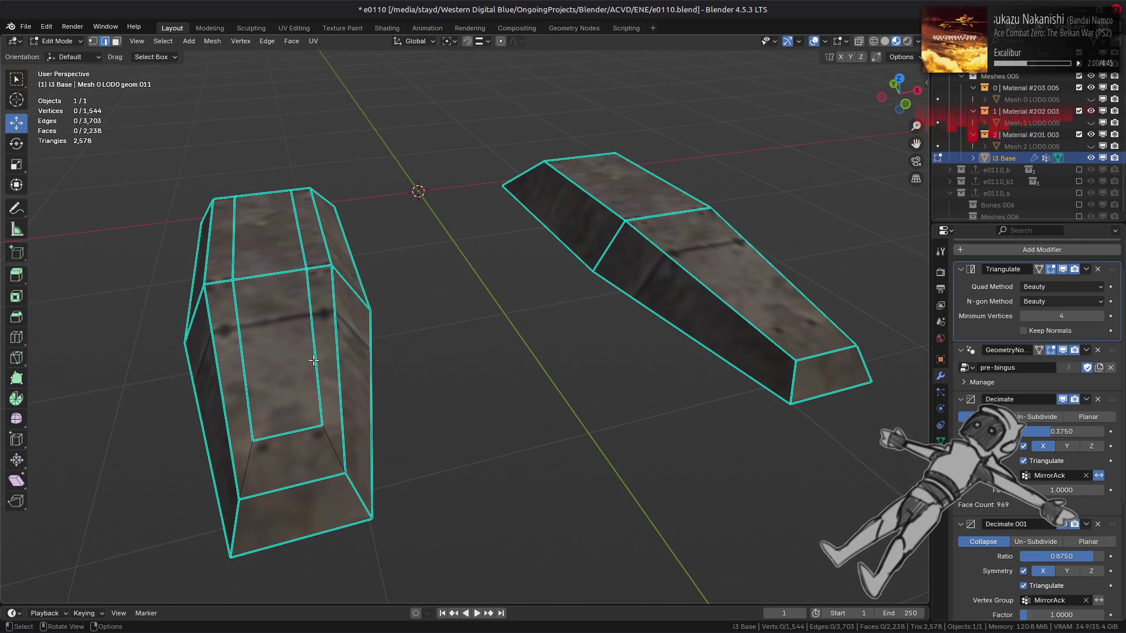
alt+shift+click(682, 372)
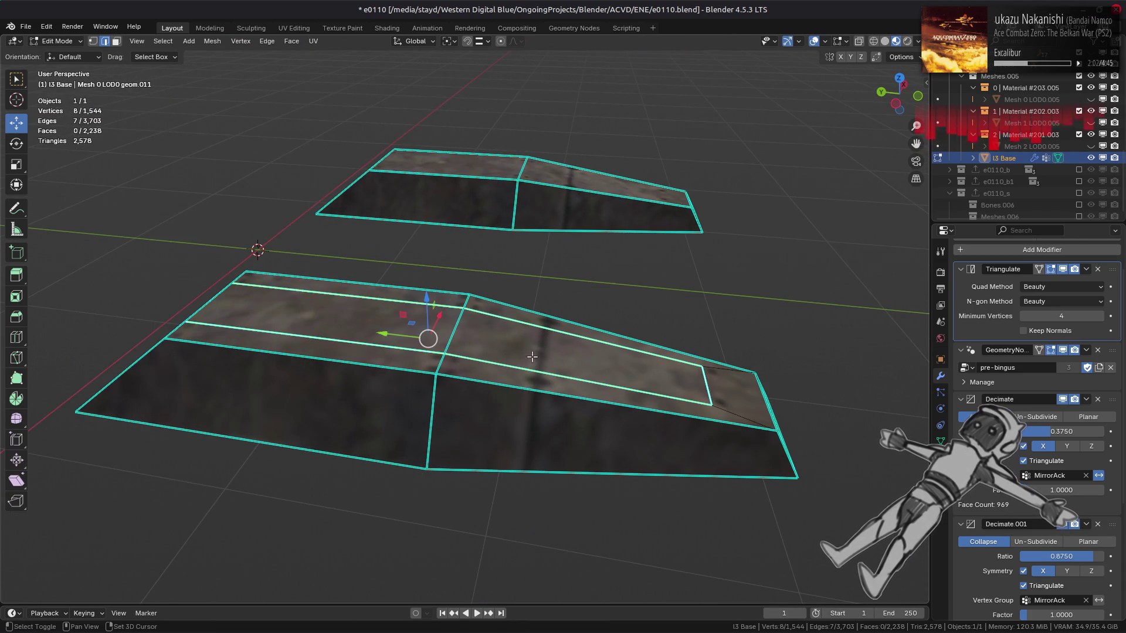
middle_drag(610, 363, 488, 353)
right_click(291, 404)
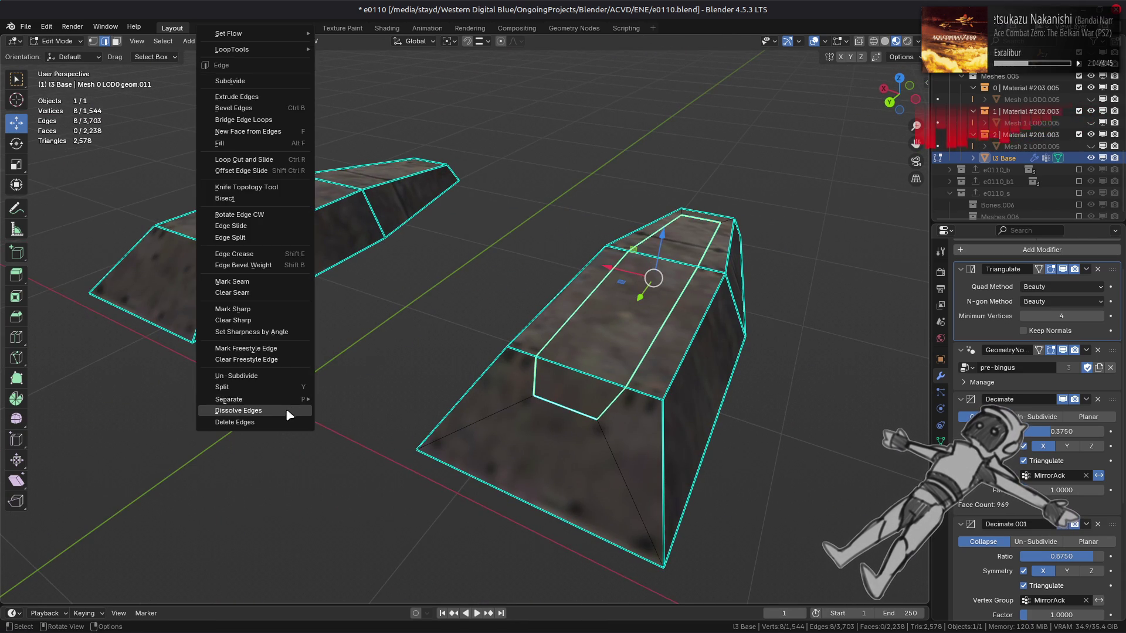
click(286, 408)
mouse_move(301, 397)
middle_down()
mouse_move(348, 389)
mouse_move(382, 332)
mouse_move(333, 398)
middle_up()
Reveal the rest of the mesh and return to Object Mode.
key(alt+b)
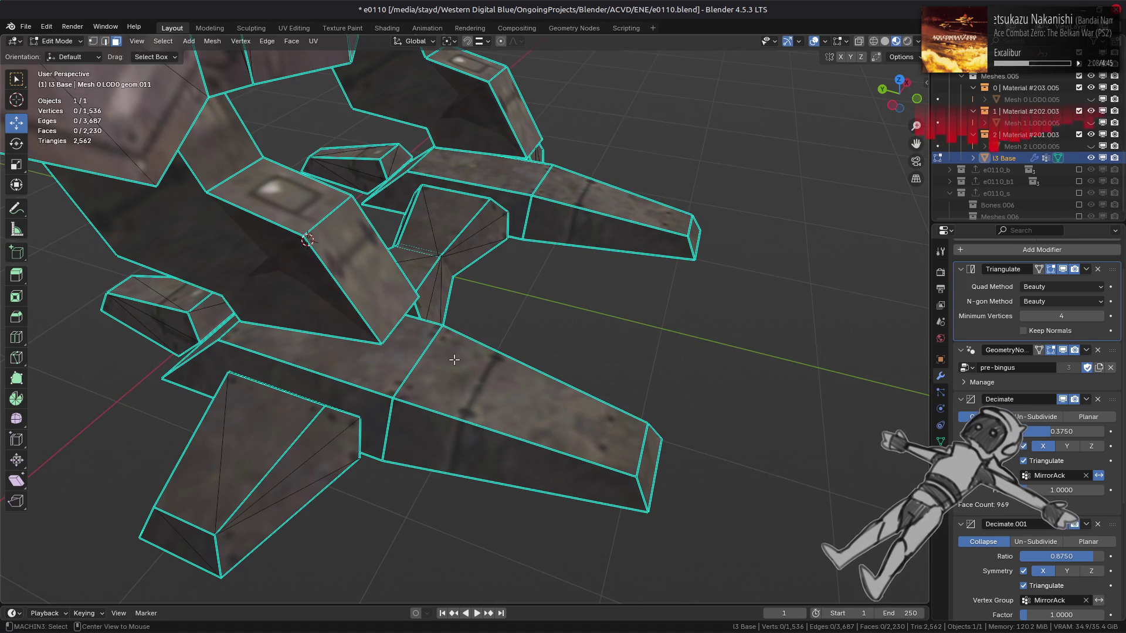
middle_drag(521, 339, 393, 332)
mouse_move(466, 292)
middle_down()
mouse_move(453, 265)
mouse_move(432, 329)
mouse_move(445, 328)
mouse_move(416, 257)
mouse_move(418, 332)
mouse_move(373, 294)
mouse_move(431, 253)
mouse_move(512, 282)
mouse_move(456, 333)
mouse_move(469, 305)
mouse_move(452, 284)
mouse_move(499, 364)
mouse_move(452, 361)
mouse_move(508, 275)
mouse_move(475, 273)
mouse_move(516, 361)
middle_up()
key(Tab)
In Edit Mode on the mech, select the two stray triangles at the left and right hips.
key(Tab)
scroll(481, 304, up, 3)
key(Tab)
scroll(506, 346, down, 4)
scroll(475, 274, up, 4)
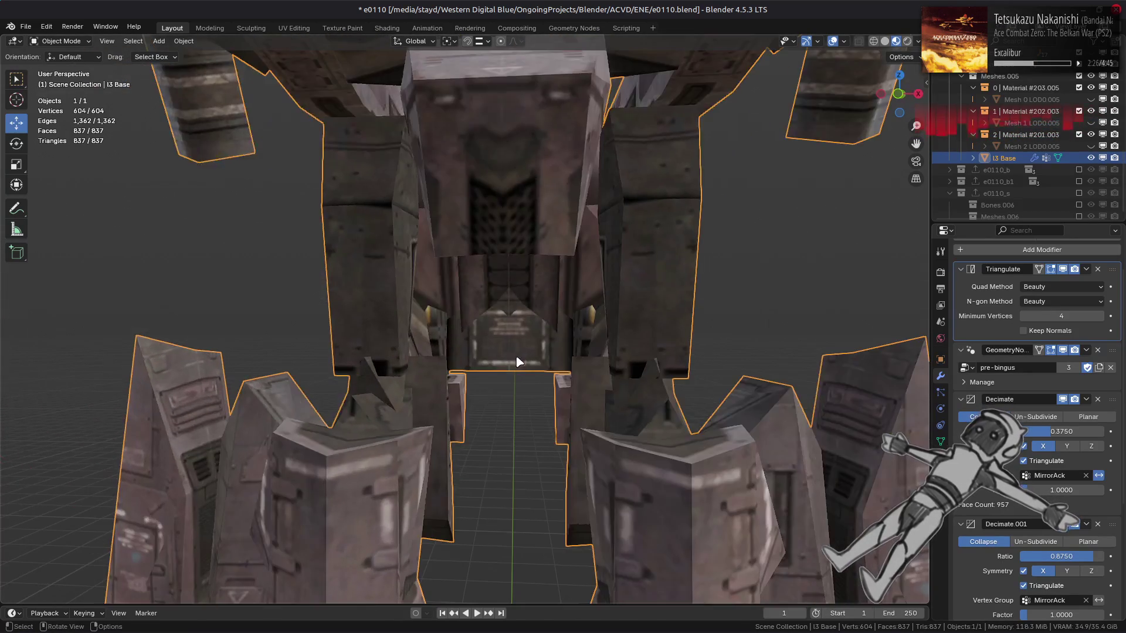
key(Tab)
click(382, 380)
shift+click(662, 376)
Delete the two hip triangle faces, return to Object Mode, and inspect under the legs.
right_click(506, 389)
click(469, 604)
key(Tab)
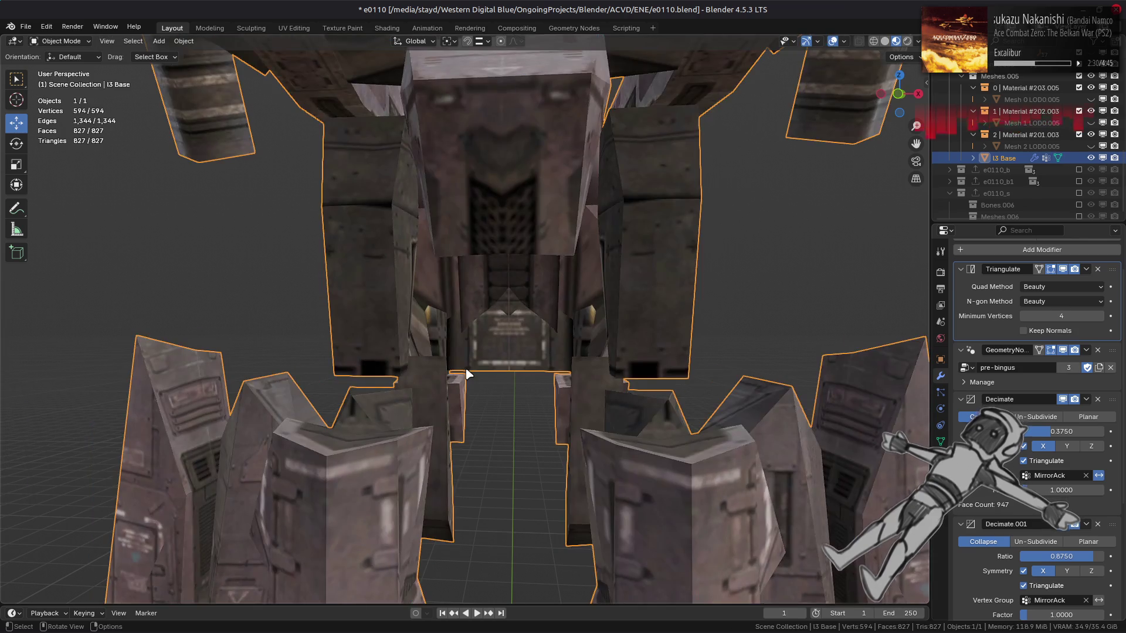
scroll(468, 375, down, 5)
mouse_move(503, 404)
middle_down()
mouse_move(498, 352)
mouse_move(511, 317)
middle_up()
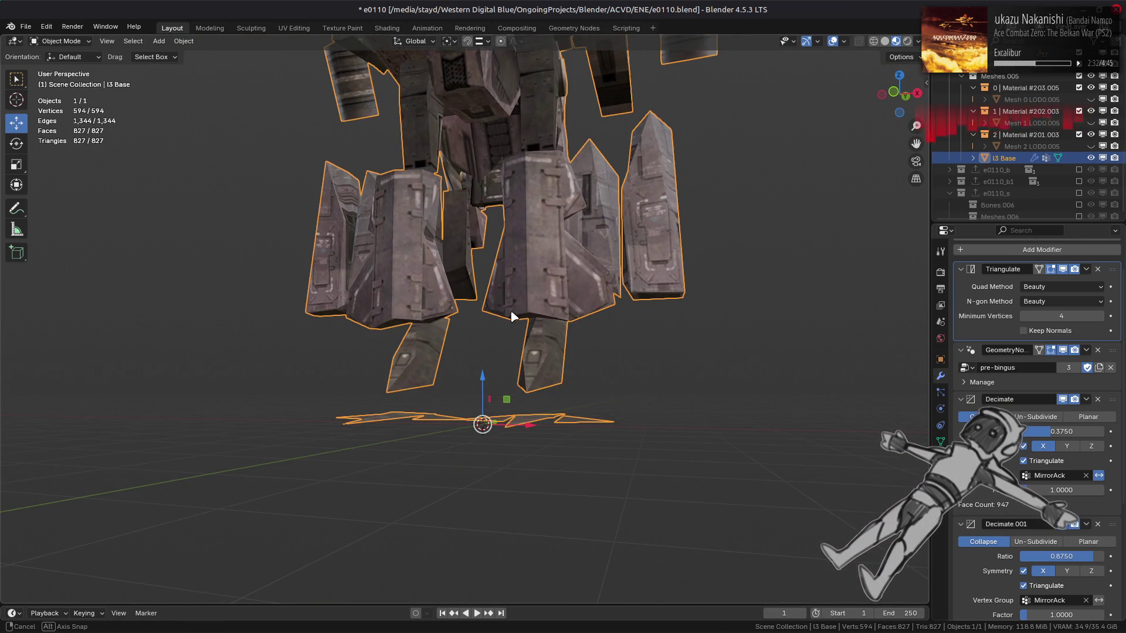
shift+middle_drag(457, 218, 460, 444)
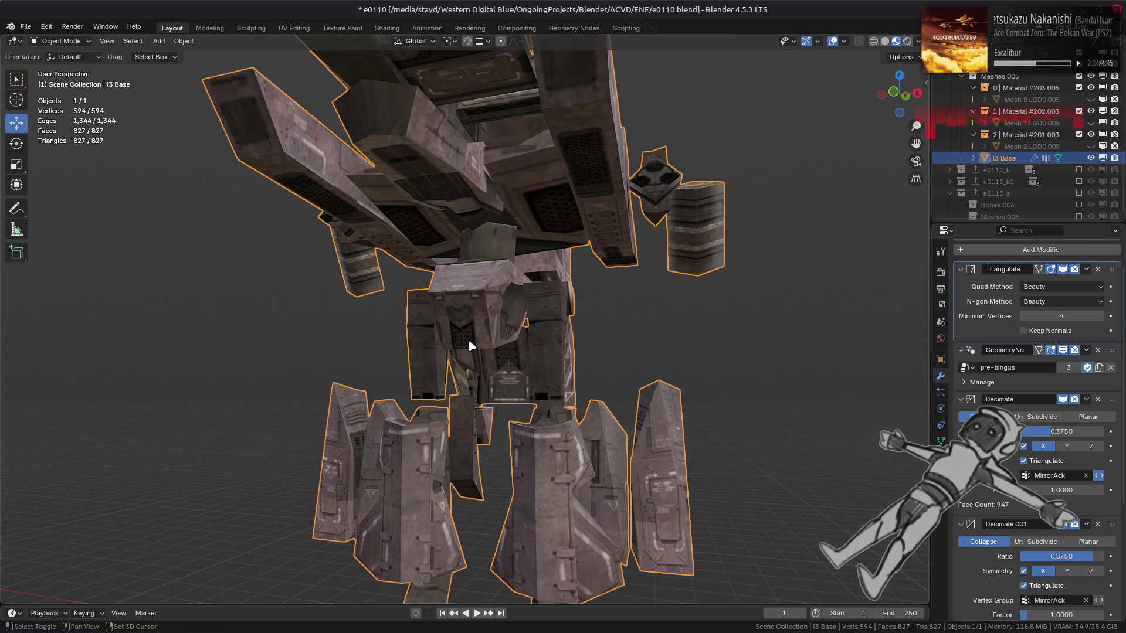
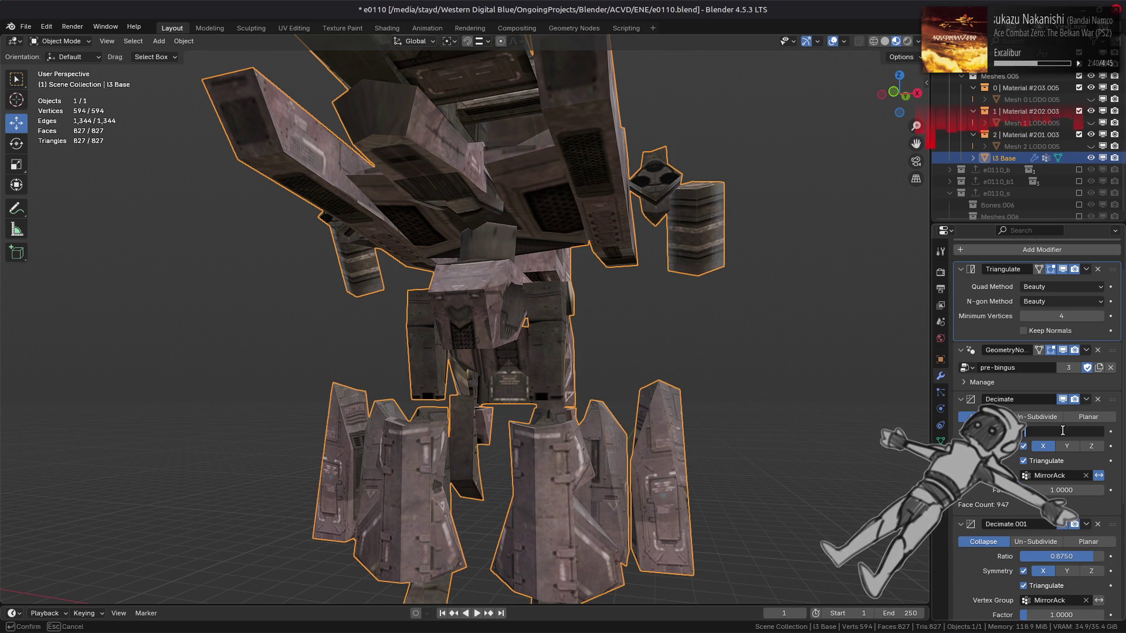
Set the first Decimate ratio to 0.375 and inspect the mesh, toggling Edit Mode.
text(75)
key(Return)
mouse_move(663, 352)
middle_down()
mouse_move(655, 331)
mouse_move(674, 301)
mouse_move(672, 326)
mouse_move(721, 298)
mouse_move(645, 358)
middle_up()
scroll(722, 301, up, 1)
scroll(722, 302, down, 1)
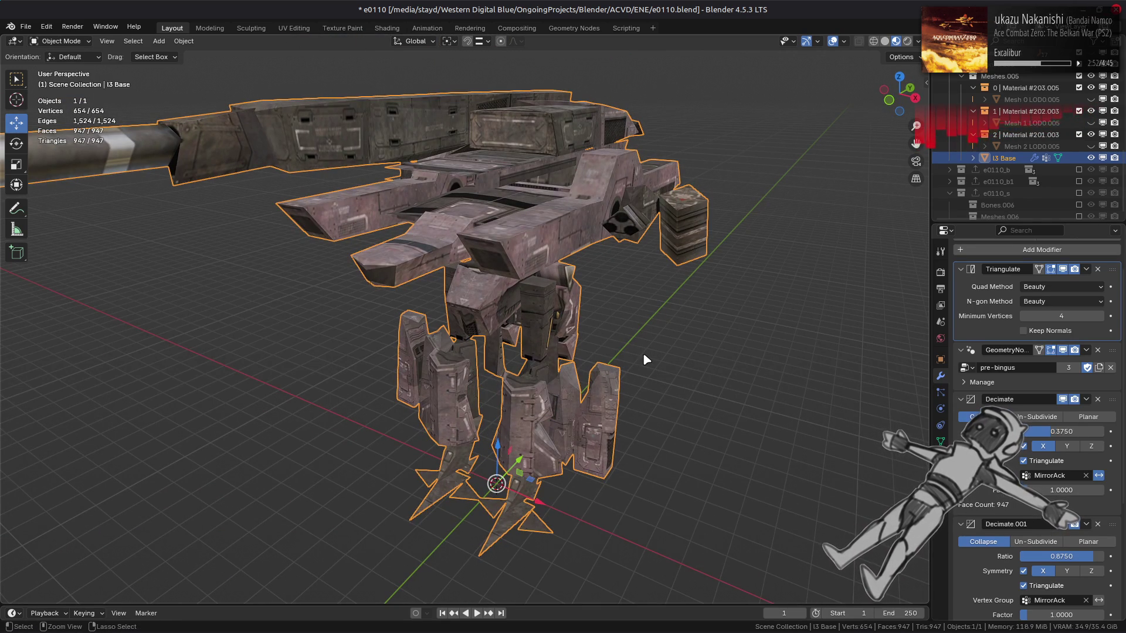
key(Tab)
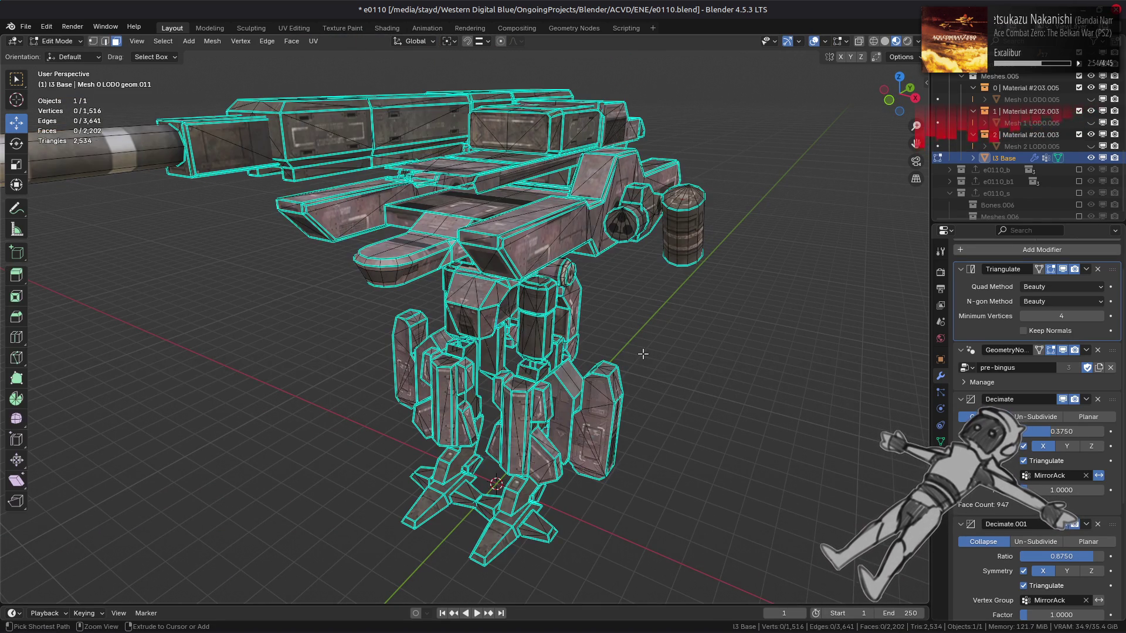
key(Tab)
click(645, 354)
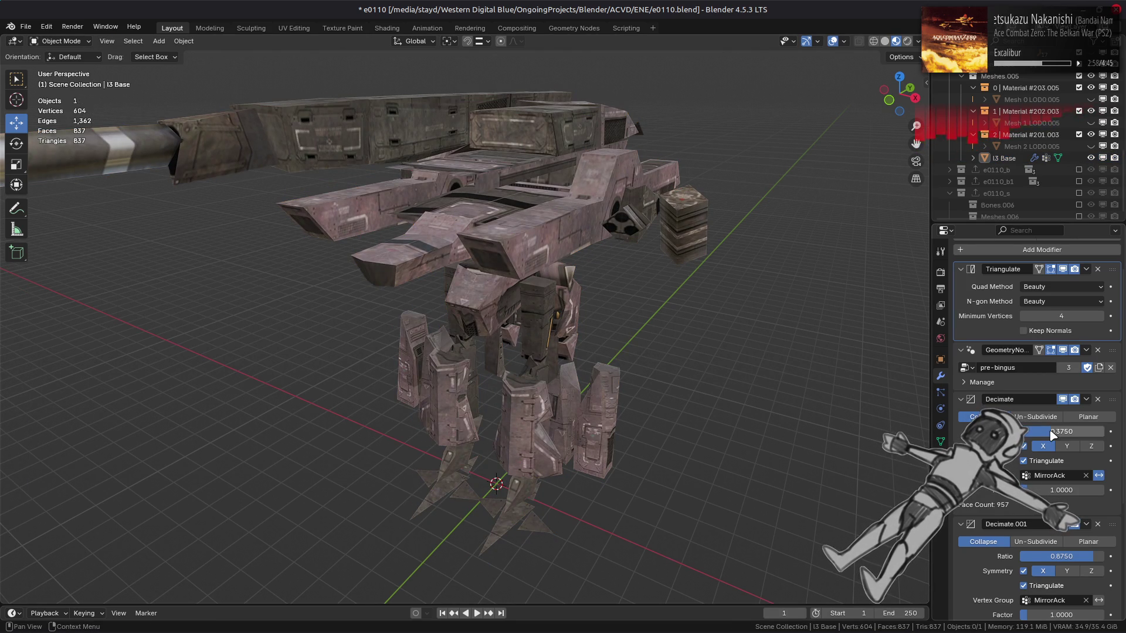
Try a 0.4 Decimate ratio and compare it with 0.375 using undo and redo.
drag(1050, 431, 1063, 431)
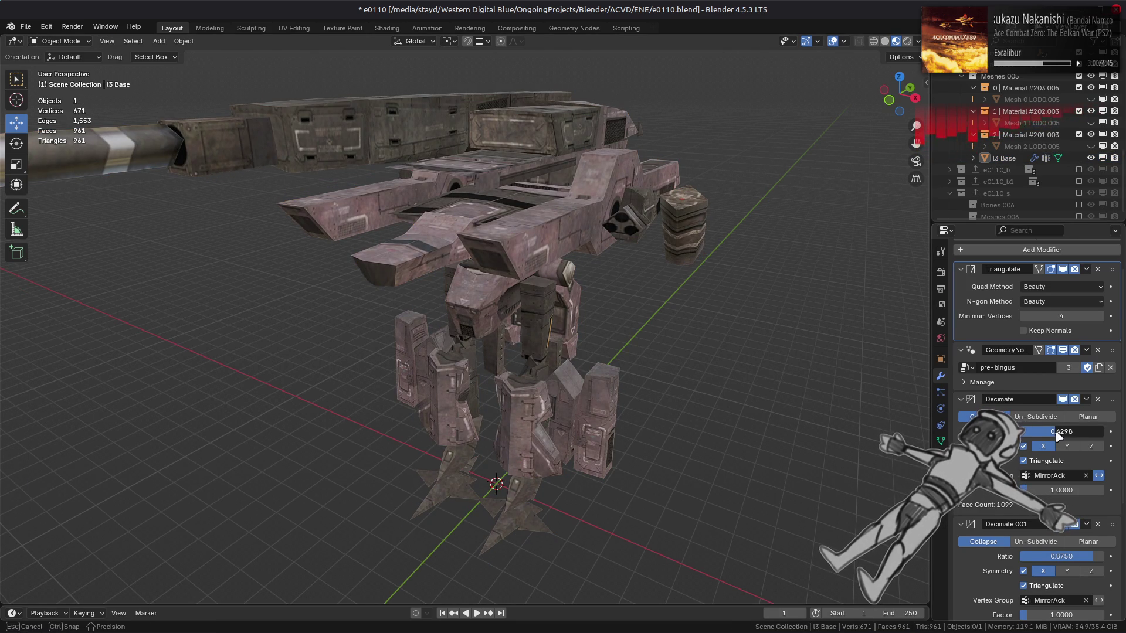
text(0.4)
key(Return)
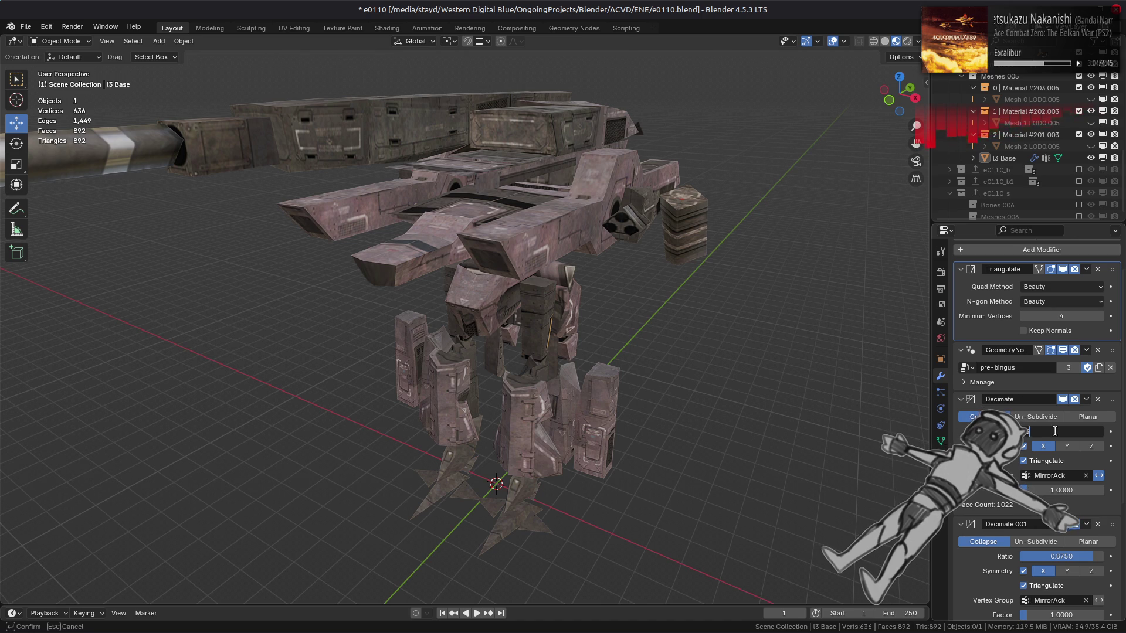
key(Return)
key(ctrl+z)
middle_drag(624, 364, 644, 359)
key(ctrl+shift+z)
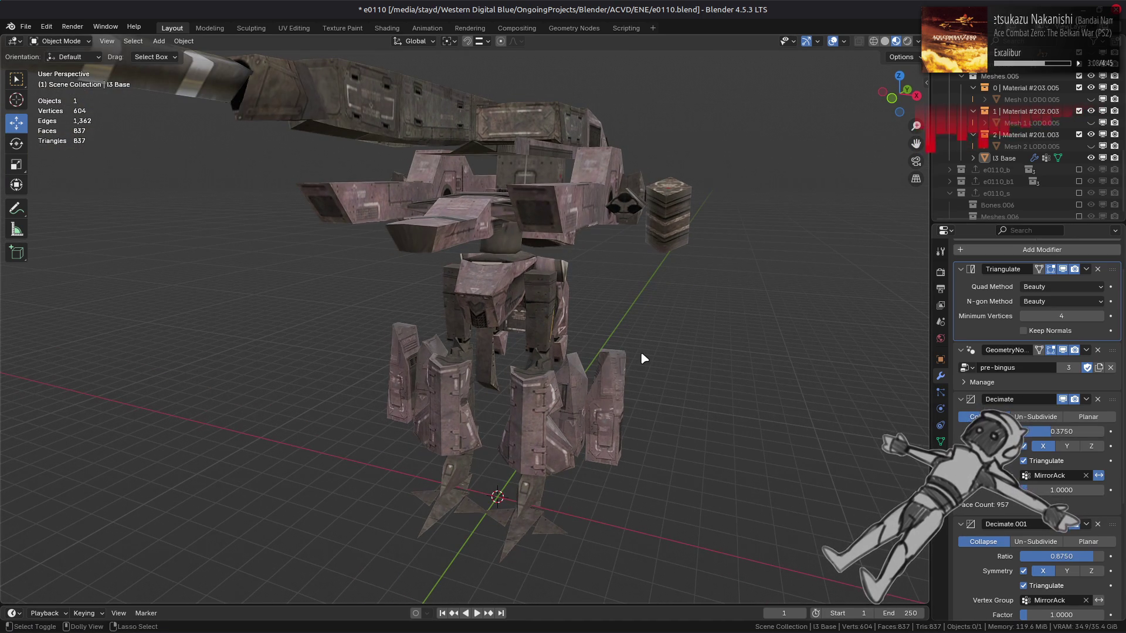
Flip between the 0.375 and 0.4 Decimate ratios while orbiting to a front view.
key(ctrl+z)
key(ctrl+shift+z)
key(ctrl+z)
mouse_move(644, 358)
middle_down()
mouse_move(559, 349)
mouse_move(667, 372)
mouse_move(604, 369)
middle_up()
key(ctrl+shift+z)
key(ctrl+z)
middle_drag(624, 359, 549, 339)
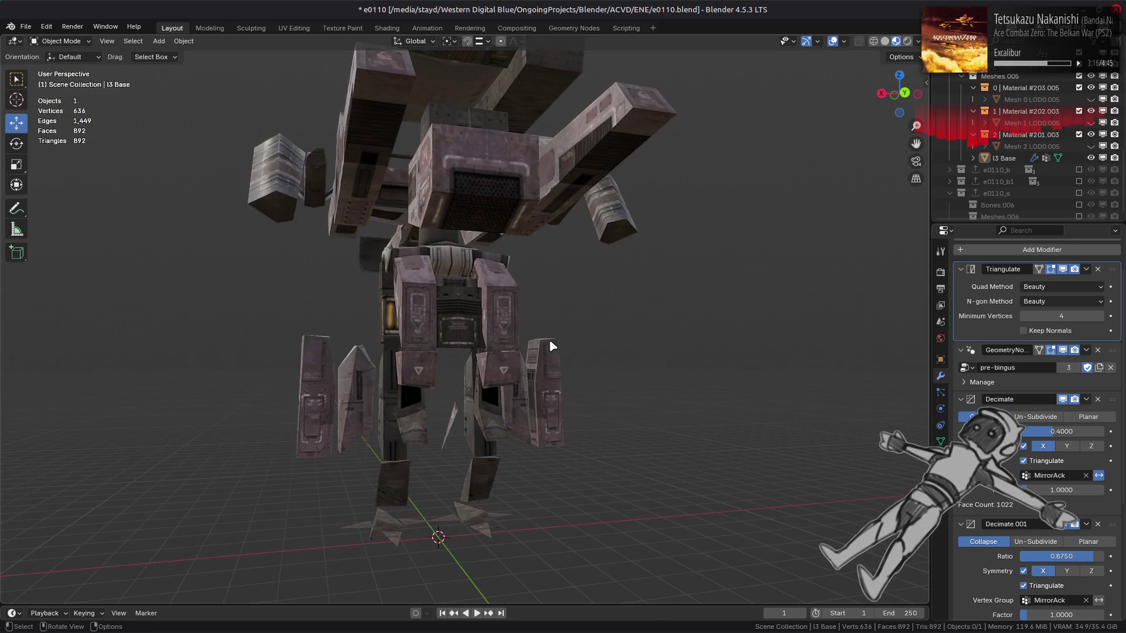
key(ctrl+shift+z)
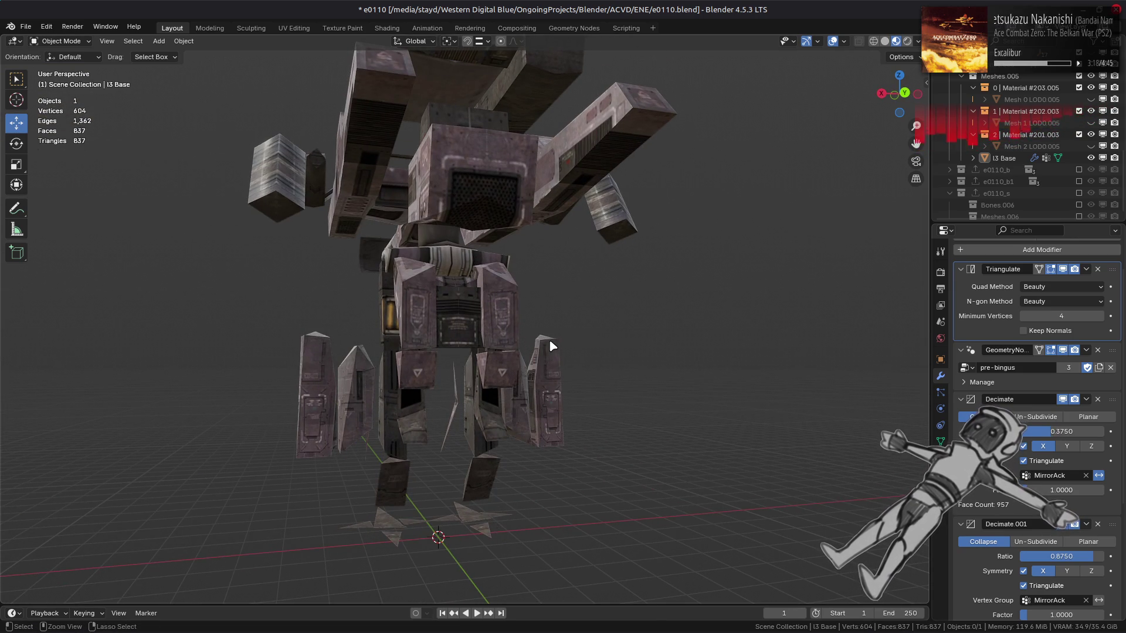
key(ctrl+z)
key(ctrl+shift+z)
scroll(551, 346, up, 5)
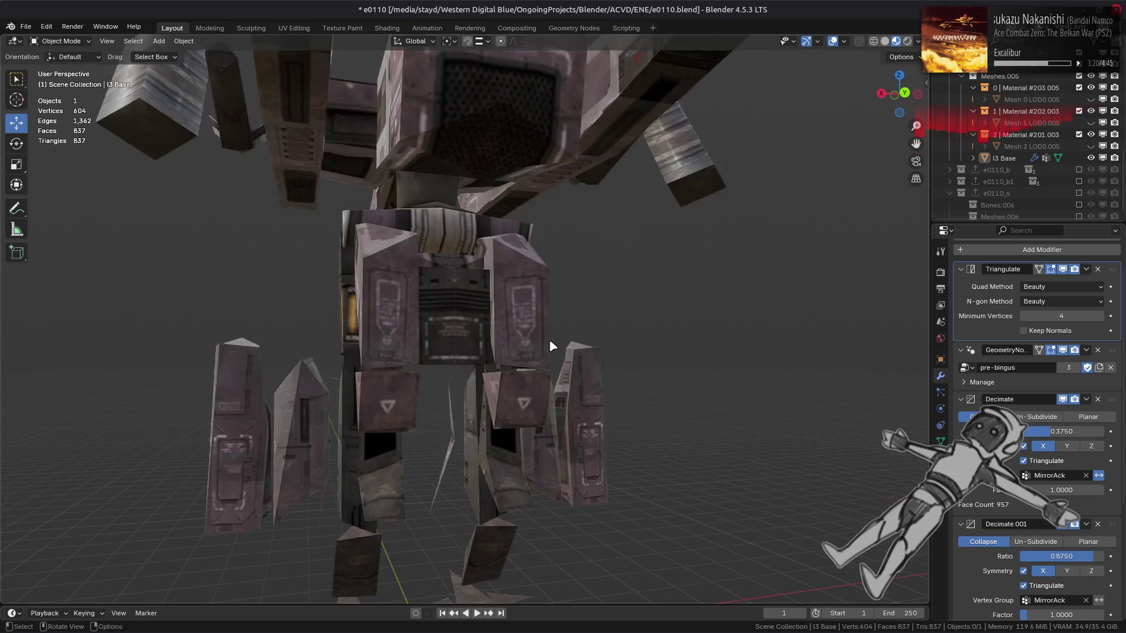
Compare the hip mesh at both ratios, settling on 0.4 from a side view.
key(ctrl+z)
key(ctrl+shift+z)
key(ctrl+z)
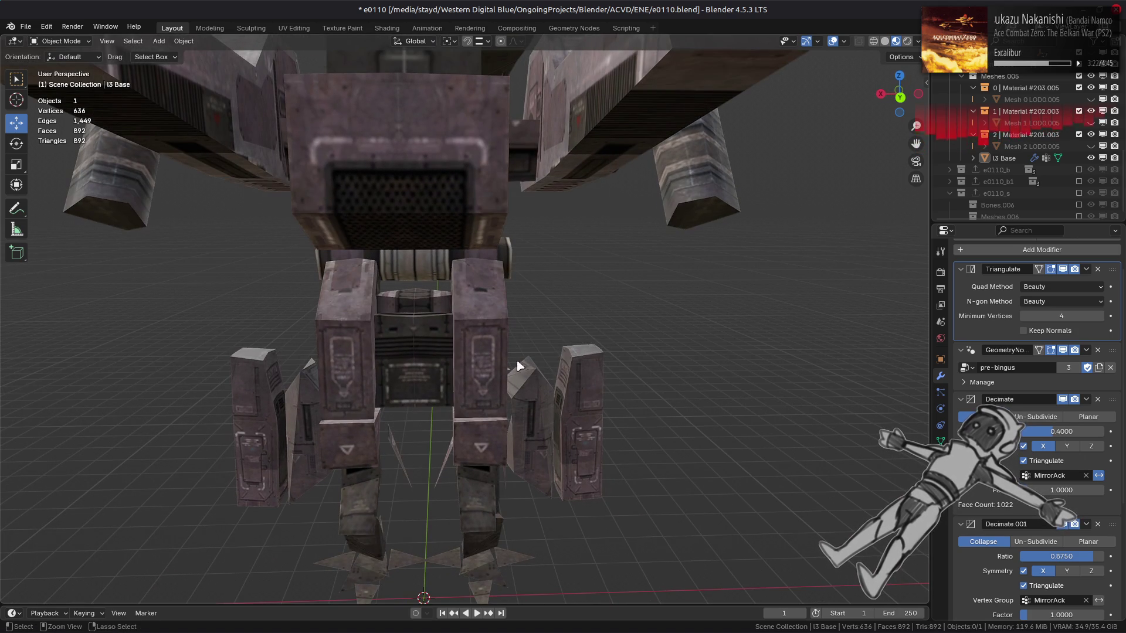
key(ctrl+shift+z)
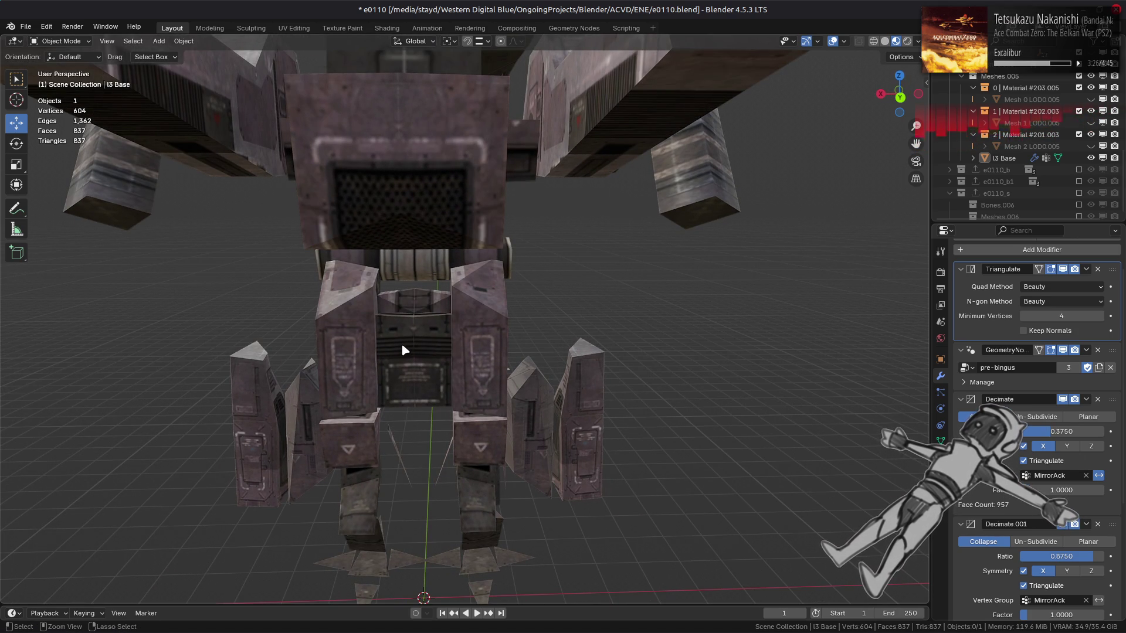
key(ctrl+z)
scroll(402, 347, down, 3)
middle_drag(403, 351, 616, 352)
key(ctrl+shift+z)
key(ctrl+z)
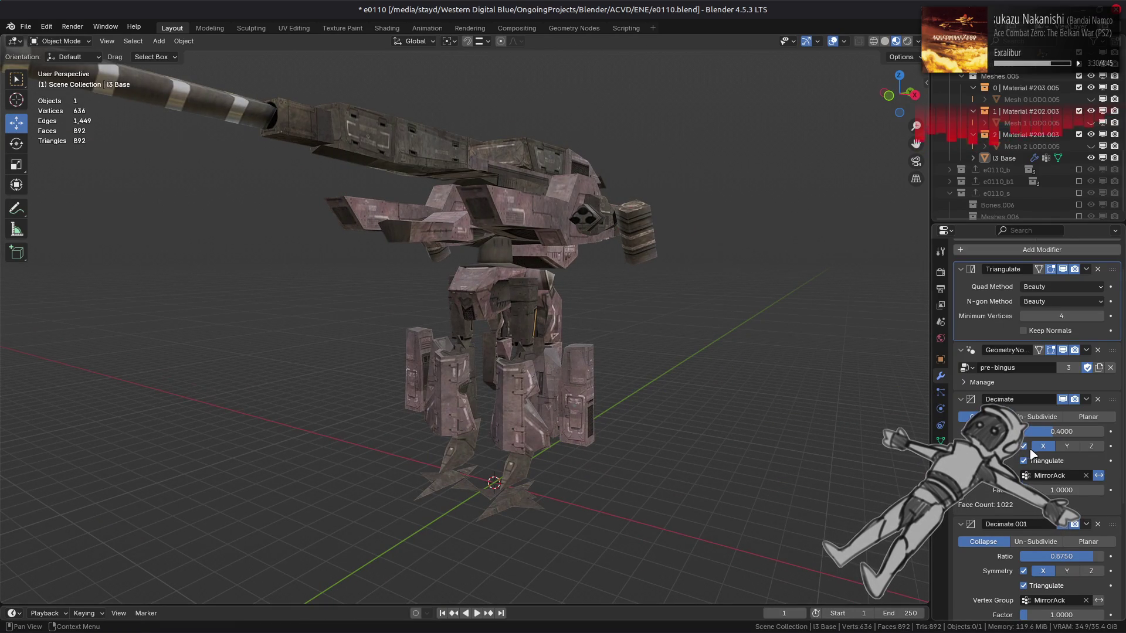
mouse_move(862, 449)
middle_down()
mouse_move(818, 439)
mouse_move(809, 422)
middle_up()
Hide the Triangulate modifier in the viewport and orbit closer onto the legs.
click(1024, 447)
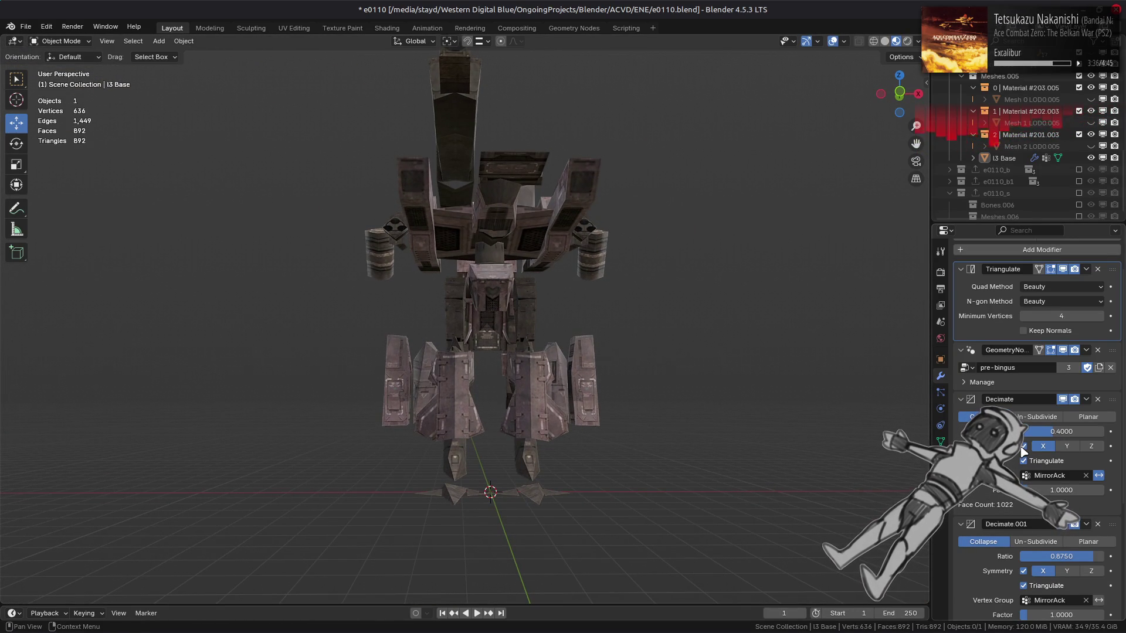
mouse_move(837, 413)
middle_down()
mouse_move(826, 425)
mouse_move(688, 329)
mouse_move(669, 415)
mouse_move(697, 380)
middle_up()
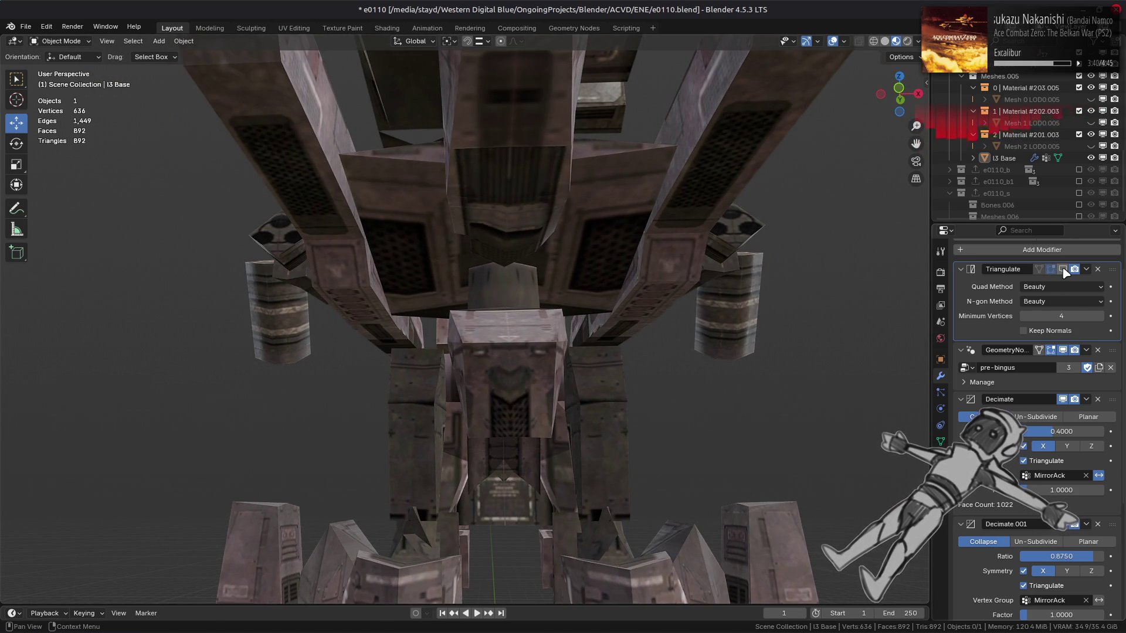
click(1063, 270)
mouse_move(721, 293)
middle_down()
mouse_move(686, 350)
mouse_move(703, 328)
middle_up()
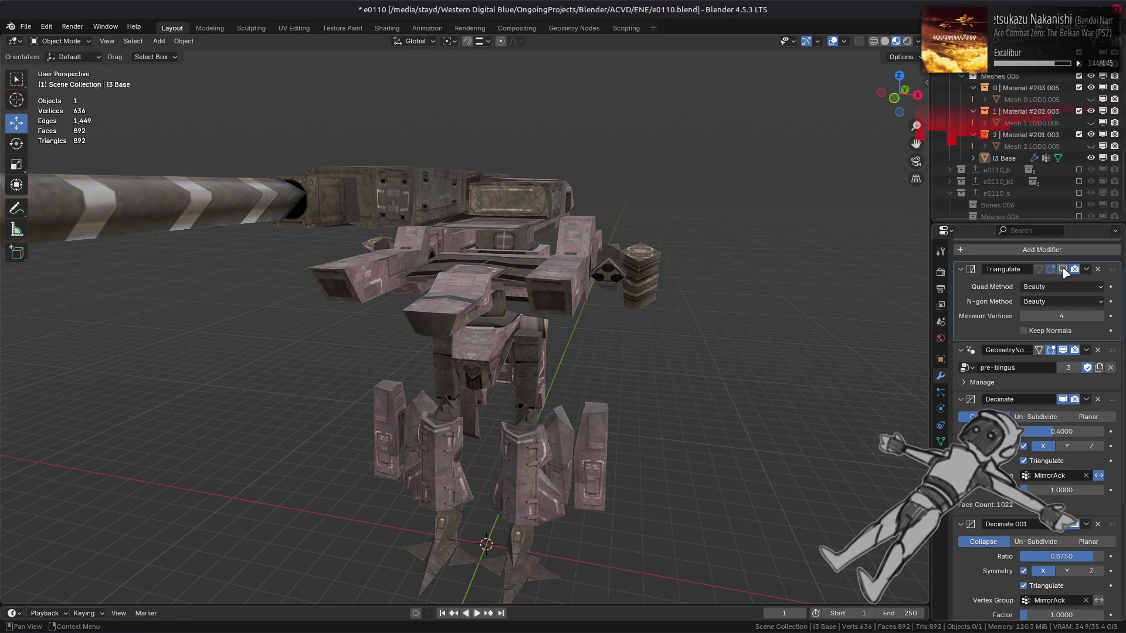
scroll(751, 401, up, 3)
mouse_move(751, 401)
middle_down()
mouse_move(684, 423)
mouse_move(721, 324)
middle_up()
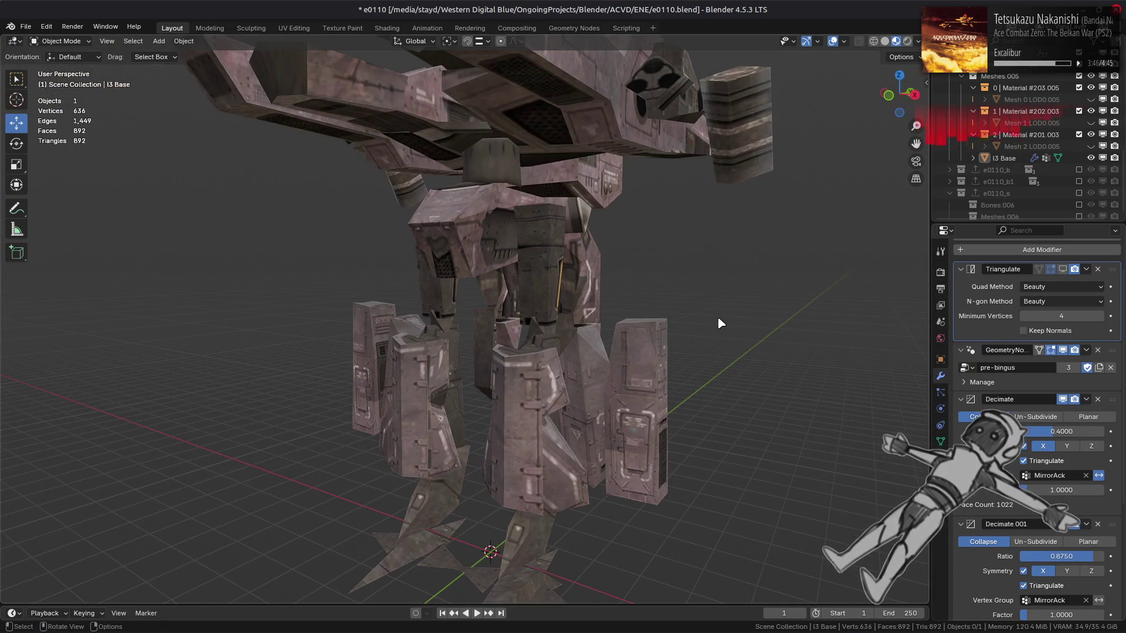
click(1065, 401)
click(1065, 401)
click(1064, 271)
click(1068, 401)
click(1068, 401)
click(1064, 270)
click(1065, 271)
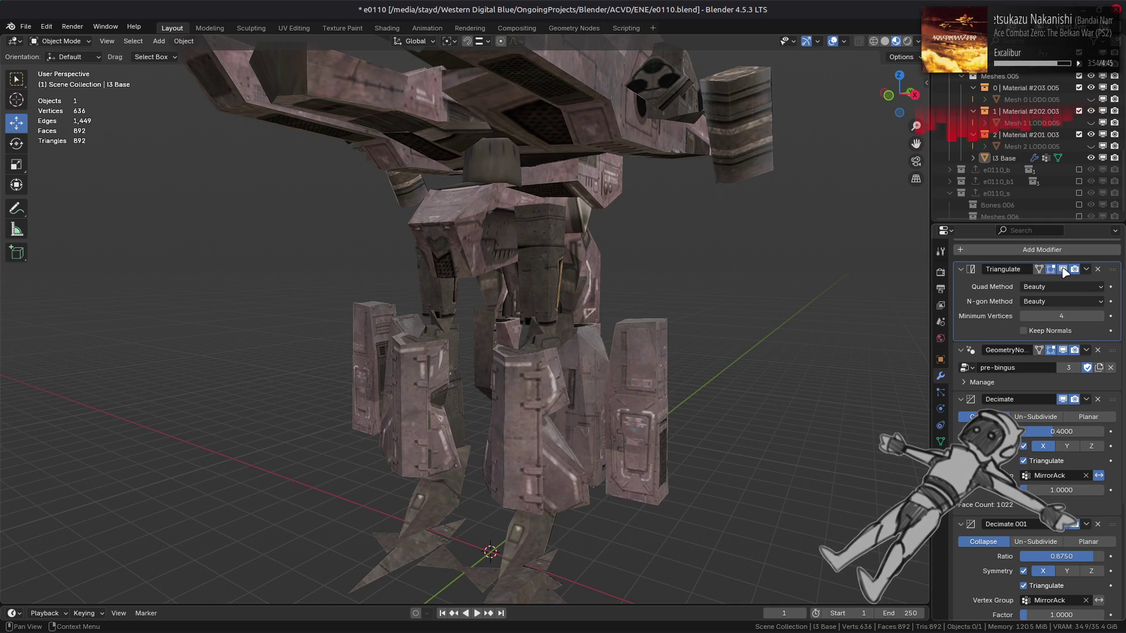
click(1056, 303)
click(1054, 328)
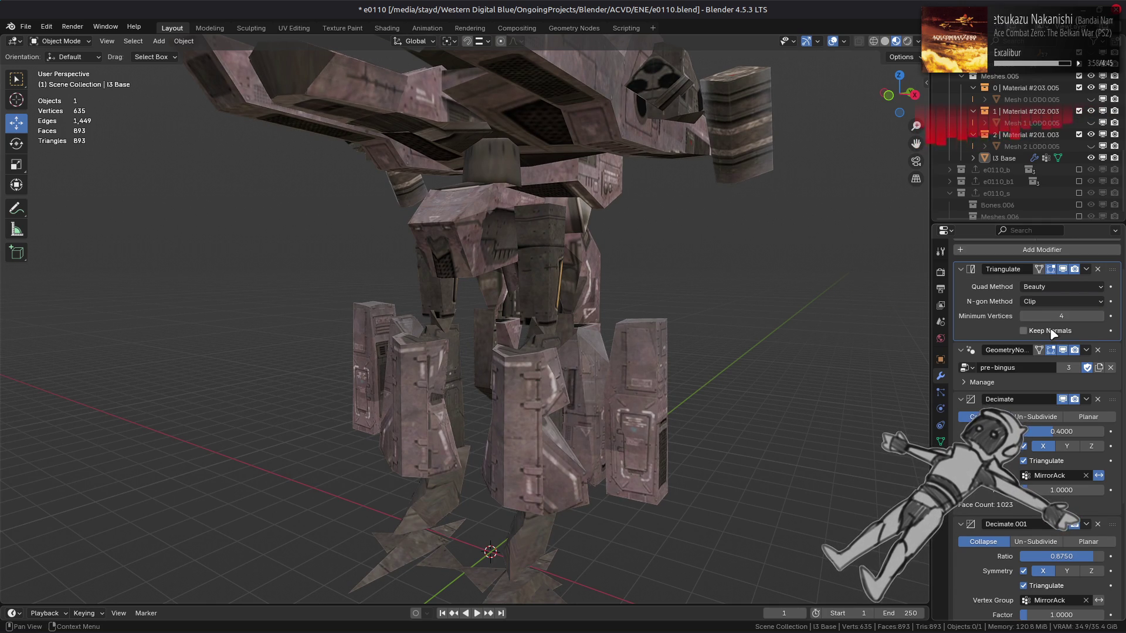
mouse_move(764, 327)
middle_down()
mouse_move(817, 382)
mouse_move(818, 335)
middle_up()
click(1090, 305)
click(1062, 314)
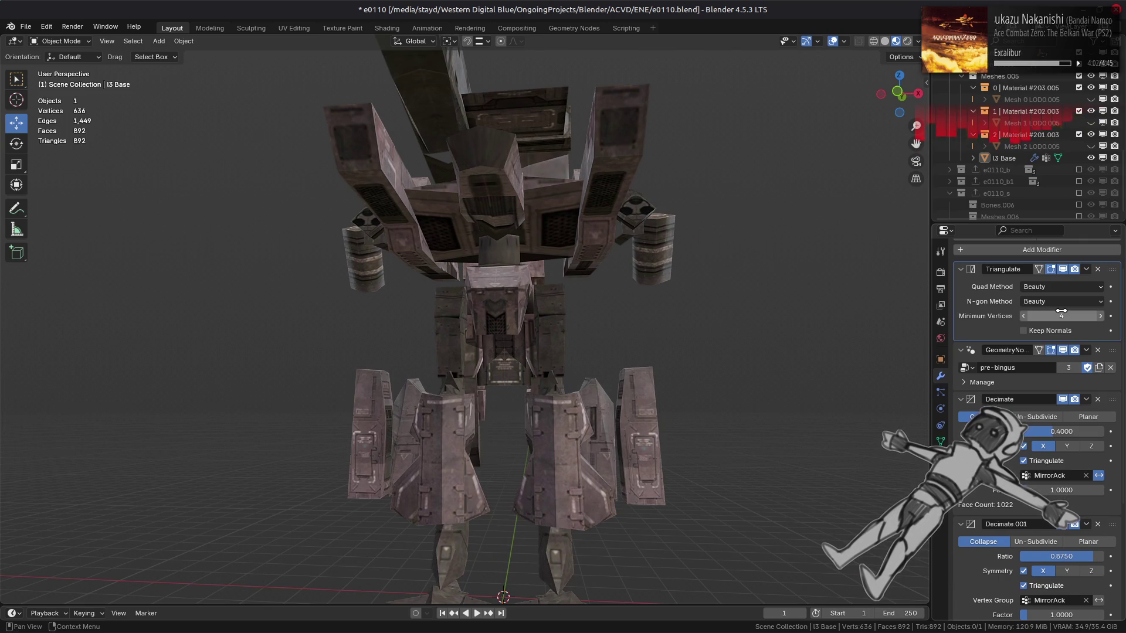
click(1061, 301)
click(1054, 332)
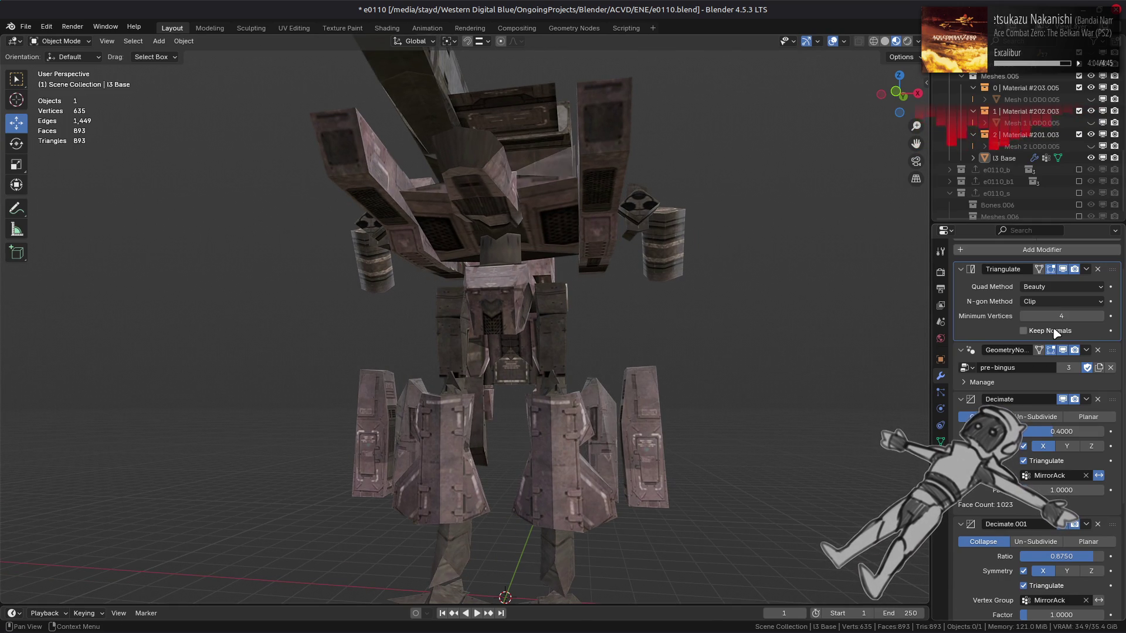
click(1050, 302)
click(1062, 314)
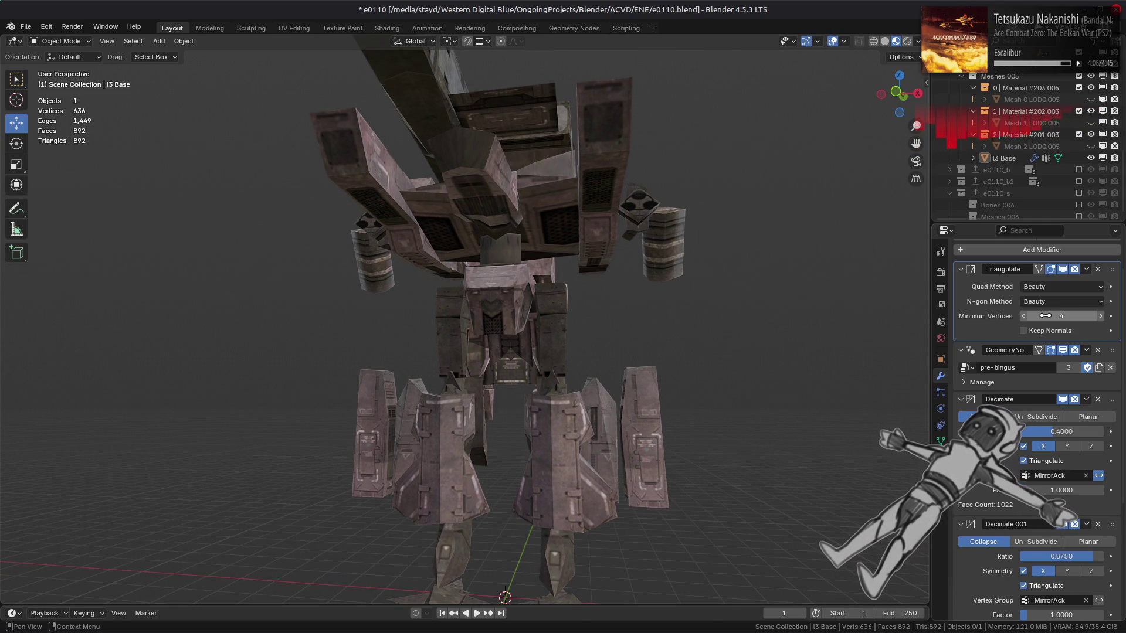
mouse_move(834, 283)
middle_down()
mouse_move(835, 315)
mouse_move(845, 300)
middle_up()
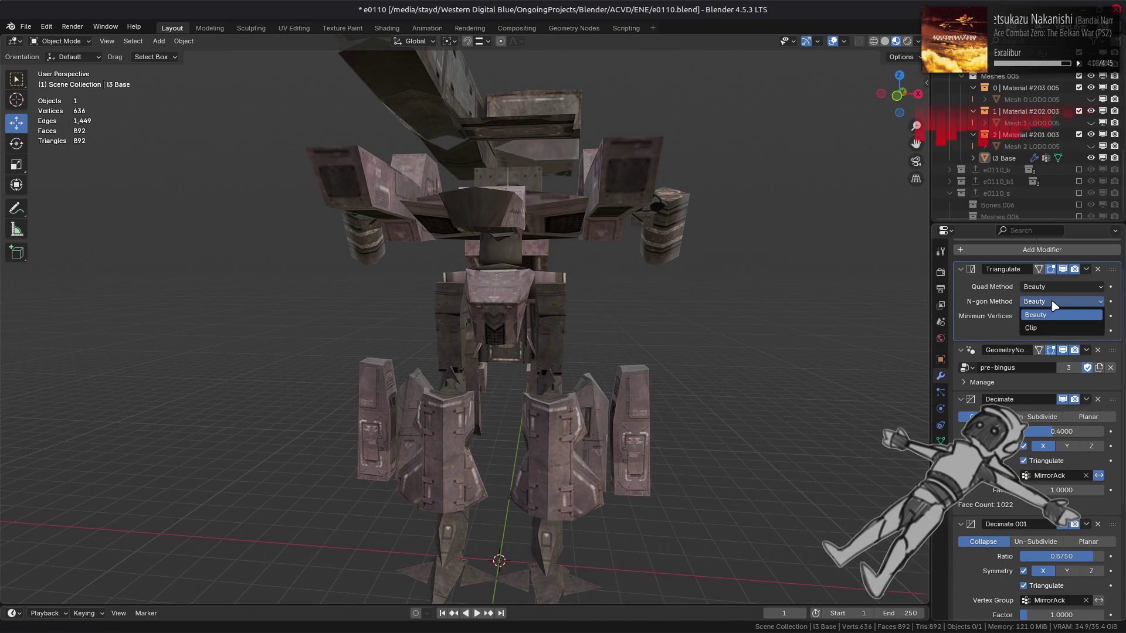
click(1062, 328)
click(1054, 287)
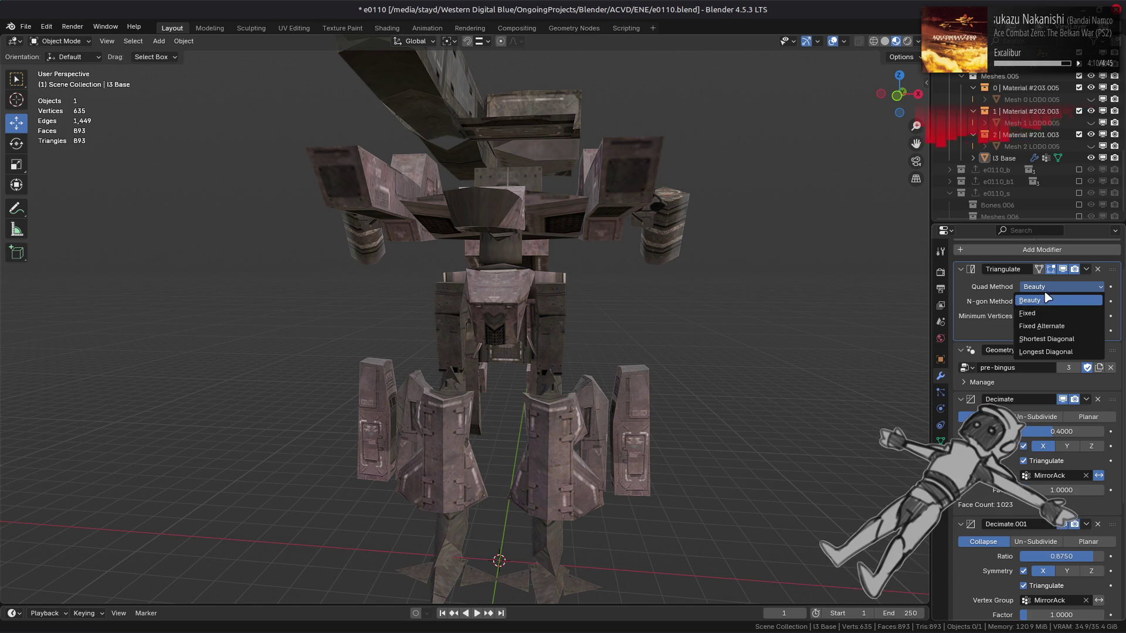
click(1047, 300)
click(1049, 302)
click(1050, 317)
mouse_move(754, 286)
middle_down()
mouse_move(765, 272)
mouse_move(756, 269)
middle_up()
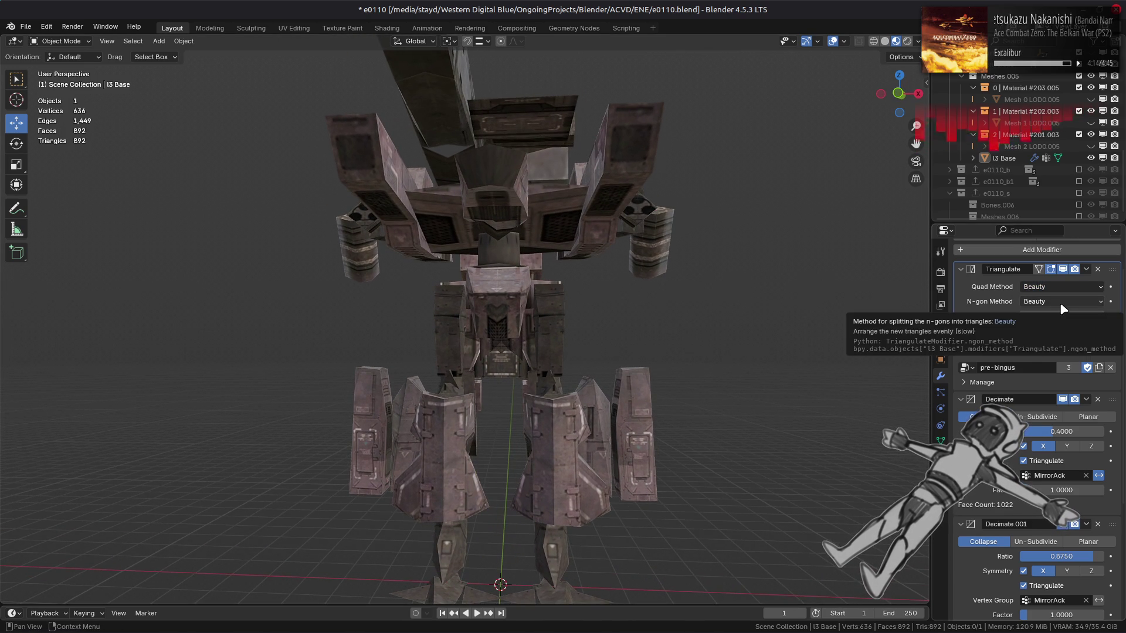
click(1023, 572)
click(1024, 574)
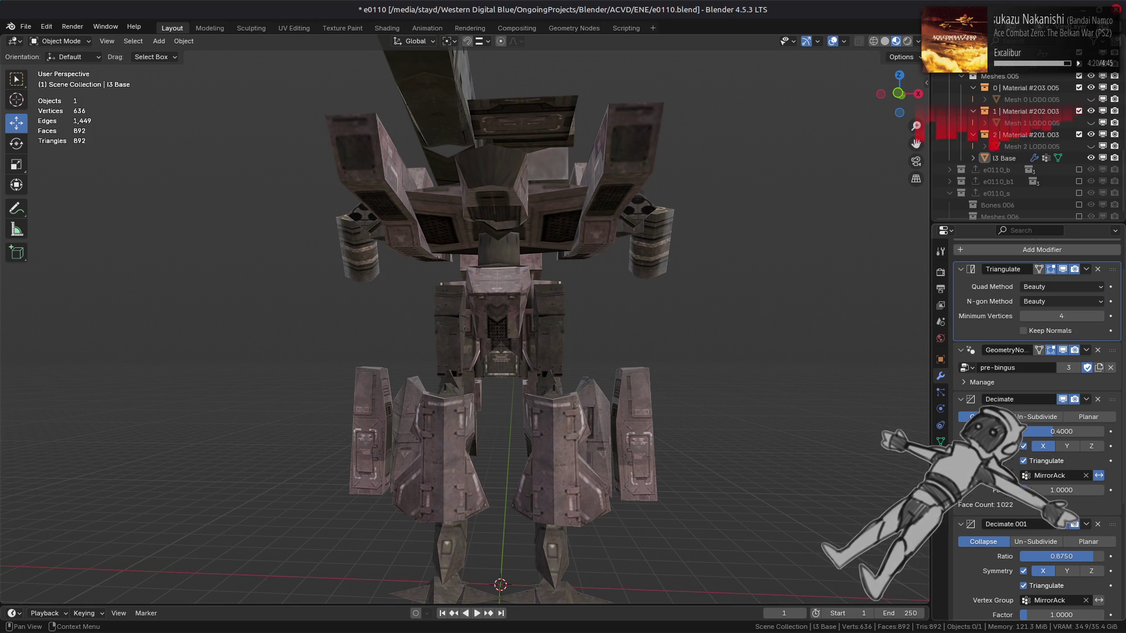
scroll(1025, 451, down, 6)
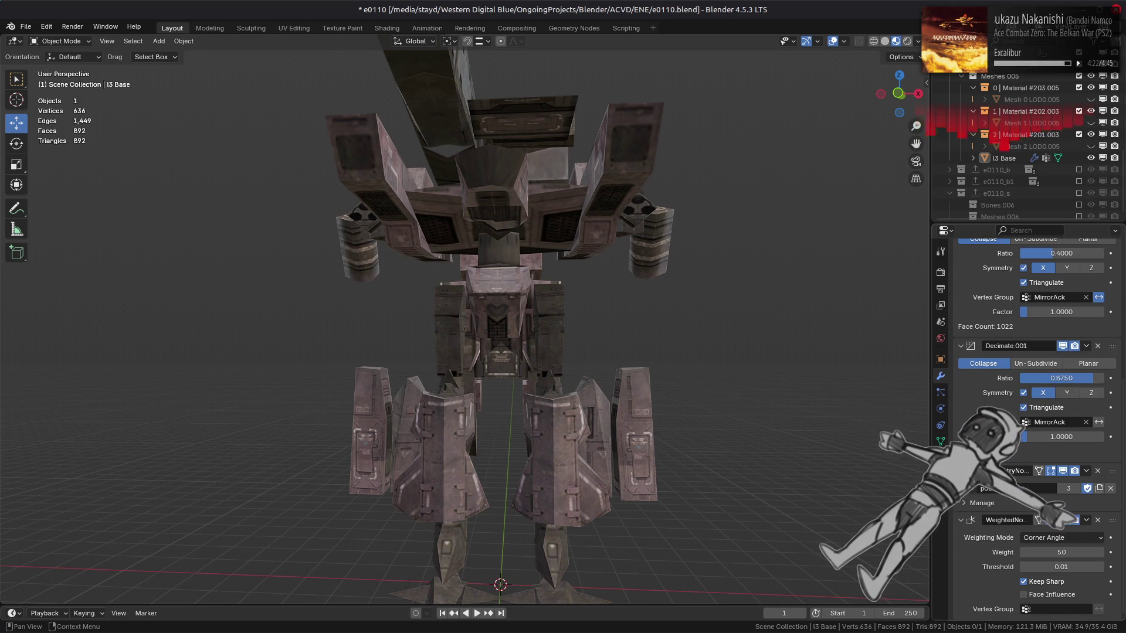
click(1056, 410)
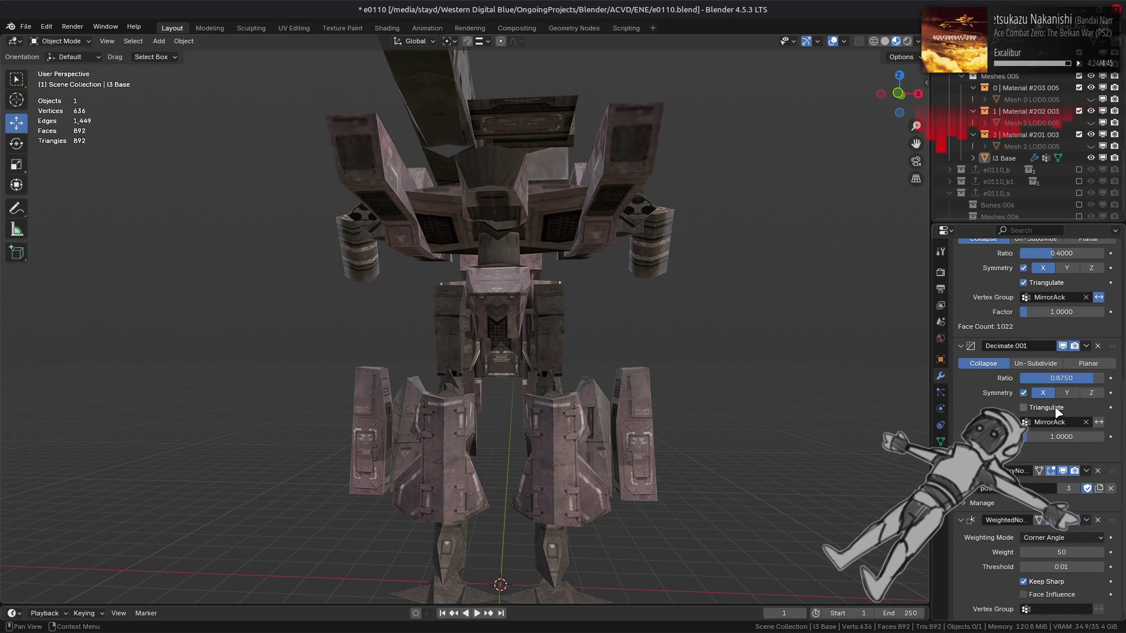
scroll(1056, 410, up, 6)
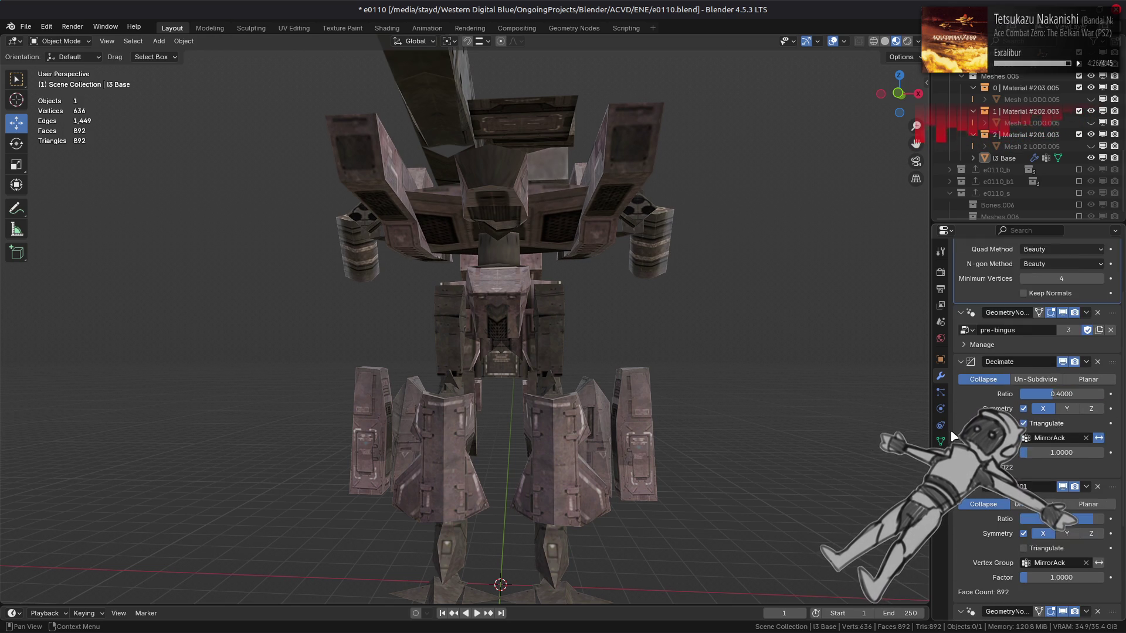
click(1041, 473)
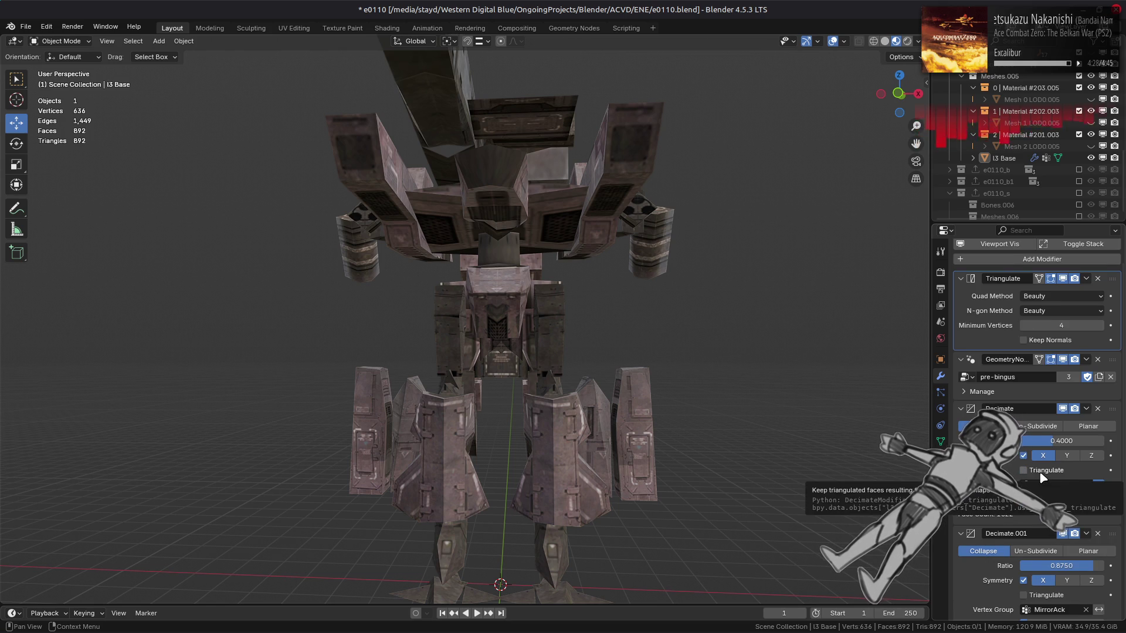
scroll(1043, 478, up, 2)
click(1064, 316)
click(1063, 316)
middle_drag(789, 339, 786, 358)
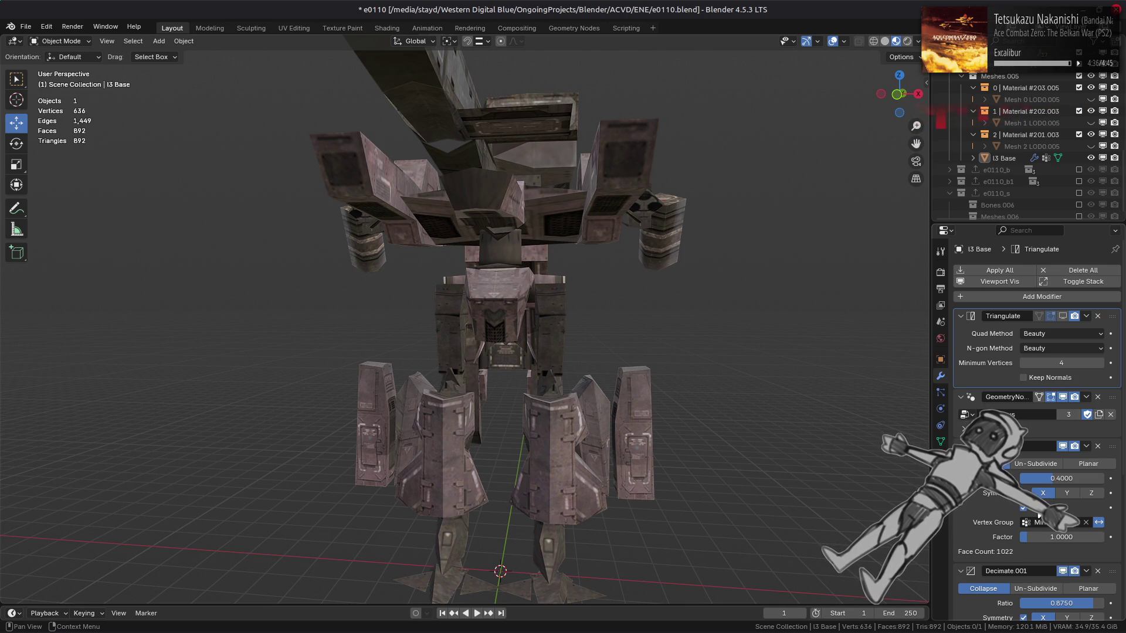
scroll(817, 463, up, 1)
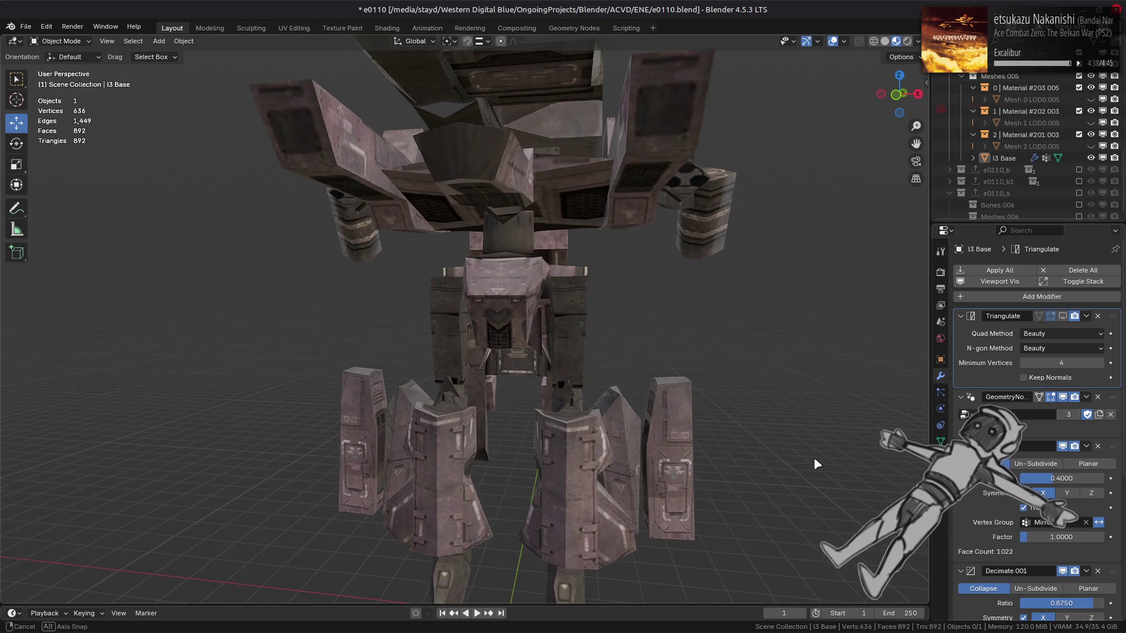
click(1023, 507)
scroll(1027, 510, down, 2)
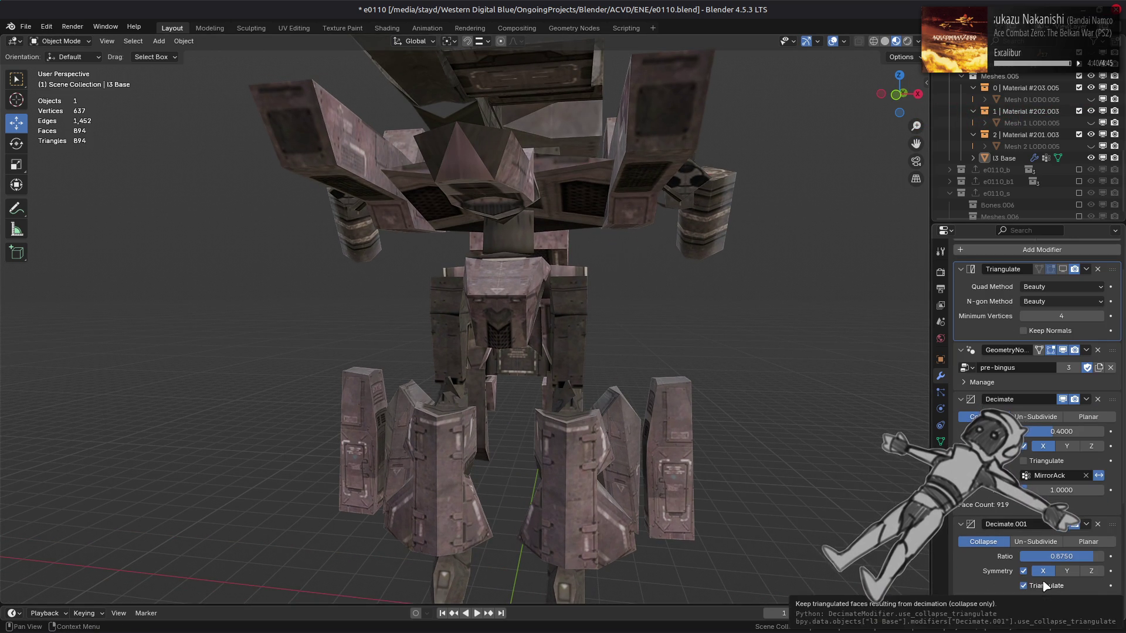
click(1045, 586)
middle_drag(704, 410, 676, 437)
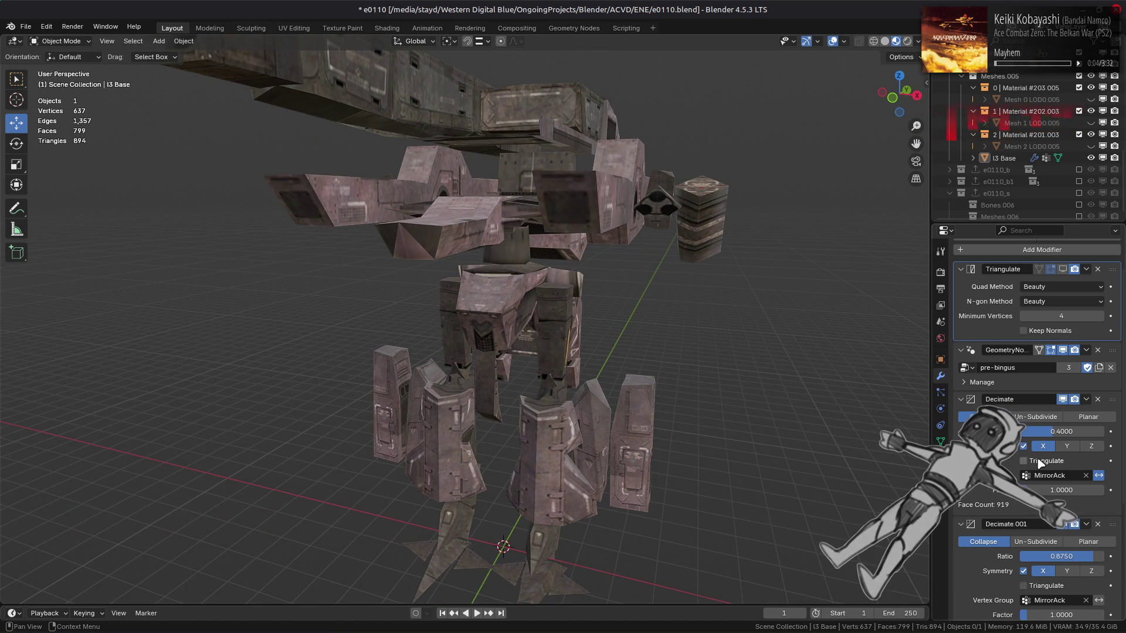
key(KP_Decimal)
click(1063, 271)
click(1063, 271)
click(1063, 270)
click(1064, 271)
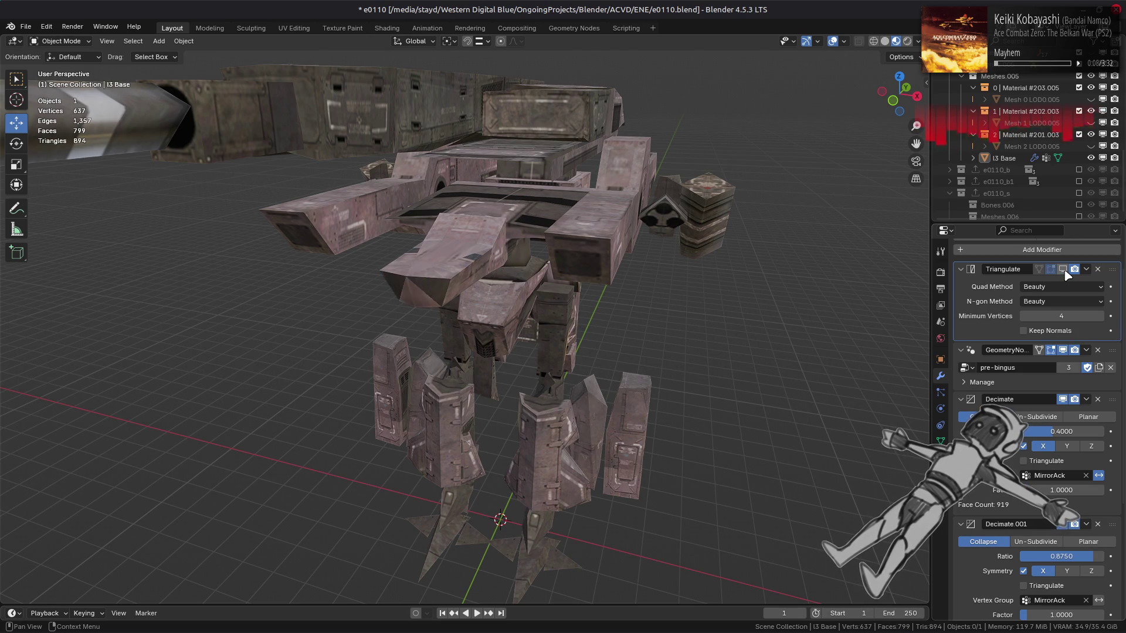
click(1064, 271)
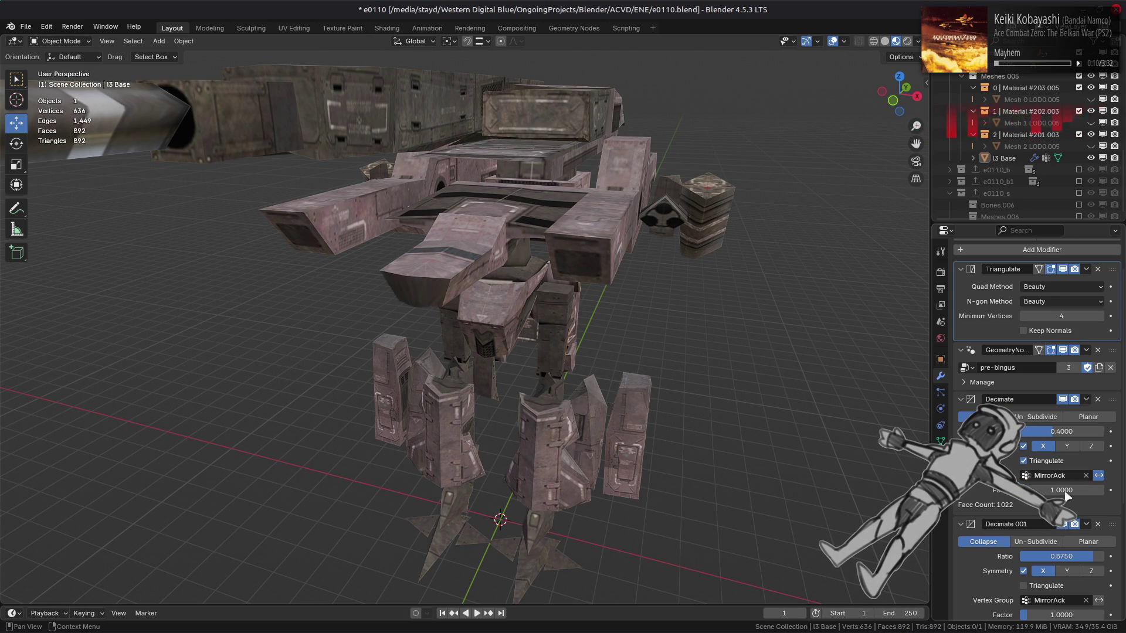
mouse_move(543, 265)
middle_down()
mouse_move(536, 278)
mouse_move(565, 324)
mouse_move(557, 346)
mouse_move(322, 332)
mouse_move(320, 361)
mouse_move(300, 350)
mouse_move(338, 407)
mouse_move(456, 373)
mouse_move(375, 350)
mouse_move(351, 368)
mouse_move(364, 327)
mouse_move(429, 338)
mouse_move(551, 314)
mouse_move(547, 327)
mouse_move(606, 333)
mouse_move(395, 350)
mouse_move(591, 367)
middle_up()
key(Tab)
Grow the selection to the whole leg plate and delete its faces.
scroll(409, 347, down, 3)
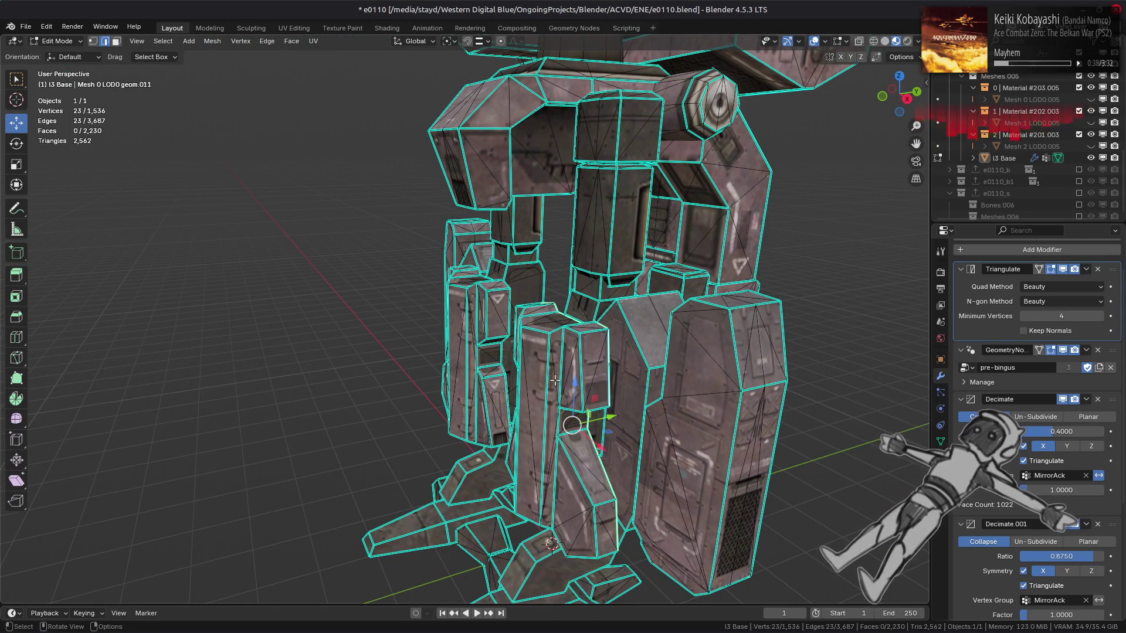
key(ctrl+KP_Add)
middle_drag(554, 376, 648, 340)
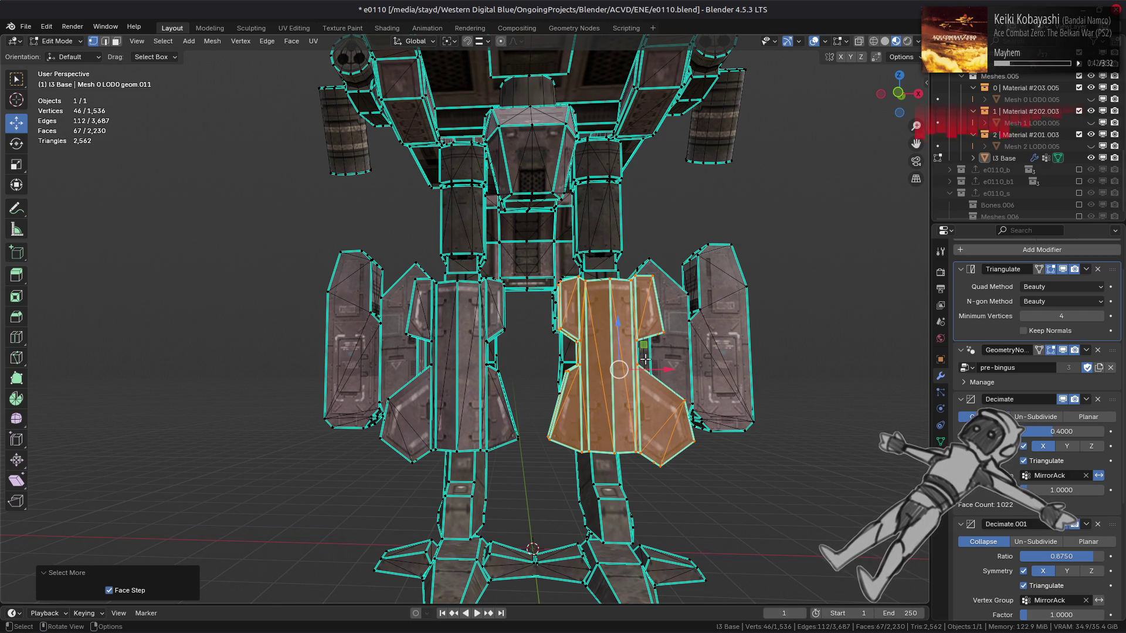
key(ctrl+alt+b)
mouse_move(611, 370)
middle_down()
mouse_move(590, 386)
mouse_move(598, 351)
middle_up()
key(ctrl+3)
right_click(516, 410)
click(486, 618)
middle_drag(487, 617, 432, 439)
key(Tab)
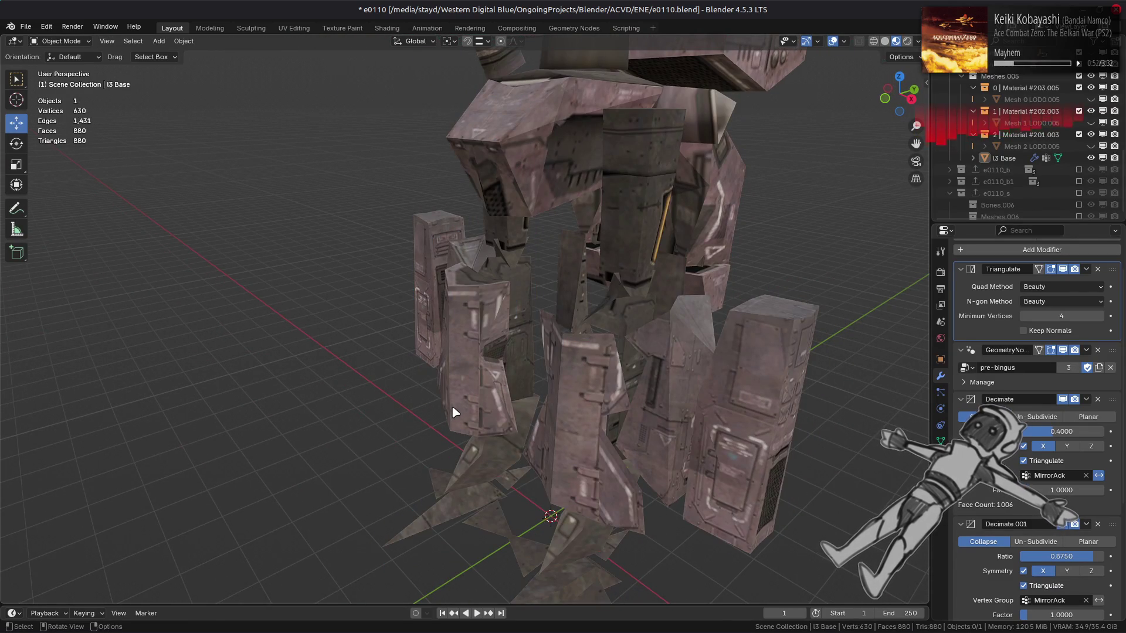
Undo the plate deletion, then delete the leg plate faces again.
key(ctrl+z)
key(ctrl+z)
key(Tab)
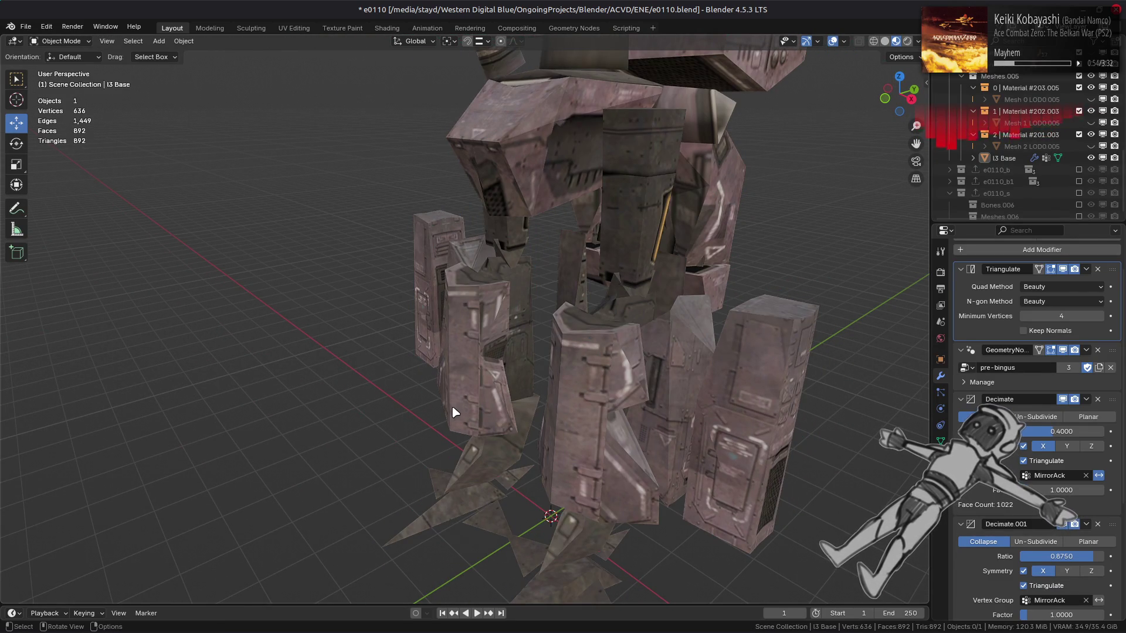
key(Tab)
right_click(452, 406)
click(451, 406)
key(Tab)
mouse_move(452, 406)
middle_down()
mouse_move(442, 396)
mouse_move(543, 364)
mouse_move(614, 364)
mouse_move(292, 354)
mouse_move(511, 373)
mouse_move(492, 438)
mouse_move(473, 412)
mouse_move(681, 451)
mouse_move(528, 410)
mouse_move(409, 470)
middle_up()
Select the linked 46-face leg plate and delete it, checking underneath the mech.
key(Tab)
key(3)
click(538, 440)
key(l)
right_click(681, 451)
click(681, 451)
key(Tab)
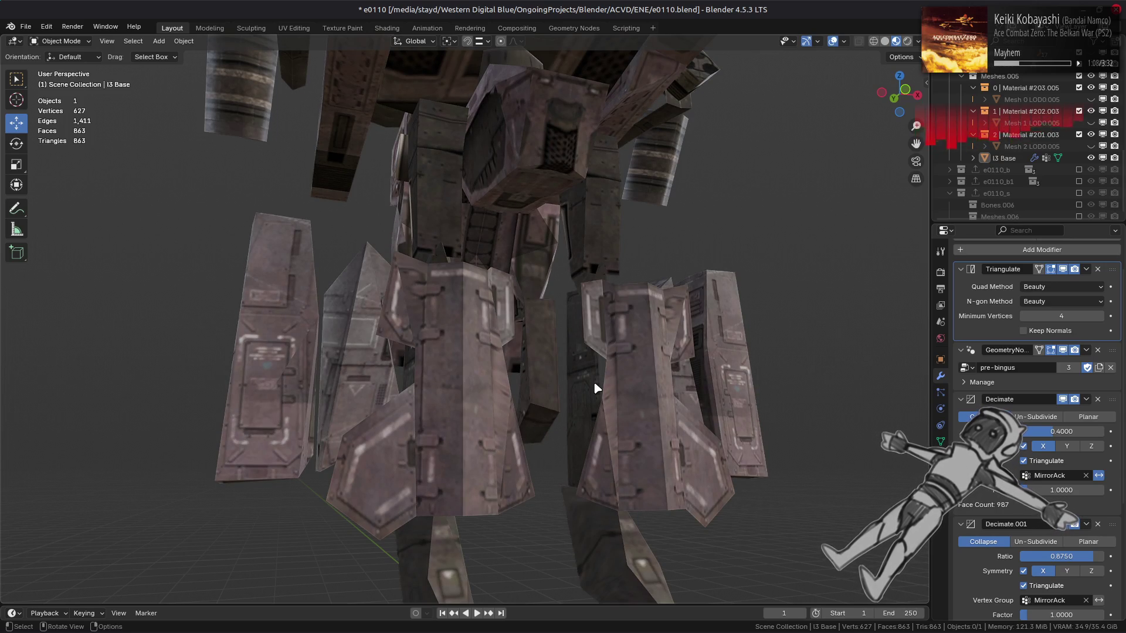
mouse_move(596, 389)
middle_down()
mouse_move(547, 408)
mouse_move(554, 442)
mouse_move(692, 441)
mouse_move(769, 420)
mouse_move(644, 437)
middle_up()
key(Tab)
Select four flap faces on the leg plate and split them off.
key(a)
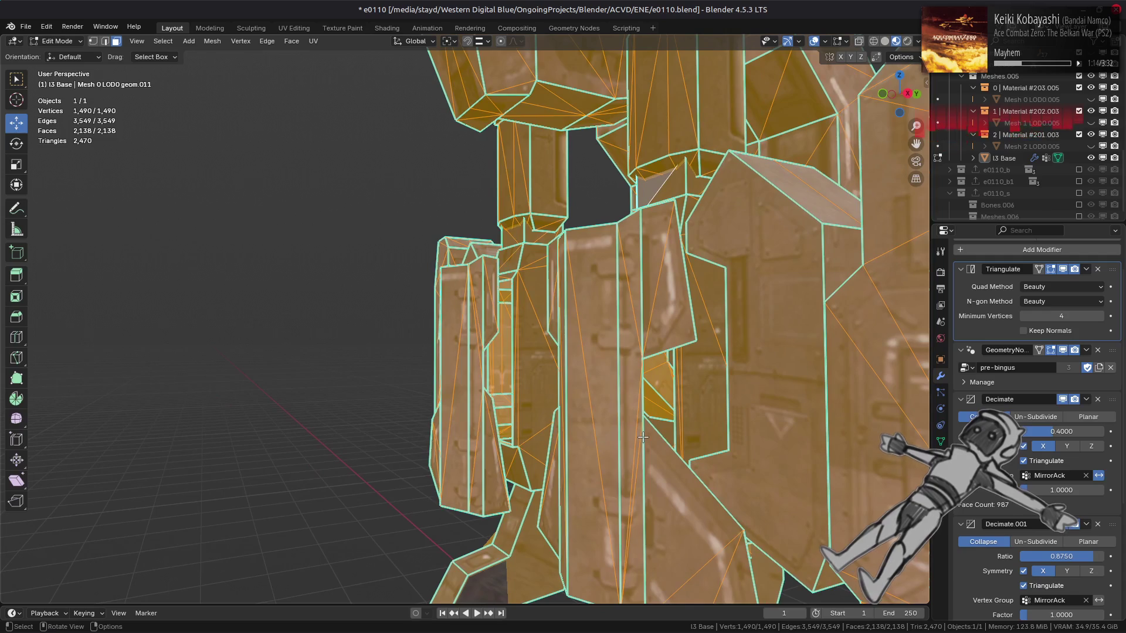
key(alt+a)
click(659, 239)
mouse_move(659, 239)
middle_down()
mouse_move(744, 452)
mouse_move(627, 393)
middle_up()
shift+click(744, 452)
shift+click(620, 387)
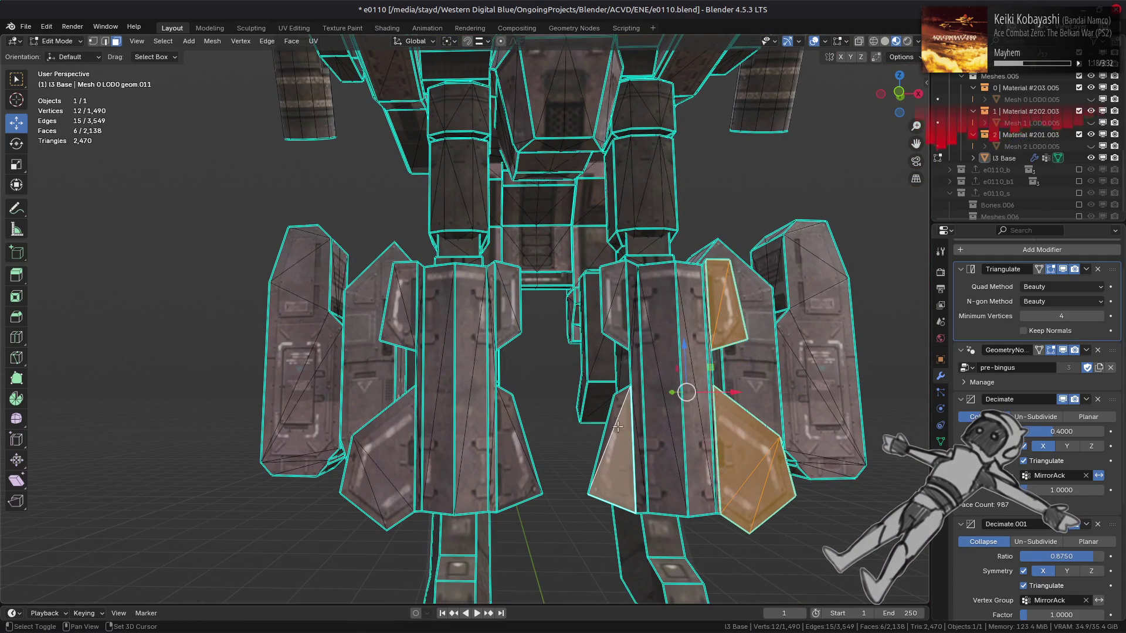
scroll(638, 293, up, 1)
shift+click(638, 294)
right_click(452, 387)
click(452, 350)
Inspect the legs in Object Mode from a front-on view.
key(Tab)
mouse_move(452, 349)
middle_down()
mouse_move(498, 363)
mouse_move(478, 368)
mouse_move(482, 385)
mouse_move(460, 364)
mouse_move(515, 350)
mouse_move(531, 368)
middle_up()
scroll(490, 385, down, 2)
scroll(452, 372, up, 3)
scroll(531, 367, down, 2)
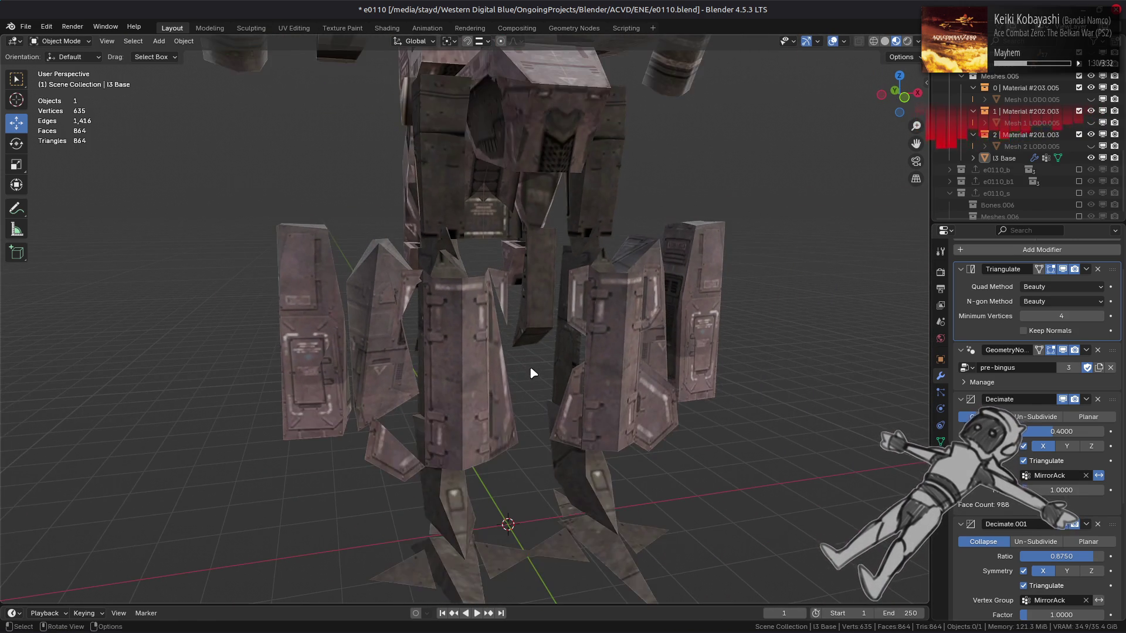
key(Tab)
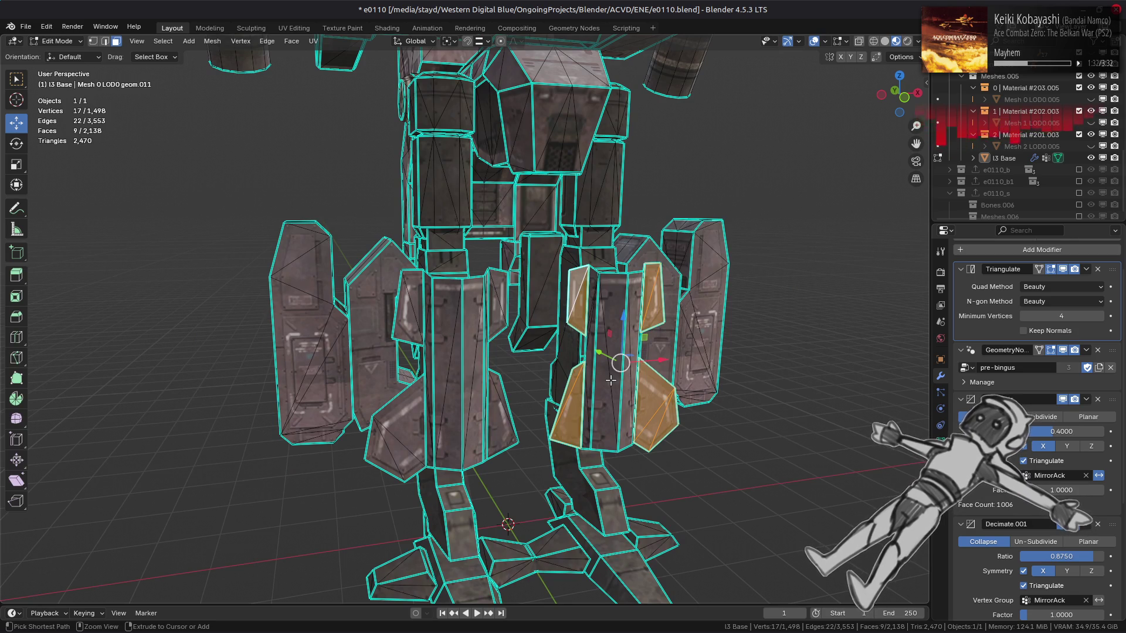
scroll(611, 380, up, 1)
key(Tab)
scroll(531, 373, up, 2)
mouse_move(549, 368)
middle_down()
mouse_move(579, 365)
mouse_move(545, 361)
mouse_move(540, 390)
mouse_move(516, 364)
mouse_move(495, 373)
middle_up()
Select the right leg column and merge its faces with Limited Dissolve.
key(Tab)
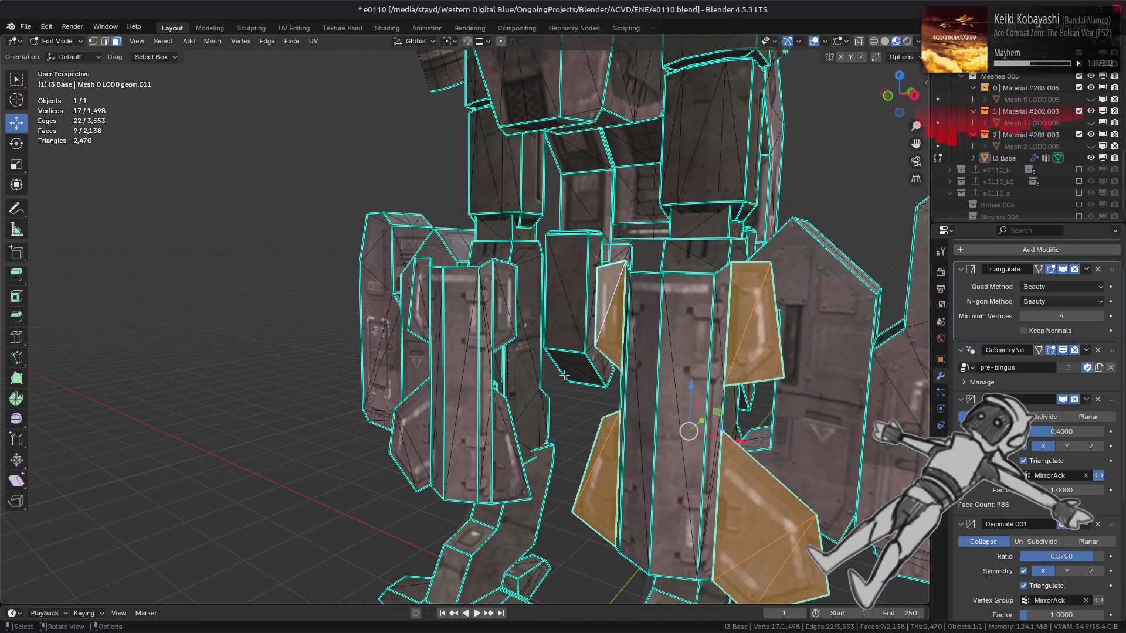
middle_drag(661, 389, 634, 379)
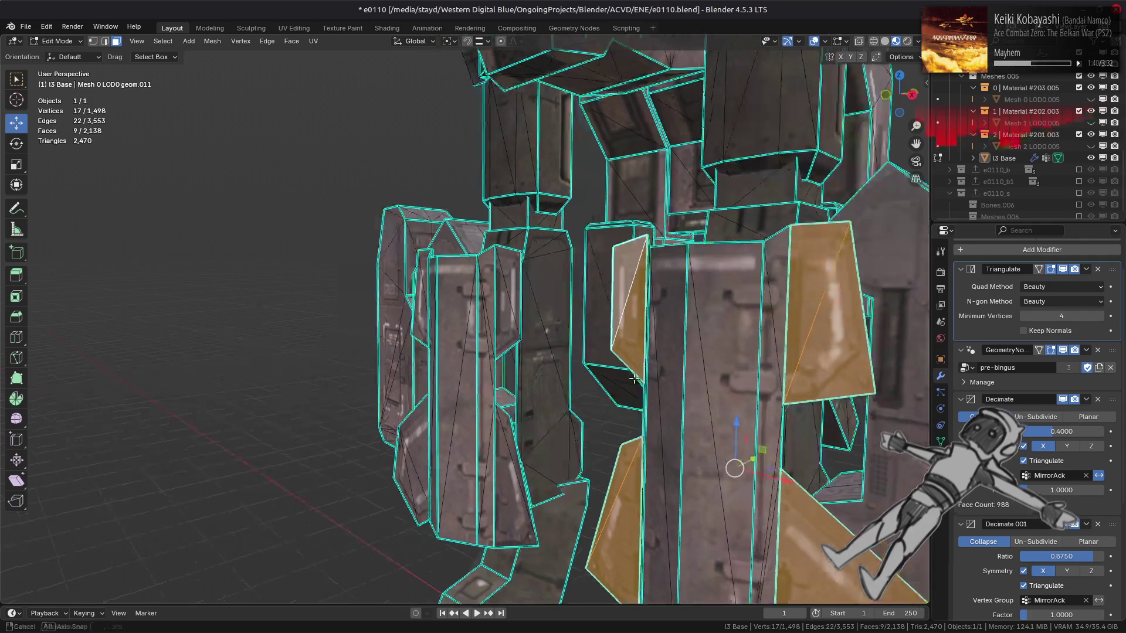
click(773, 349)
middle_drag(773, 348, 671, 429)
key(ctrl+l)
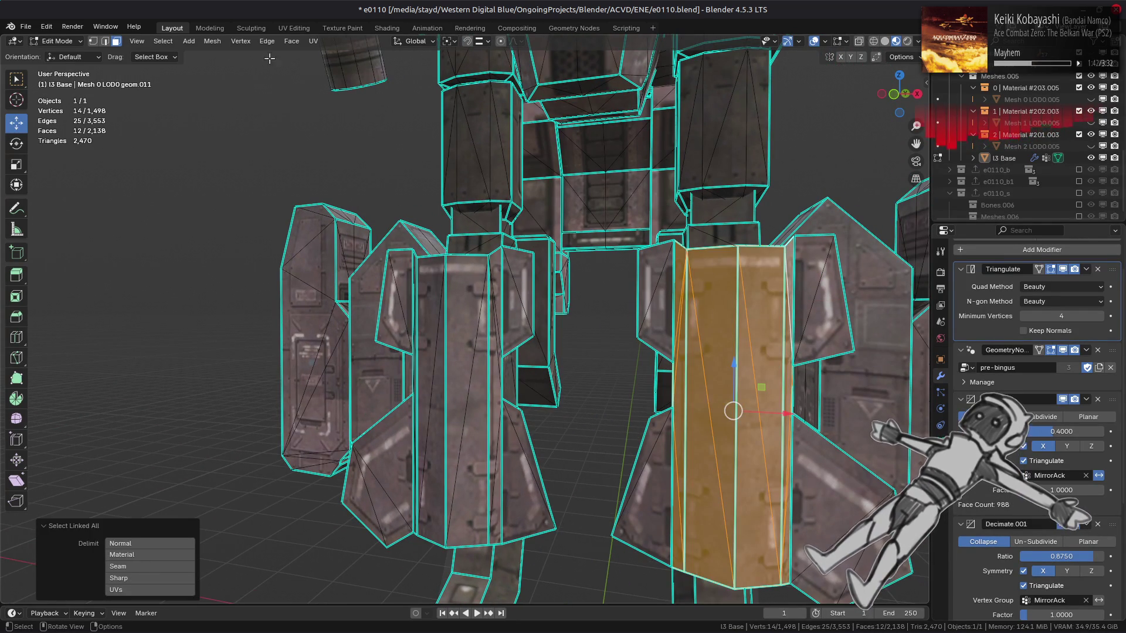
click(212, 41)
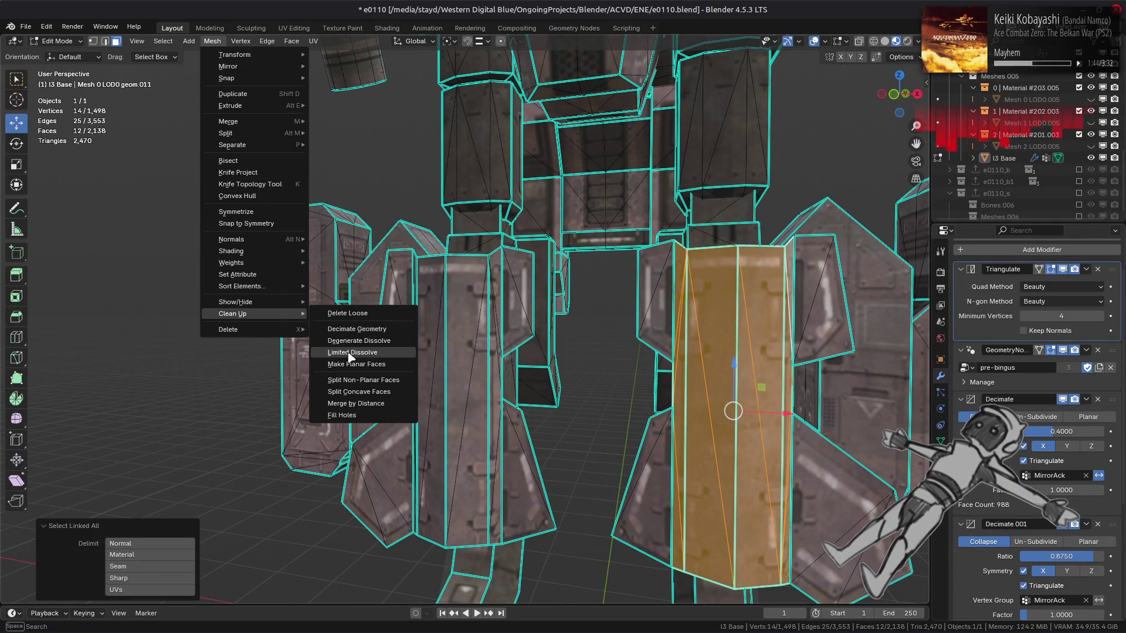
click(344, 358)
Isolate the right column, then the left column, to inspect each one.
key(1)
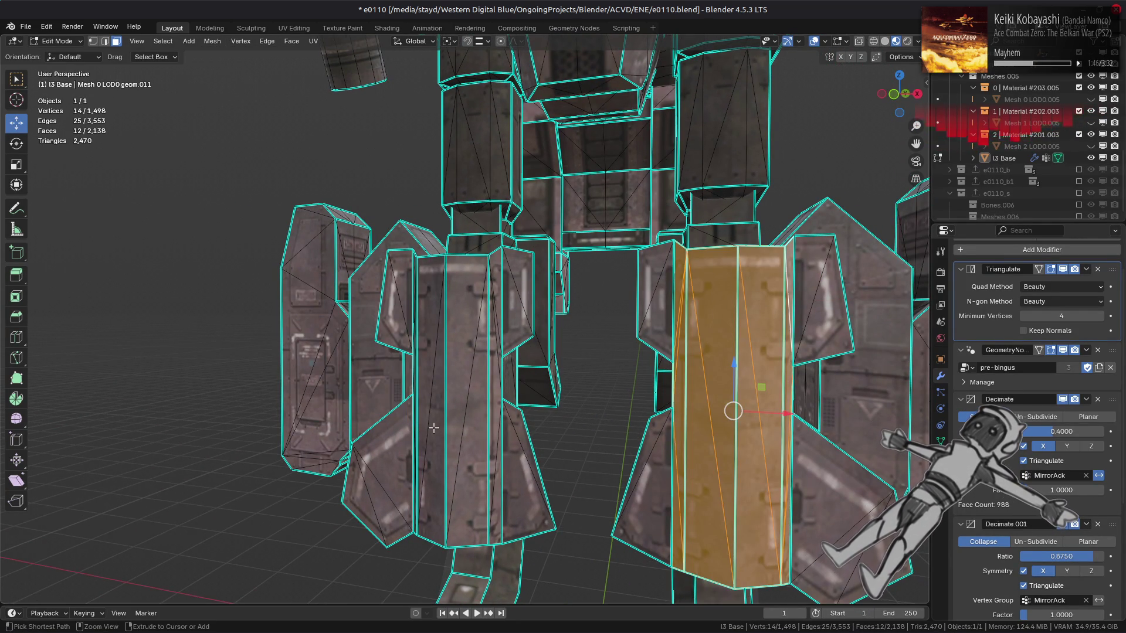
mouse_move(379, 448)
middle_down()
mouse_move(561, 394)
mouse_move(672, 398)
middle_up()
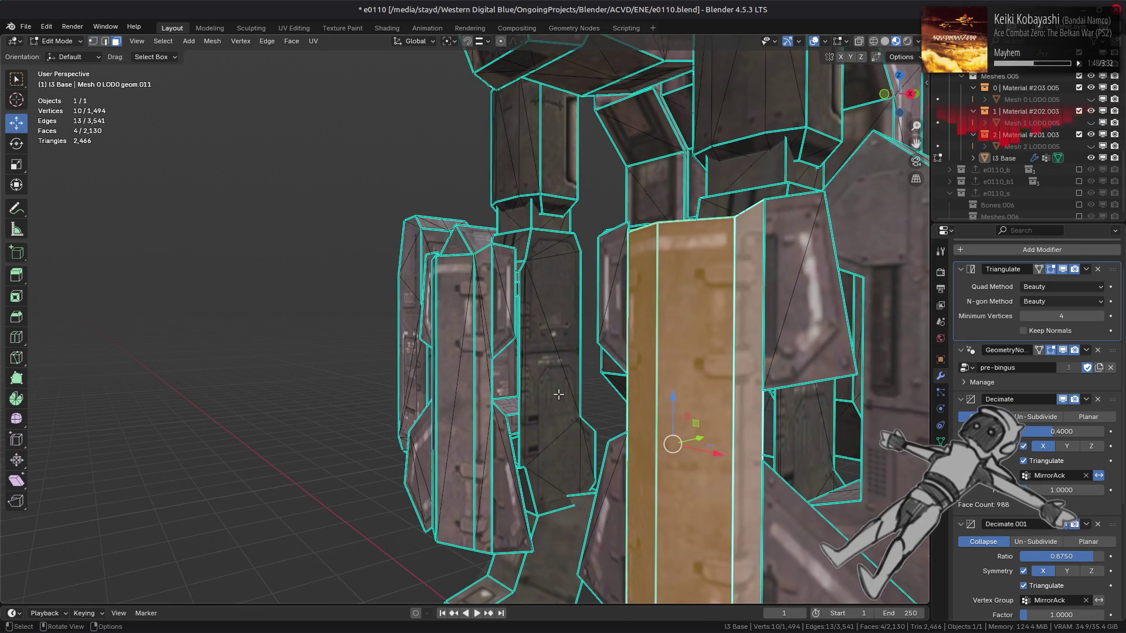
key(shift+h)
key(3)
key(alt+a)
key(alt+h)
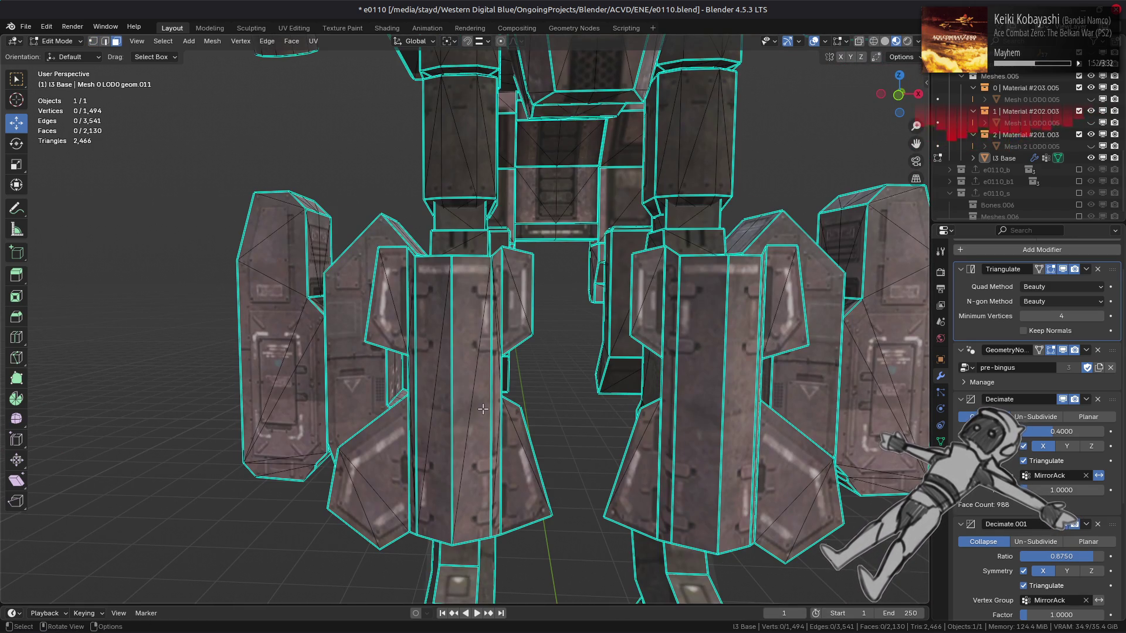
click(478, 352)
key(ctrl+l)
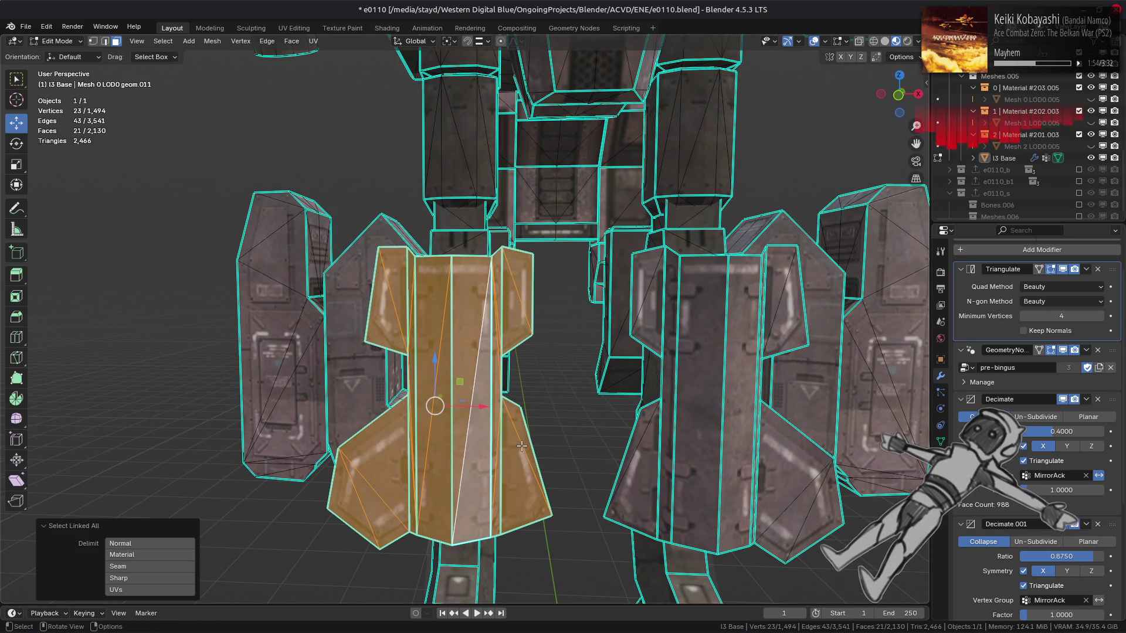
key(shift+h)
key(alt+h)
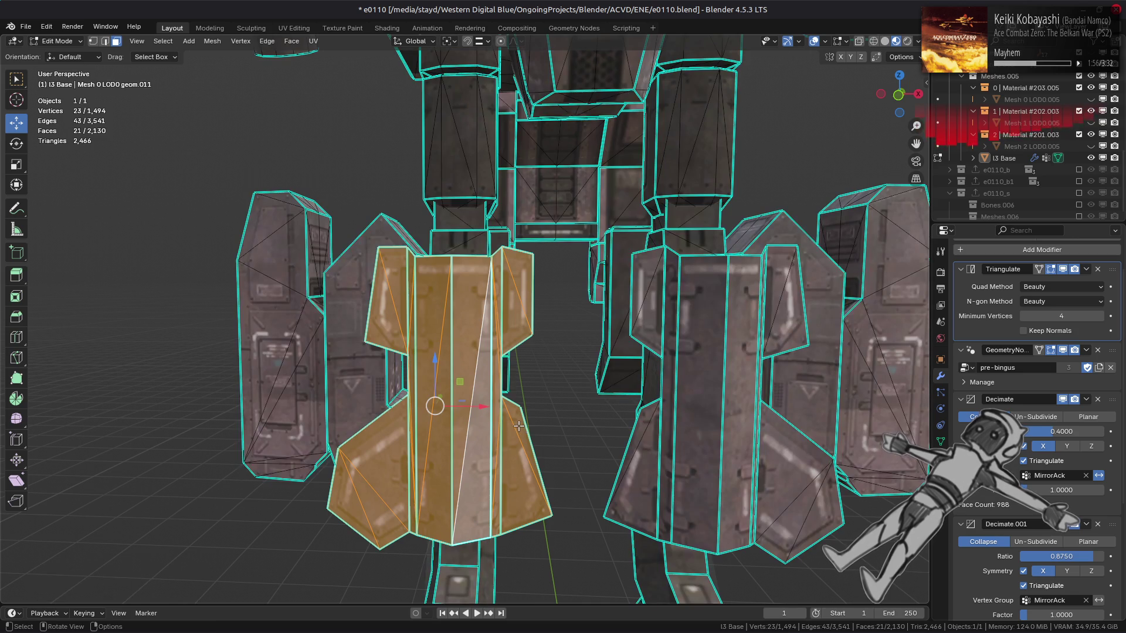
Select the left plate's four flap faces and extend to all linked flat faces.
click(519, 444)
shift+click(400, 447)
shift+click(386, 317)
shift+click(514, 313)
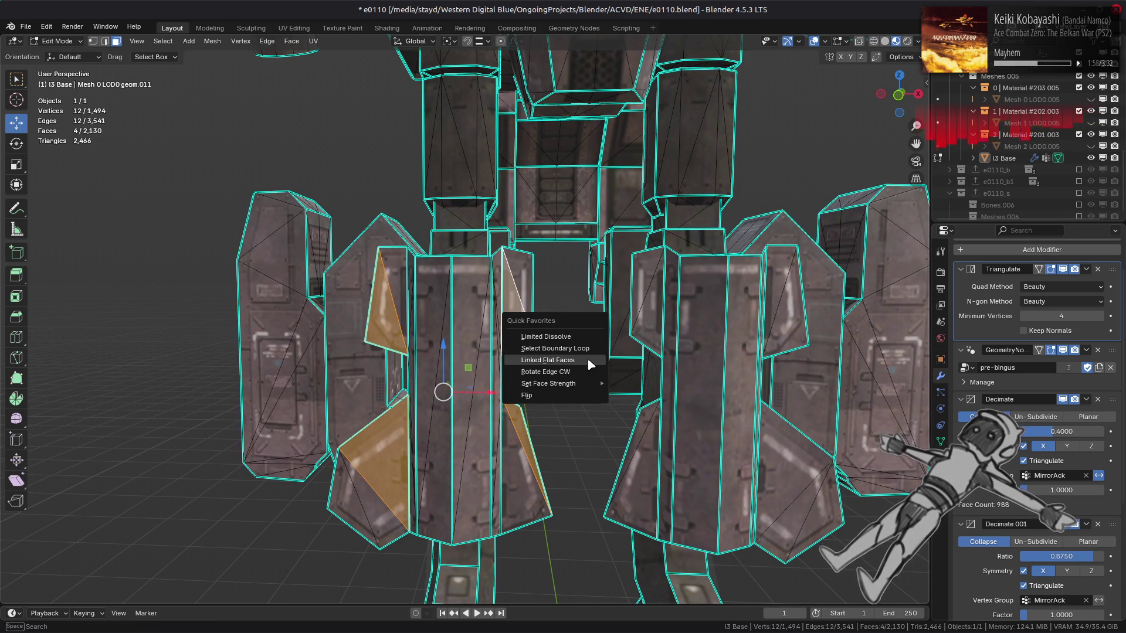
key(ctrl+l)
click(578, 341)
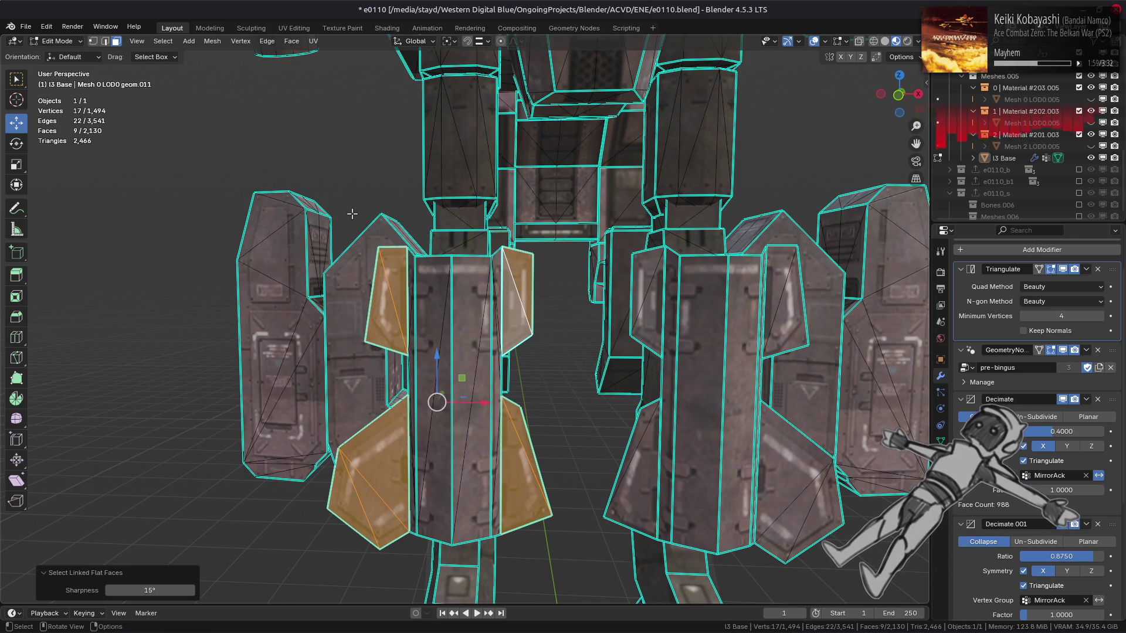
Split the selected flaps off the left plate and return to Object Mode.
click(220, 42)
key(Escape)
click(288, 42)
right_click(382, 411)
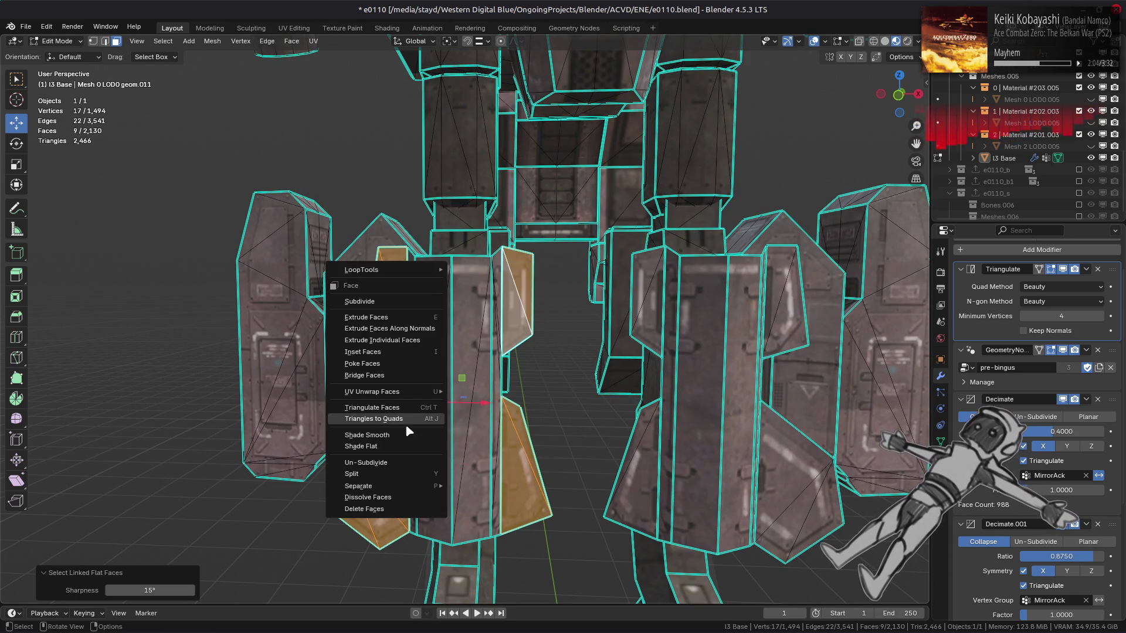
click(384, 474)
mouse_move(432, 403)
middle_down()
mouse_move(500, 397)
mouse_move(465, 372)
mouse_move(460, 352)
mouse_move(508, 345)
mouse_move(517, 313)
mouse_move(486, 386)
middle_up()
key(Tab)
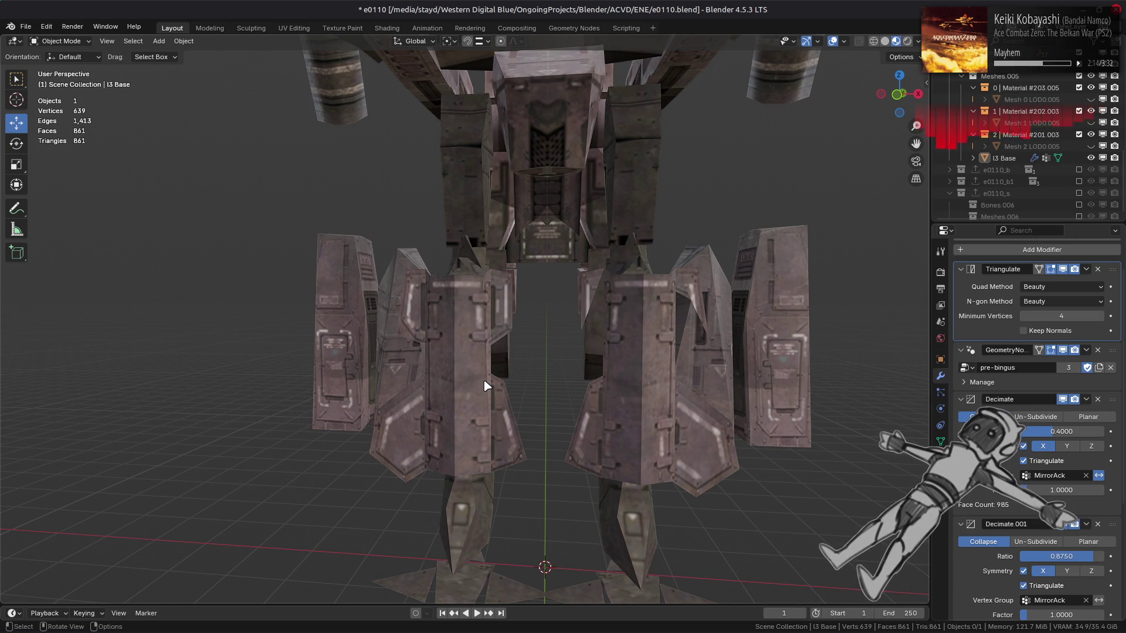
Select the I3 Base mech and toggle the Triangulate modifier off and on to compare.
scroll(486, 386, up, 3)
middle_drag(486, 386, 674, 360)
middle_drag(643, 402, 393, 354)
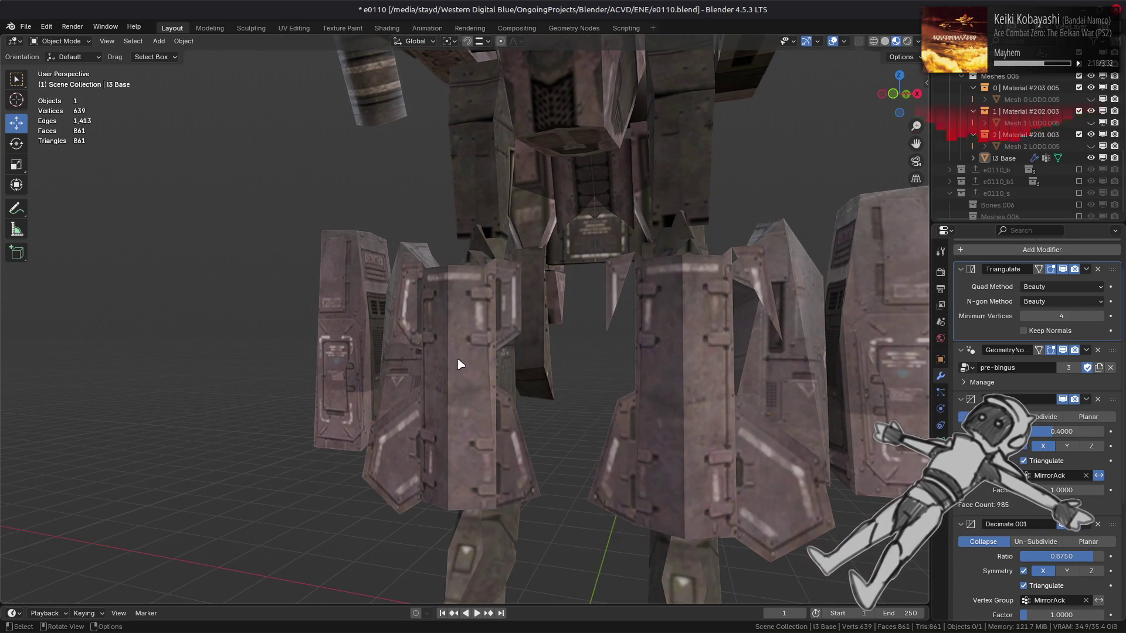
click(695, 342)
middle_drag(690, 343, 674, 376)
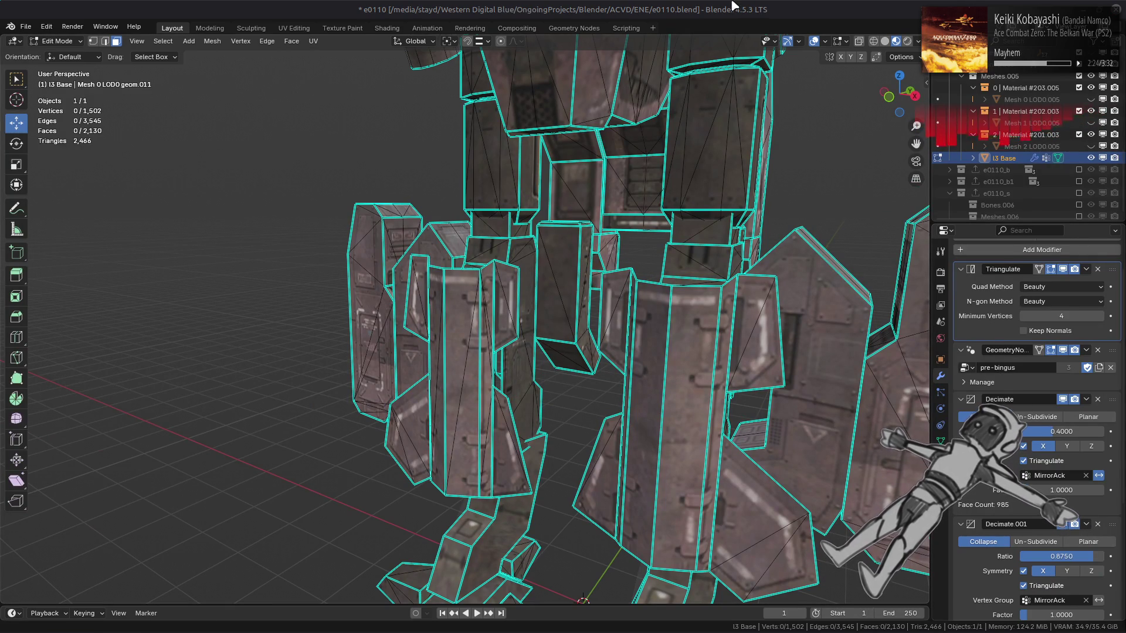
mouse_move(656, 258)
middle_down()
mouse_move(575, 326)
mouse_move(621, 343)
middle_up()
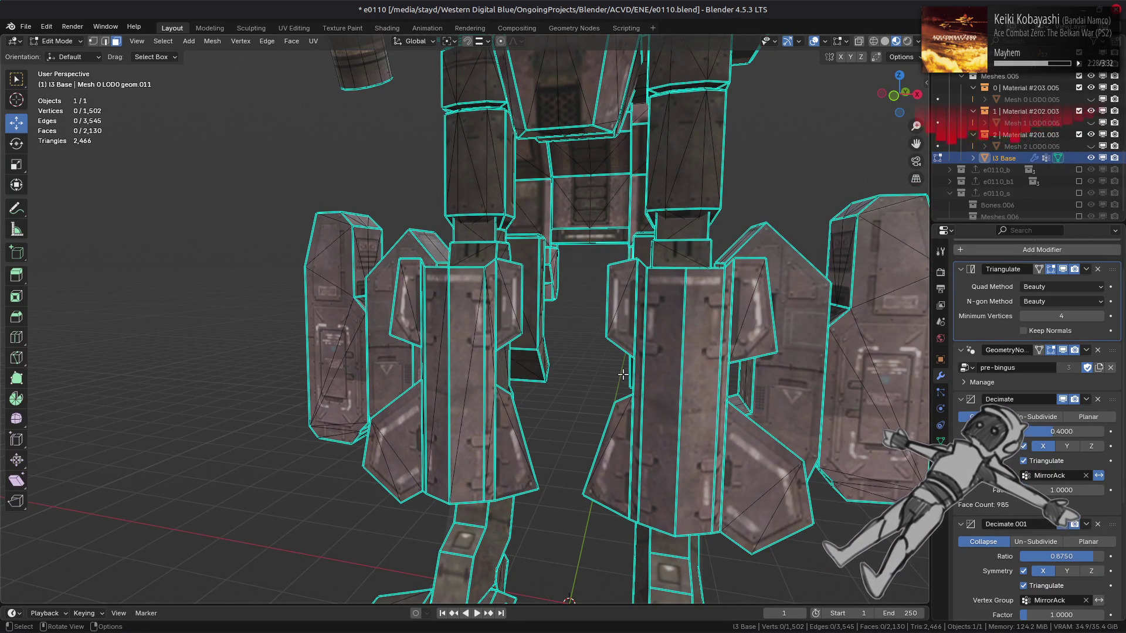
key(Tab)
click(1065, 269)
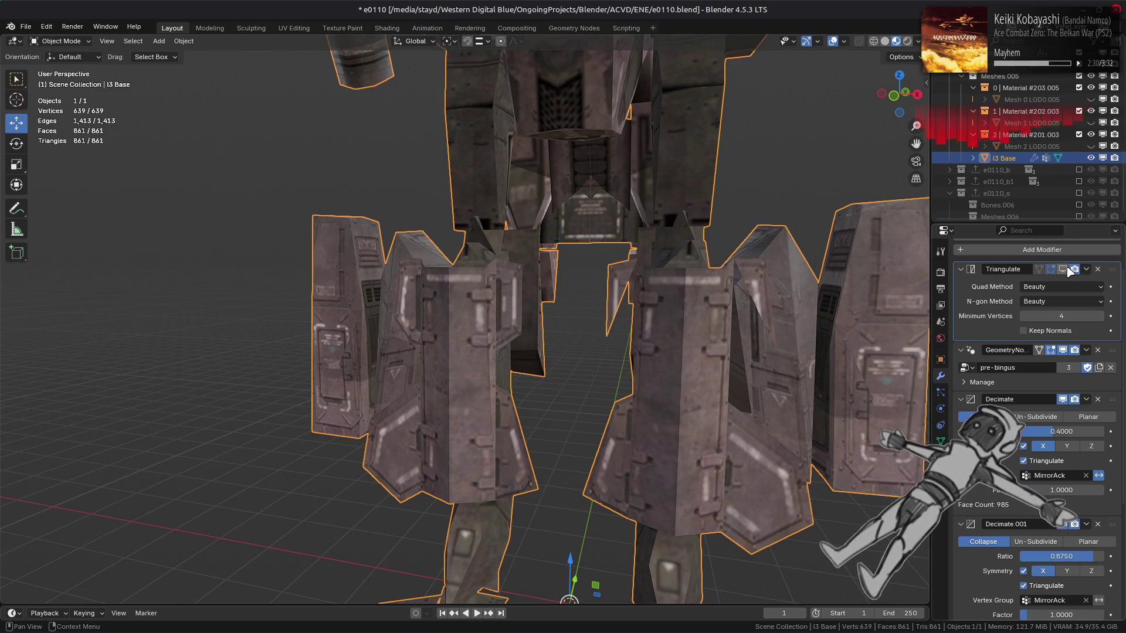
click(1067, 269)
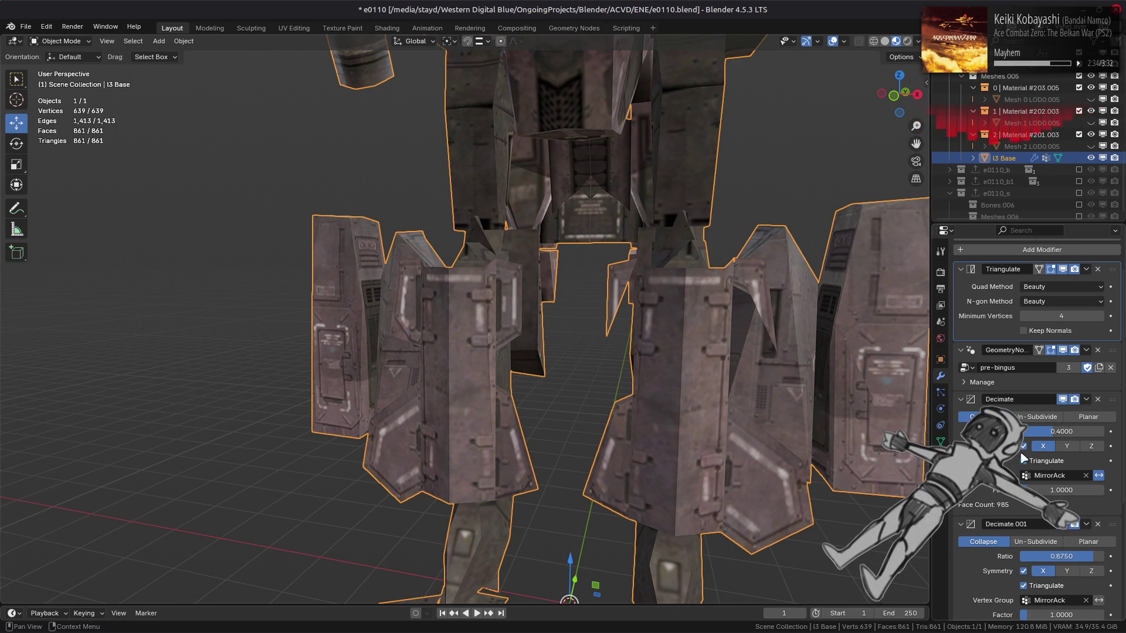
Select the left leg strip and convert its triangles to quads.
key(Tab)
middle_drag(618, 381, 603, 377)
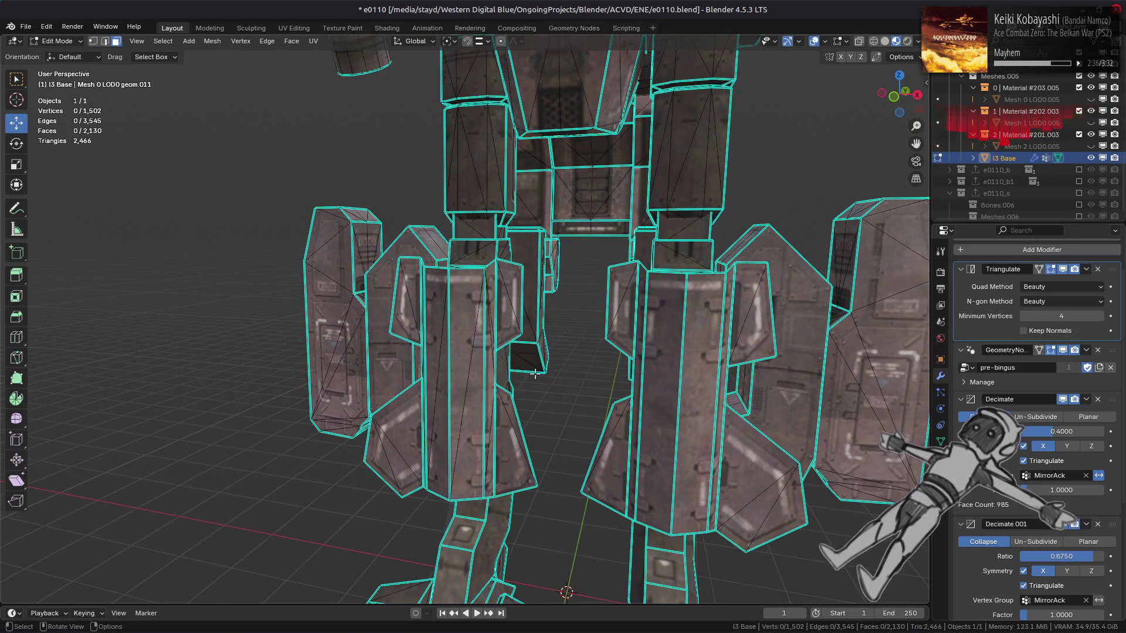
click(476, 389)
key(ctrl+l)
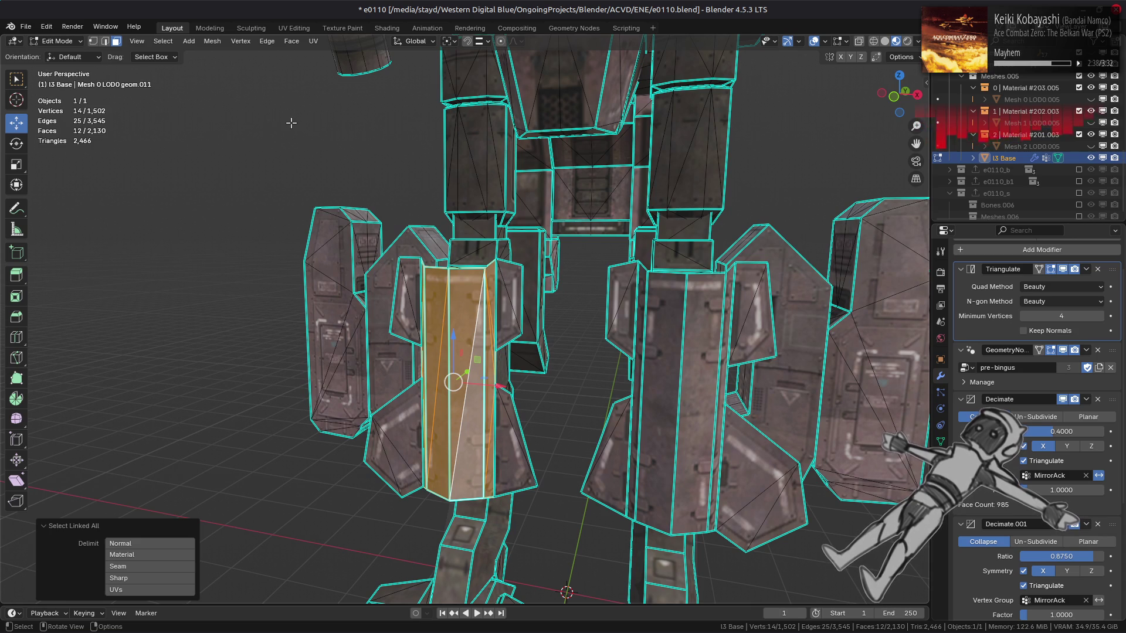
click(298, 42)
click(328, 129)
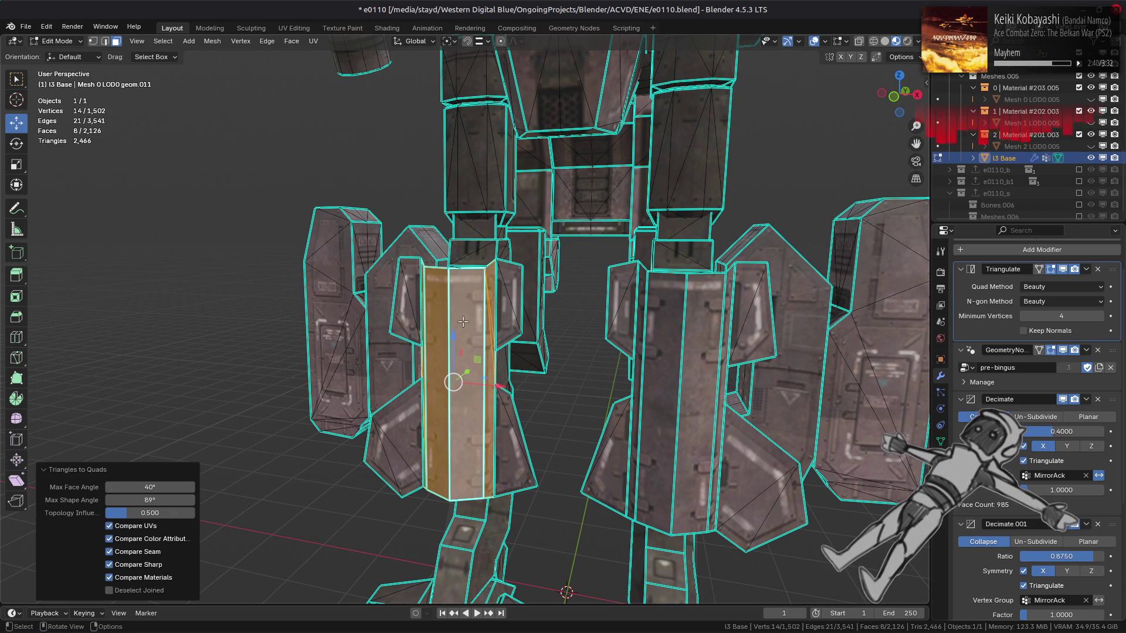
Limited Dissolve the strip's redundant edges and check the result in Object Mode.
click(213, 43)
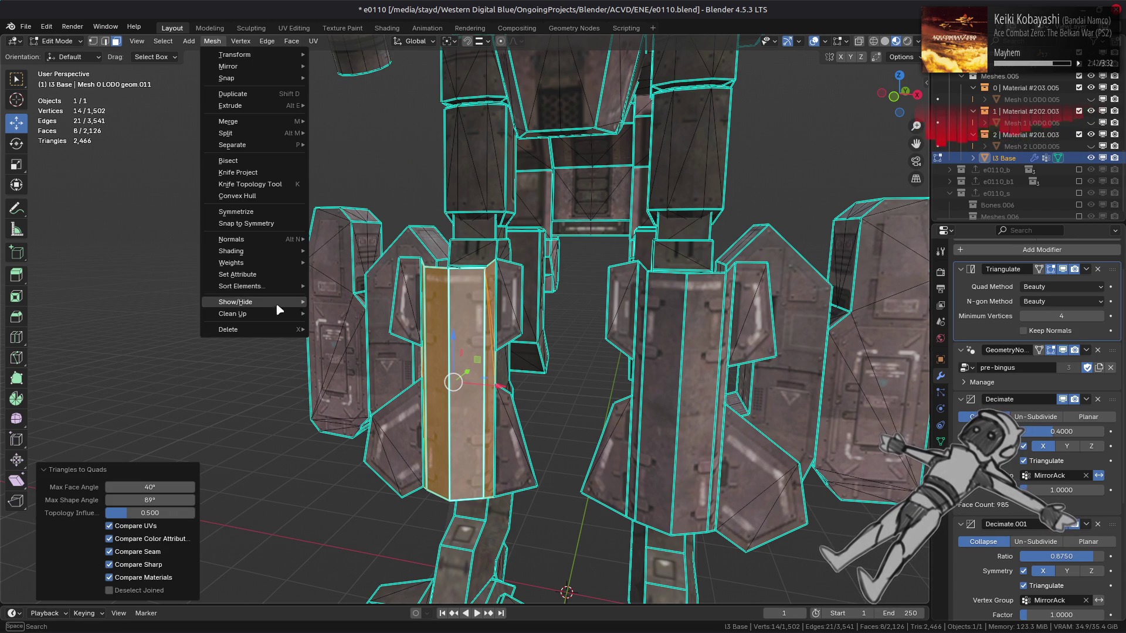
mouse_move(282, 308)
click(406, 350)
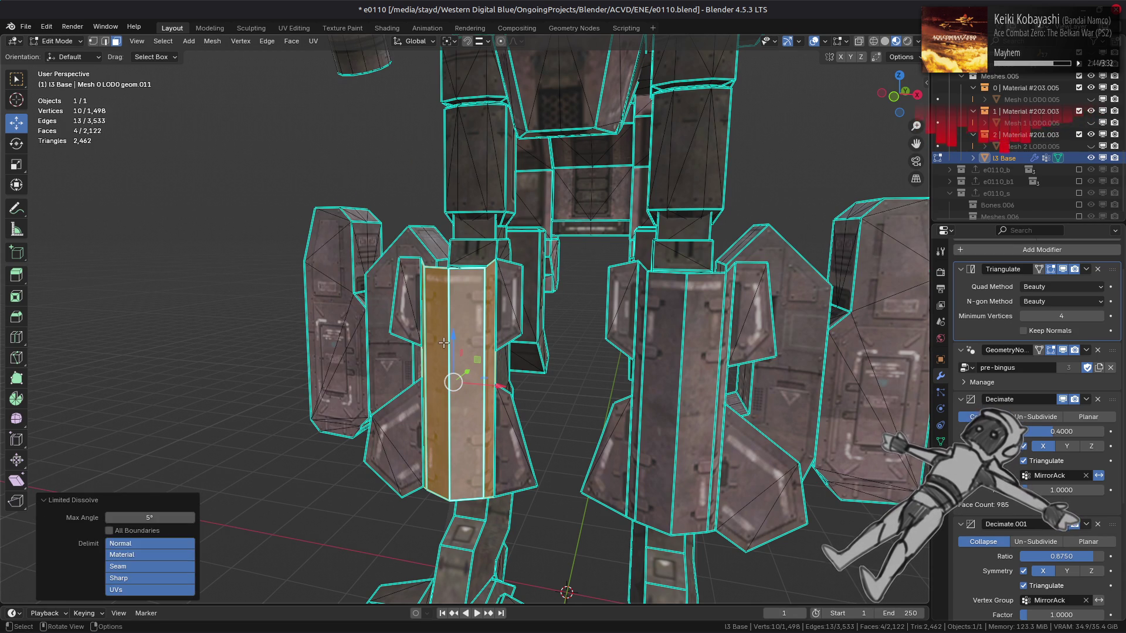
key(Tab)
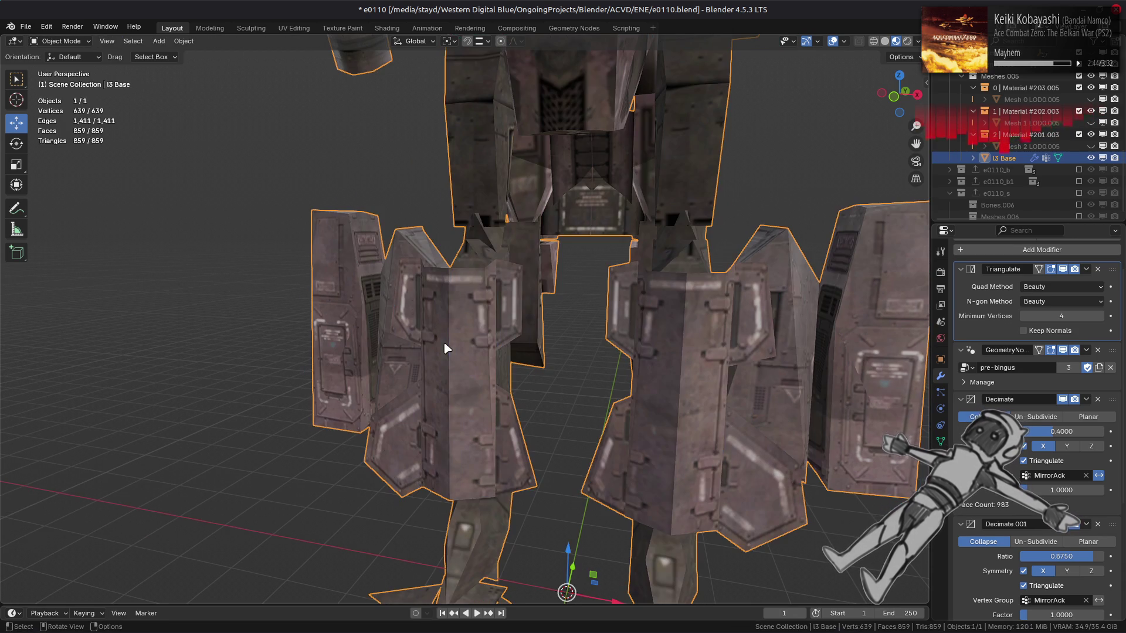
middle_drag(455, 352, 477, 327)
key(Tab)
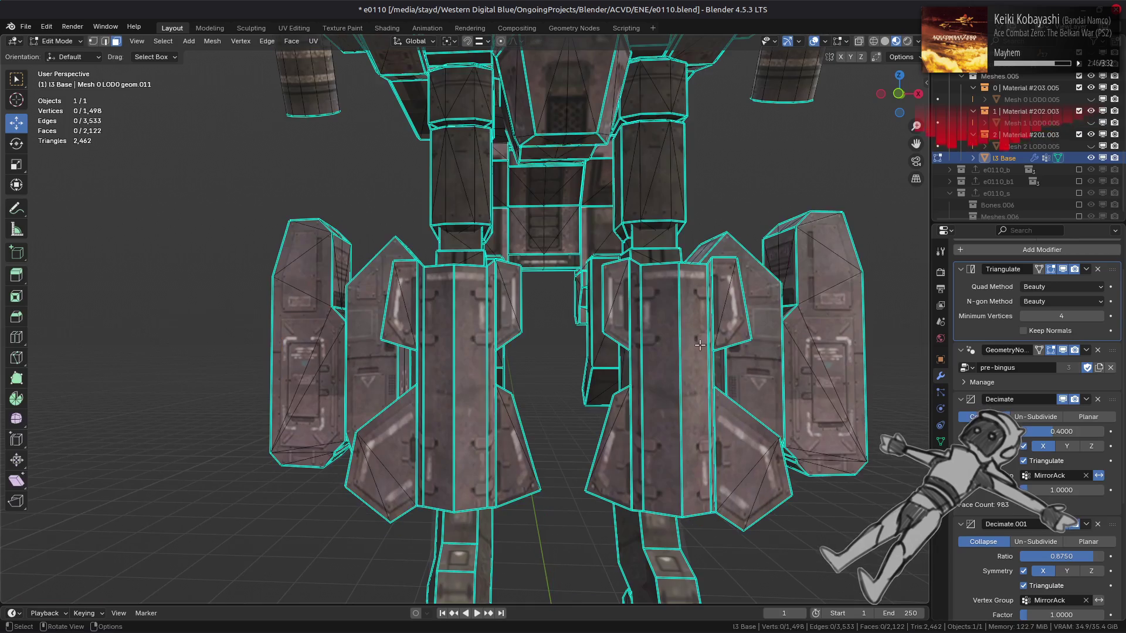
Select the side-panel triangles on both legs and grow the selection to all linked panel faces.
click(407, 325)
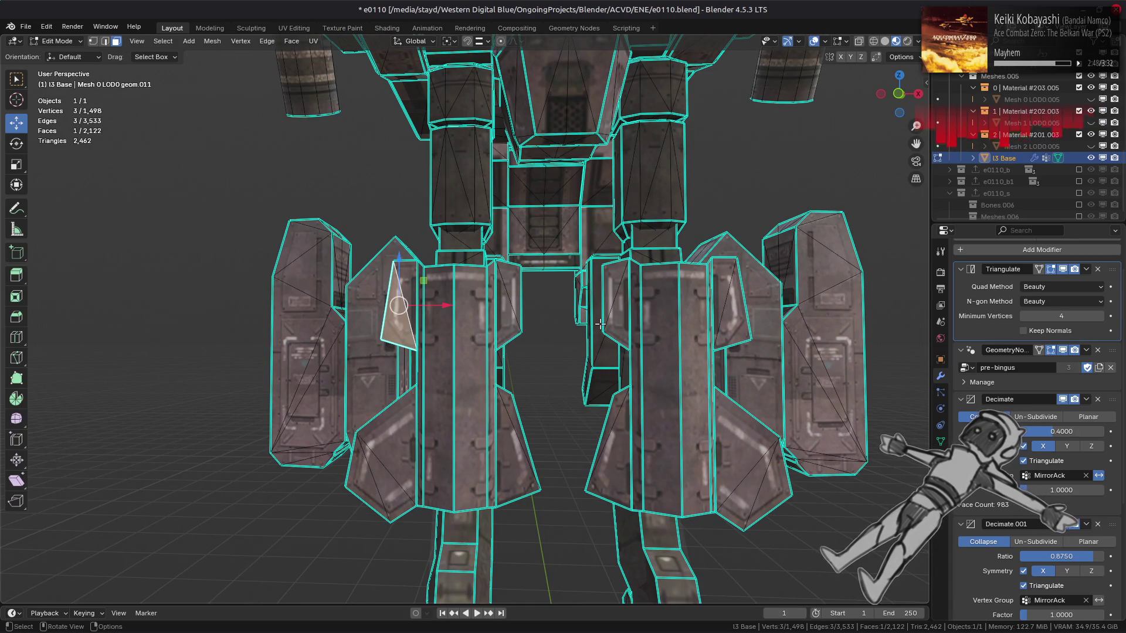
middle_drag(600, 325, 601, 322)
shift+click(510, 305)
shift+click(517, 445)
shift+click(388, 469)
shift+click(732, 470)
shift+click(623, 472)
shift+click(643, 316)
shift+click(735, 324)
key(ctrl+l)
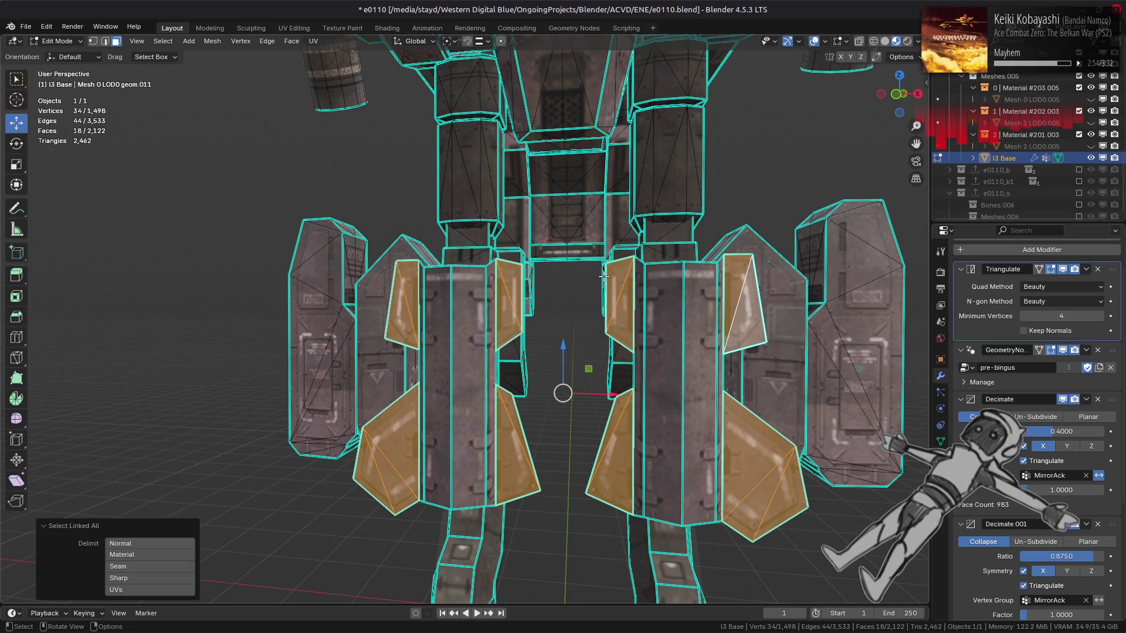
Re-flow the selected triangles with Beautify Faces at a 60° maximum angle, then return to Object Mode.
click(213, 41)
mouse_move(271, 317)
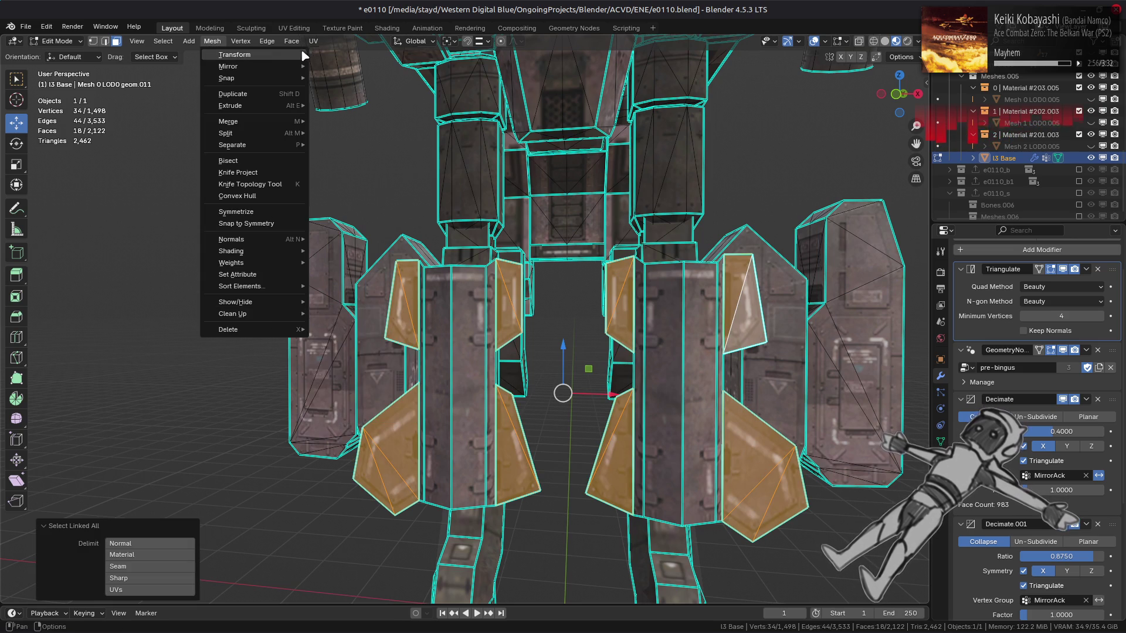
mouse_move(292, 41)
click(324, 195)
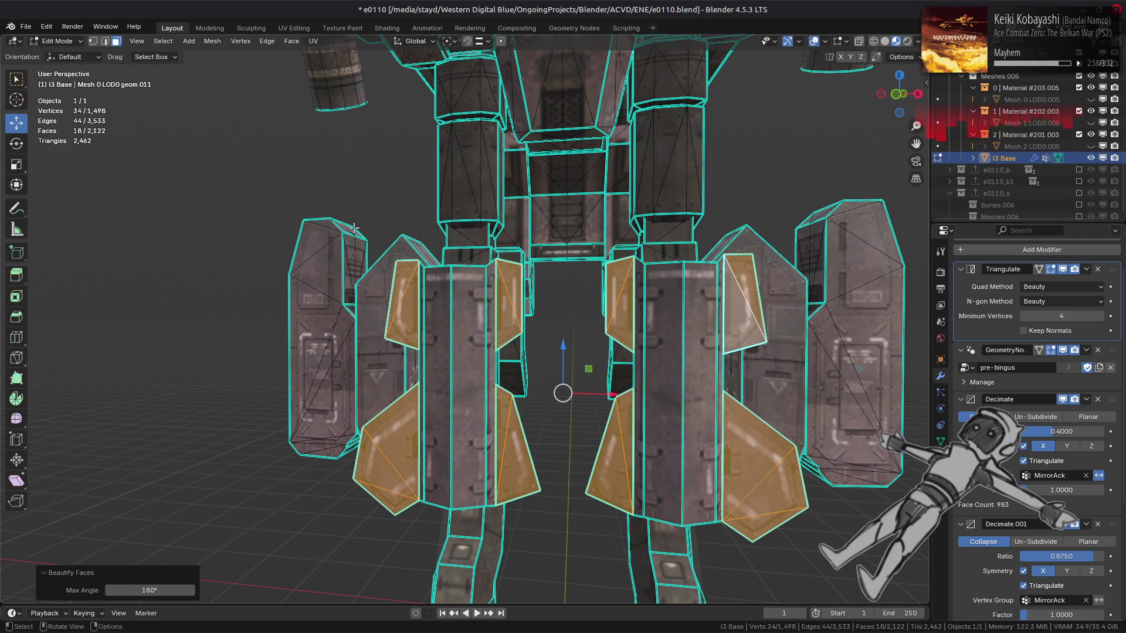
click(174, 590)
text(30)
key(Return)
click(164, 591)
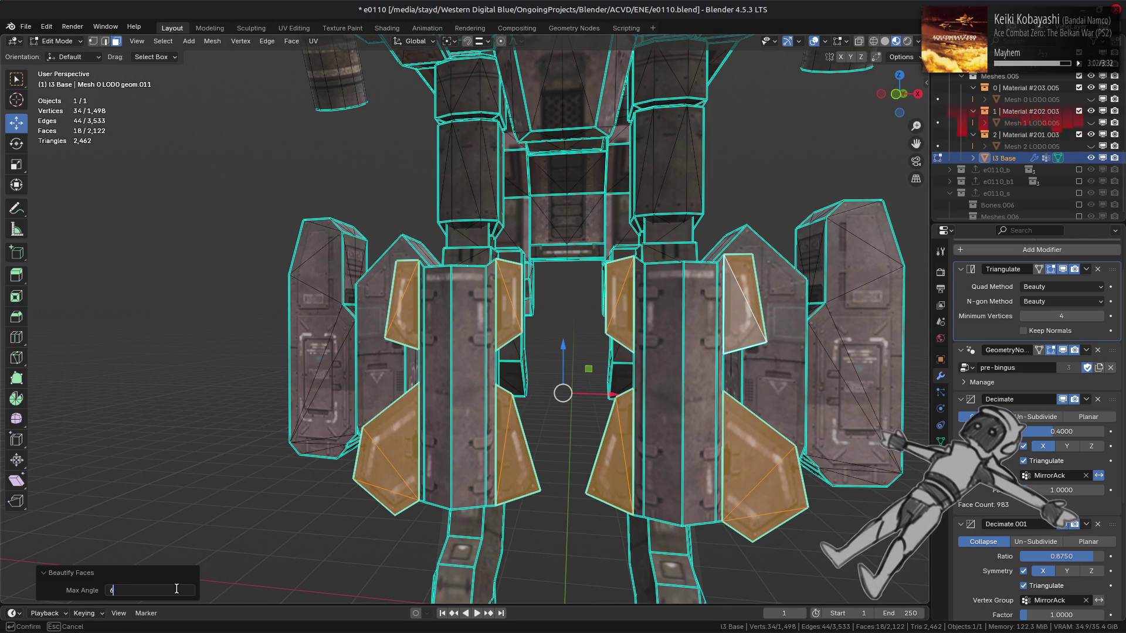
text(0)
key(Return)
key(Tab)
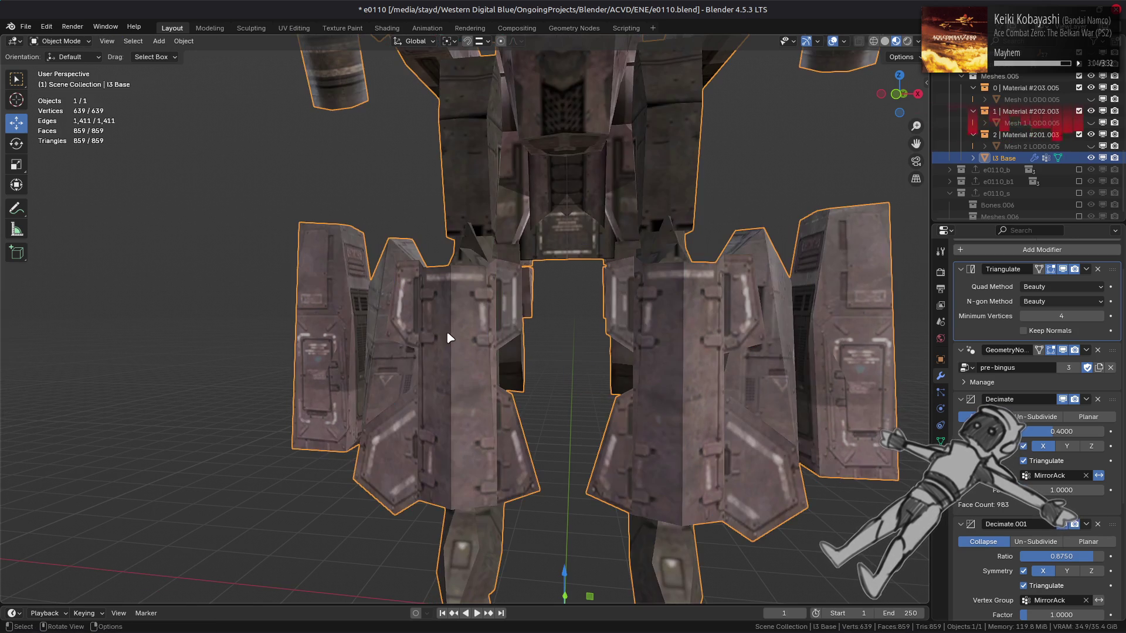
scroll(461, 340, down, 3)
Set the first Decimate modifier's ratio to 0.4375.
mouse_move(470, 344)
middle_down()
mouse_move(460, 358)
mouse_move(493, 307)
mouse_move(698, 356)
middle_up()
key(alt+a)
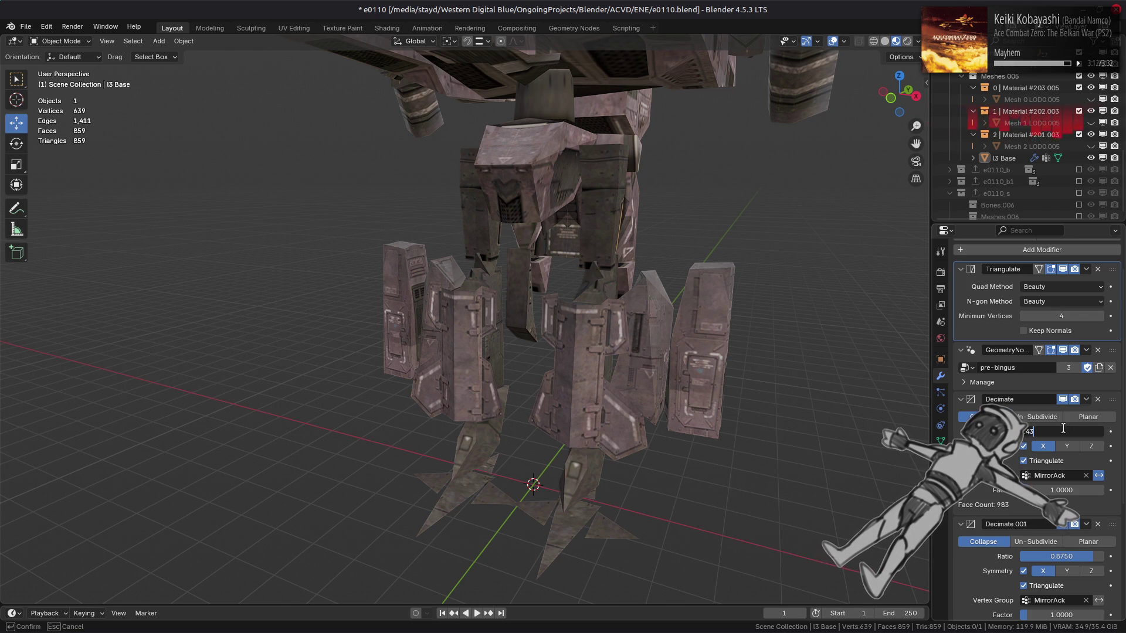
text(75)
key(Return)
scroll(673, 284, down, 2)
middle_drag(674, 284, 661, 341)
scroll(671, 336, up, 2)
Compare the 0.4375 Decimate ratio against 0.4000 by toggling undo and redo while orbiting.
key(ctrl+z)
key(ctrl+shift+z)
key(ctrl+z)
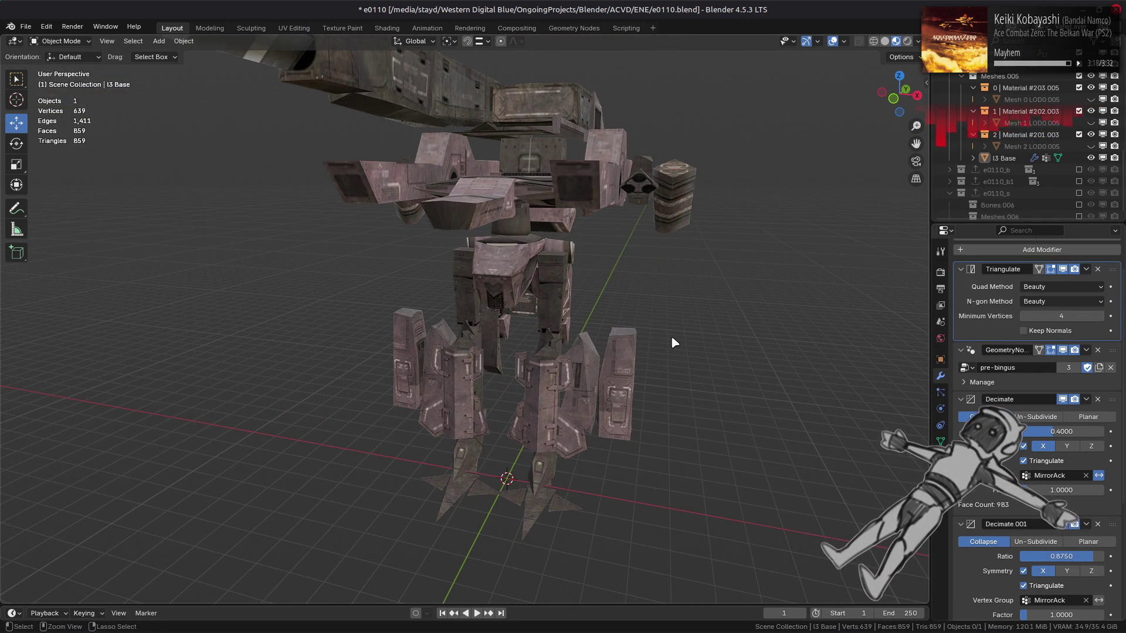
mouse_move(672, 337)
middle_down()
mouse_move(671, 348)
mouse_move(691, 330)
middle_up()
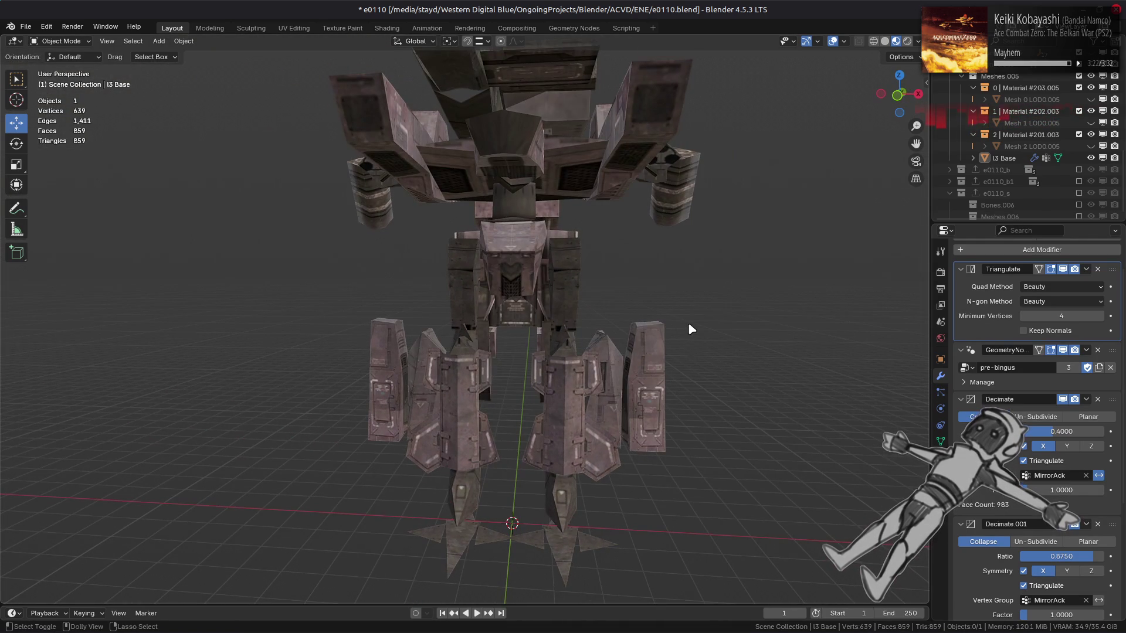
key(ctrl+shift+z)
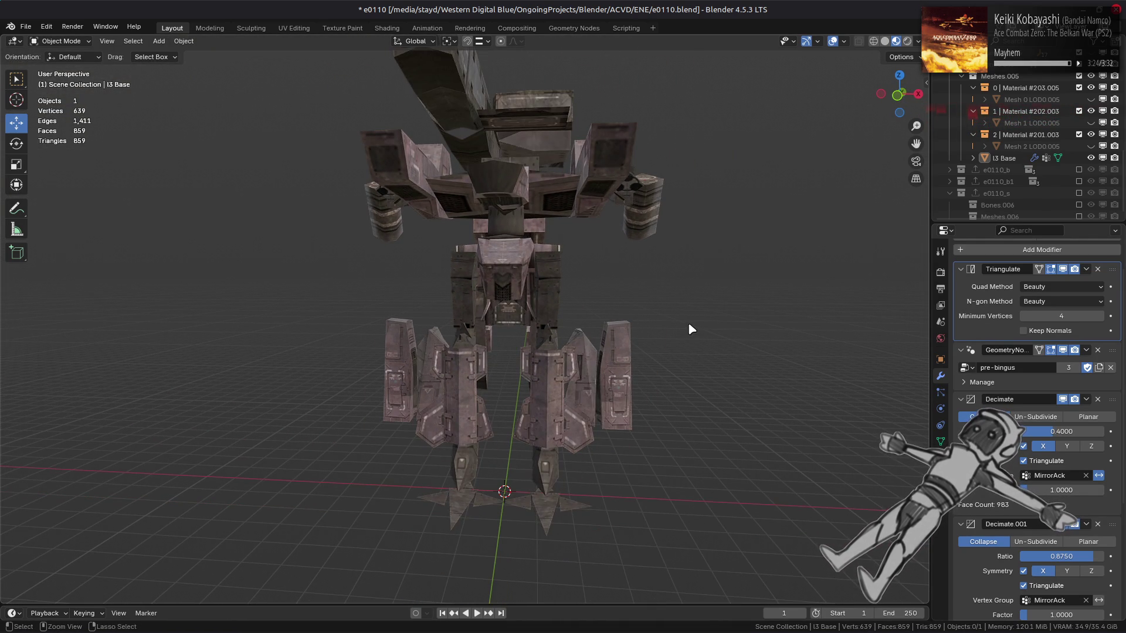
key(ctrl+z)
middle_drag(691, 330, 683, 344)
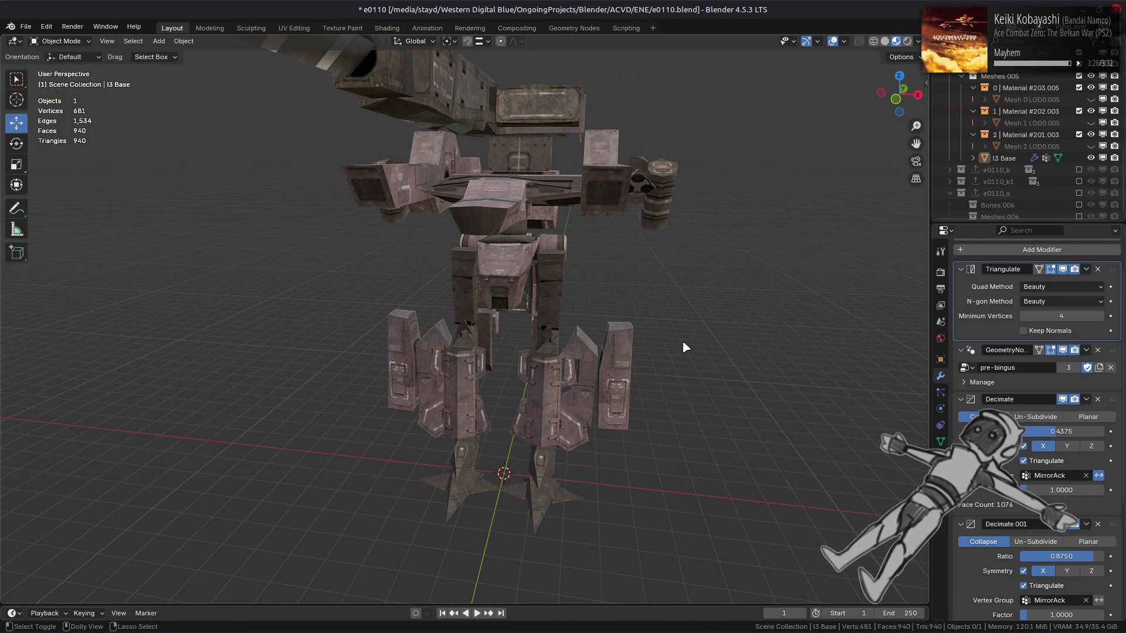
key(ctrl+shift+z)
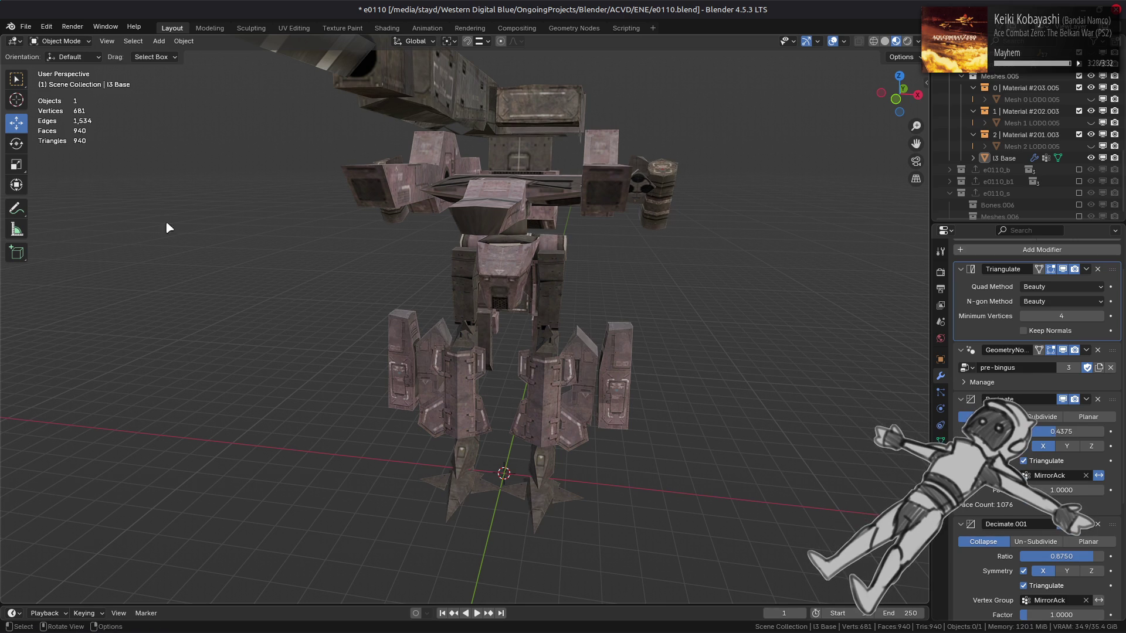
middle_drag(410, 288, 451, 296)
key(ctrl+z)
scroll(449, 293, up, 3)
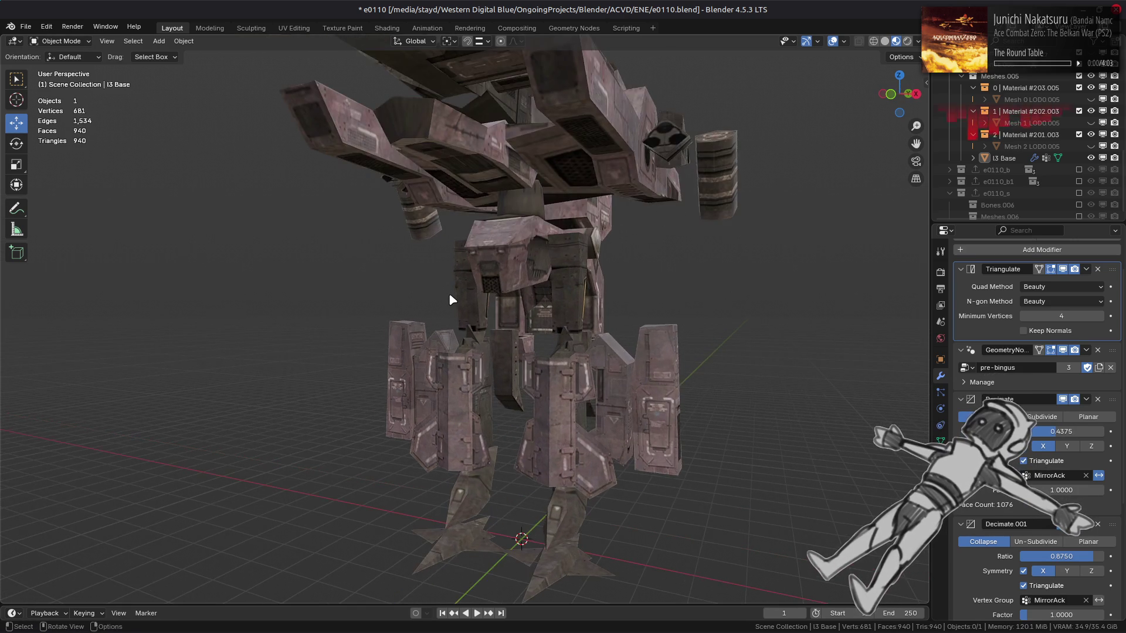
Keep switching the Decimate ratio between 0.4000 and 0.4375 from different angles, settling on 0.4375.
scroll(459, 296, up, 3)
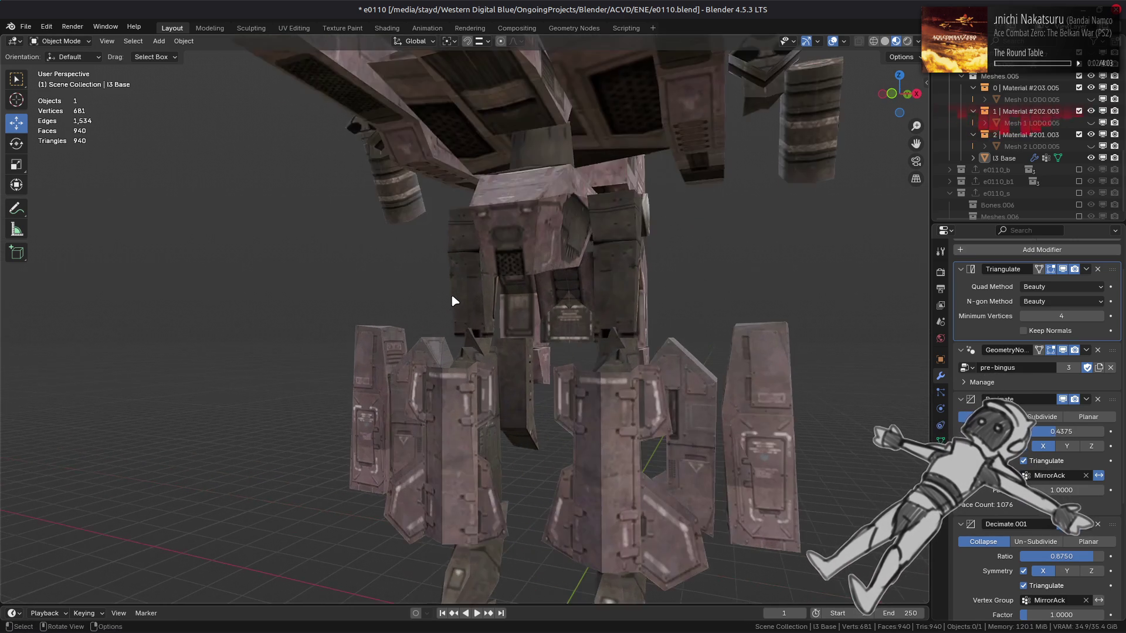
key(ctrl+shift+z)
key(ctrl+z)
key(ctrl+shift+z)
middle_drag(432, 320, 329, 322)
scroll(354, 315, down, 5)
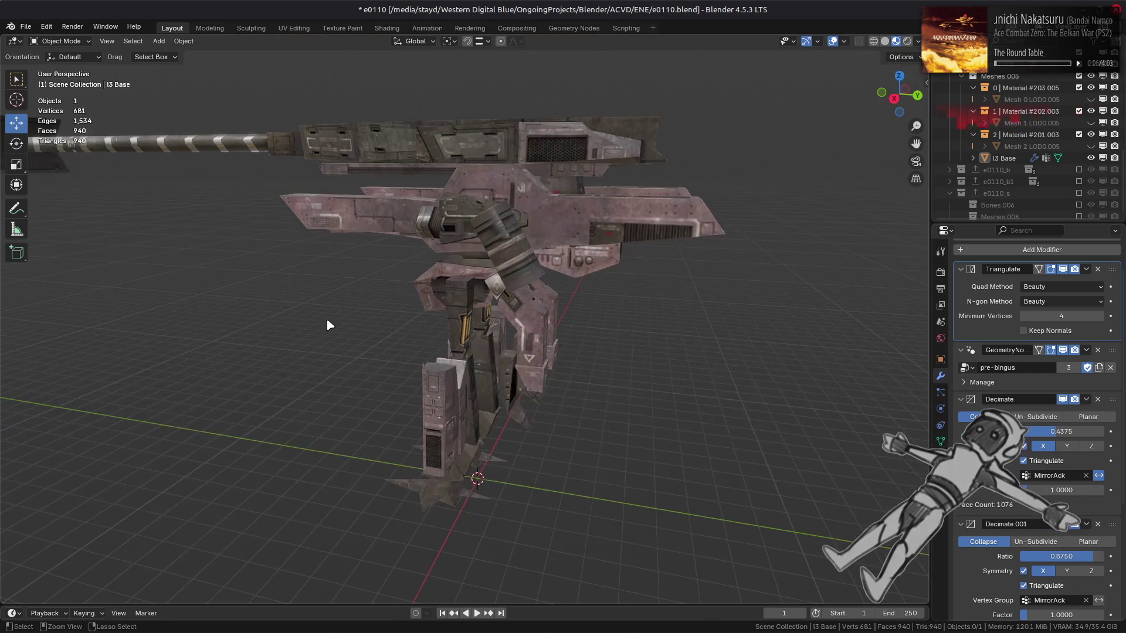
scroll(334, 329, up, 3)
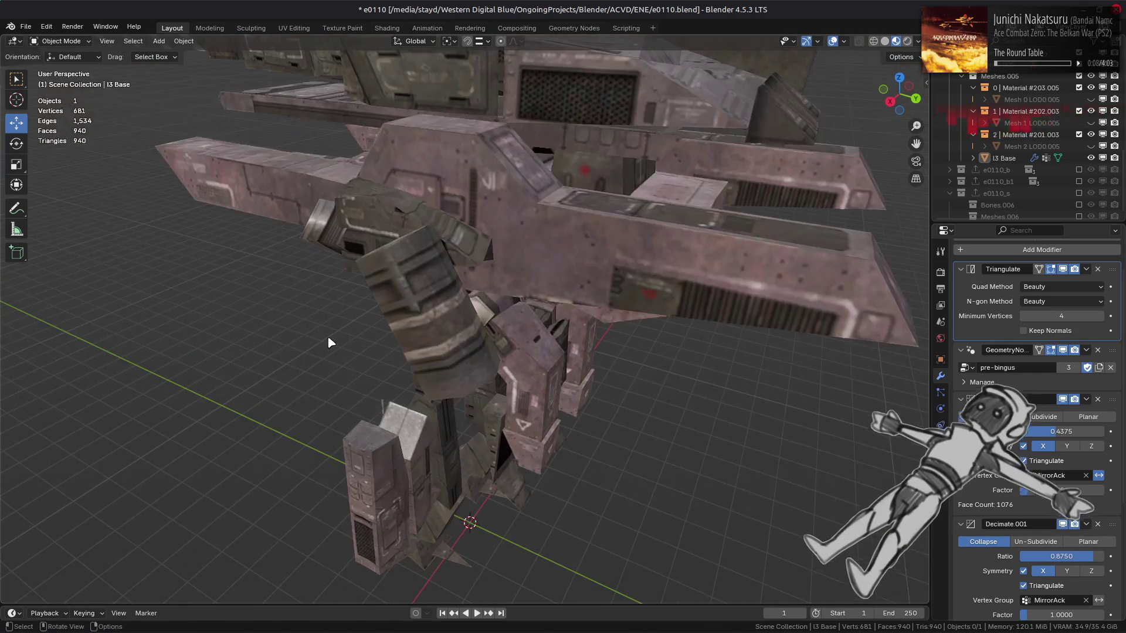
key(ctrl+z)
key(ctrl+shift+z)
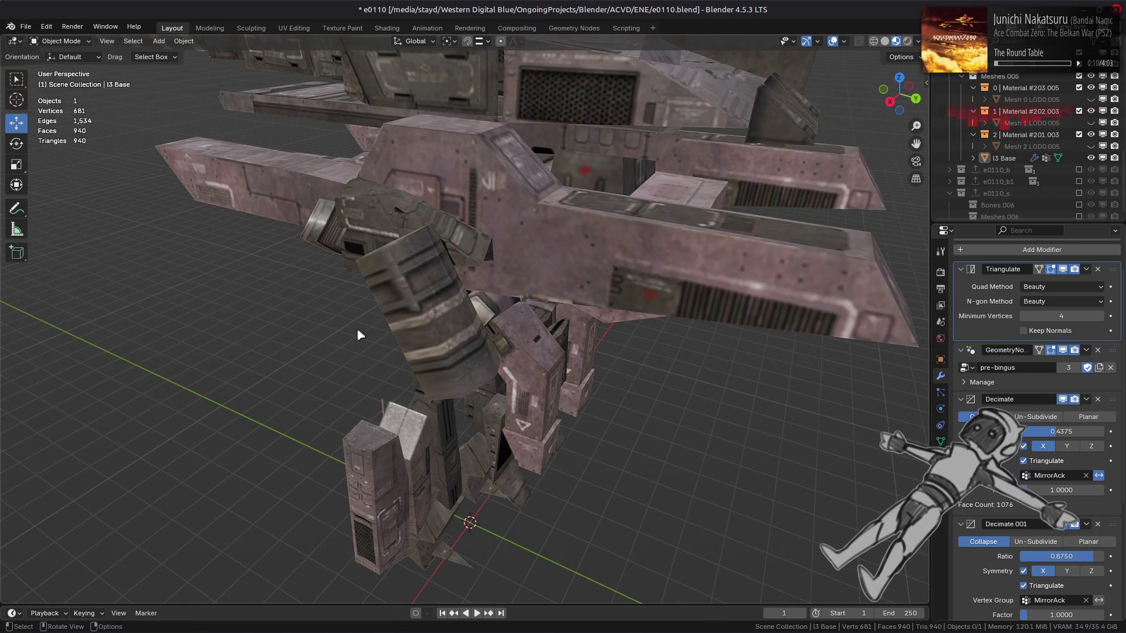
scroll(376, 336, down, 3)
middle_drag(377, 336, 440, 331)
scroll(397, 367, up, 5)
key(ctrl+z)
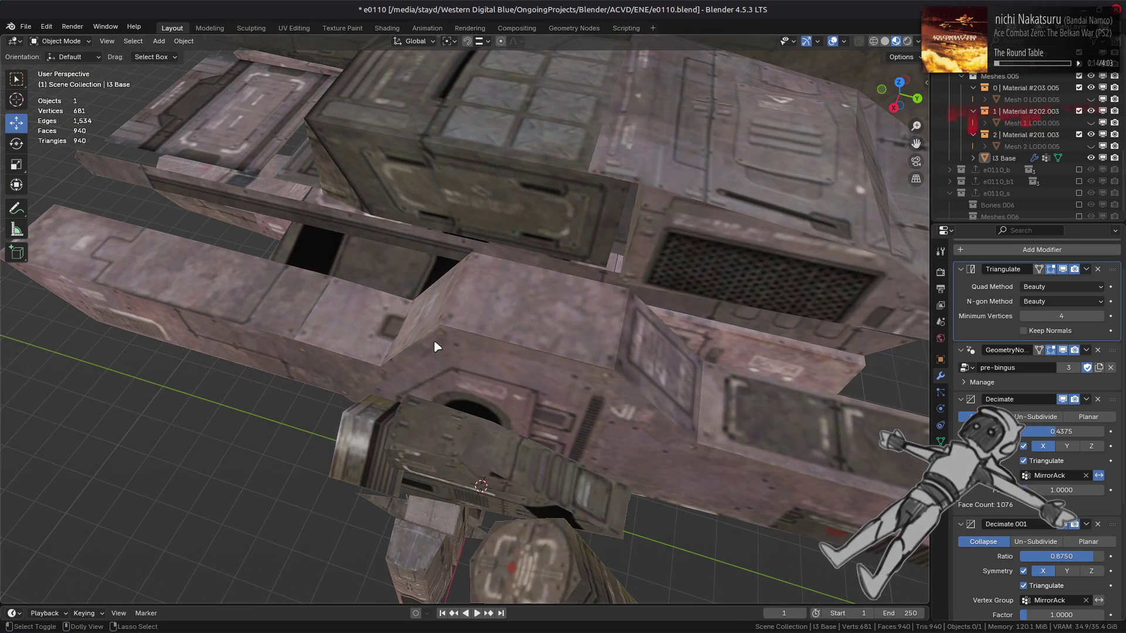
key(ctrl+shift+z)
key(ctrl+shift+z)
mouse_move(535, 279)
middle_down()
mouse_move(484, 388)
mouse_move(439, 400)
mouse_move(431, 436)
mouse_move(468, 431)
mouse_move(426, 385)
middle_up()
Select the vented panel's linked faces delimited by sharp edges, then inspect the upper body in Object Mode.
click(374, 332)
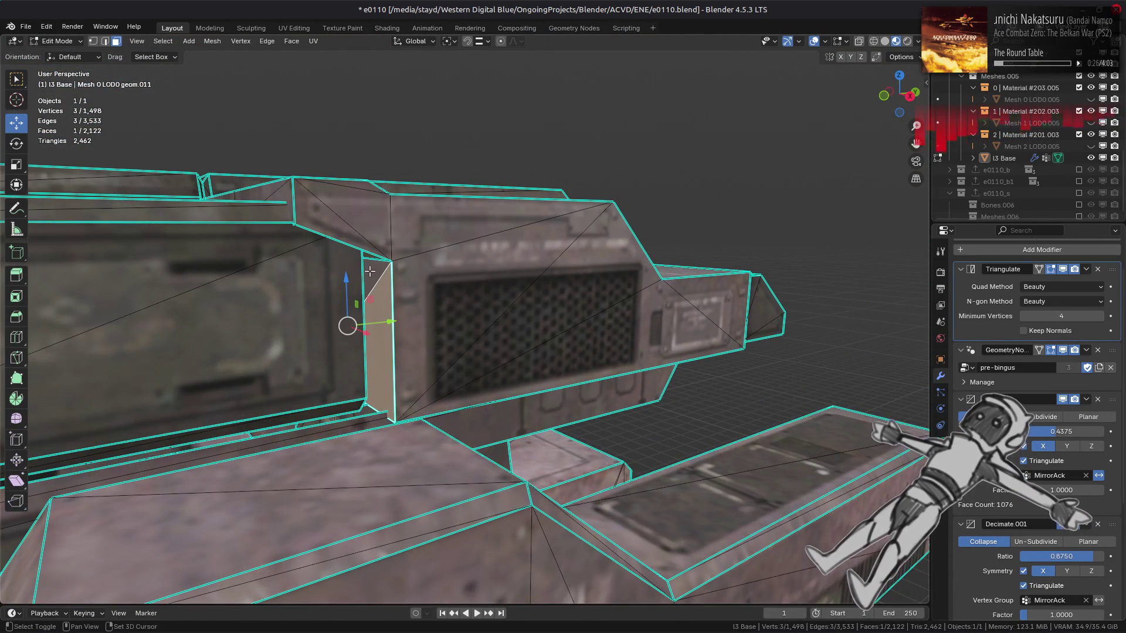
shift+middle_drag(369, 273, 393, 254)
scroll(462, 330, up, 2)
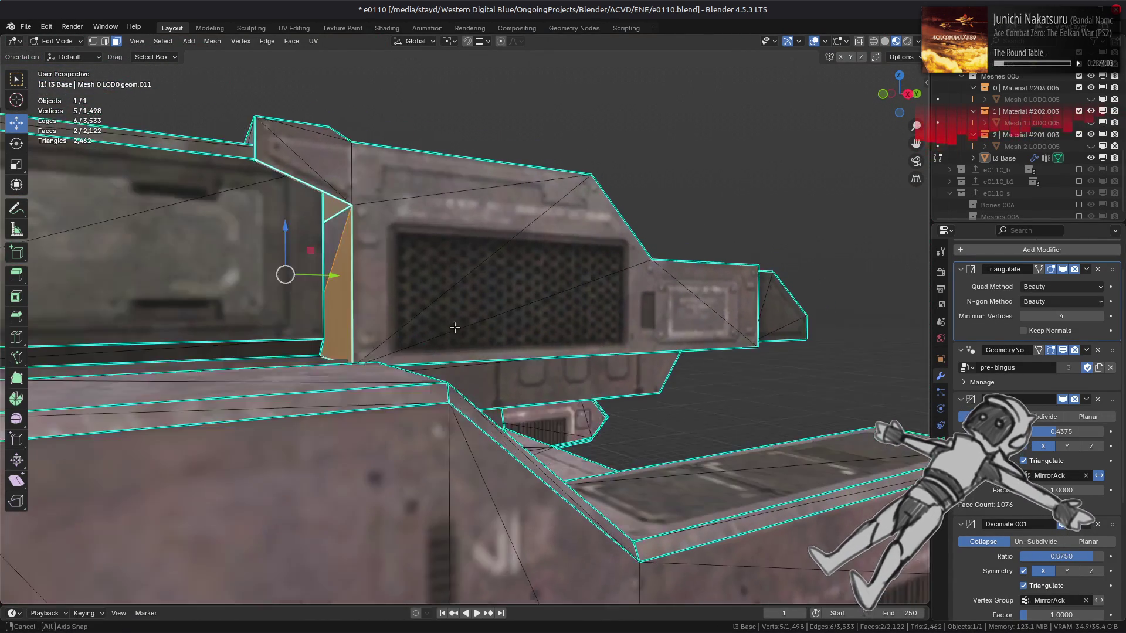
key(ctrl+l)
click(170, 578)
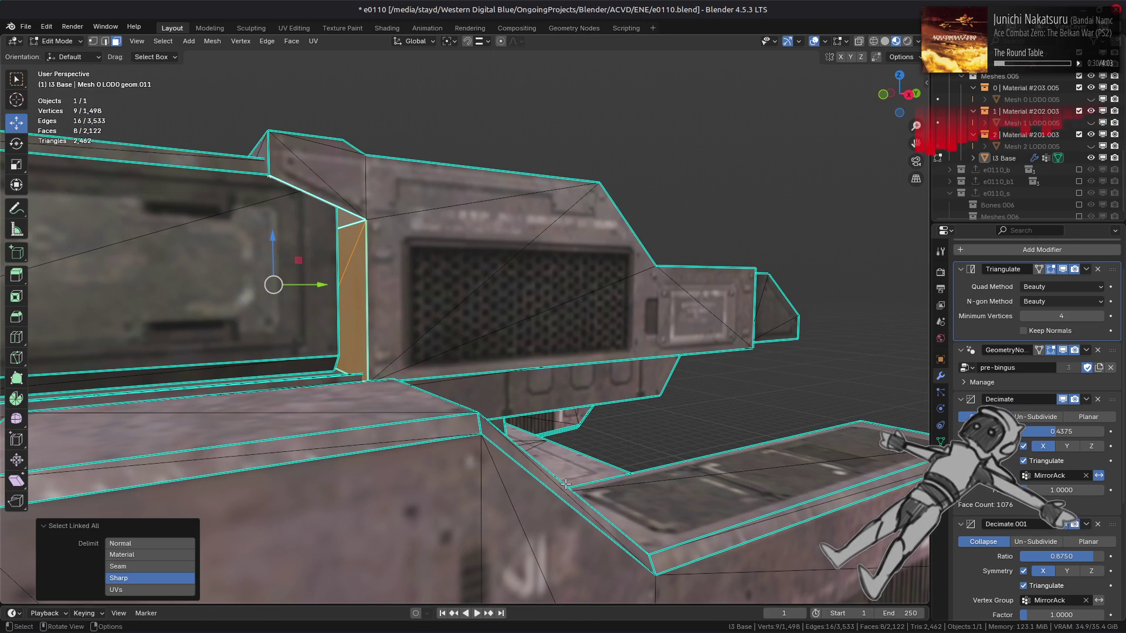
right_click(545, 604)
key(Escape)
middle_drag(514, 573, 537, 437)
key(Tab)
scroll(535, 436, down, 6)
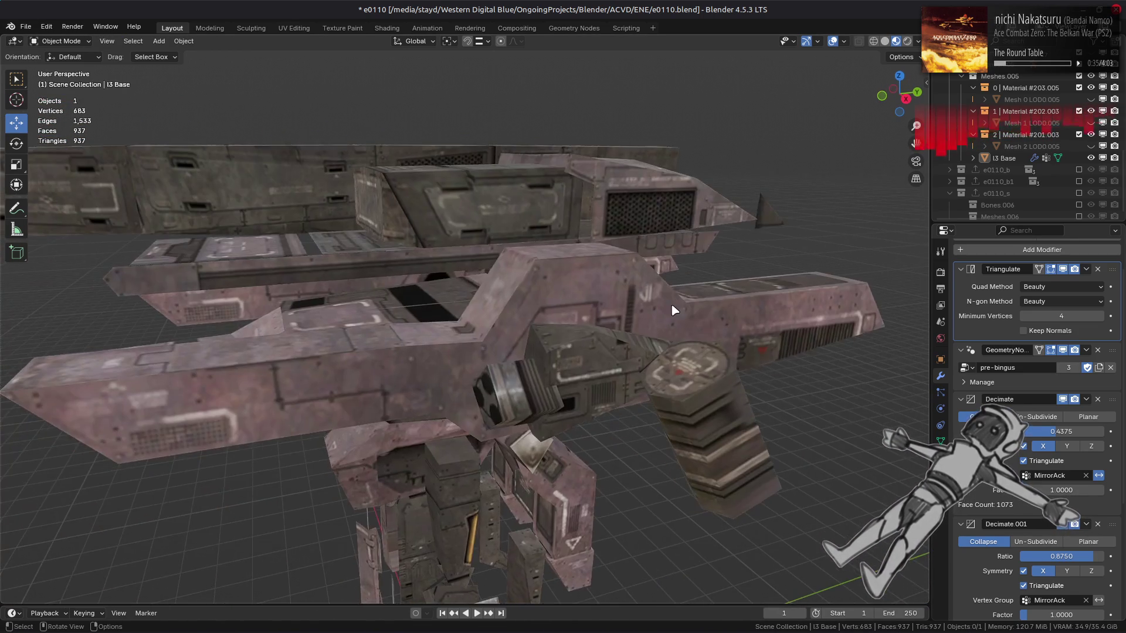
scroll(684, 302, up, 2)
middle_drag(684, 302, 664, 315)
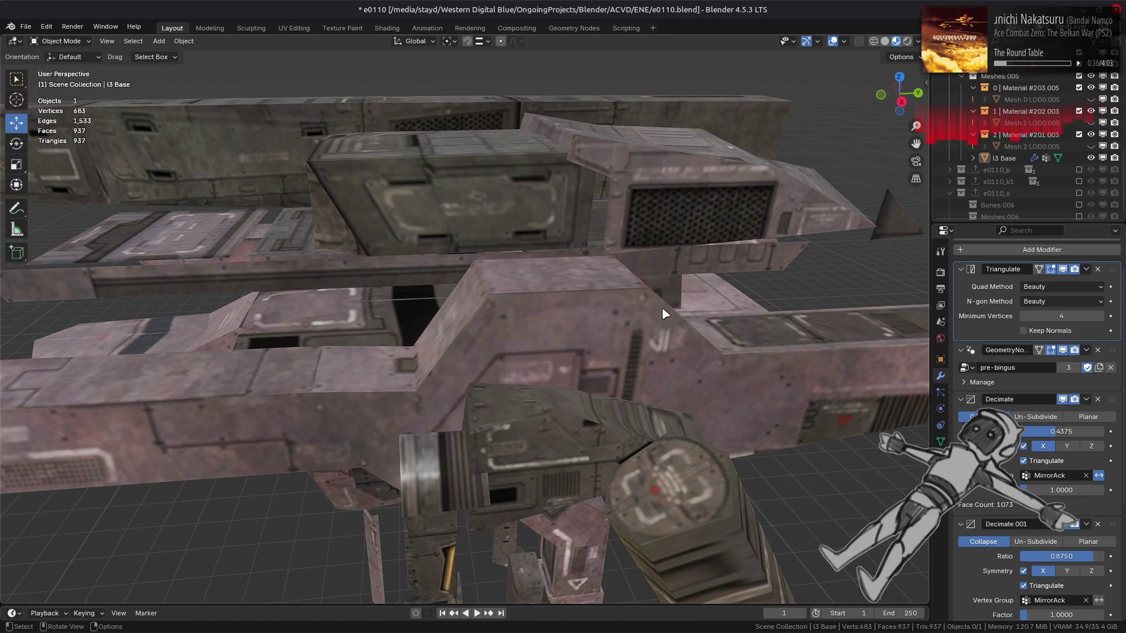
scroll(567, 339, down, 5)
mouse_move(578, 343)
middle_down()
mouse_move(611, 322)
mouse_move(618, 372)
mouse_move(590, 334)
mouse_move(617, 330)
mouse_move(626, 307)
mouse_move(519, 326)
mouse_move(586, 339)
mouse_move(533, 271)
mouse_move(528, 360)
mouse_move(507, 324)
mouse_move(491, 333)
middle_up()
scroll(574, 336, up, 3)
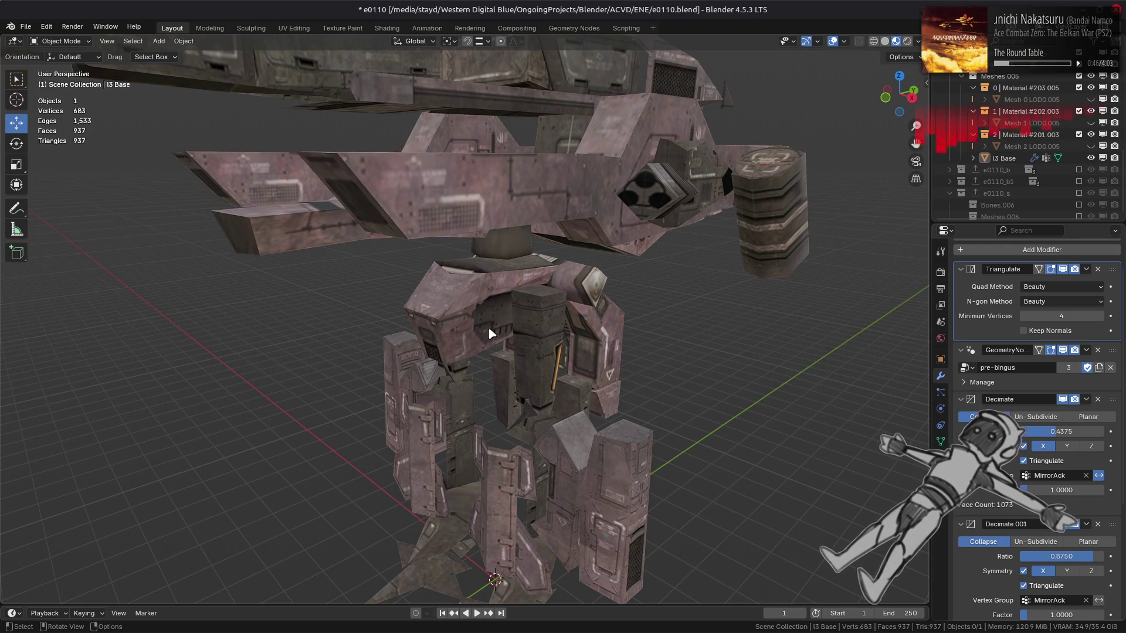
In edge select mode, dissolve three vertical edges of the hip cylinder.
key(Tab)
scroll(492, 333, up, 8)
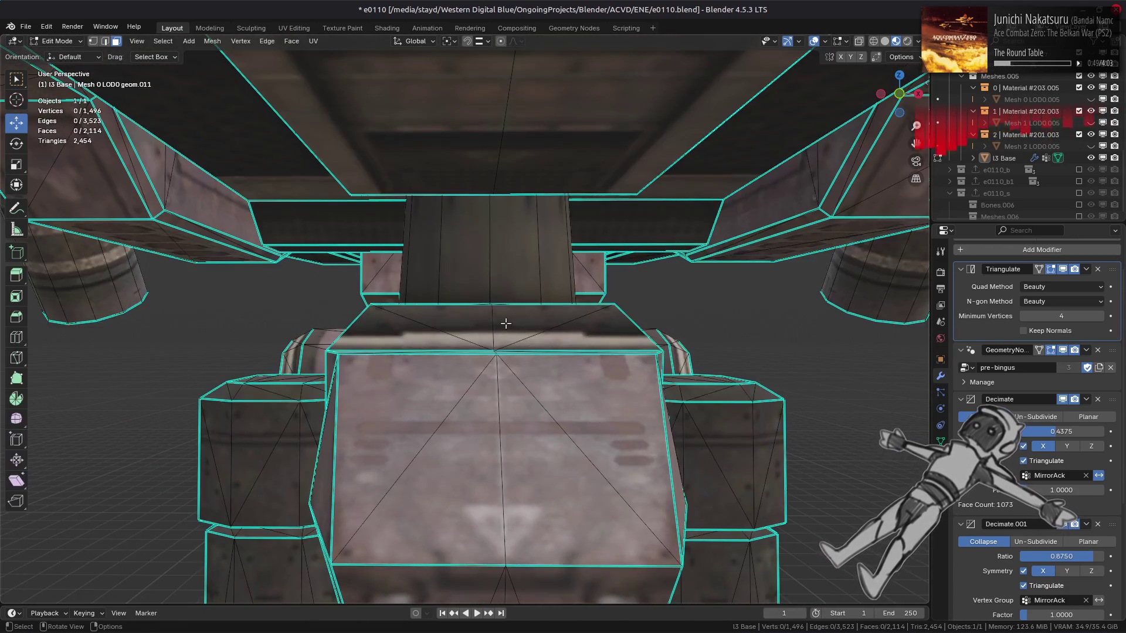
mouse_move(506, 323)
middle_down()
mouse_move(439, 337)
mouse_move(501, 314)
mouse_move(479, 297)
middle_up()
key(2)
click(460, 307)
shift+click(487, 293)
middle_drag(402, 277, 525, 280)
mouse_move(354, 284)
middle_down()
mouse_move(485, 299)
mouse_move(494, 280)
middle_up()
shift+click(403, 275)
right_click(563, 443)
click(537, 607)
Check the cylinder dissolve with undo/redo, reveal hidden geometry, and return to Object Mode.
mouse_move(546, 528)
middle_down()
mouse_move(577, 317)
mouse_move(478, 356)
mouse_move(498, 375)
mouse_move(495, 393)
mouse_move(504, 360)
mouse_move(460, 427)
mouse_move(386, 251)
mouse_move(440, 390)
mouse_move(448, 352)
middle_up()
key(ctrl+z)
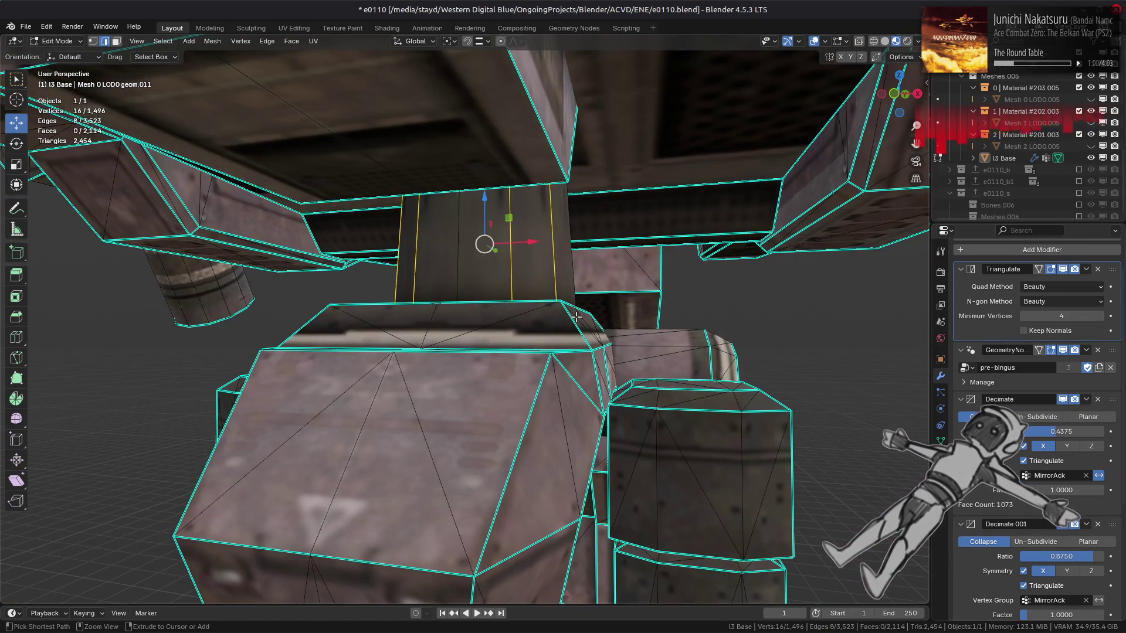
key(ctrl+shift+z)
key(3)
key(alt+h)
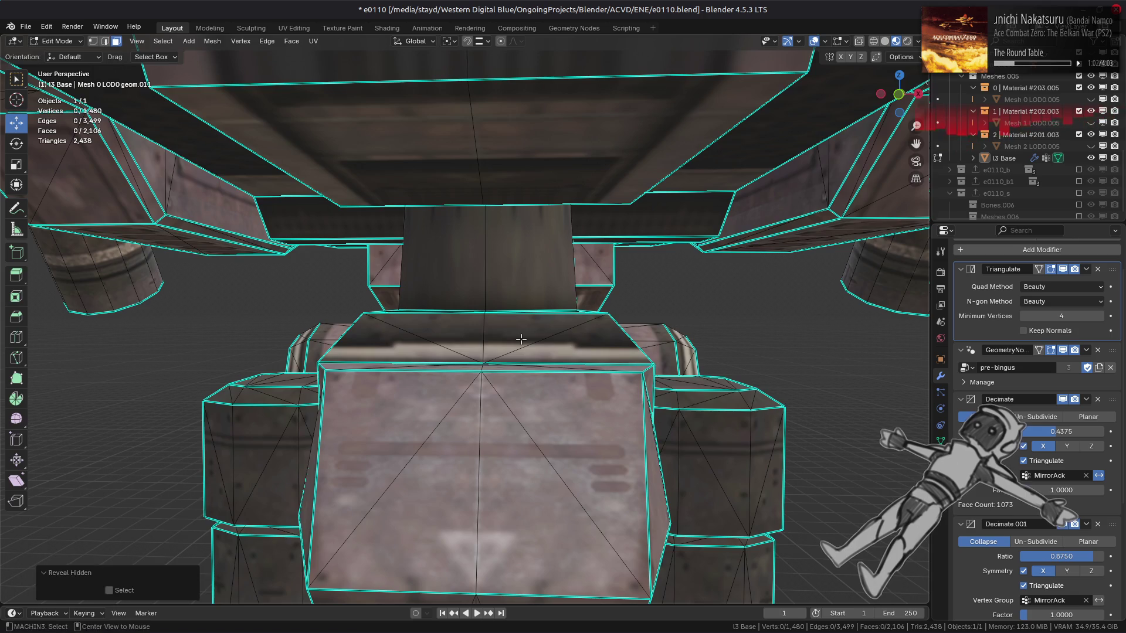
key(Tab)
scroll(525, 344, down, 3)
Re-apply the top cylinder's edge loop change in edge select mode, then return to Object Mode.
key(Tab)
scroll(436, 375, up, 5)
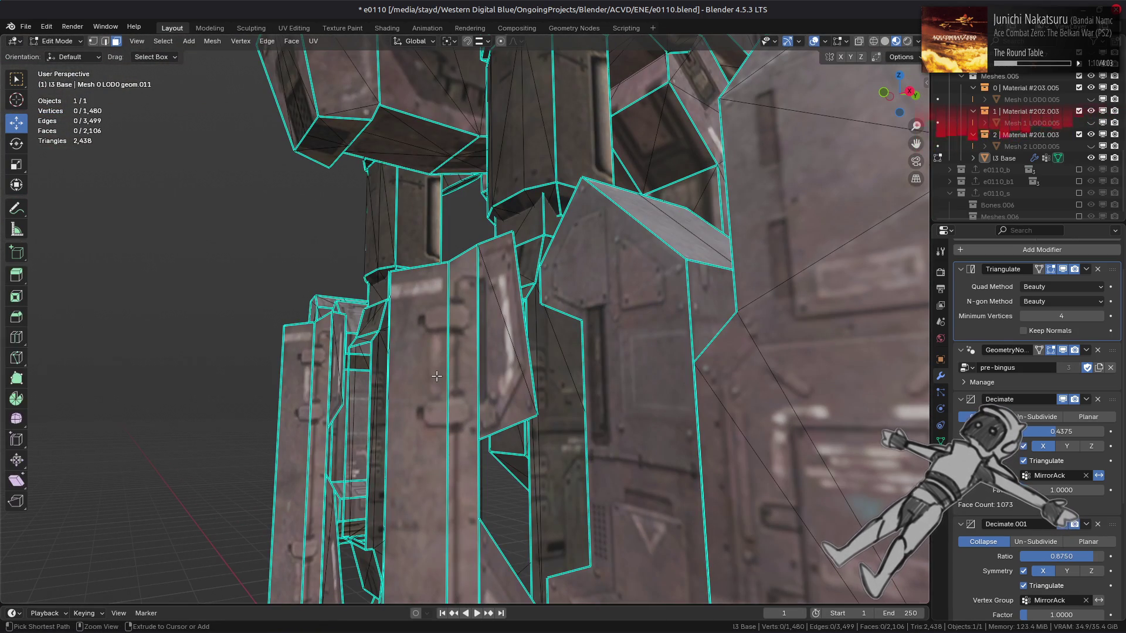
key(2)
scroll(436, 374, down, 6)
key(ctrl+z)
key(ctrl+z)
key(ctrl+z)
key(ctrl+shift+z)
key(ctrl+shift+z)
key(ctrl+z)
key(ctrl+shift+z)
key(ctrl+shift+z)
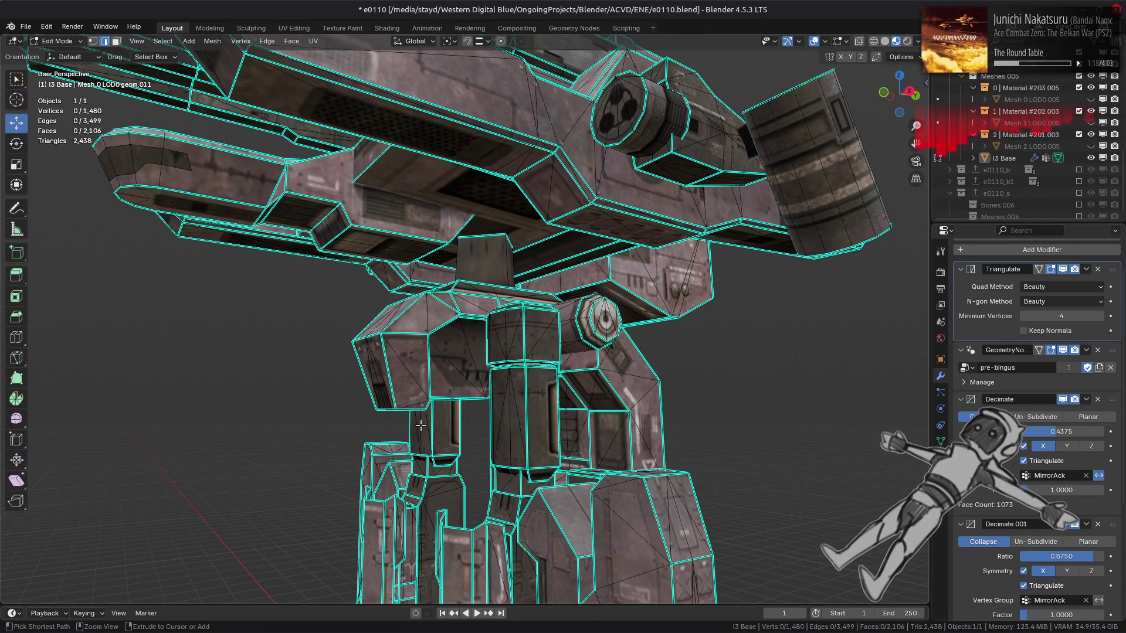
key(Tab)
mouse_move(539, 291)
middle_down()
mouse_move(496, 285)
mouse_move(491, 327)
middle_up()
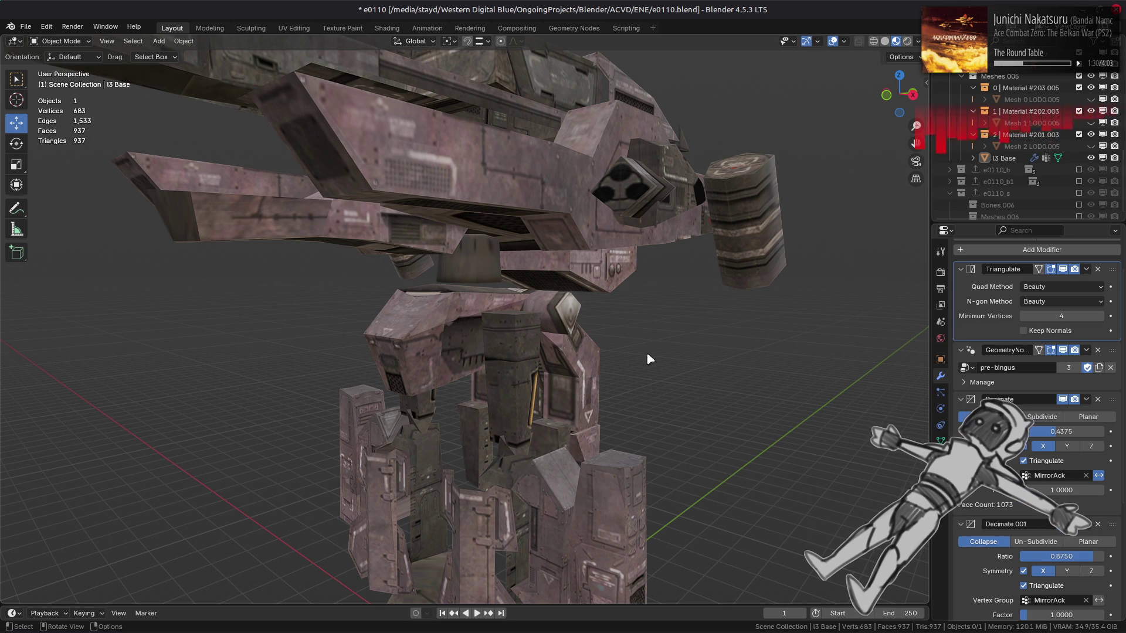
Inspect the mech's mesh in Edit Mode, return to Object Mode, and scroll Properties to the Triangulate modifier.
mouse_move(634, 360)
middle_down()
mouse_move(495, 327)
mouse_move(604, 408)
middle_up()
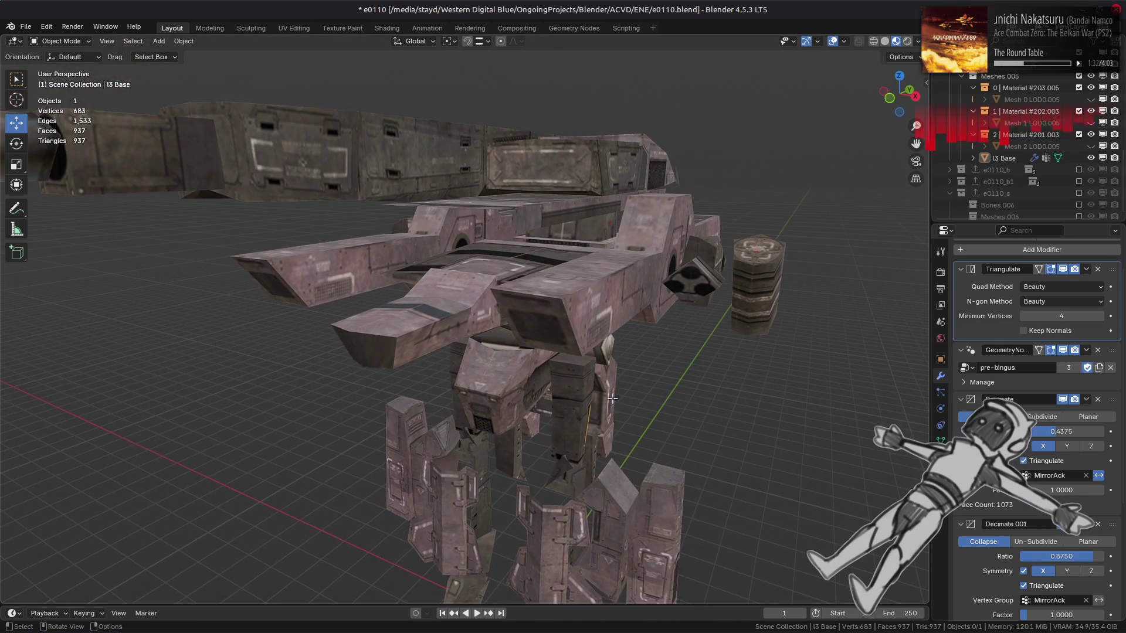
key(Tab)
scroll(447, 344, up, 8)
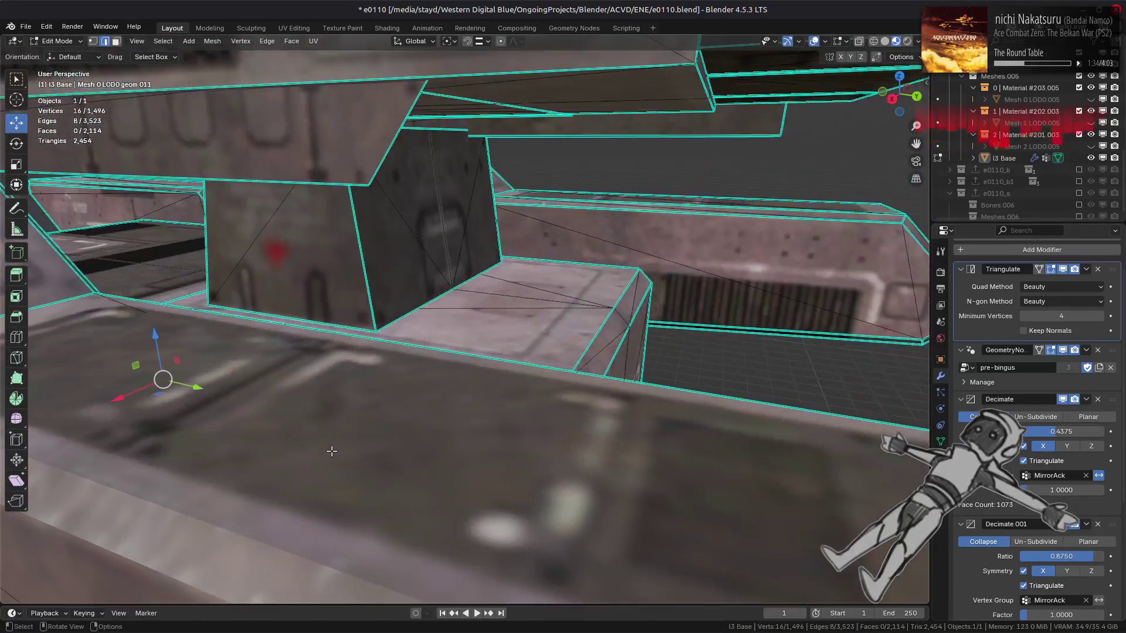
mouse_move(331, 451)
middle_down()
mouse_move(368, 421)
mouse_move(337, 423)
mouse_move(487, 432)
mouse_move(487, 449)
mouse_move(498, 423)
mouse_move(530, 401)
mouse_move(536, 415)
mouse_move(474, 433)
mouse_move(498, 448)
mouse_move(515, 360)
mouse_move(588, 369)
mouse_move(399, 372)
mouse_move(352, 344)
mouse_move(340, 369)
mouse_move(441, 355)
mouse_move(409, 358)
mouse_move(470, 319)
mouse_move(452, 317)
mouse_move(535, 324)
mouse_move(533, 335)
mouse_move(434, 284)
middle_up()
key(Tab)
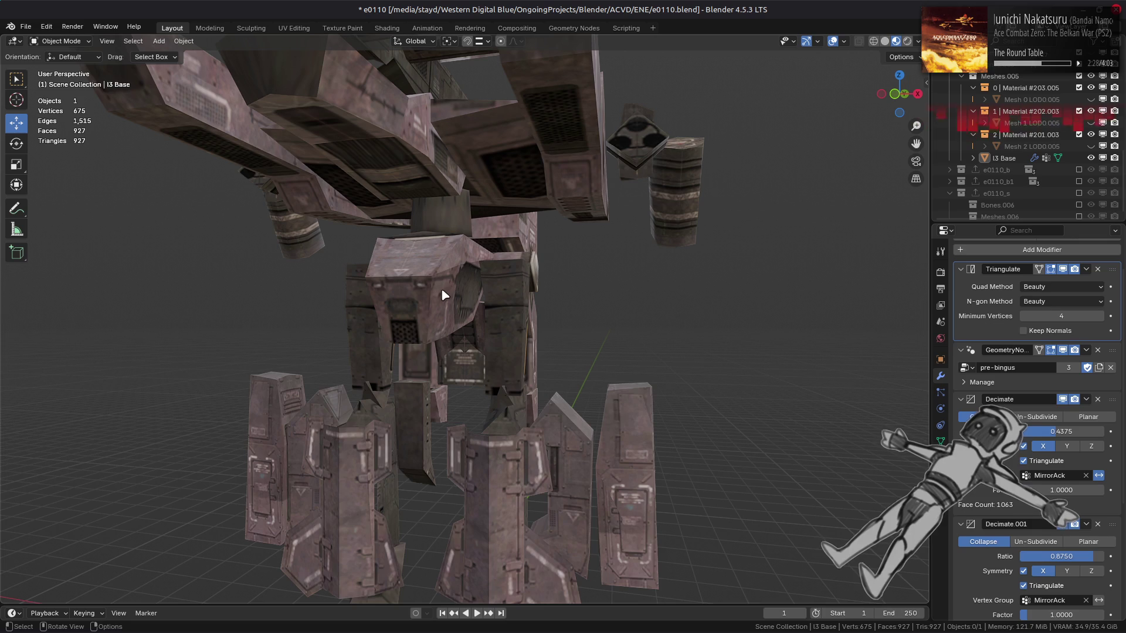
scroll(444, 294, down, 2)
mouse_move(447, 296)
middle_down()
mouse_move(449, 282)
mouse_move(493, 264)
mouse_move(586, 297)
mouse_move(568, 296)
mouse_move(543, 264)
mouse_move(502, 281)
mouse_move(350, 277)
middle_up()
mouse_move(332, 270)
middle_down()
mouse_move(179, 302)
mouse_move(322, 294)
mouse_move(472, 324)
middle_up()
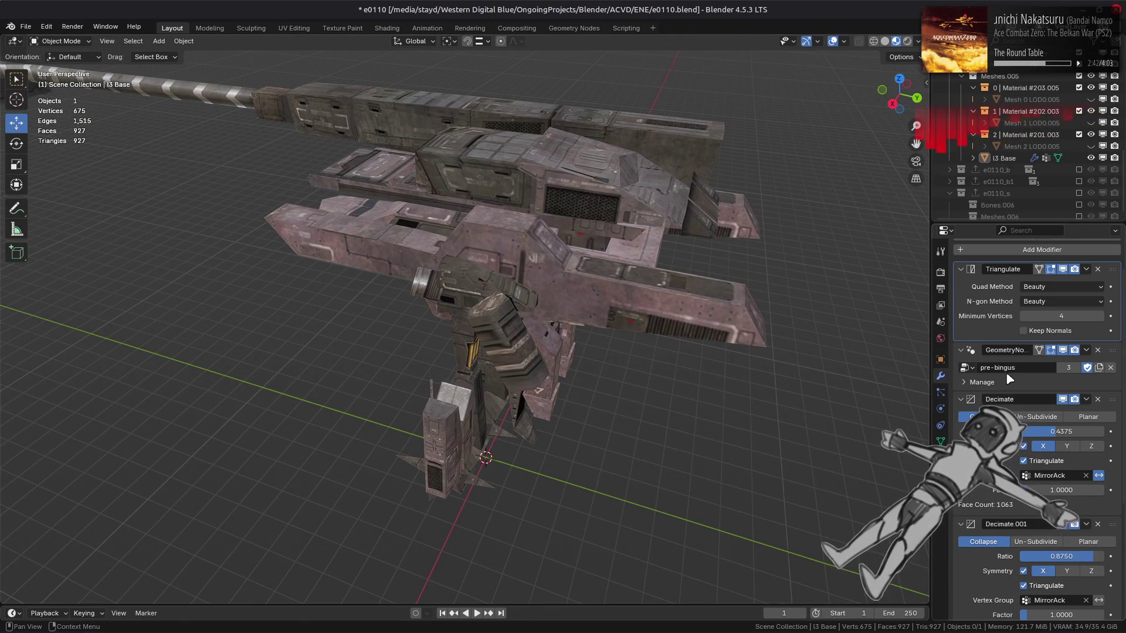
scroll(1050, 328, up, 2)
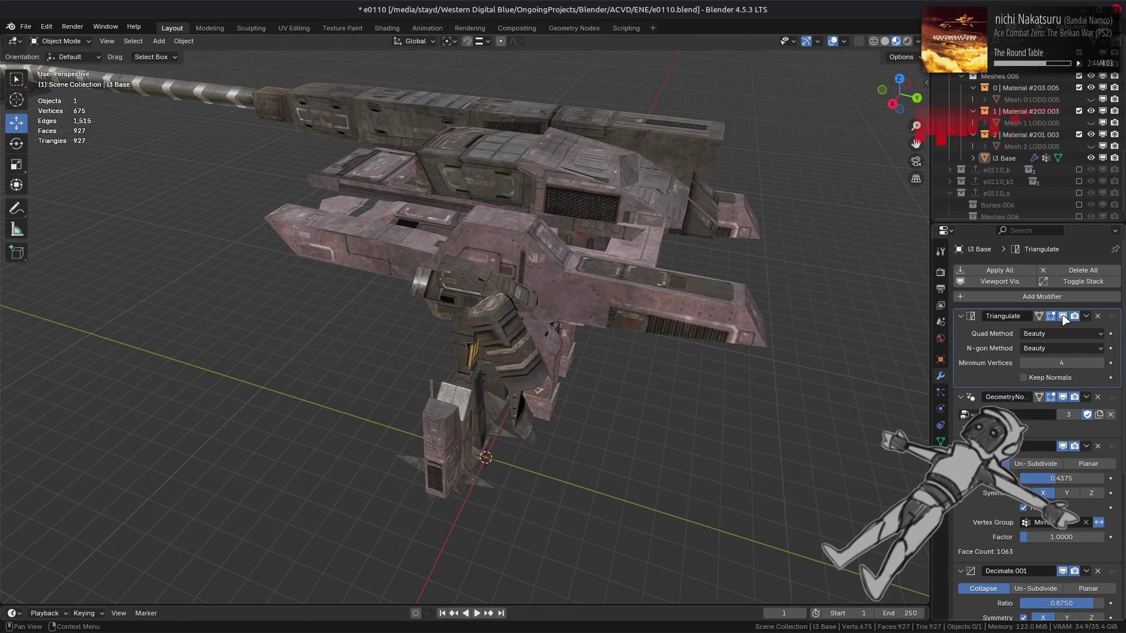
Toggle the Triangulate modifier's viewport display to compare shading, leaving it visible.
click(1066, 318)
click(1063, 317)
click(1063, 317)
click(1063, 317)
click(1063, 317)
click(1063, 317)
click(1063, 316)
click(1063, 316)
Set the Triangulate Quad Method to Fixed after briefly comparing it with Beauty.
click(1057, 333)
click(1056, 359)
mouse_move(775, 334)
middle_down()
mouse_move(713, 328)
mouse_move(759, 317)
middle_up()
click(1050, 333)
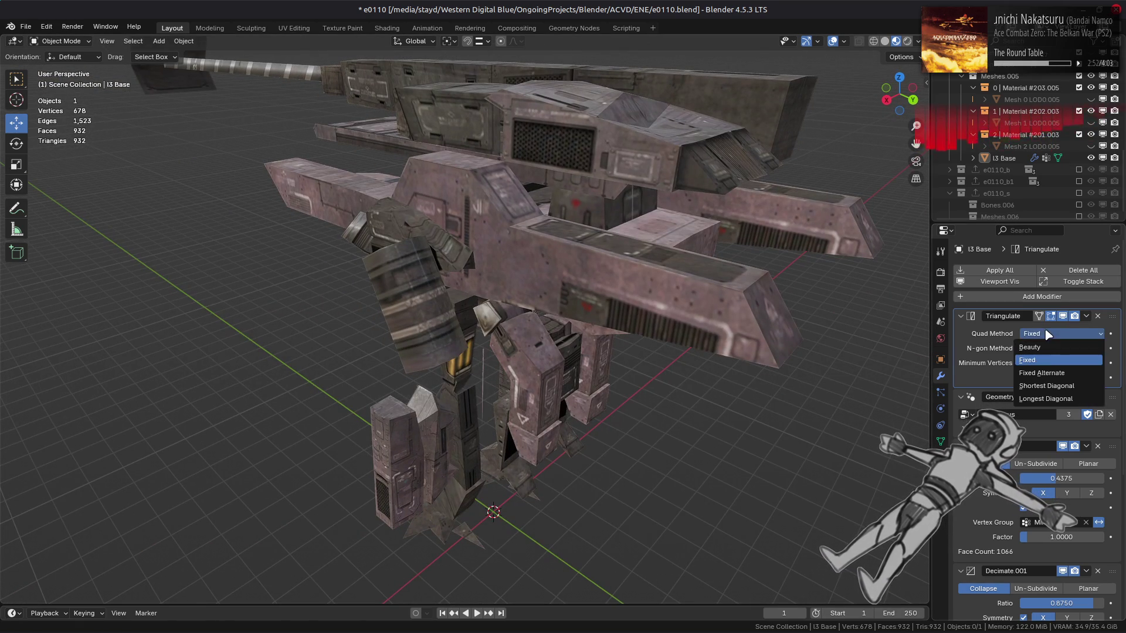
click(1049, 343)
click(1050, 333)
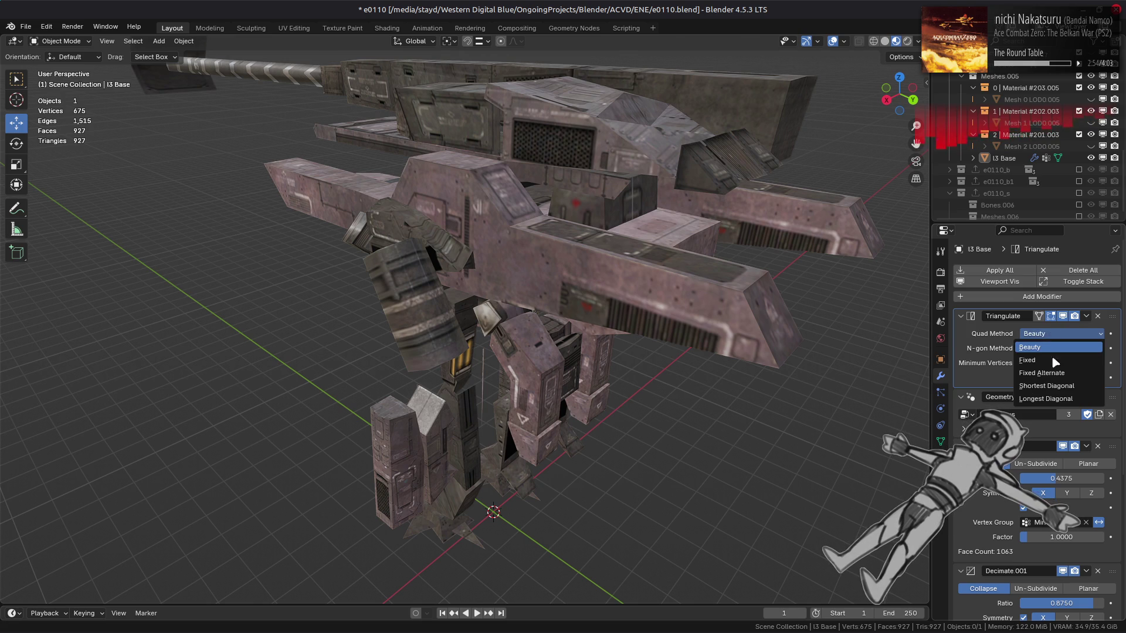
click(1056, 359)
mouse_move(769, 337)
middle_down()
mouse_move(798, 335)
mouse_move(289, 317)
mouse_move(508, 324)
middle_up()
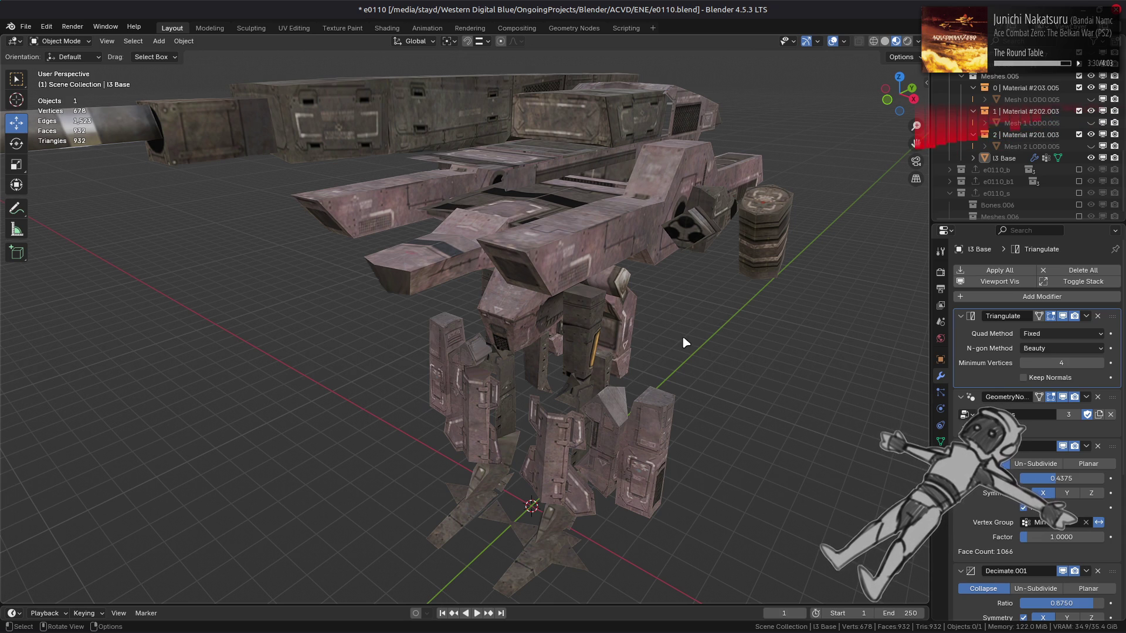
Try the Shortest Diagonal, Longest Diagonal, Fixed Alternate and Fixed quad methods while orbiting the mech.
scroll(746, 350, up, 1)
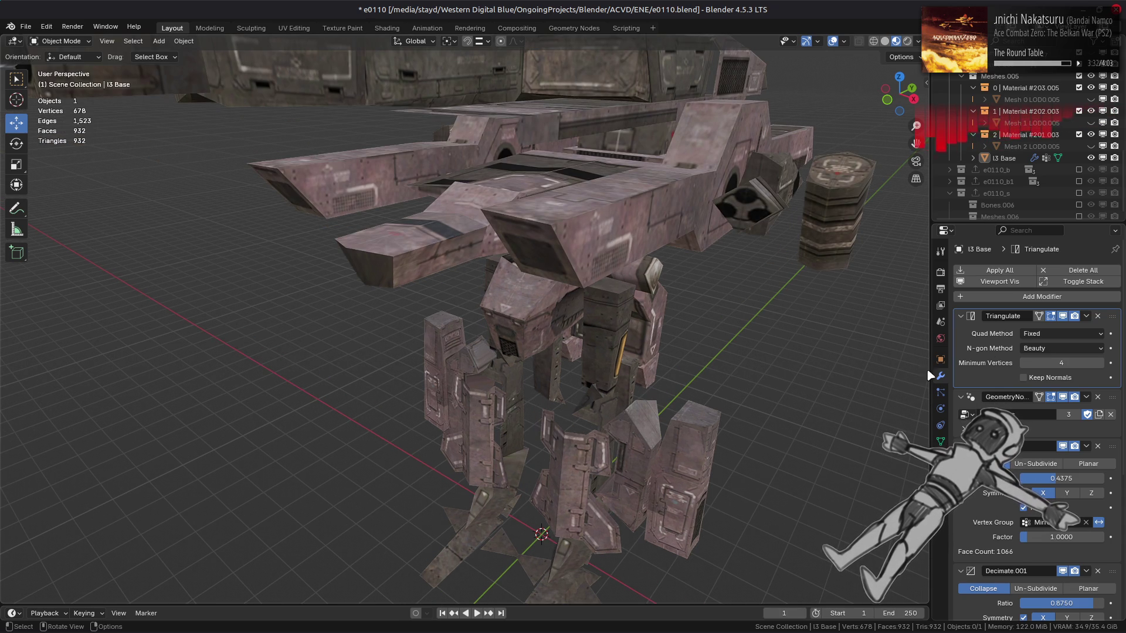
click(1059, 334)
click(1051, 387)
mouse_move(828, 362)
middle_down()
mouse_move(666, 352)
mouse_move(1007, 398)
middle_up()
click(1046, 334)
click(1049, 399)
middle_drag(660, 346, 704, 349)
click(1055, 333)
click(1062, 376)
click(1050, 339)
click(1049, 325)
middle_drag(712, 326, 658, 357)
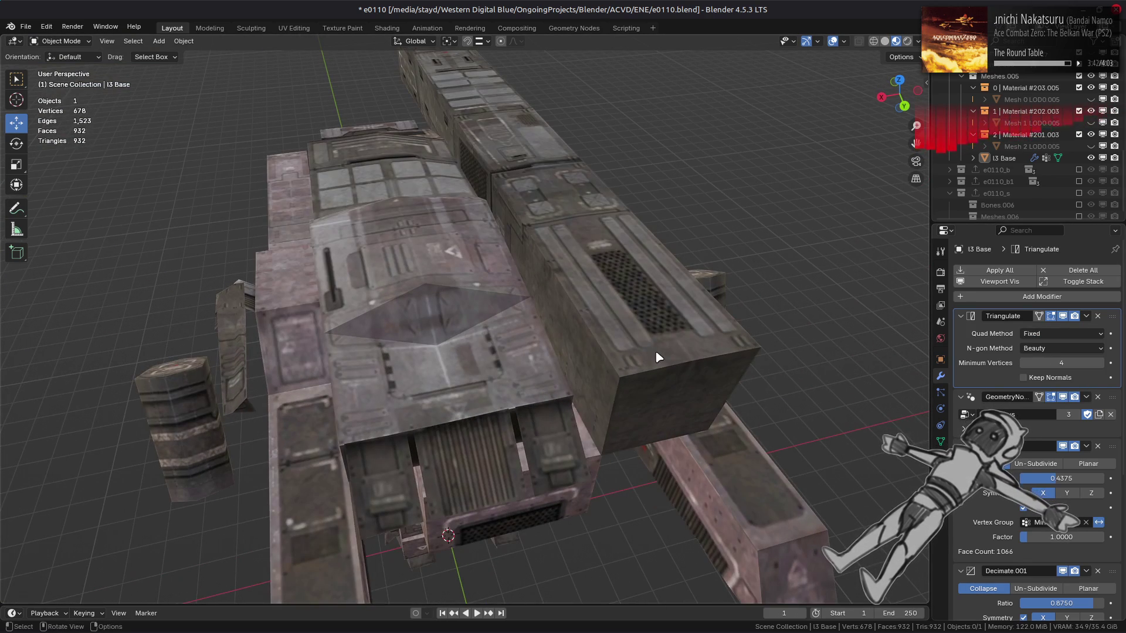
Toggle the Triangulate quad method between Beauty and Fixed, viewing the mech from front and below.
click(1047, 334)
click(1044, 336)
click(1044, 337)
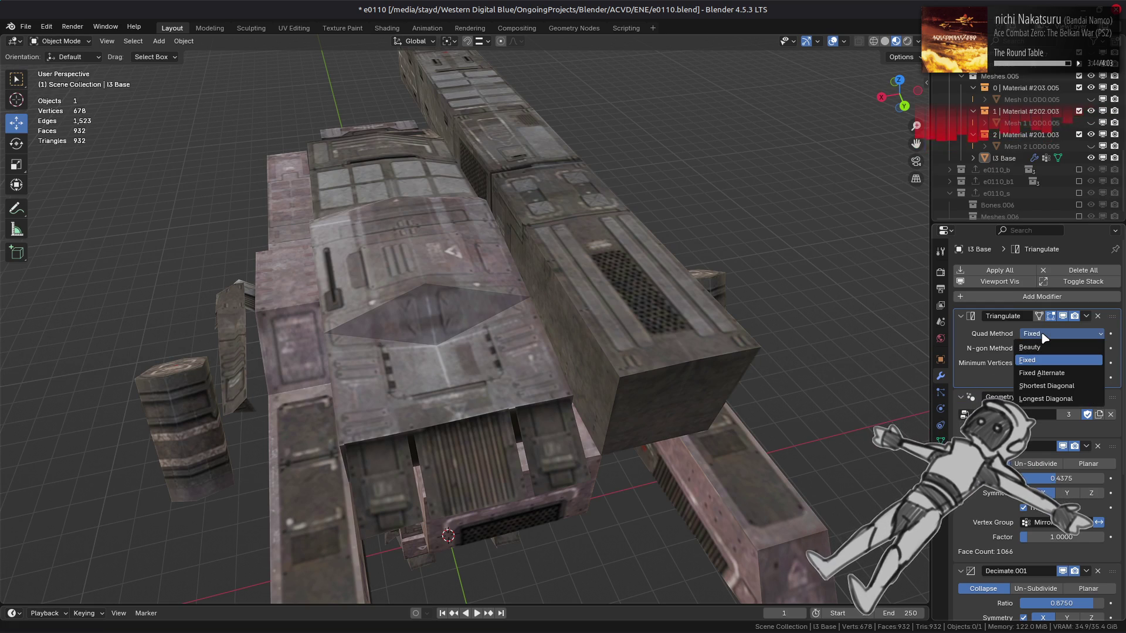
click(1036, 347)
click(1050, 334)
click(1049, 359)
mouse_move(489, 374)
middle_down()
mouse_move(557, 389)
mouse_move(586, 377)
mouse_move(538, 327)
mouse_move(623, 292)
mouse_move(633, 339)
middle_up()
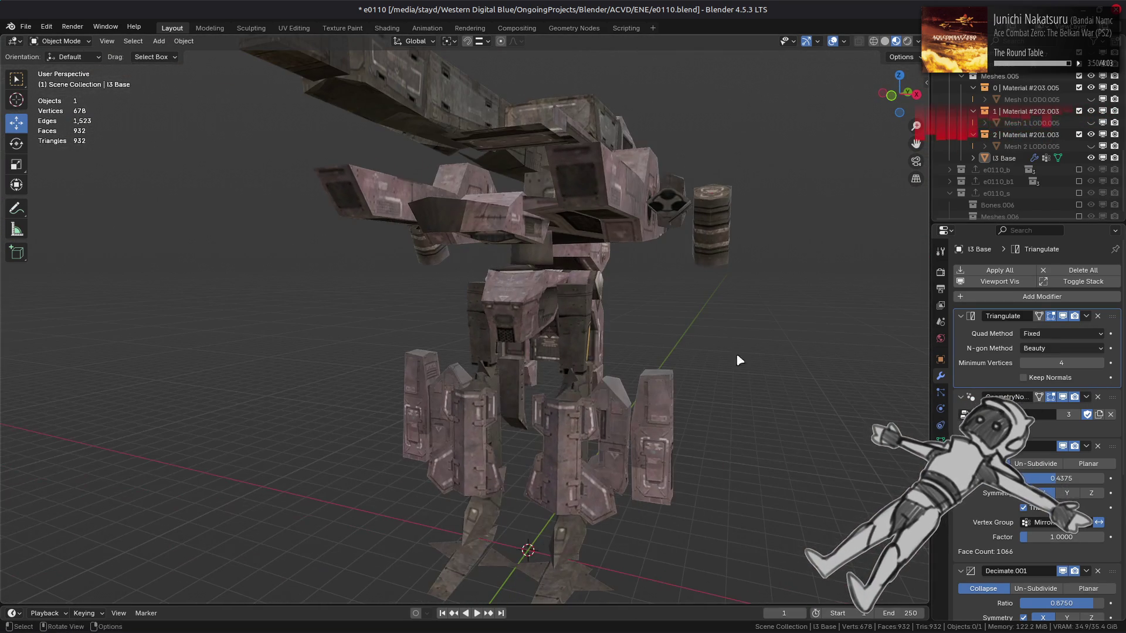
click(1050, 334)
click(1035, 347)
mouse_move(756, 358)
middle_down()
mouse_move(772, 344)
mouse_move(797, 347)
middle_up()
click(1050, 334)
click(1049, 359)
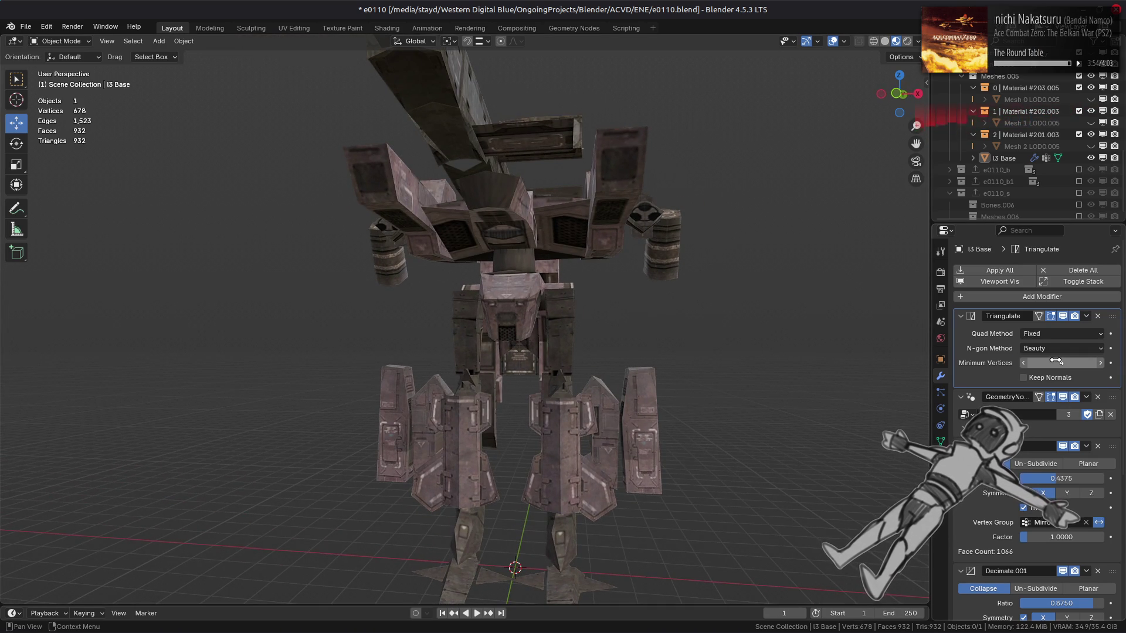
scroll(645, 316, up, 4)
middle_drag(645, 317, 626, 300)
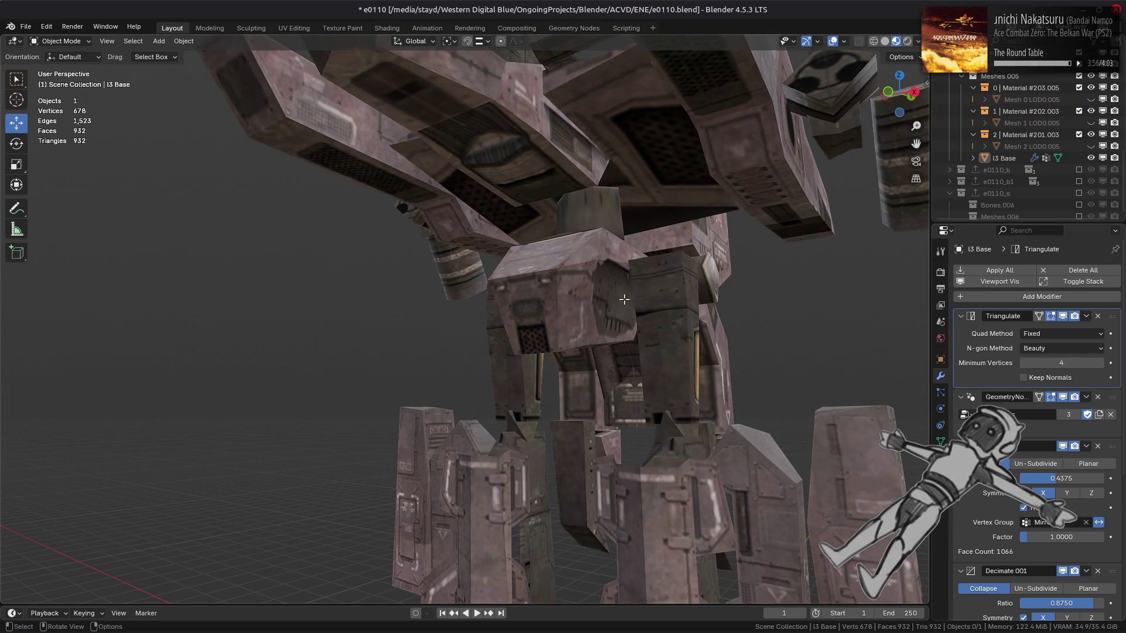
Keep comparing Fixed against Beauty from several angles, finishing on the Beauty quad method.
click(1050, 334)
click(1050, 347)
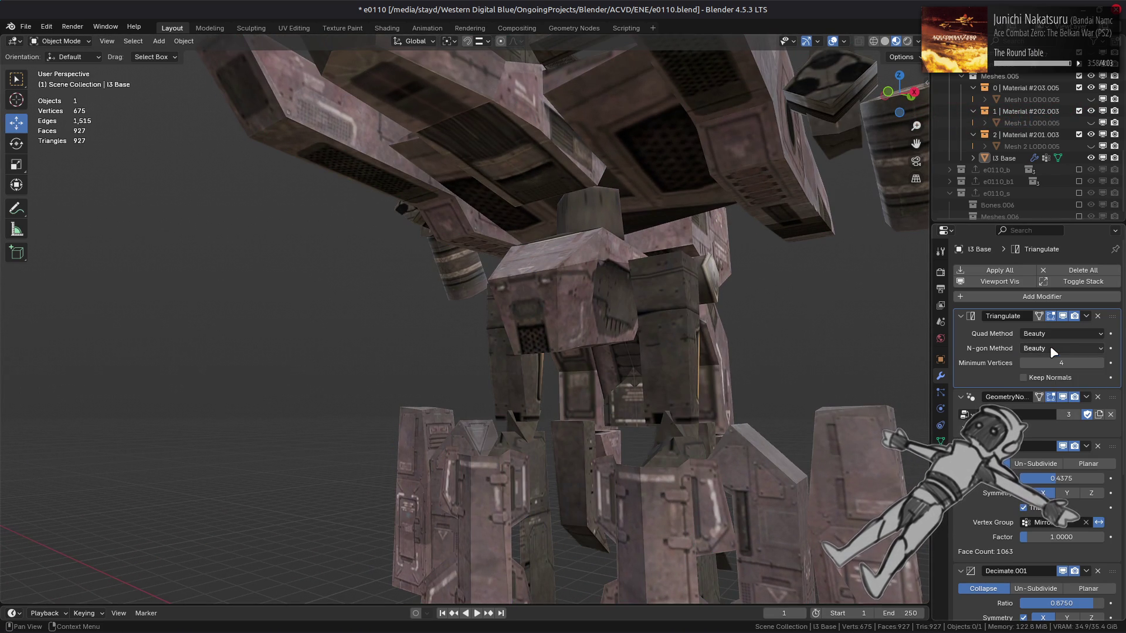
click(1086, 332)
click(1049, 359)
scroll(719, 341, down, 4)
mouse_move(719, 341)
middle_down()
mouse_move(751, 367)
mouse_move(849, 364)
middle_up()
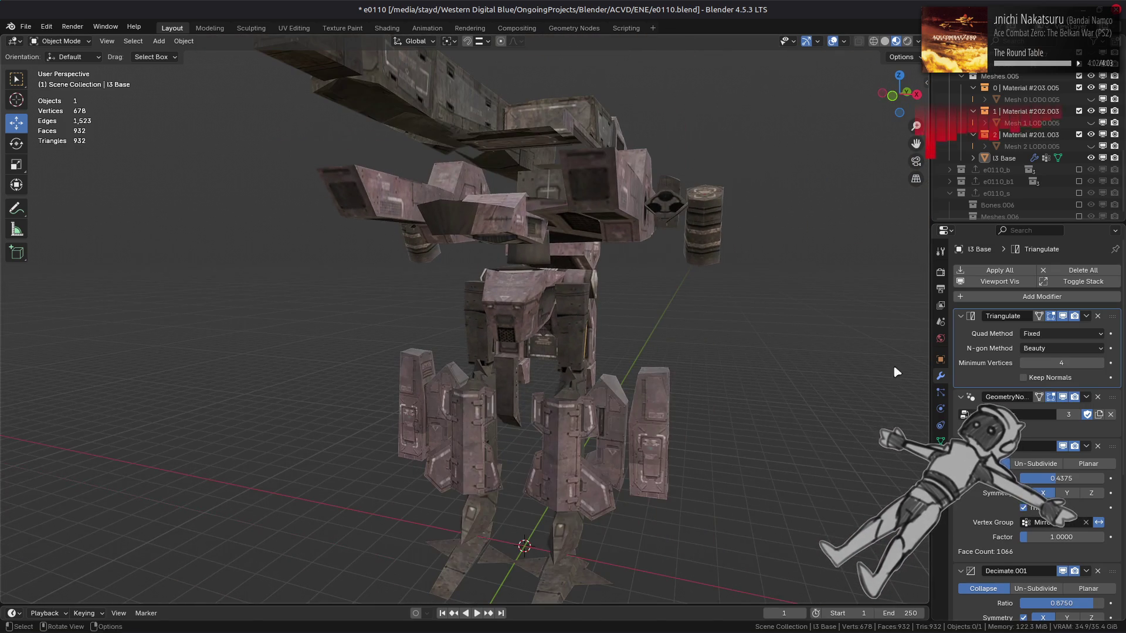
click(1044, 333)
click(1044, 347)
click(1044, 334)
click(1046, 360)
middle_drag(821, 352, 767, 343)
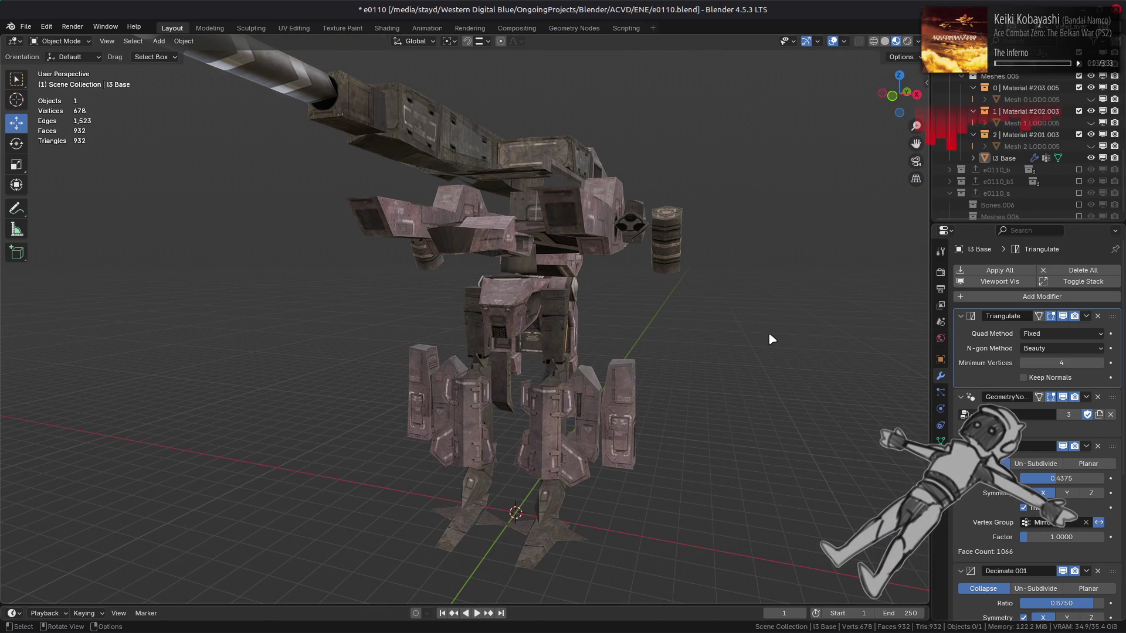
click(1052, 333)
click(1053, 349)
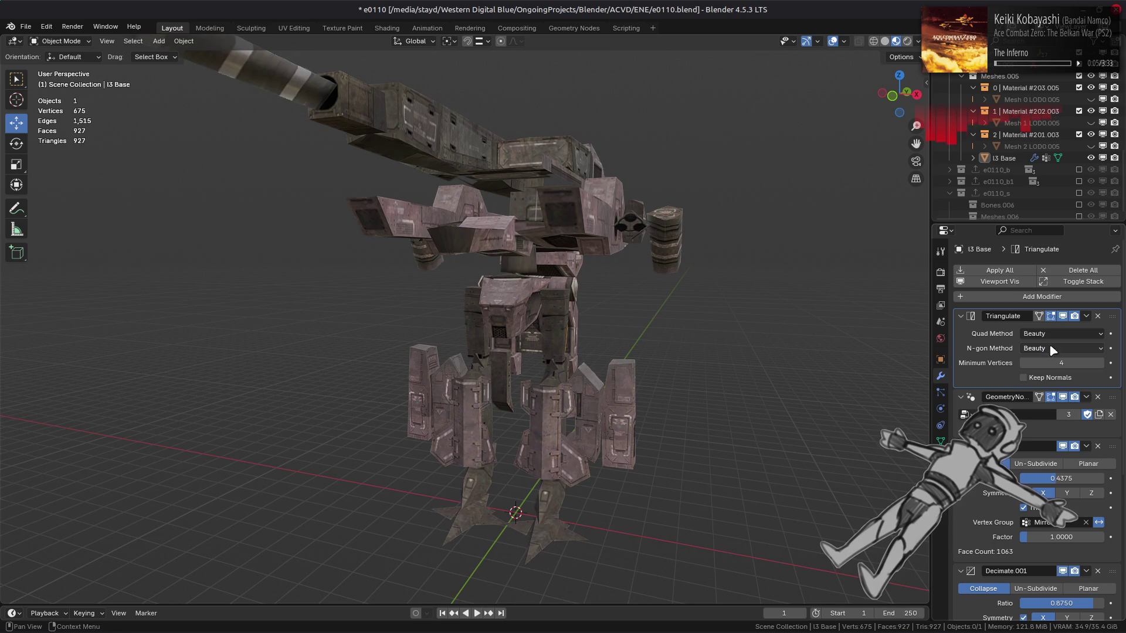
mouse_move(754, 310)
middle_down()
mouse_move(791, 330)
mouse_move(772, 358)
mouse_move(835, 342)
mouse_move(698, 334)
middle_up()
click(1062, 334)
click(1050, 360)
click(1061, 334)
click(1051, 348)
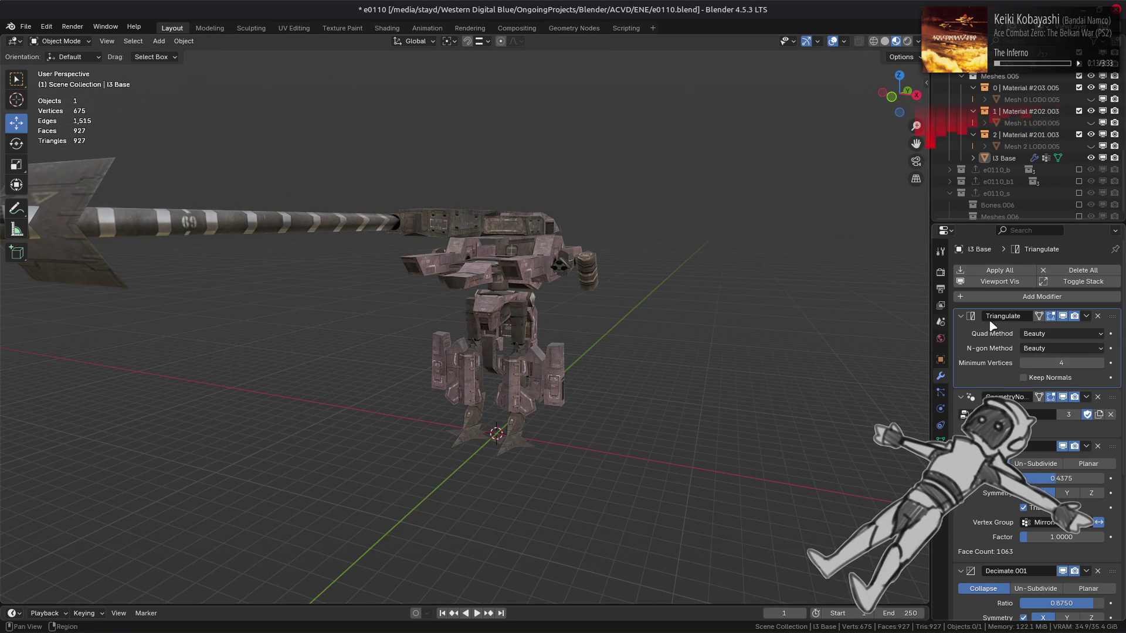
Switch the quad method to Fixed once more, then return it to Beauty.
click(1061, 333)
click(1050, 360)
click(1059, 334)
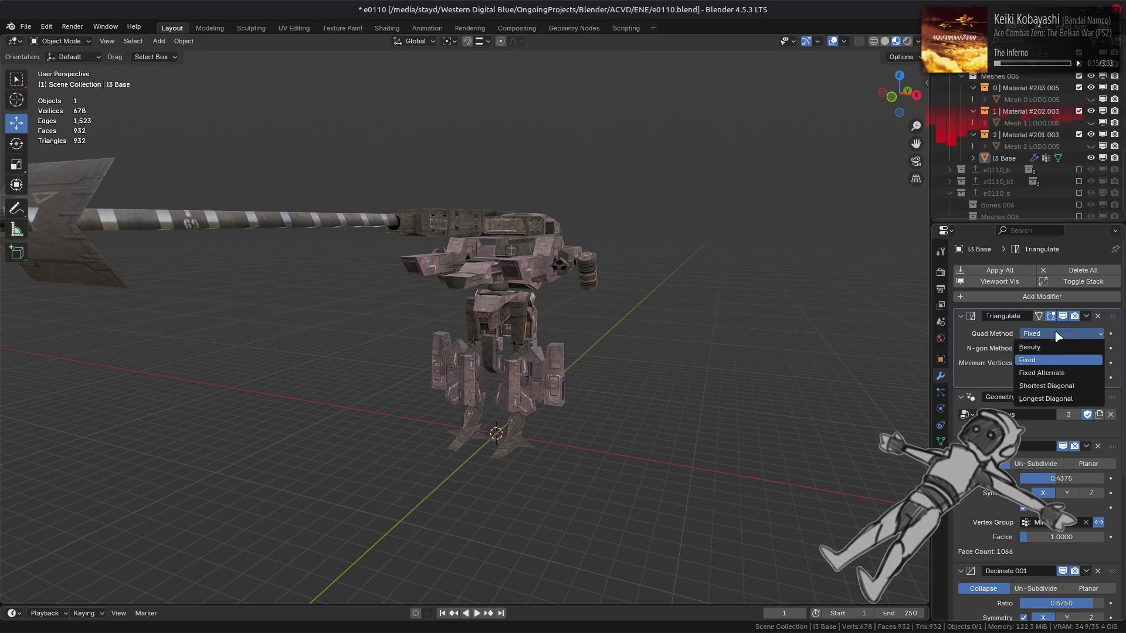
click(1030, 348)
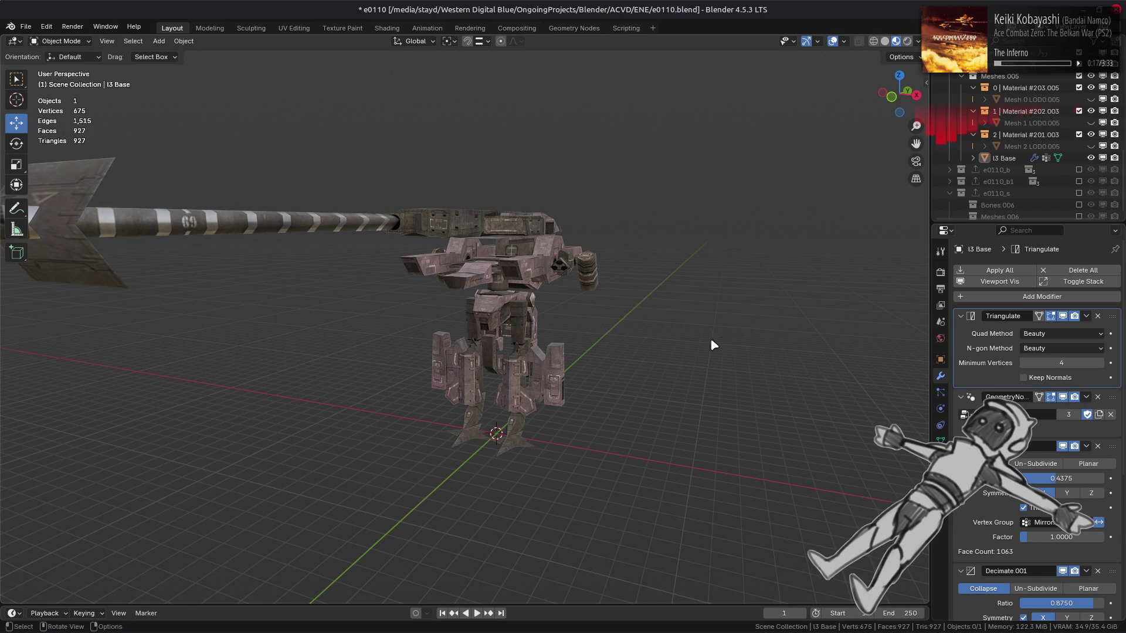
Enable Keep Normals and compare Clip with Beauty for the n-gon method, leaving it on Beauty.
scroll(688, 347, up, 3)
click(1051, 378)
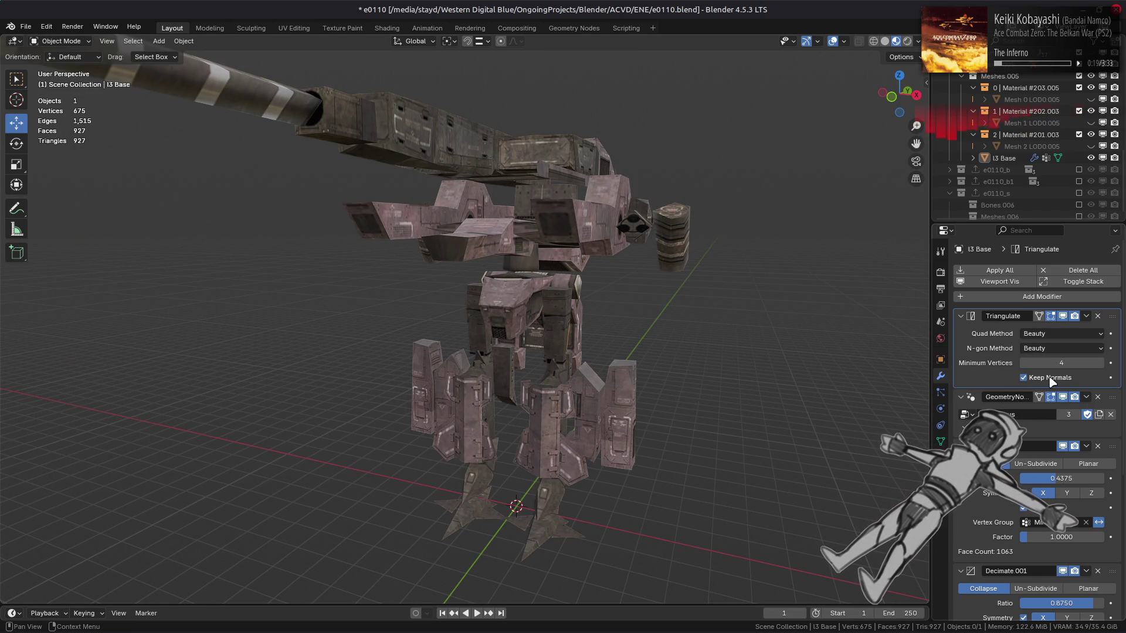
click(1056, 349)
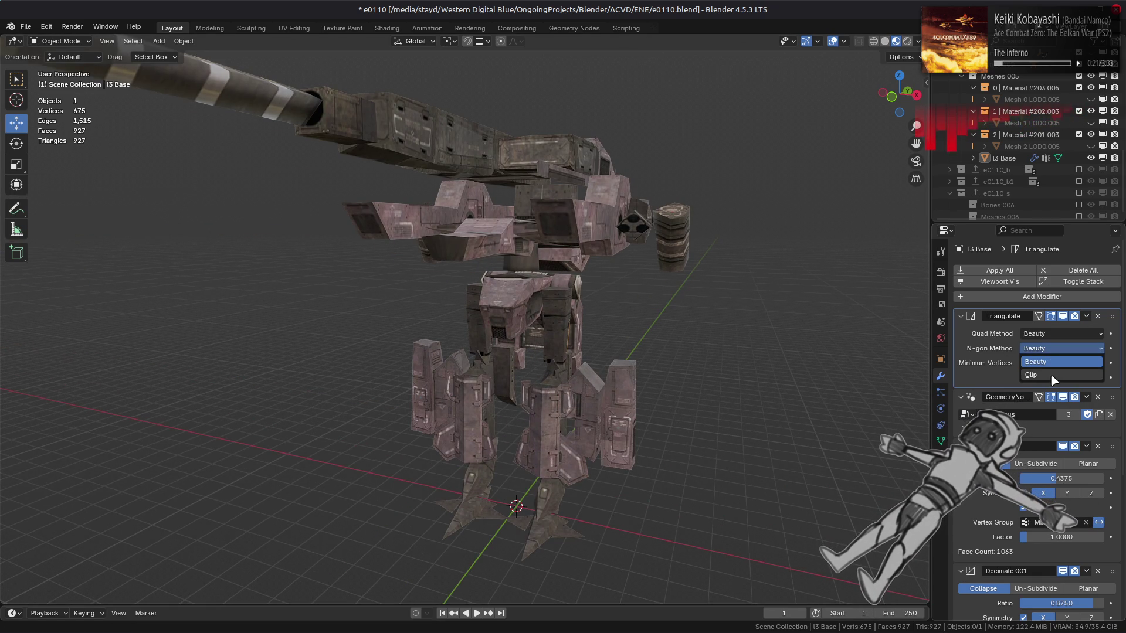
click(1050, 375)
mouse_move(868, 352)
middle_down()
mouse_move(797, 334)
mouse_move(816, 323)
middle_up()
click(1056, 349)
click(1050, 362)
click(1053, 349)
click(1051, 375)
middle_drag(792, 352, 770, 360)
click(1049, 347)
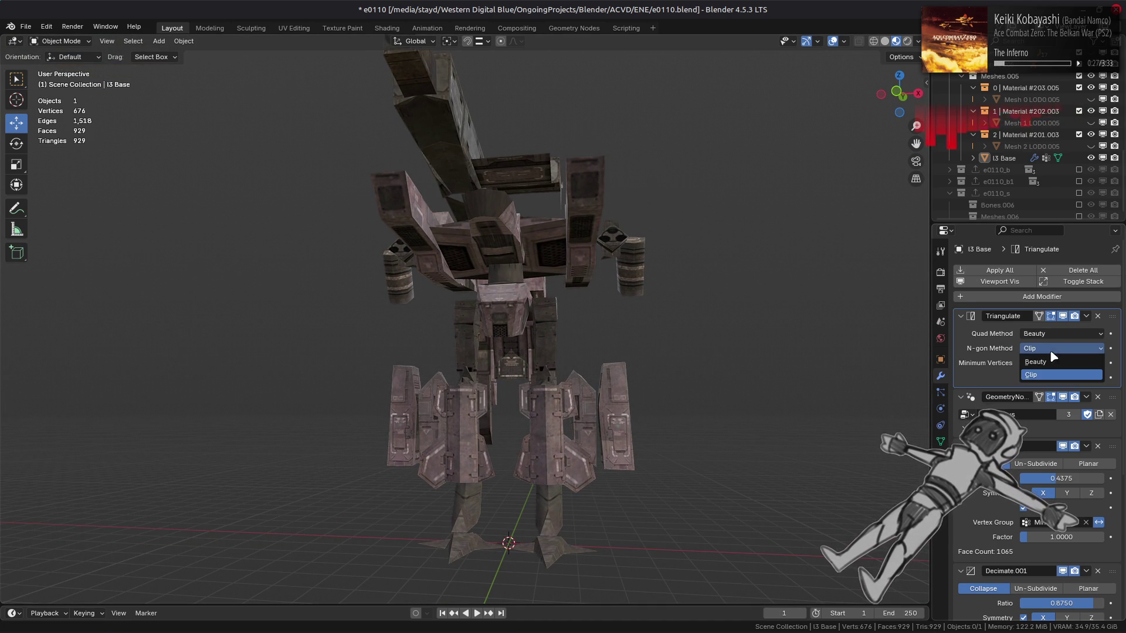
click(1055, 362)
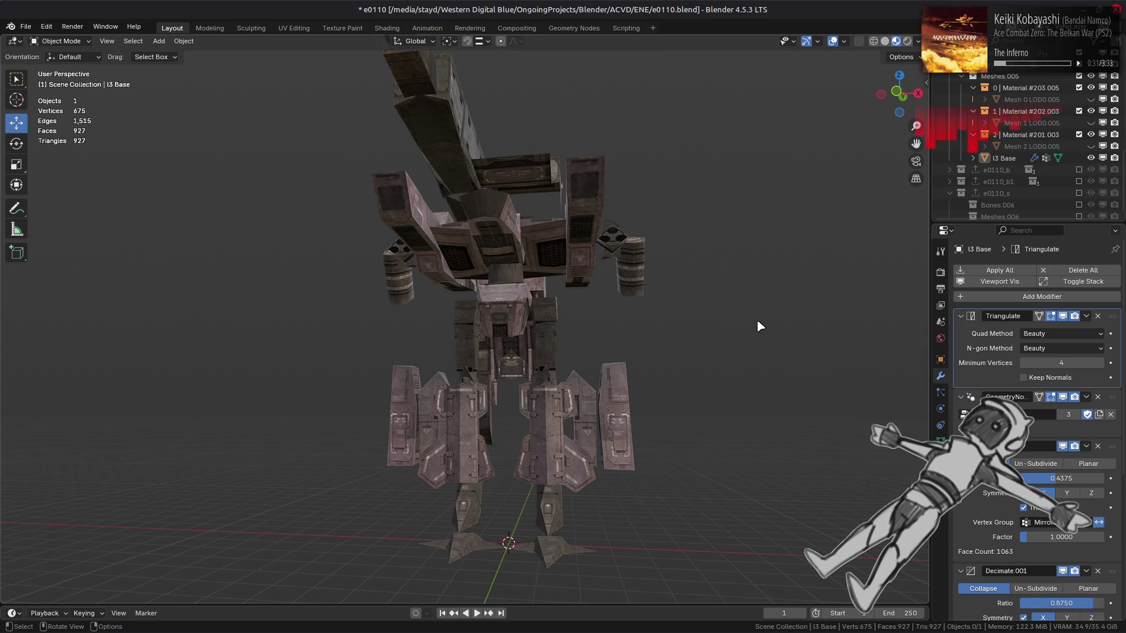
Enter Edit Mode in face select mode and select a flat face on the turret top.
middle_drag(782, 334, 728, 364)
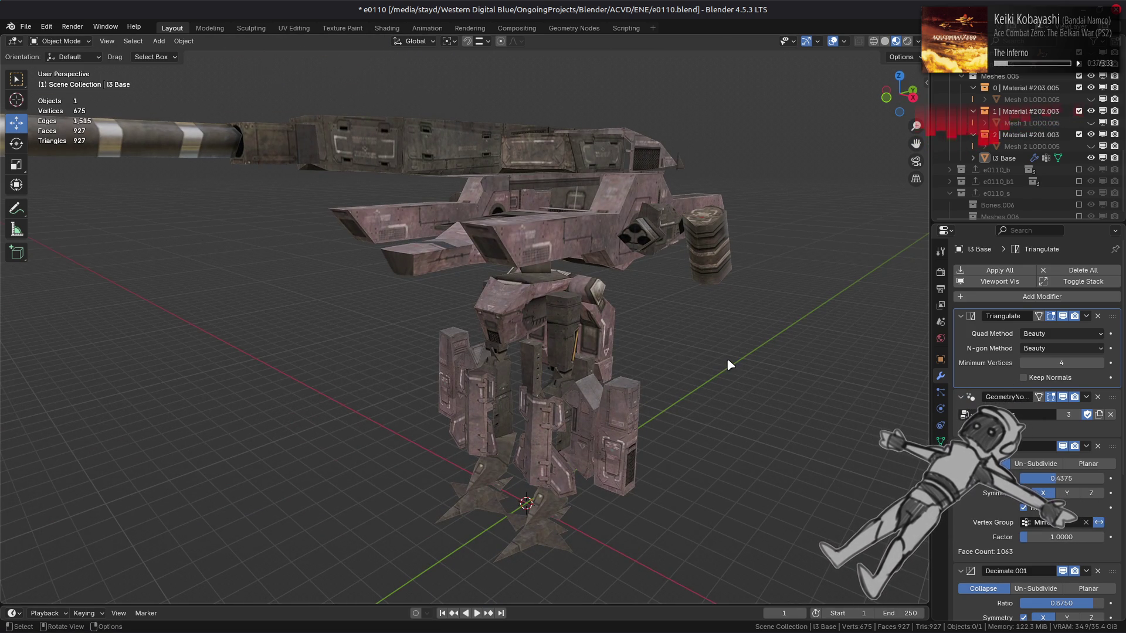
mouse_move(667, 328)
middle_down()
mouse_move(580, 317)
mouse_move(545, 330)
middle_up()
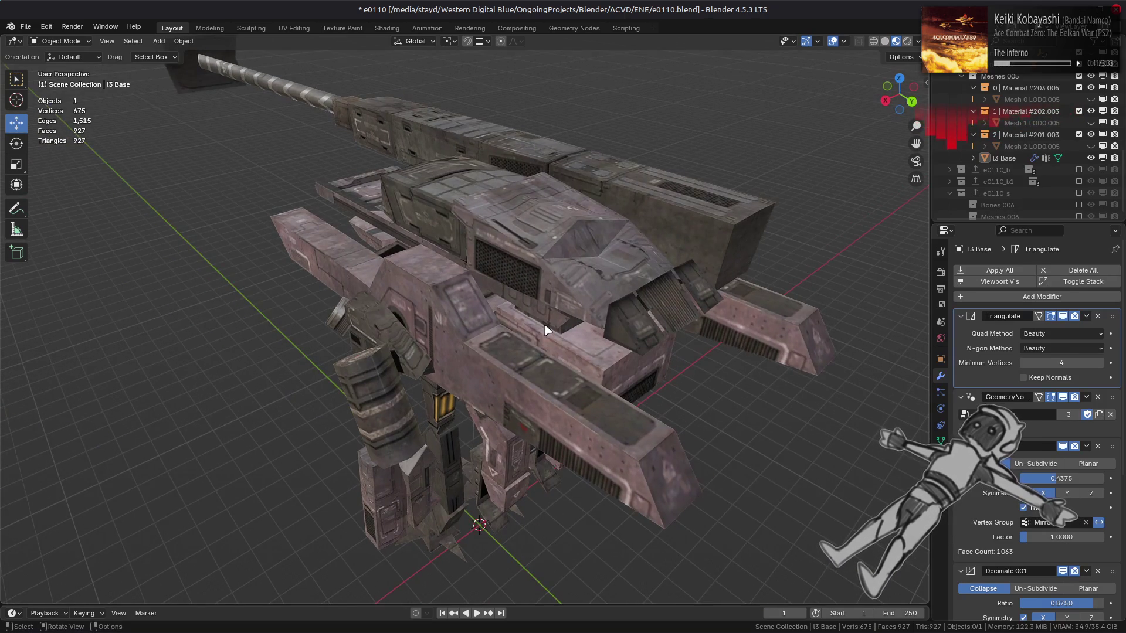
scroll(551, 330, up, 2)
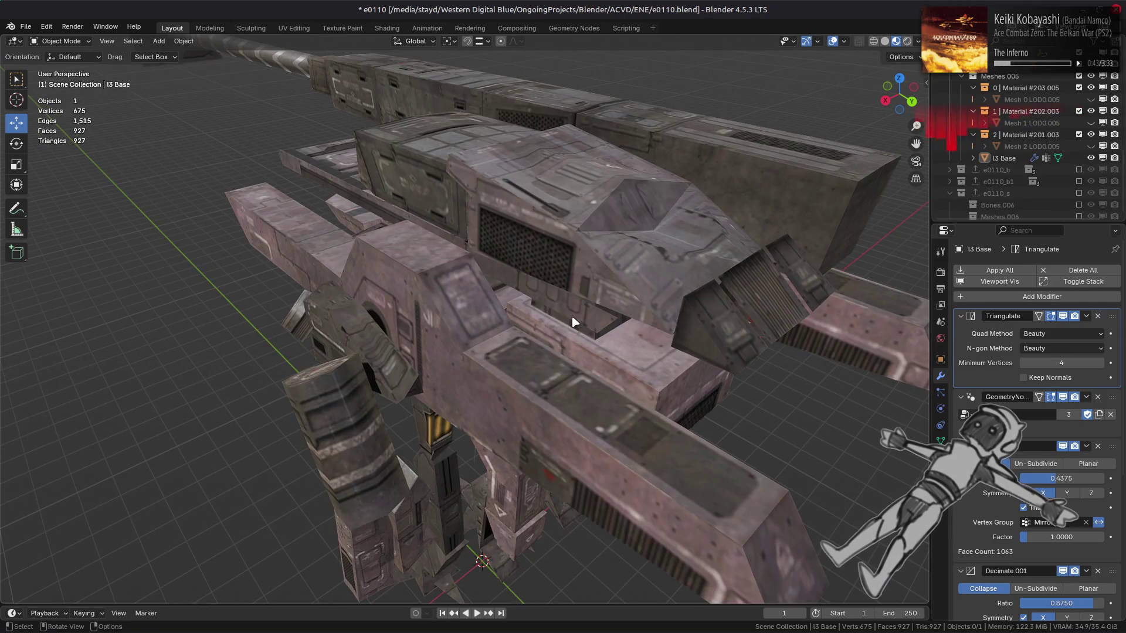
key(Tab)
key(3)
click(578, 276)
mouse_move(554, 271)
middle_down()
mouse_move(470, 264)
mouse_move(478, 236)
mouse_move(499, 236)
mouse_move(506, 245)
mouse_move(469, 258)
middle_up()
key(F3)
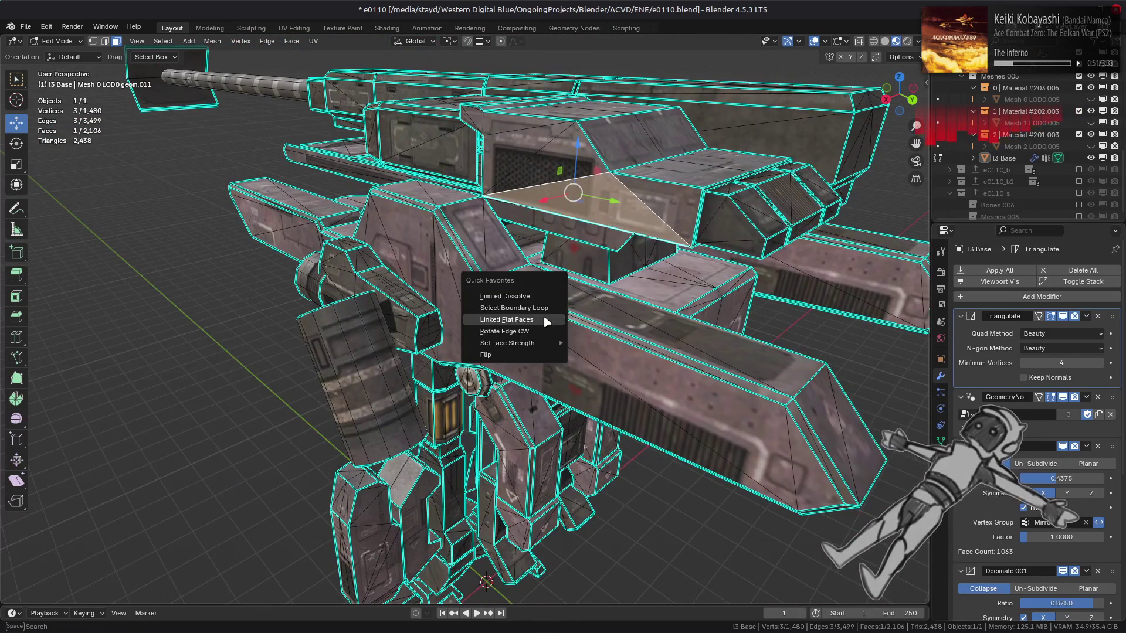
Select the linked flat faces and beautify their triangles.
click(504, 319)
click(291, 41)
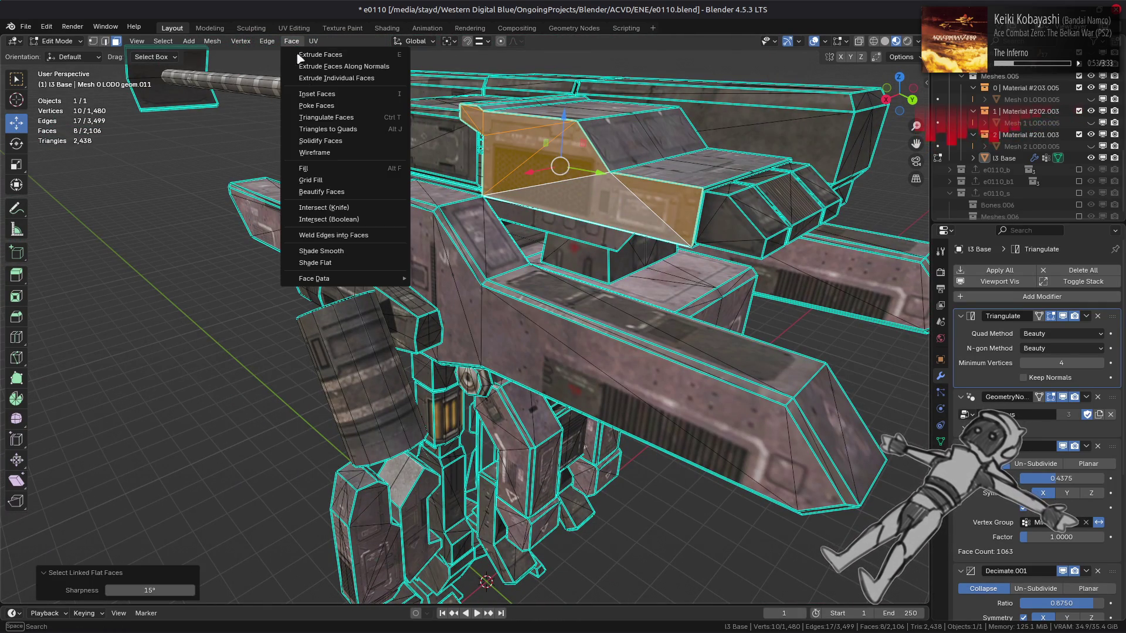
click(332, 194)
key(Tab)
mouse_move(326, 196)
middle_down()
mouse_move(358, 211)
mouse_move(305, 203)
mouse_move(294, 219)
mouse_move(337, 254)
middle_up()
key(Tab)
Select the top armour block faces and triangulate them with the Fixed quad method.
click(395, 200)
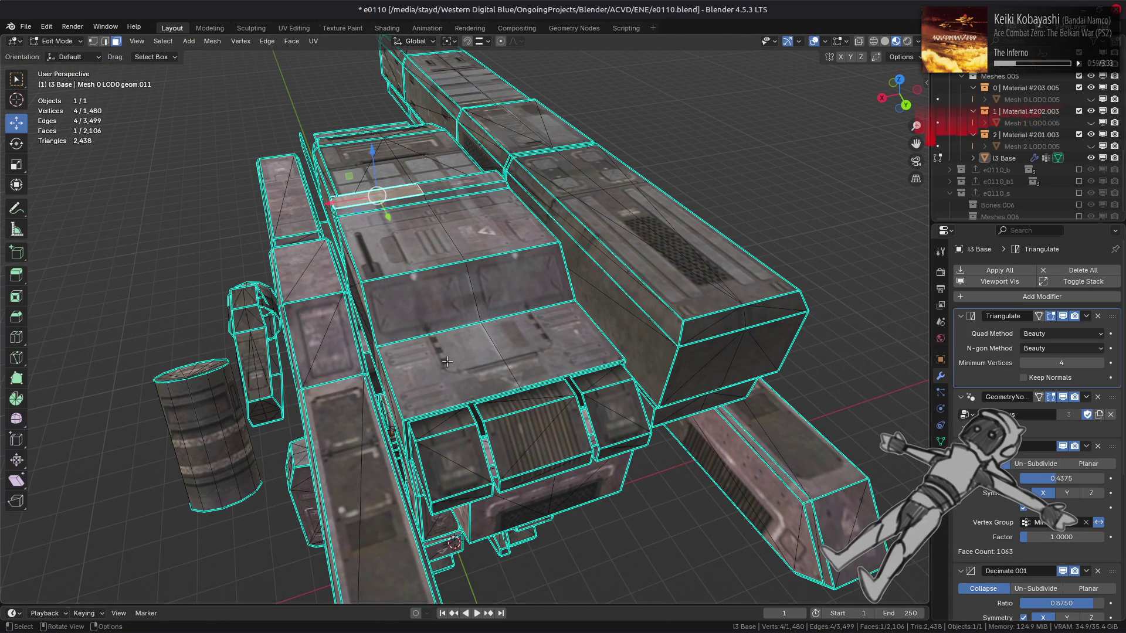
ctrl+click(443, 381)
shift+click(546, 346)
ctrl+click(440, 182)
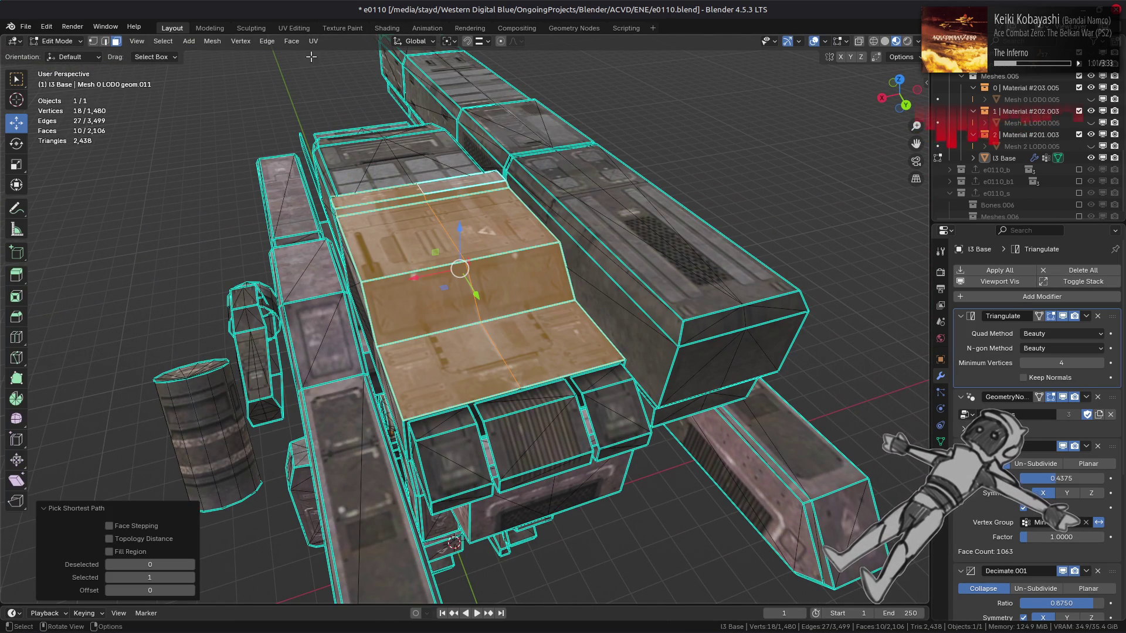
click(291, 41)
click(336, 123)
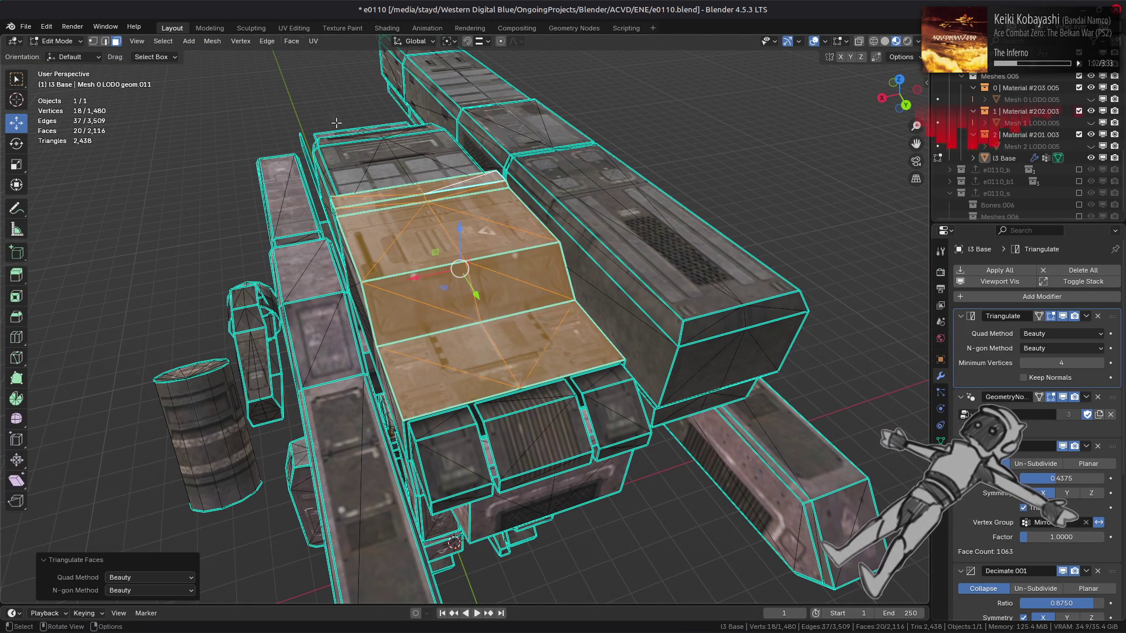
click(163, 580)
click(152, 534)
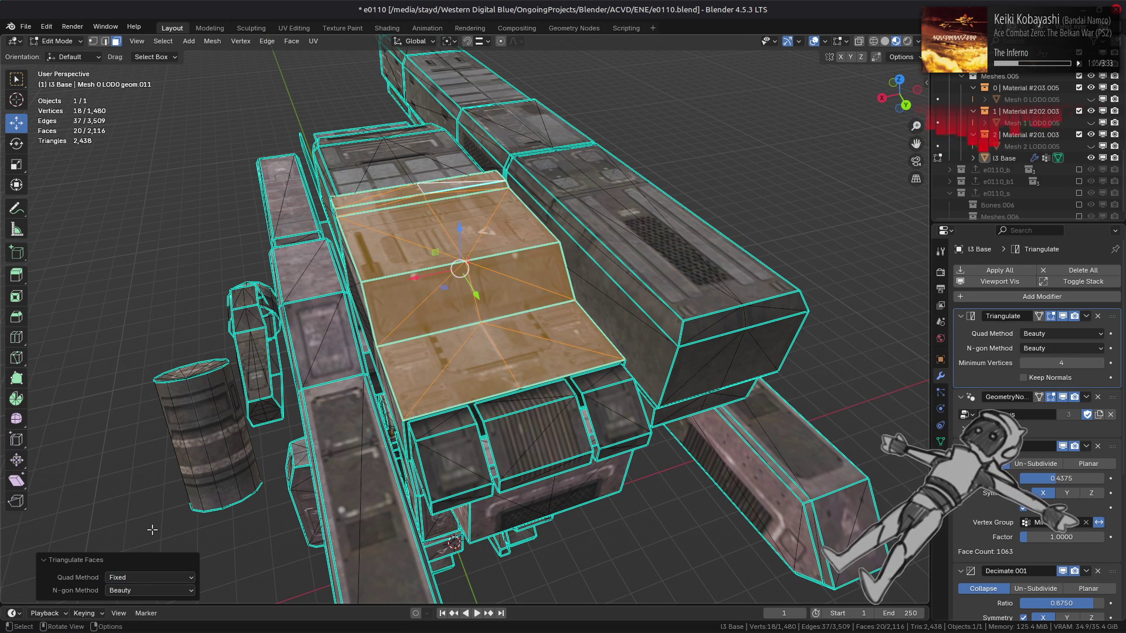
Merge the triangulated top block faces back into clean quads.
key(Tab)
key(Tab)
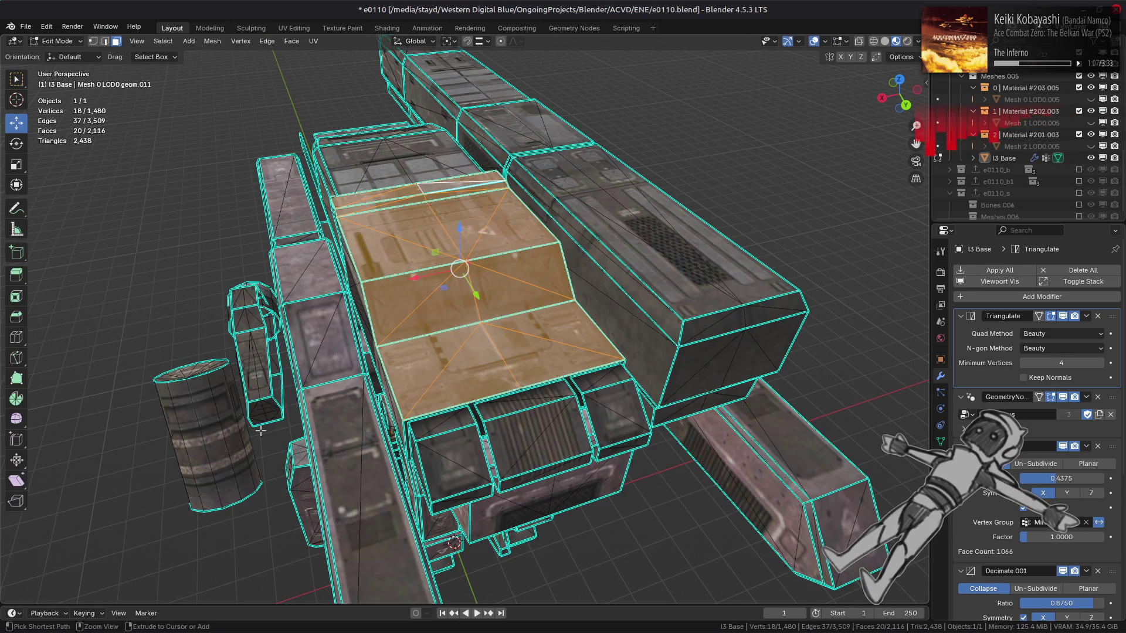
middle_drag(246, 195, 412, 212)
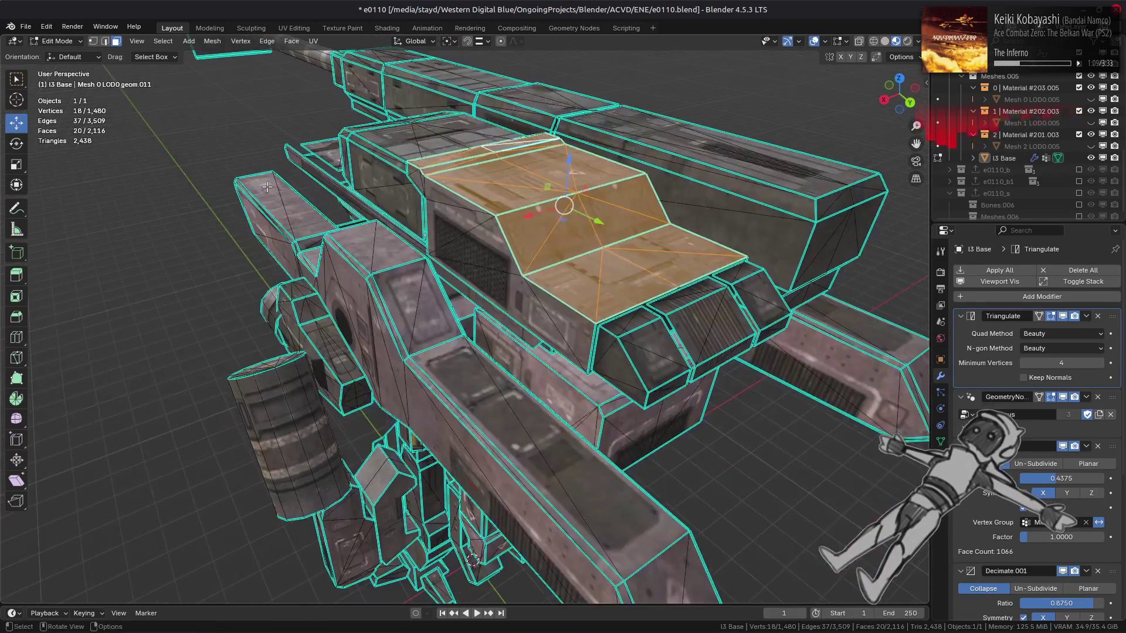
key(ctrl+z)
mouse_move(588, 342)
middle_down()
mouse_move(439, 179)
mouse_move(422, 183)
middle_up()
Select the flat faces linked to the vertical strip triangle and merge them into quads.
scroll(422, 184, up, 5)
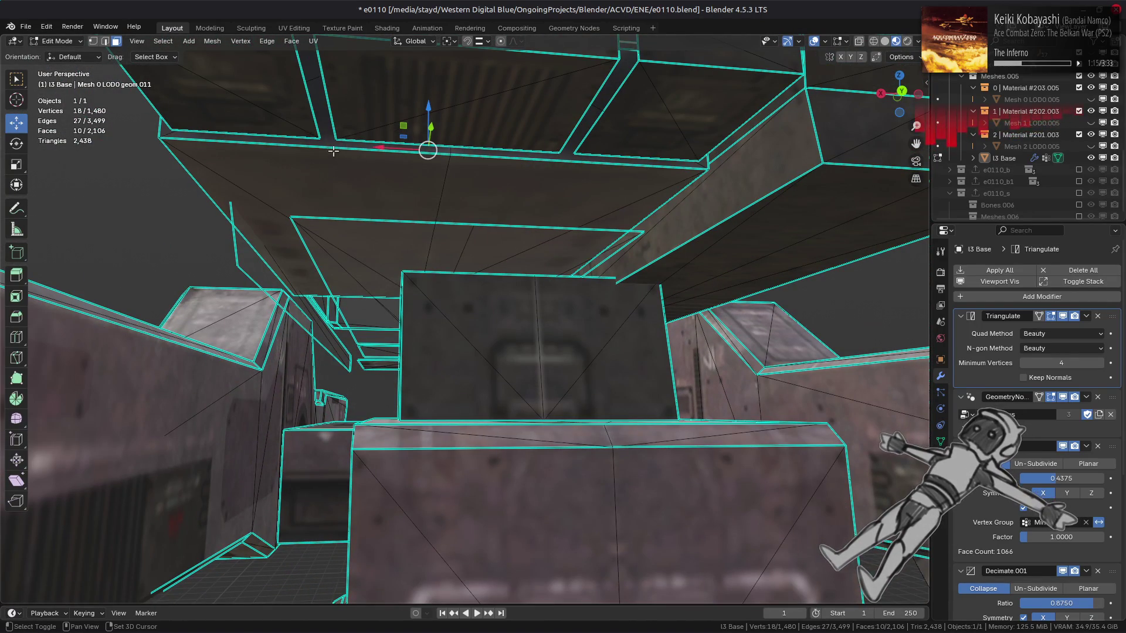
shift+click(333, 145)
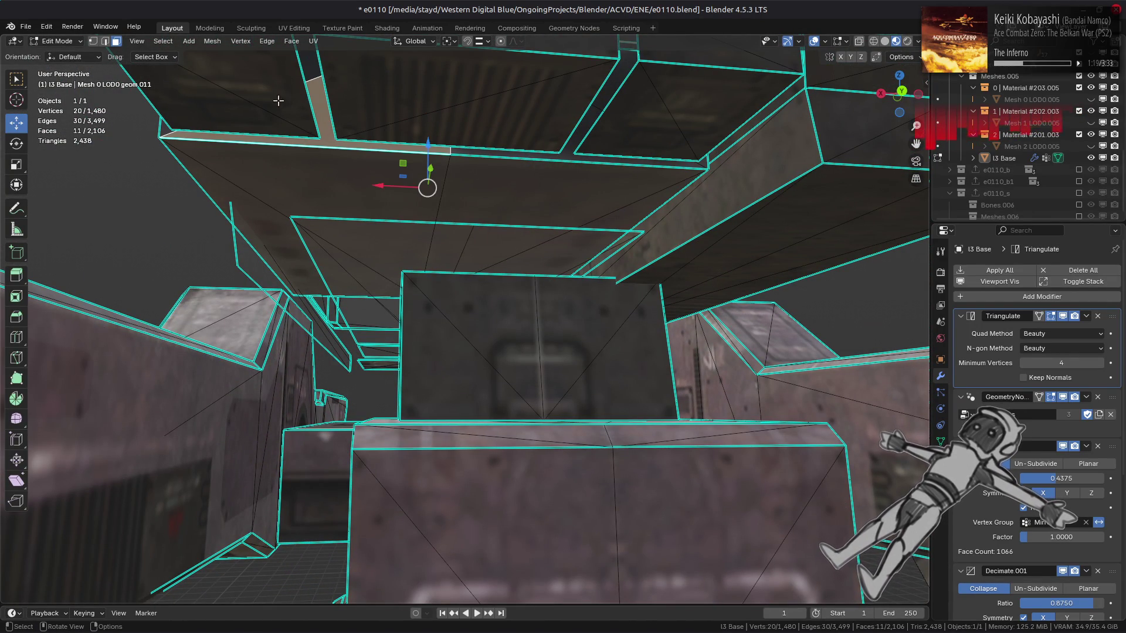
key(q)
click(316, 88)
key(q)
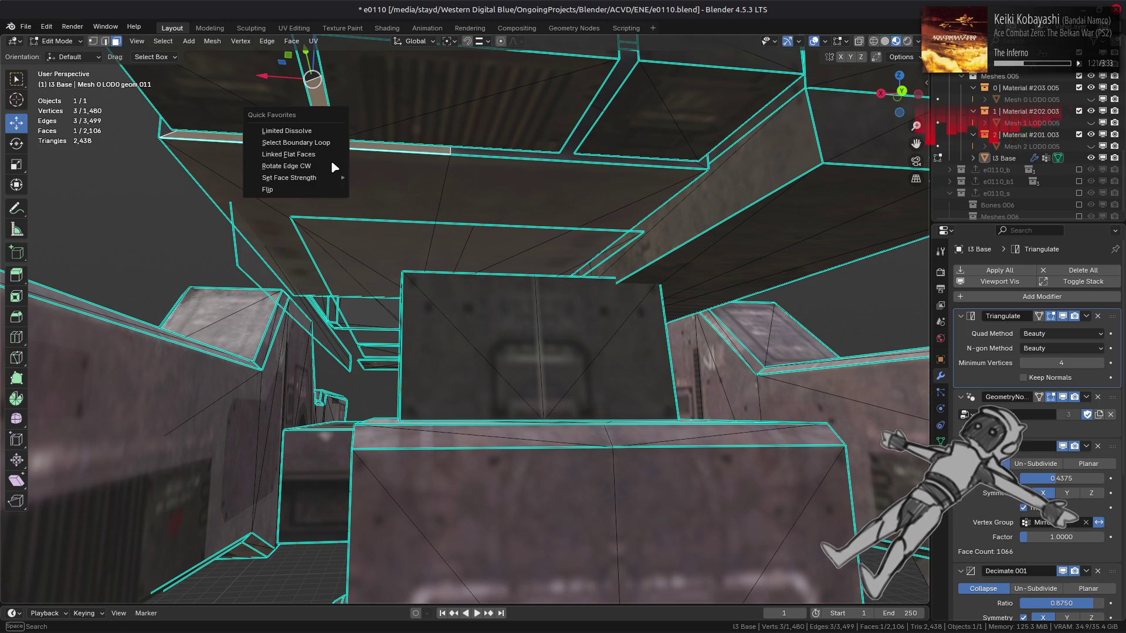
click(317, 154)
click(291, 41)
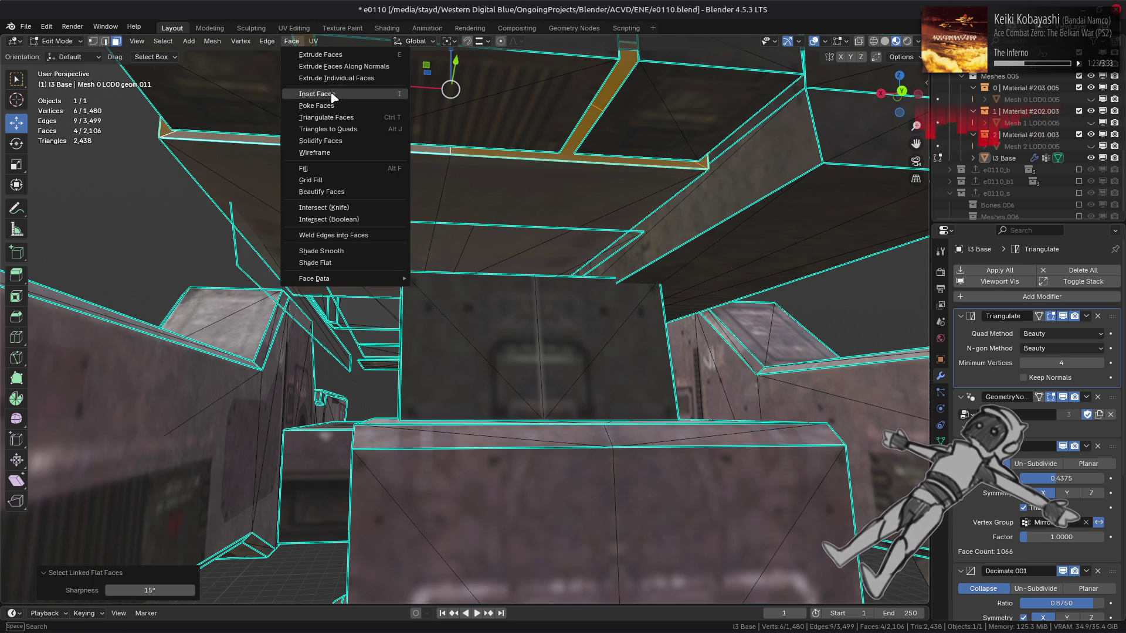
click(339, 130)
Select the gun's upper beam section as linked faces and convert its triangles to quads.
mouse_move(339, 132)
middle_down()
mouse_move(455, 183)
mouse_move(487, 352)
mouse_move(405, 235)
mouse_move(422, 241)
mouse_move(311, 223)
middle_up()
key(Tab)
key(Tab)
click(306, 221)
key(ctrl+l)
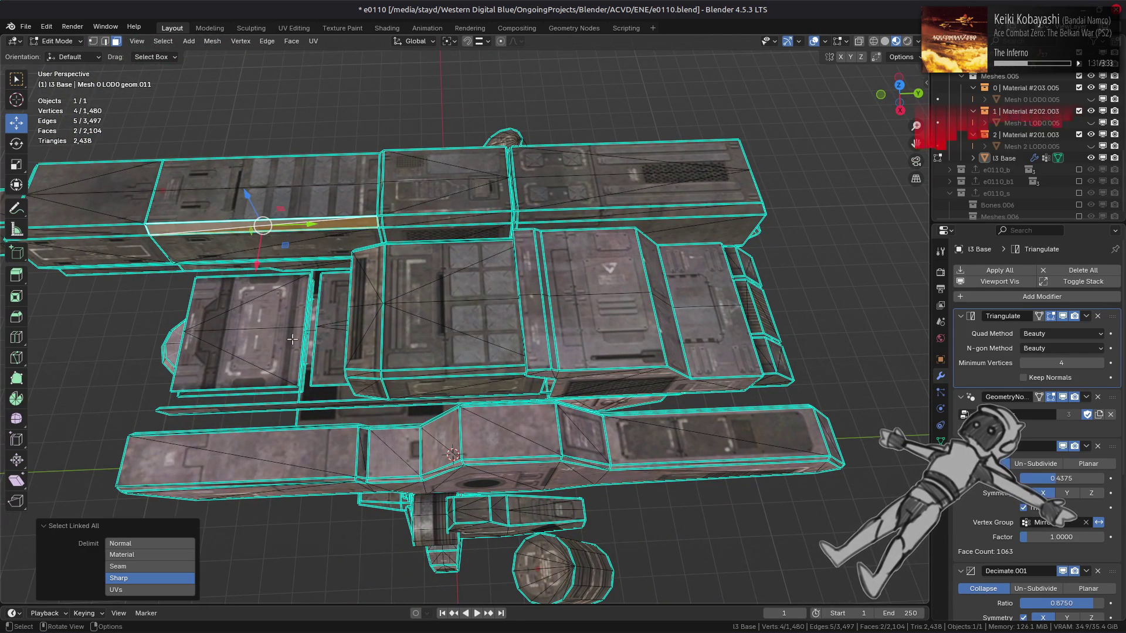
click(188, 587)
shift+click(129, 235)
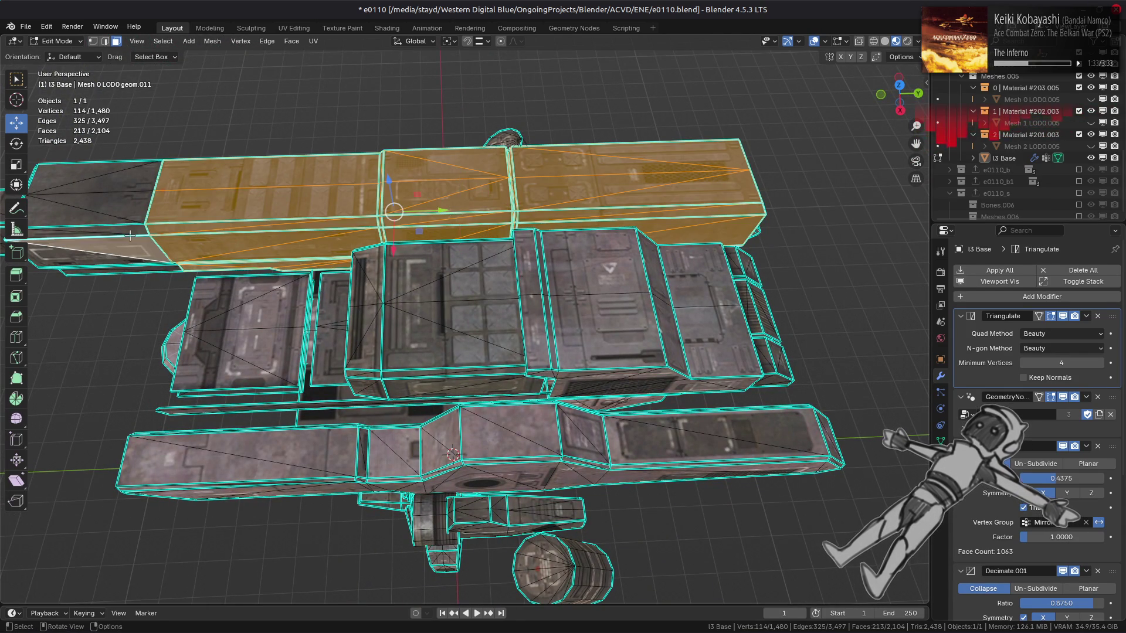
key(ctrl+l)
click(291, 41)
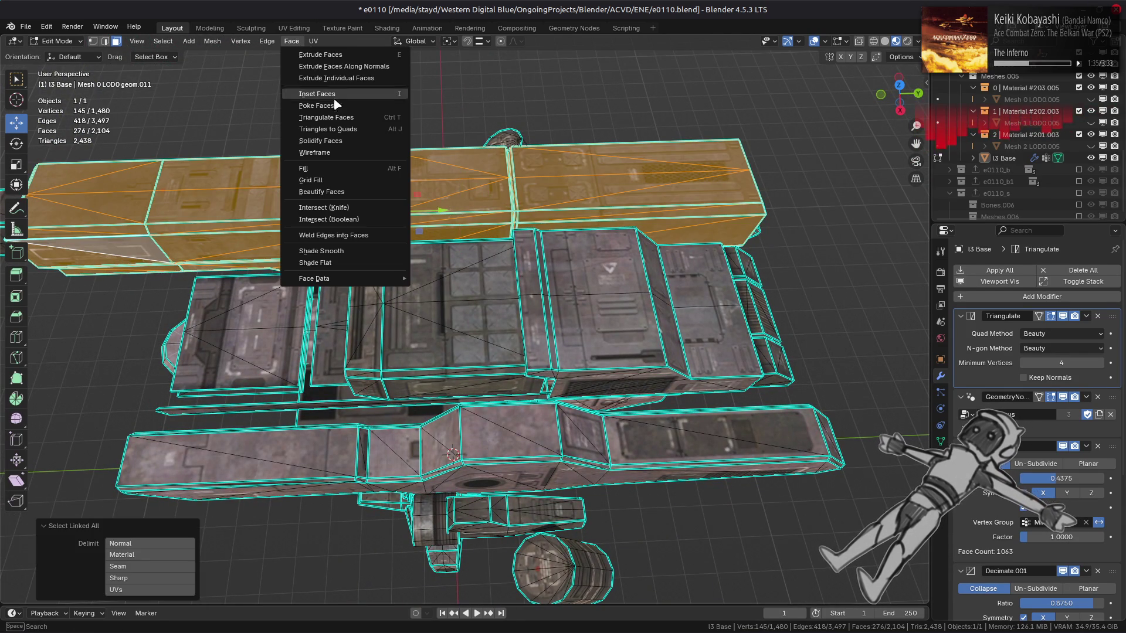
click(344, 130)
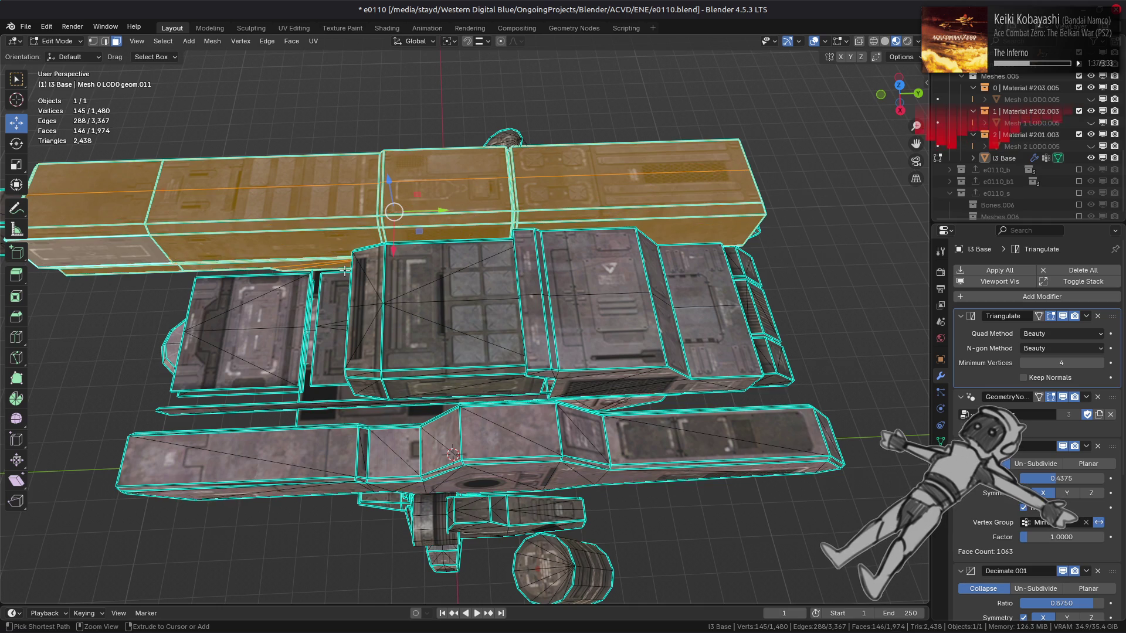
Select the thin rail strip faces using linked selection delimited by Sharp edges.
mouse_move(512, 320)
middle_down()
mouse_move(432, 250)
mouse_move(504, 194)
middle_up()
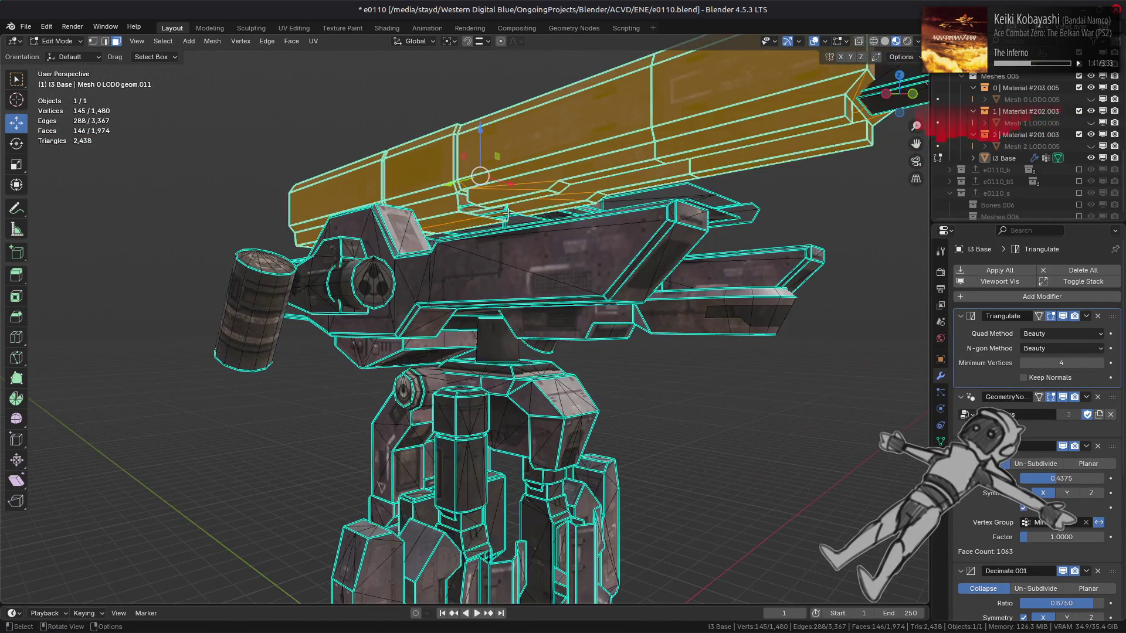
click(516, 176)
shift+click(582, 205)
key(ctrl+l)
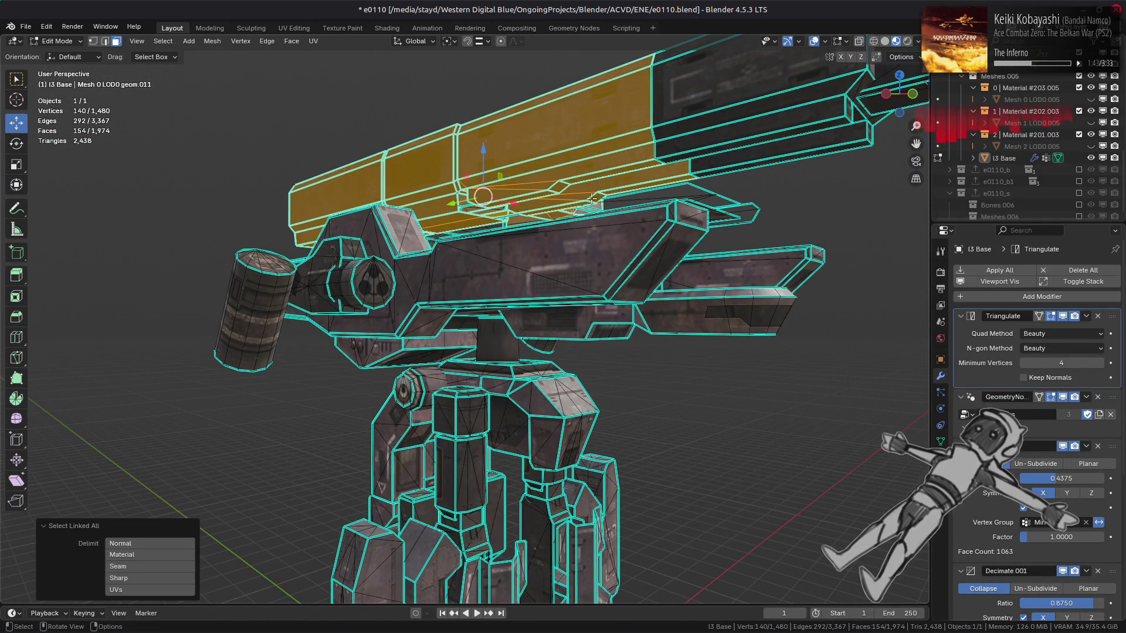
middle_drag(582, 205, 564, 193)
scroll(422, 176, up, 6)
mouse_move(403, 169)
middle_down()
mouse_move(445, 176)
mouse_move(531, 162)
mouse_move(451, 151)
middle_up()
key(ctrl+z)
shift+click(445, 150)
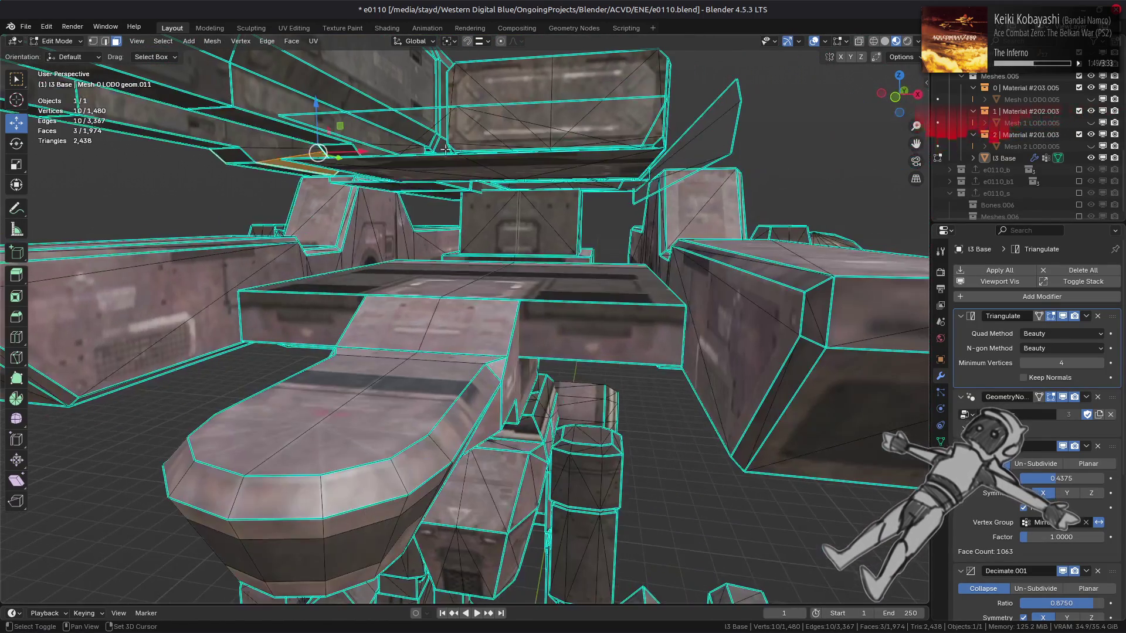
shift+click(273, 95)
key(ctrl+l)
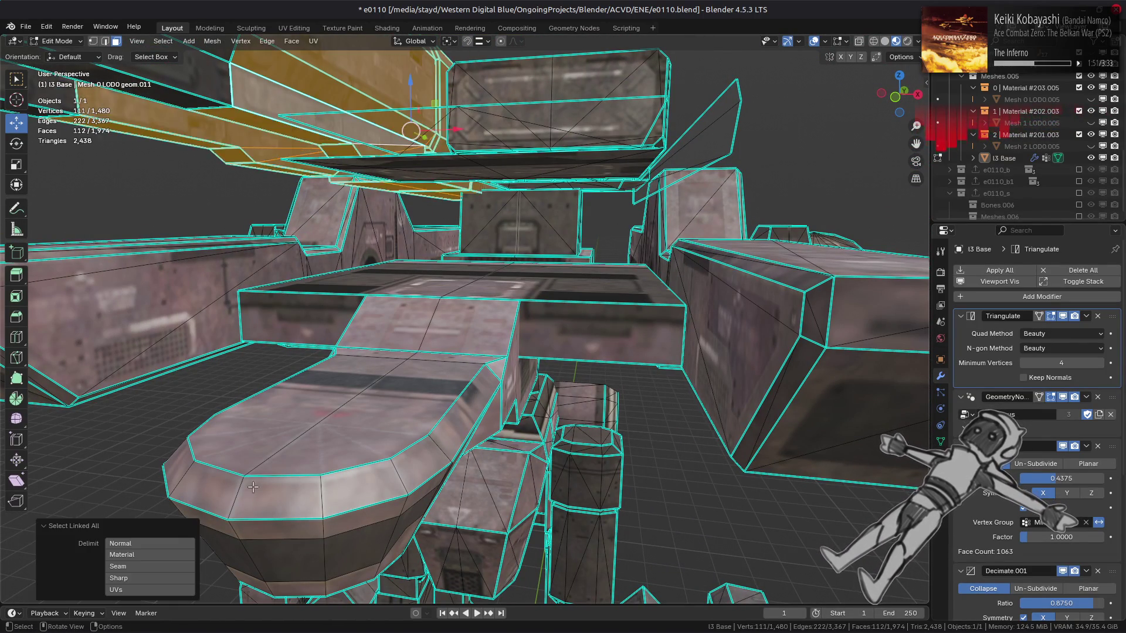
click(194, 578)
Triangulate the selected rail strip faces and beautify the new triangles.
click(292, 42)
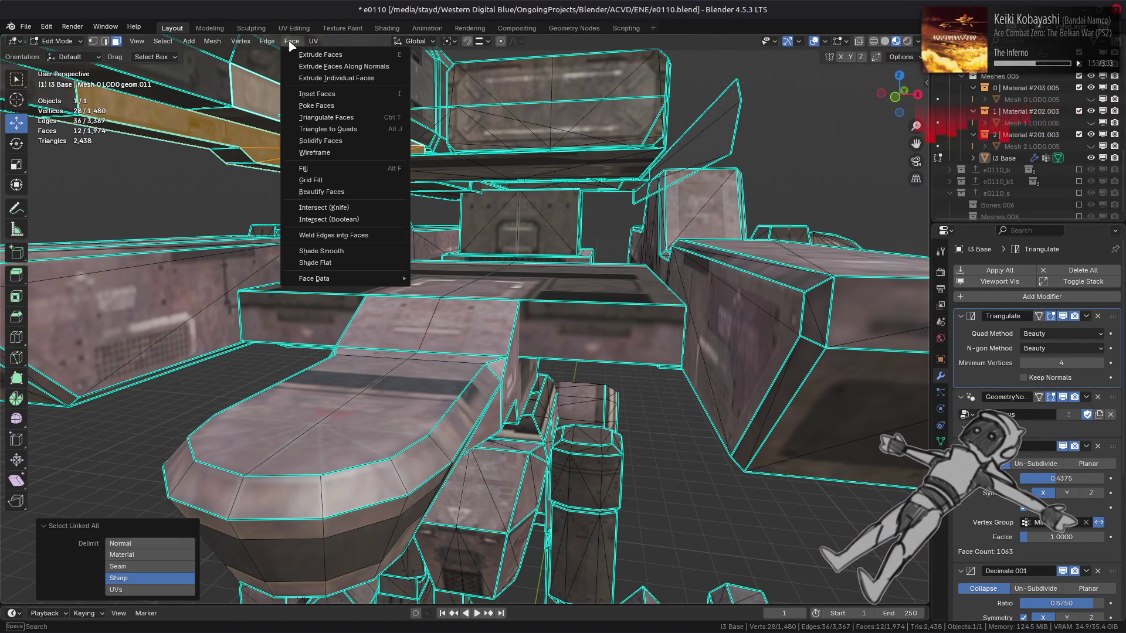
click(338, 117)
right_click(311, 93)
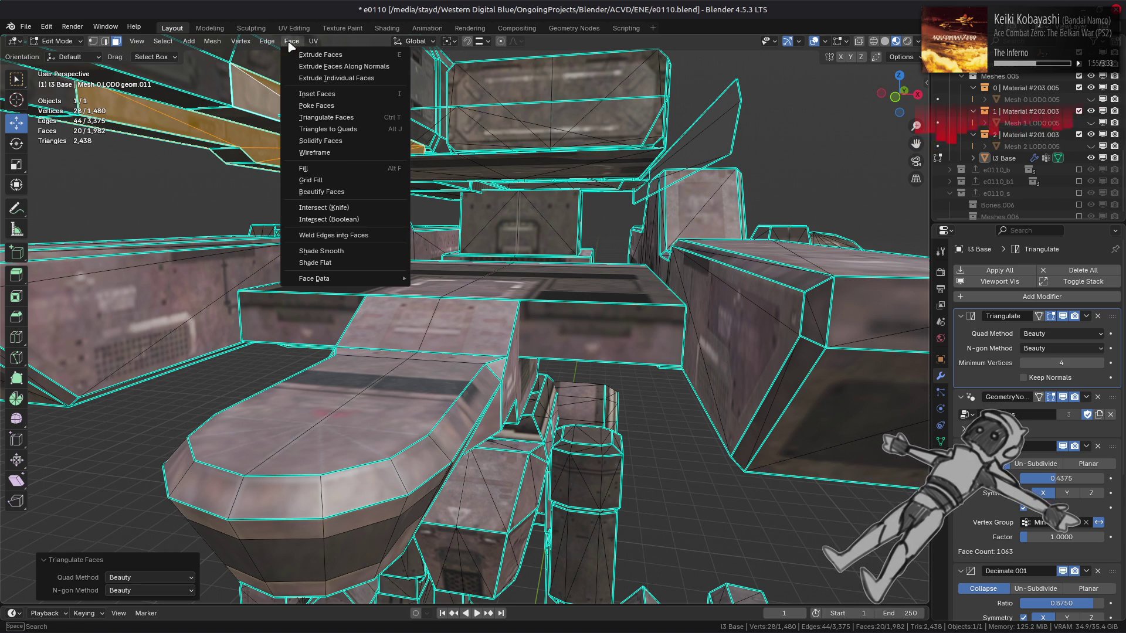
click(338, 189)
middle_drag(318, 195, 455, 200)
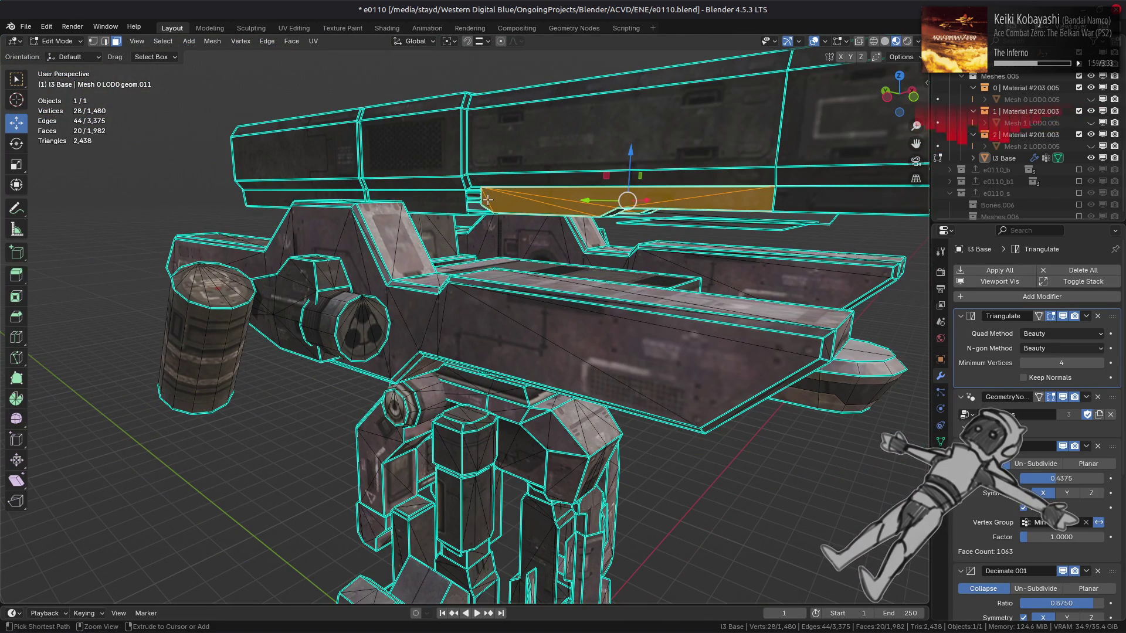
Clean up, re-triangulate and beautify the rail strip, then deselect all faces.
click(294, 42)
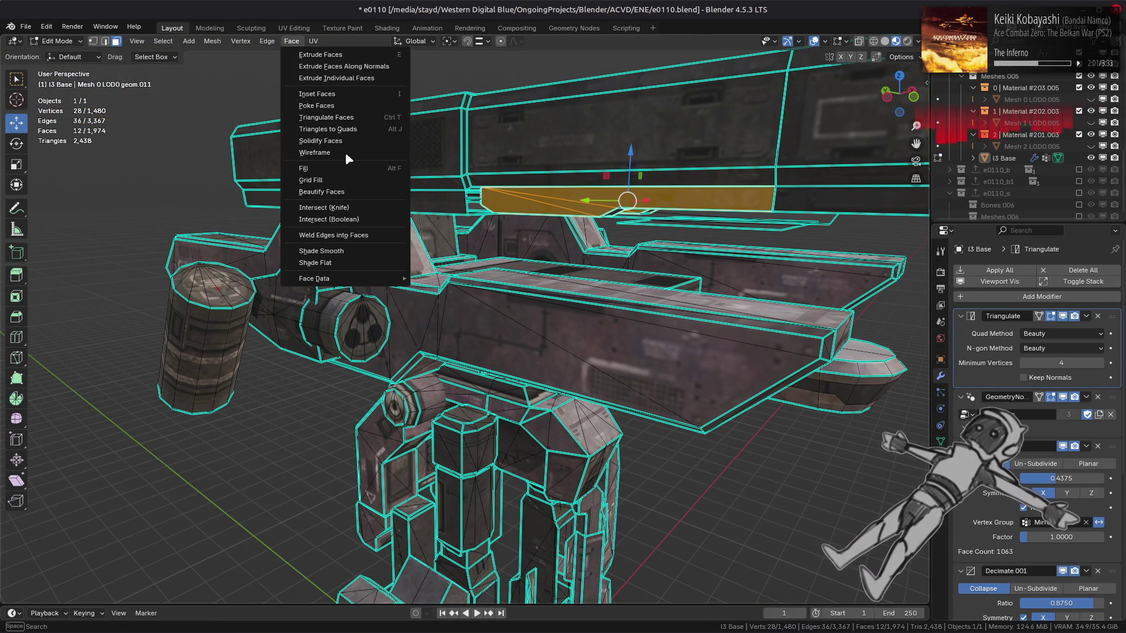
click(346, 192)
click(291, 41)
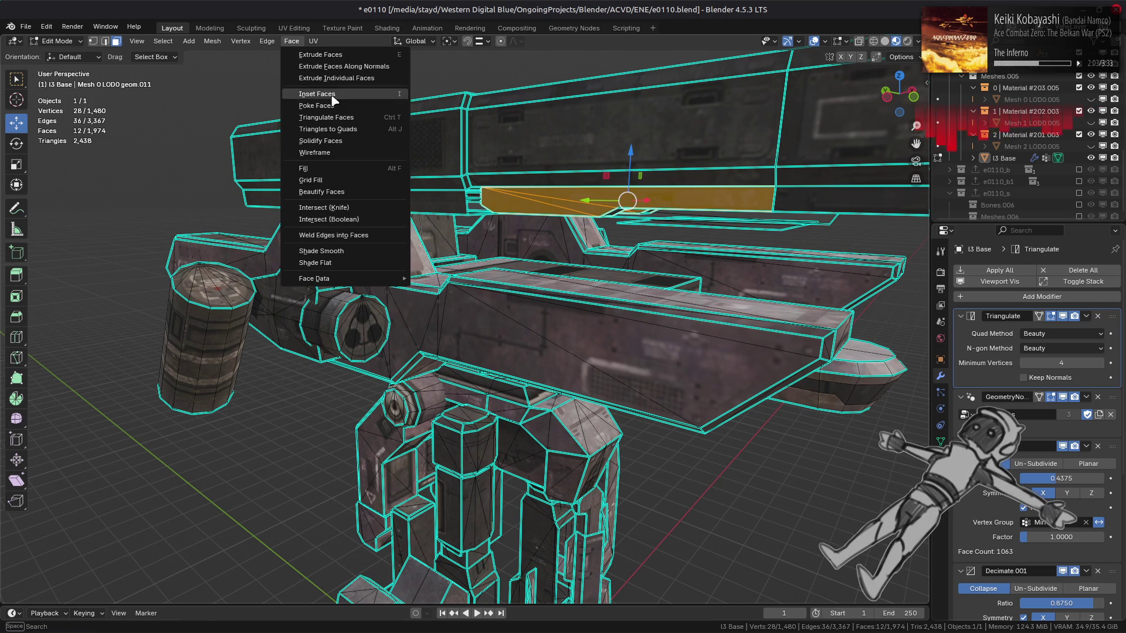
click(337, 117)
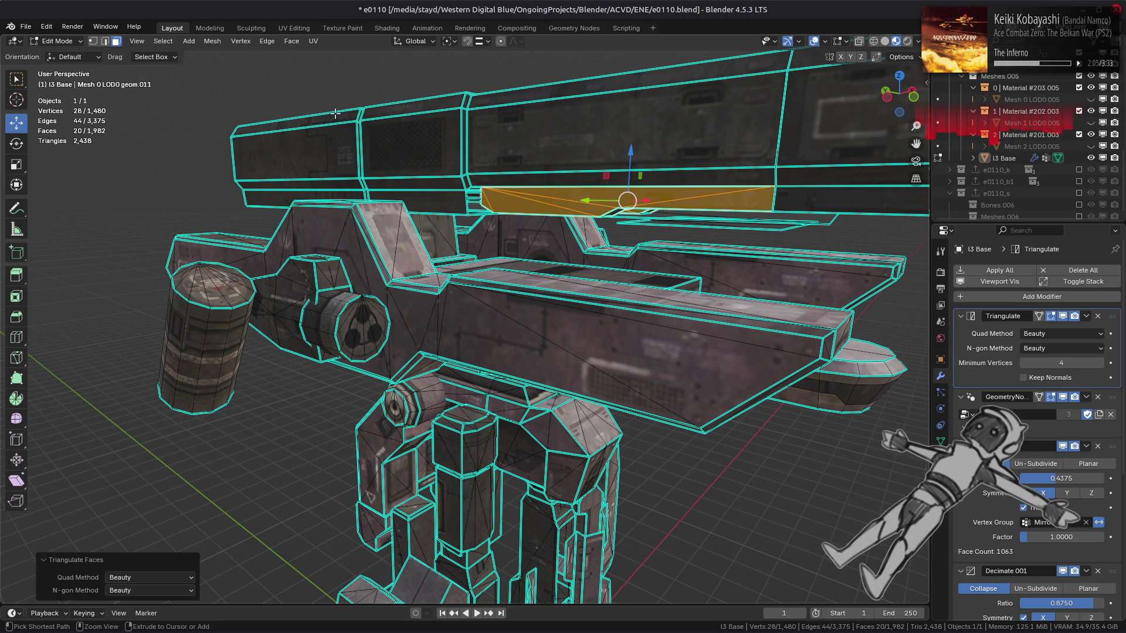
click(291, 42)
click(341, 189)
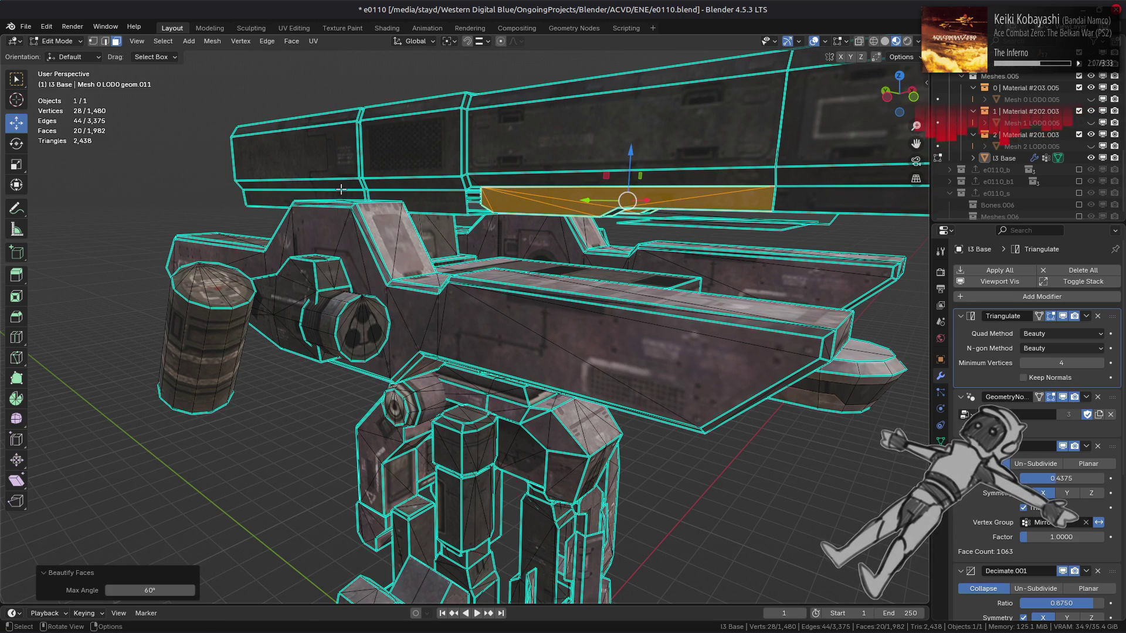
key(alt+a)
mouse_move(403, 203)
middle_down()
mouse_move(386, 305)
mouse_move(441, 321)
middle_up()
scroll(385, 304, up, 5)
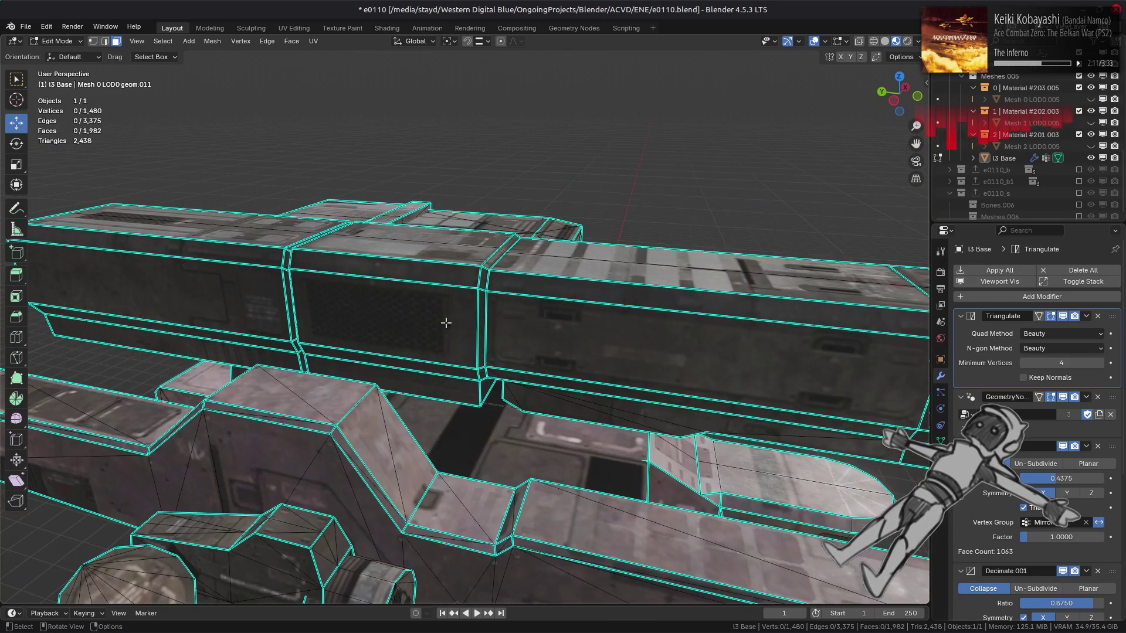
click(607, 344)
scroll(607, 344, down, 2)
mouse_move(607, 343)
middle_down()
mouse_move(580, 310)
mouse_move(521, 302)
mouse_move(532, 379)
middle_up()
scroll(593, 329, up, 3)
key(Tab)
scroll(523, 356, up, 5)
key(Tab)
scroll(383, 327, up, 5)
mouse_move(383, 327)
middle_down()
mouse_move(594, 378)
mouse_move(563, 352)
mouse_move(519, 366)
mouse_move(445, 339)
mouse_move(469, 317)
middle_up()
scroll(445, 340, up, 3)
click(457, 311)
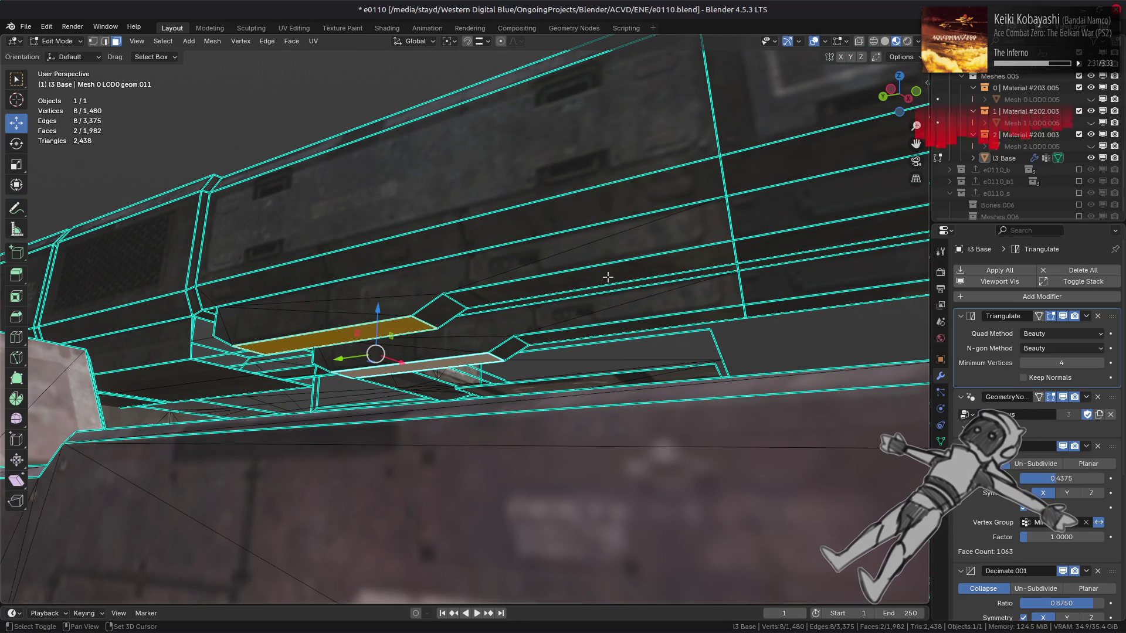
key(ctrl+KP_Add)
key(ctrl+KP_Add)
scroll(657, 326, up, 2)
key(ctrl+KP_Add)
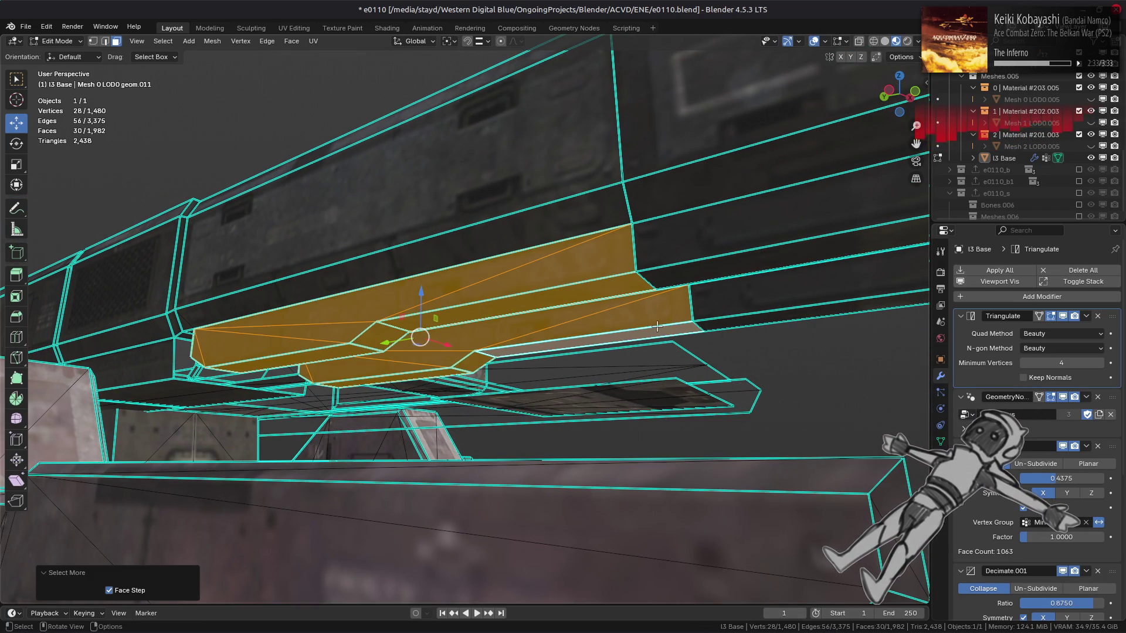
right_click(551, 314)
click(551, 552)
middle_drag(552, 551, 444, 406)
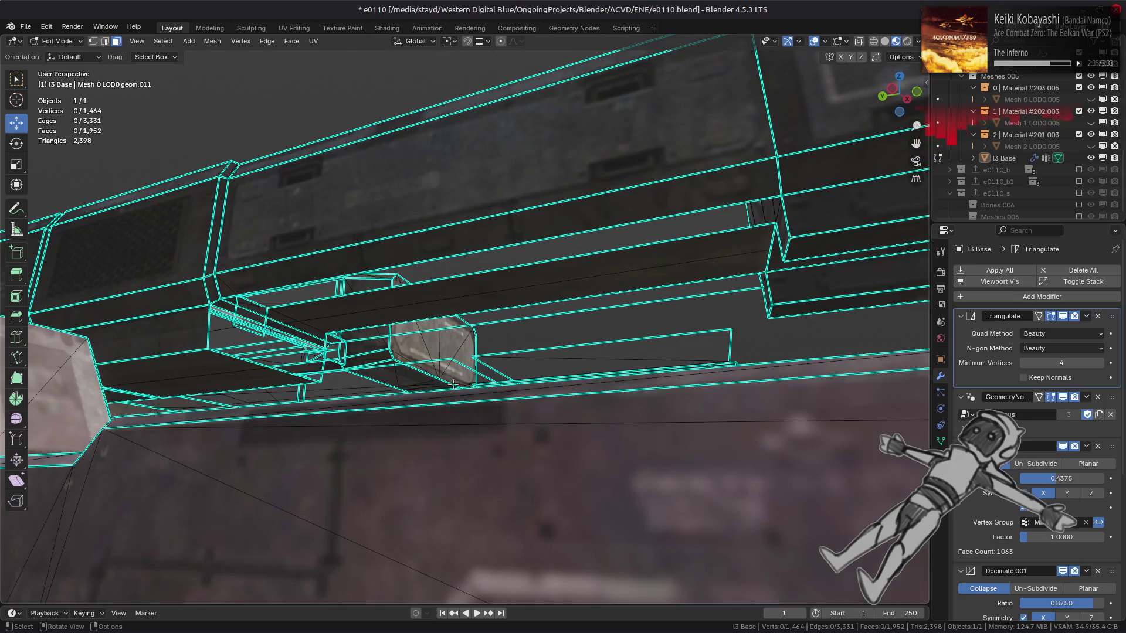
click(468, 238)
mouse_move(498, 284)
middle_down()
mouse_move(517, 316)
mouse_move(252, 381)
mouse_move(528, 397)
mouse_move(573, 388)
middle_up()
click(253, 381)
right_click(463, 403)
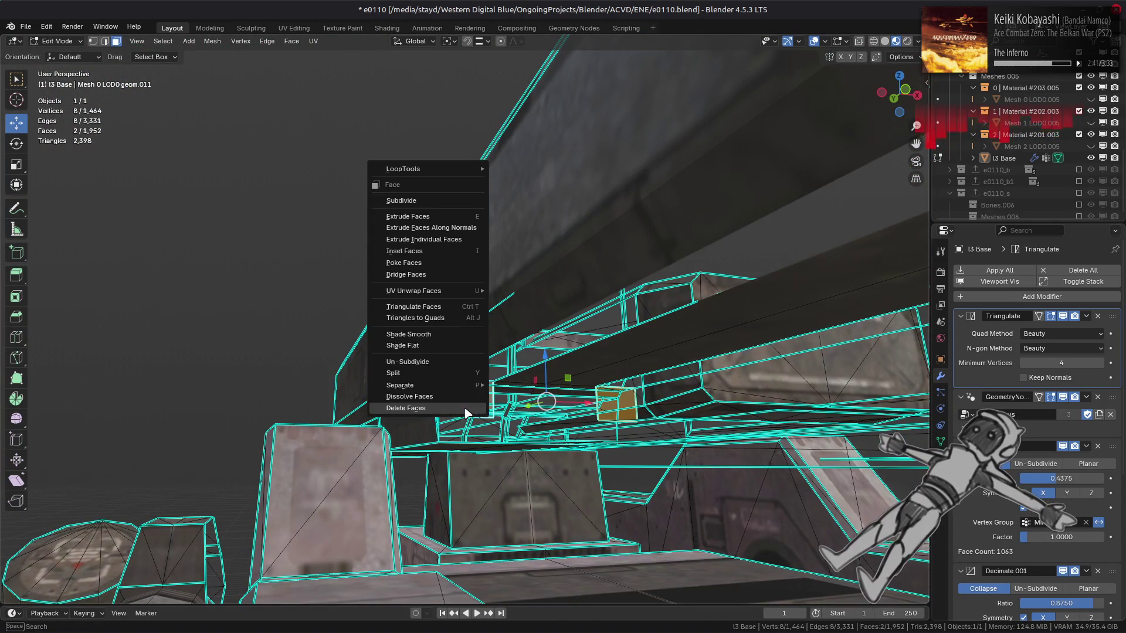
click(462, 404)
click(586, 252)
mouse_move(586, 252)
middle_down()
mouse_move(565, 367)
mouse_move(470, 375)
middle_up()
key(ctrl+l)
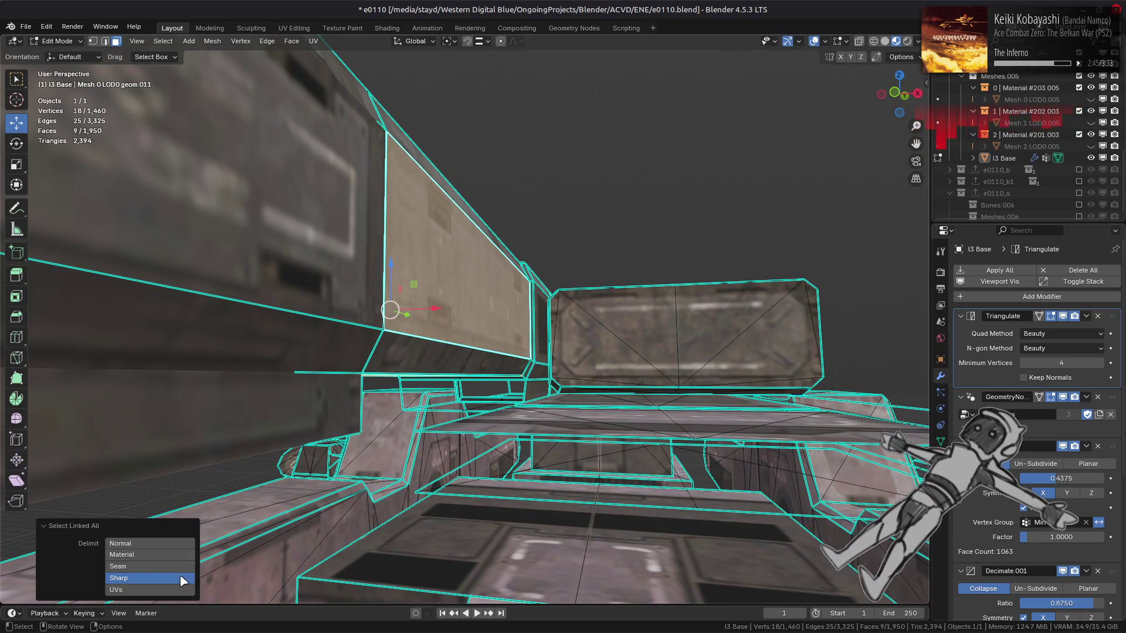
click(185, 579)
mouse_move(489, 404)
middle_down()
mouse_move(539, 354)
mouse_move(510, 381)
mouse_move(477, 327)
mouse_move(546, 435)
mouse_move(484, 467)
mouse_move(466, 499)
middle_up()
key(2)
key(alt+a)
key(alt+a)
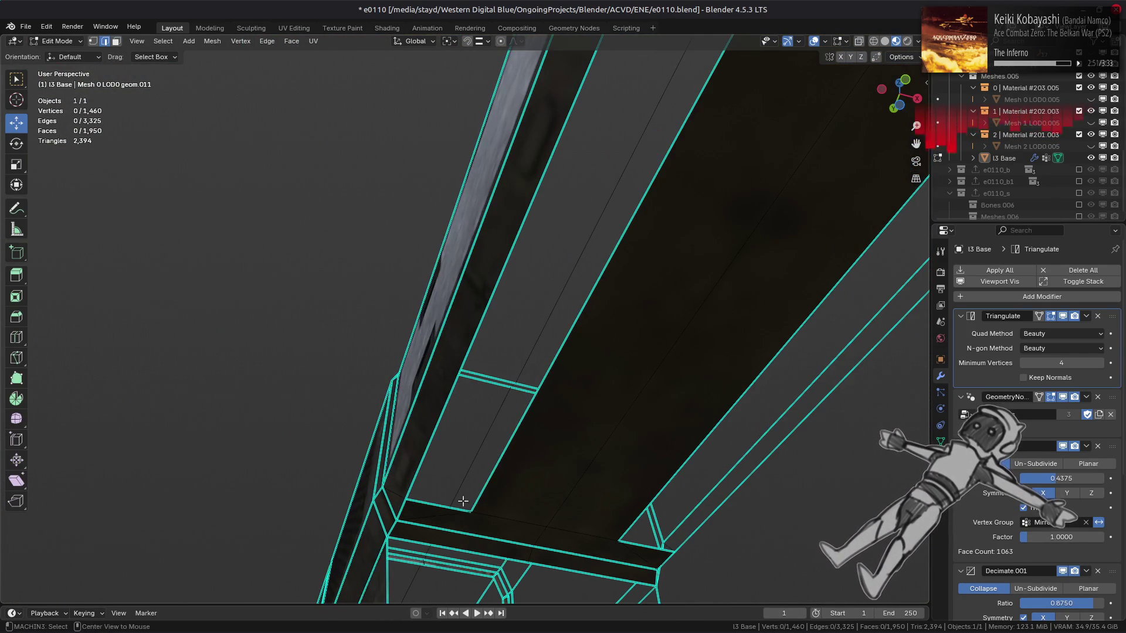
Delete the stray triangle, fill a new face, and remove the beam's narrow side face.
middle_drag(519, 392, 584, 257)
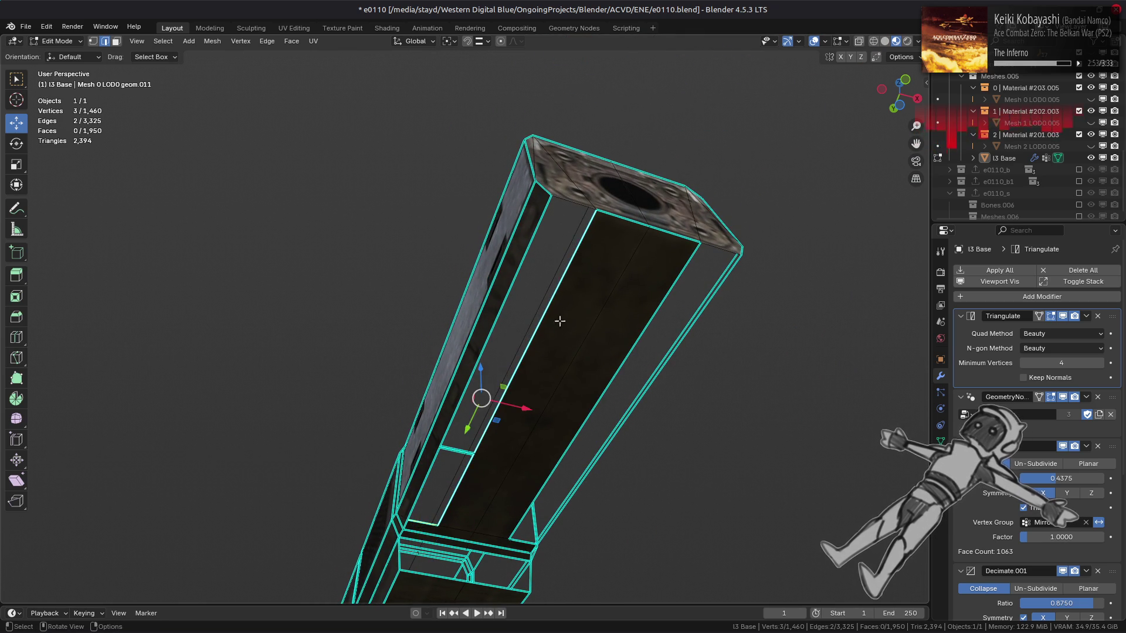
mouse_move(556, 324)
middle_down()
mouse_move(539, 352)
mouse_move(540, 335)
middle_up()
key(x)
click(540, 352)
key(f)
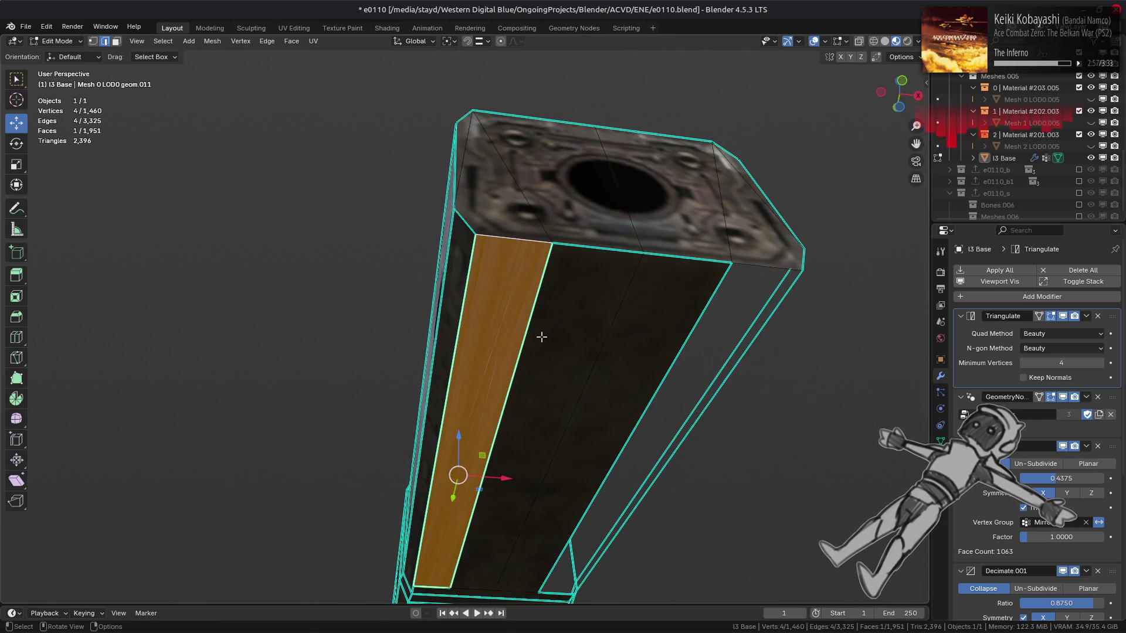
key(alt+a)
ctrl+click(519, 389)
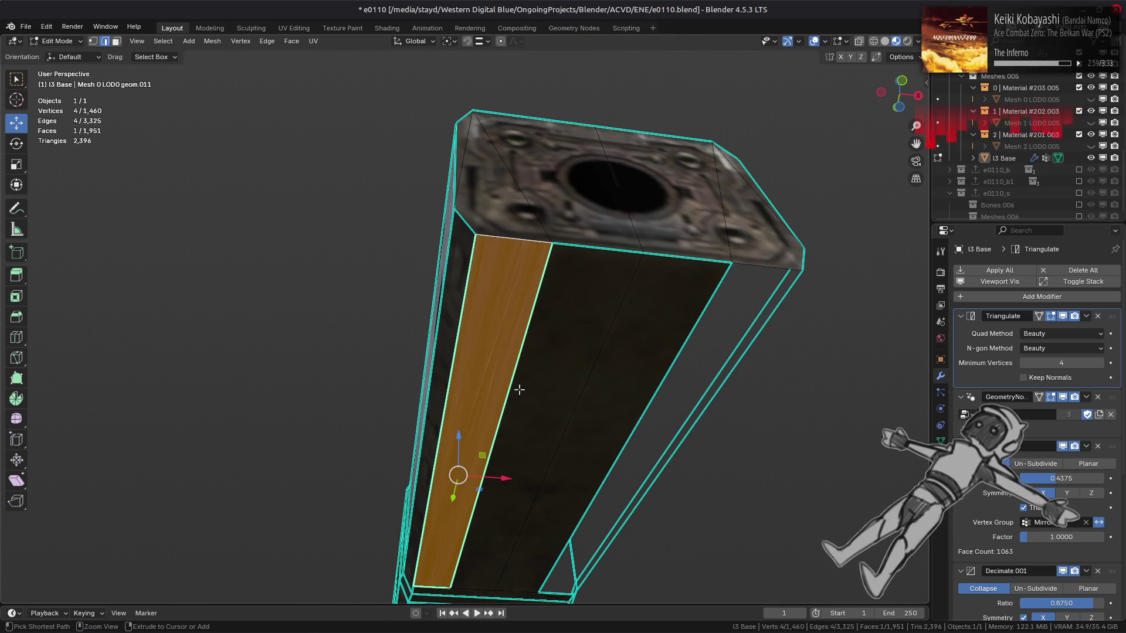
key(x)
click(520, 390)
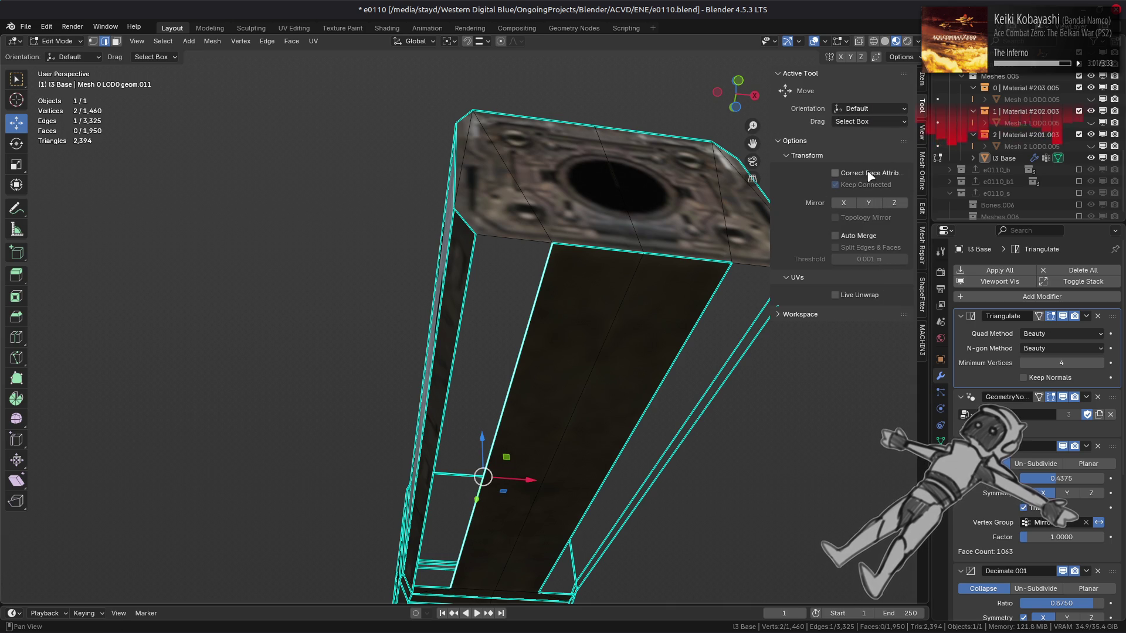
middle_drag(521, 389, 592, 384)
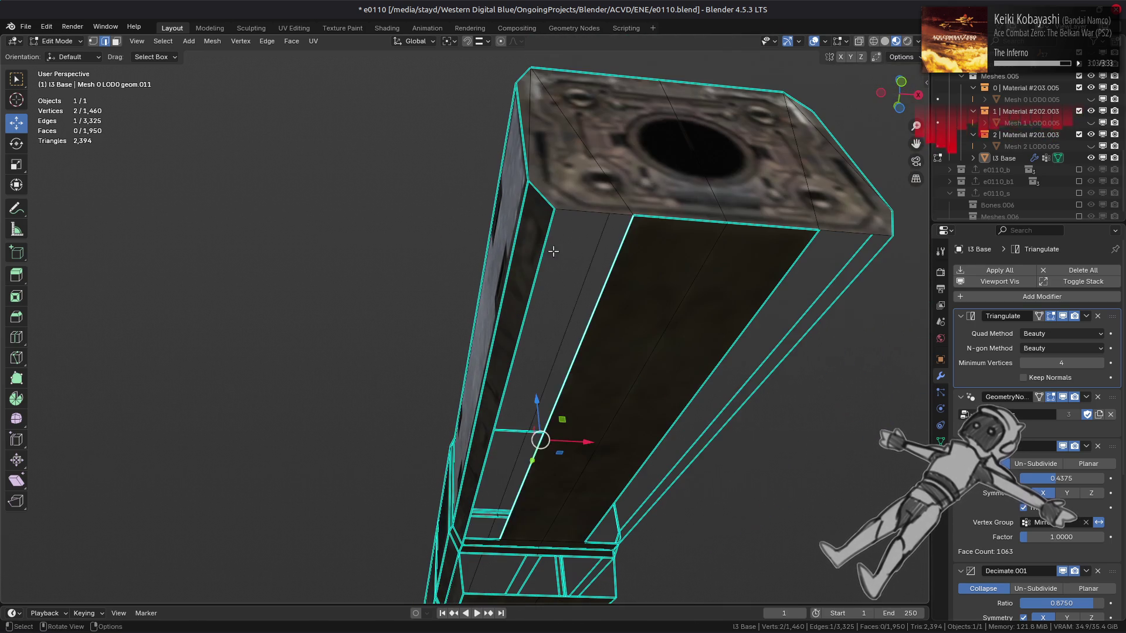
Extrude both open beam edges along X, using Mirror Editing and a different snap target.
key(e)
key(x)
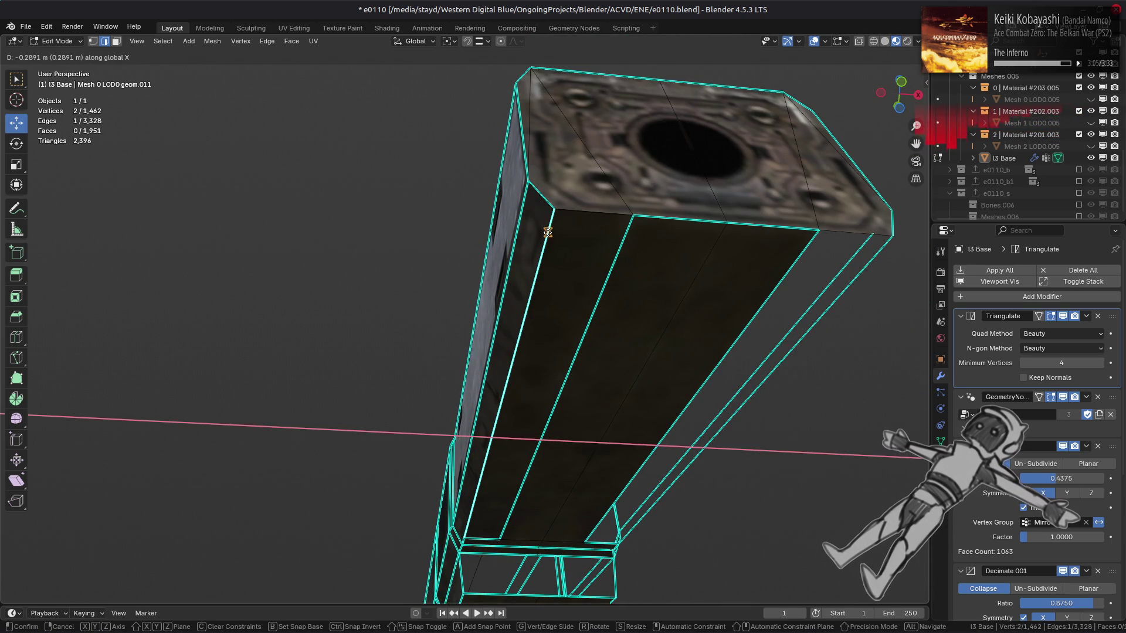
click(547, 232)
click(482, 42)
click(463, 136)
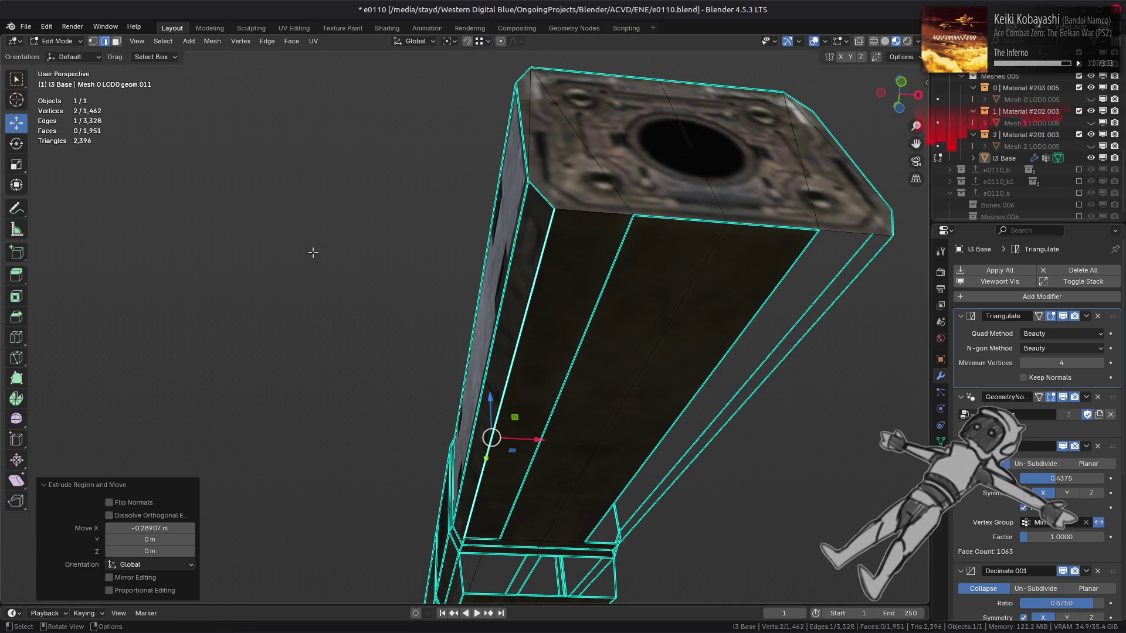
click(543, 438)
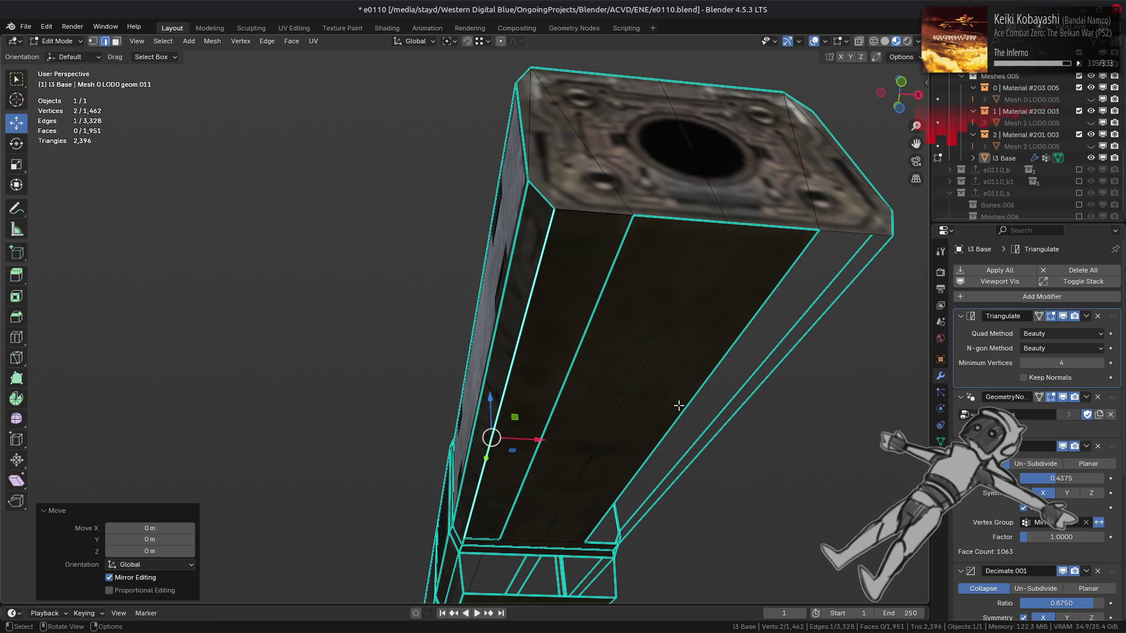
middle_drag(679, 404, 604, 432)
key(e)
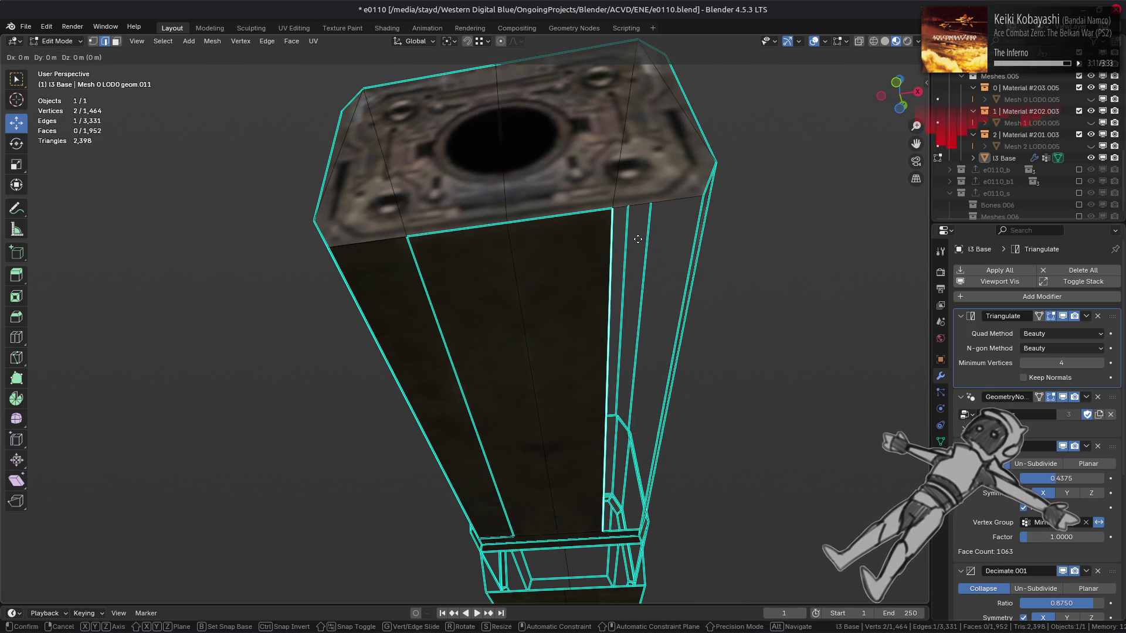
key(x)
click(686, 203)
middle_drag(645, 376, 600, 371)
Select the beam's side faces and merge the 4 duplicate vertices by distance.
key(3)
click(571, 397)
shift+click(591, 432)
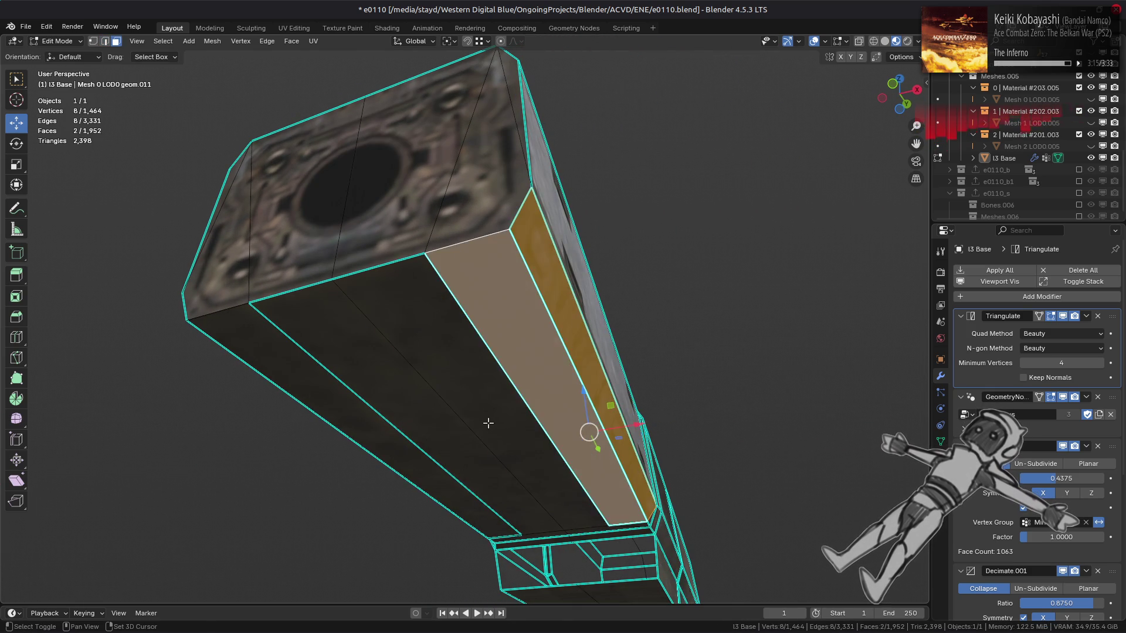
middle_drag(591, 432, 548, 400)
shift+click(653, 414)
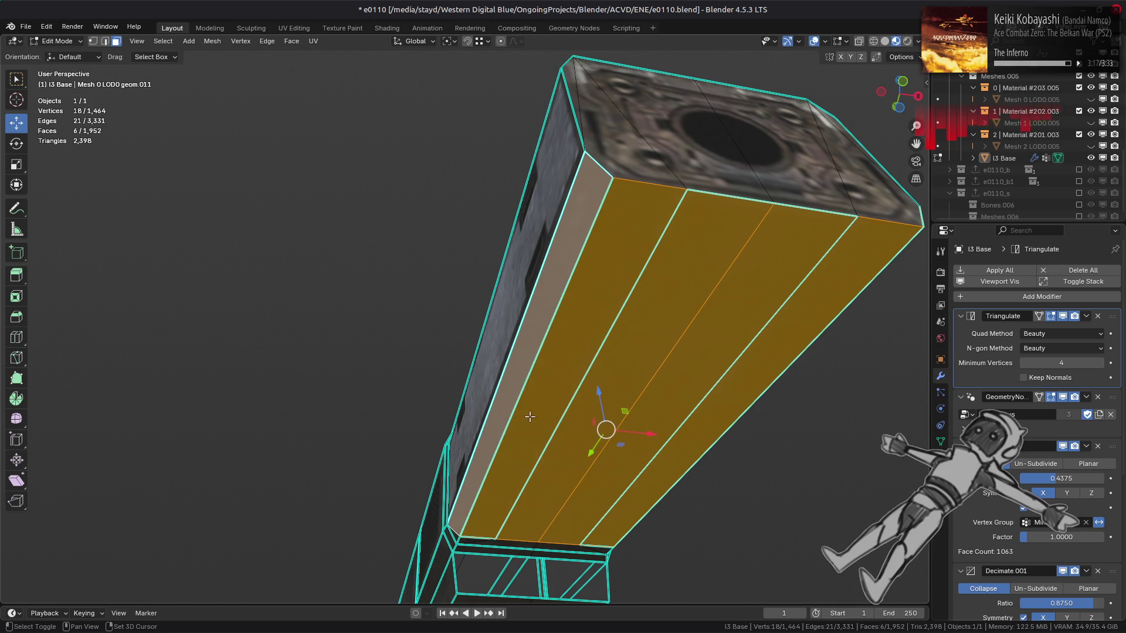
shift+click(515, 392)
key(1)
right_click(513, 418)
key(3)
middle_drag(504, 328, 491, 290)
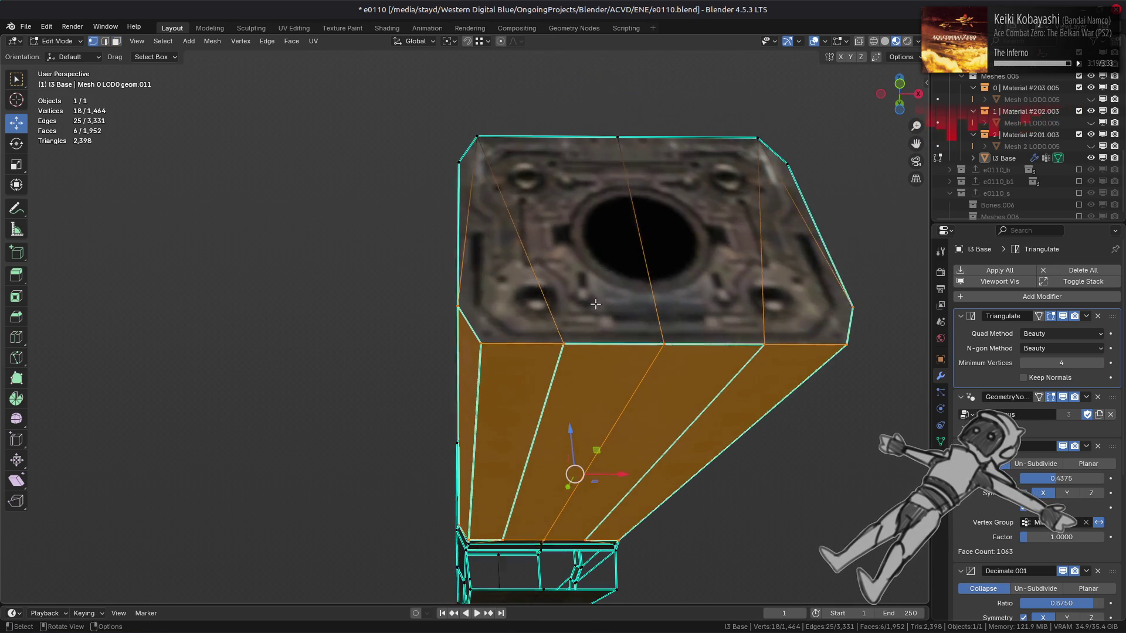
key(1)
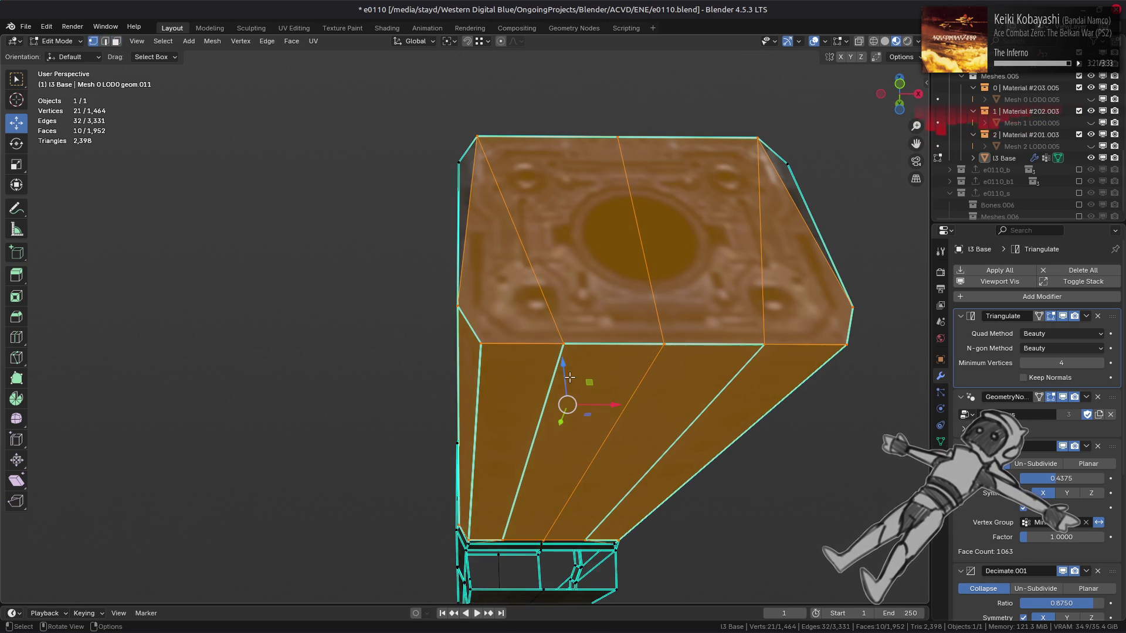
right_click(574, 385)
mouse_move(558, 572)
click(625, 571)
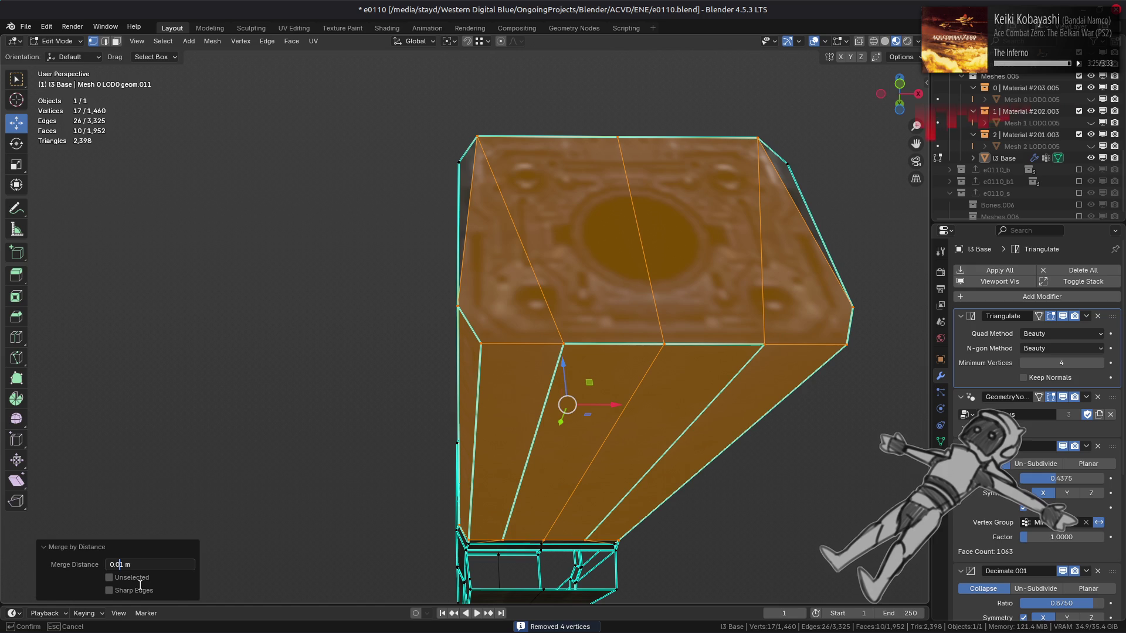
Mark the beam's two bottom rim edges as sharp, then select the tall box.
key(2)
click(525, 344)
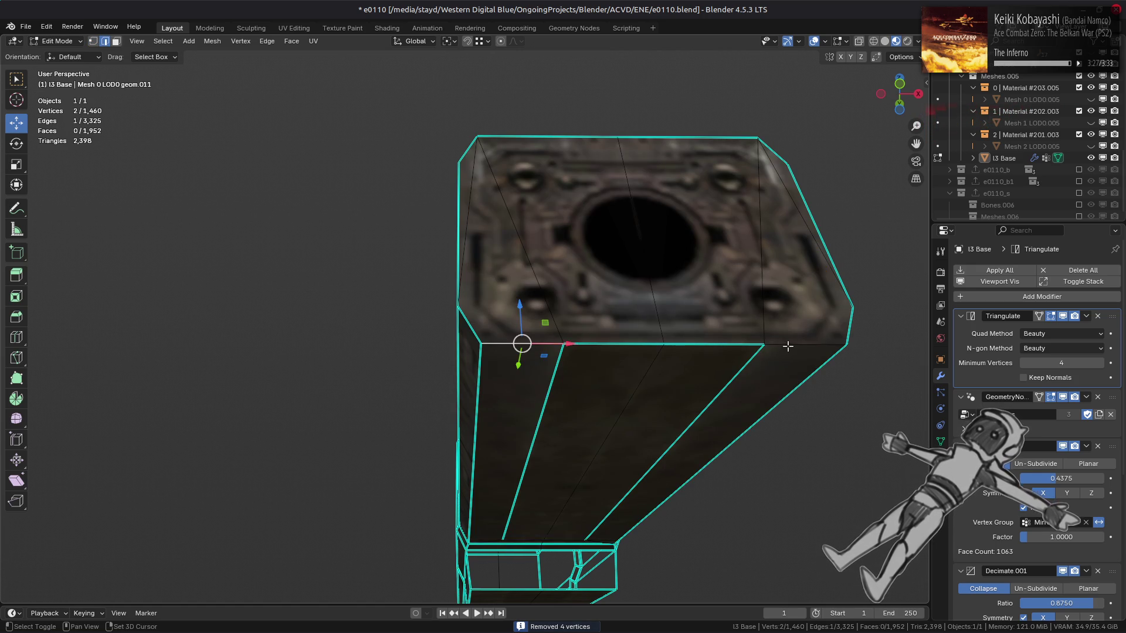
shift+click(712, 344)
right_click(481, 402)
click(446, 505)
middle_drag(599, 384, 633, 348)
key(ctrl+l)
middle_drag(515, 346, 533, 347)
Isolate the long box by selecting its linked faces and hiding everything else.
key(3)
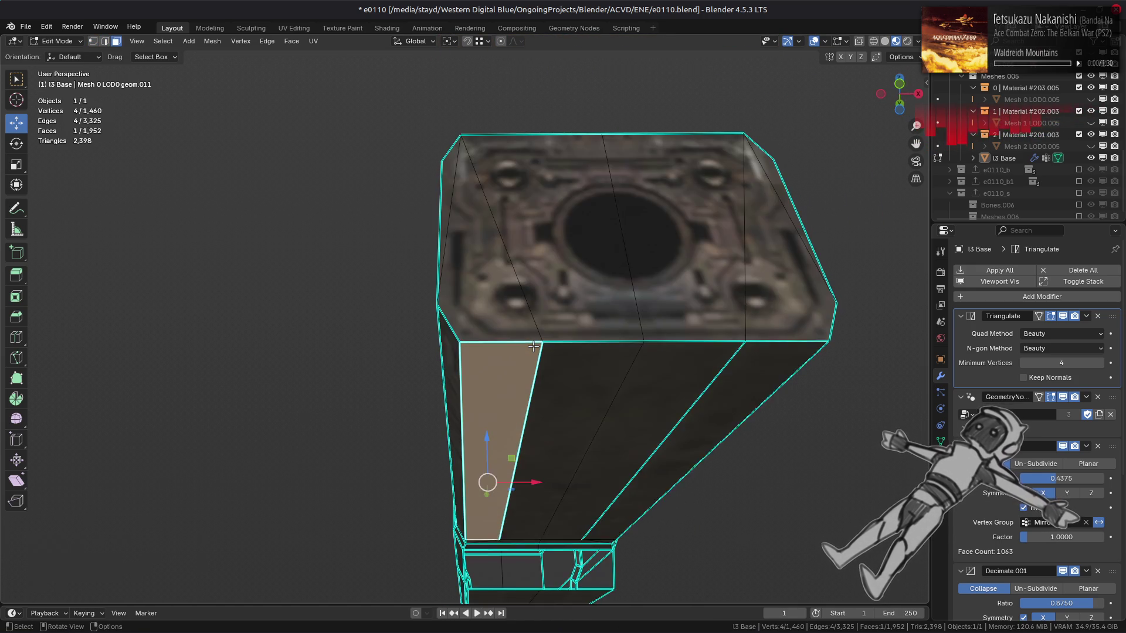
key(shift+h)
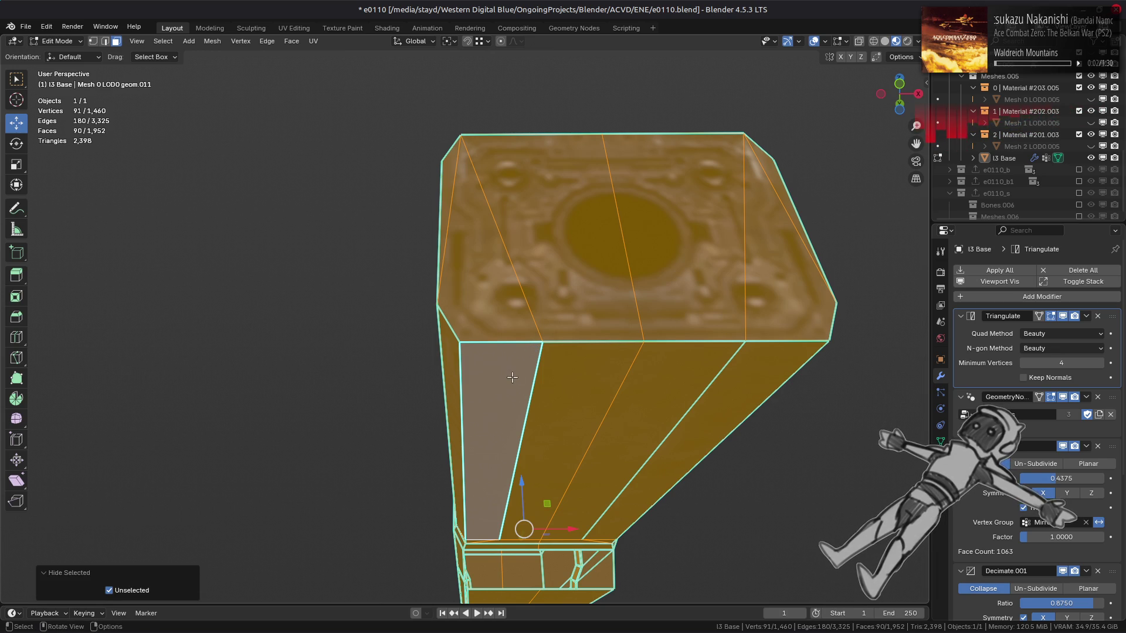
middle_drag(512, 377, 587, 444)
scroll(587, 444, down, 4)
click(585, 449)
key(ctrl+l)
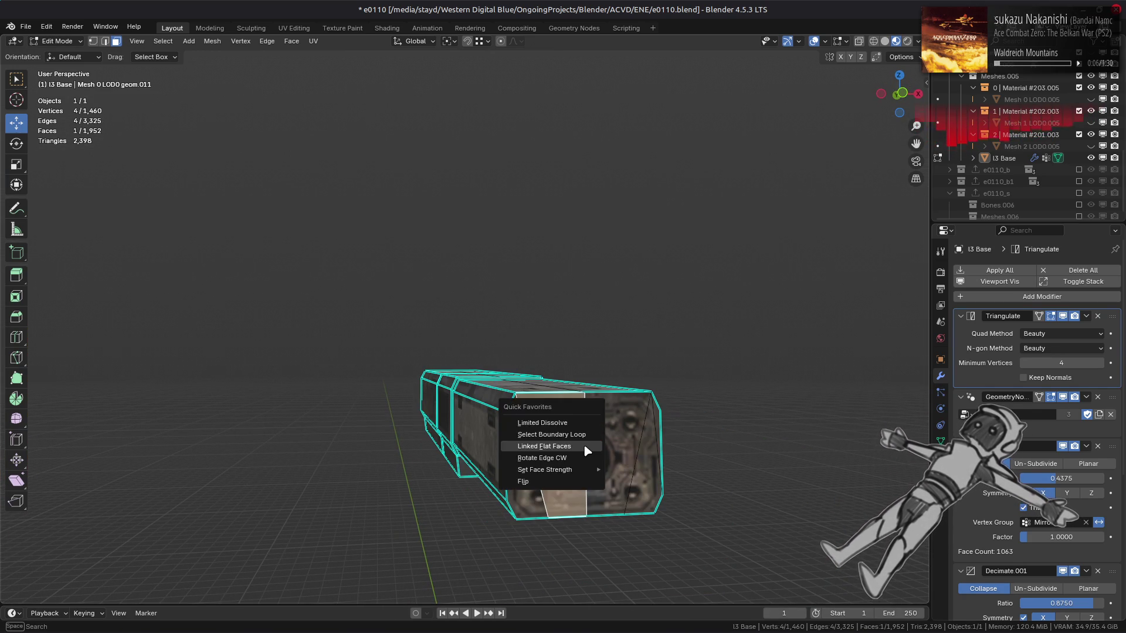
click(585, 444)
key(ctrl+KP_Add)
middle_drag(563, 413, 622, 380)
scroll(623, 380, up, 4)
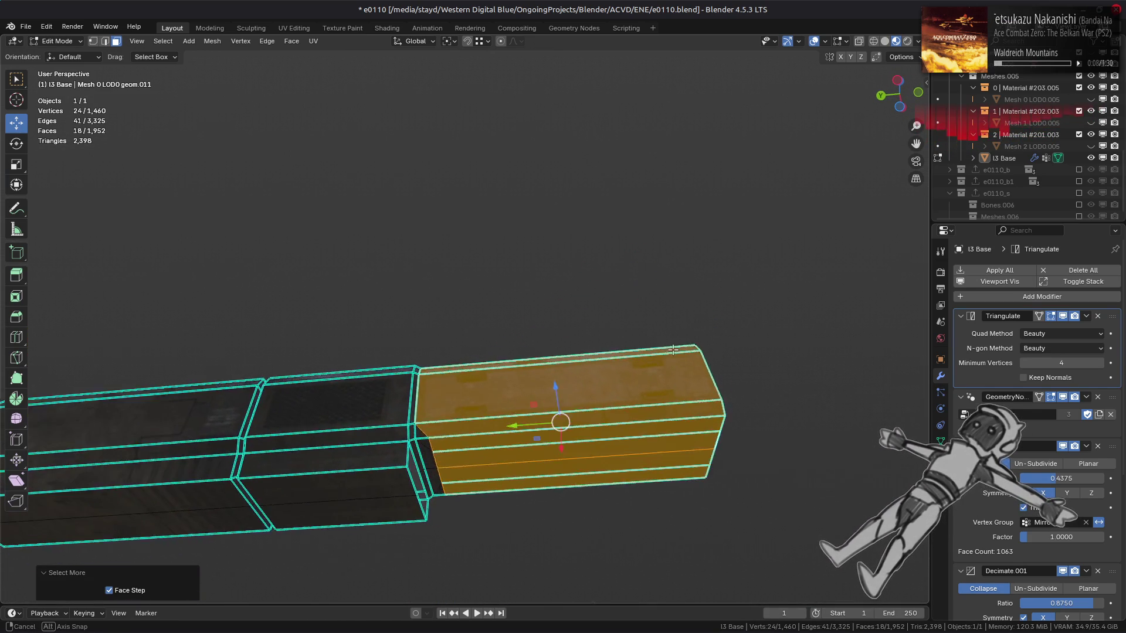
key(ctrl+KP_Add)
key(ctrl+KP_Add)
key(ctrl+KP_Subtract)
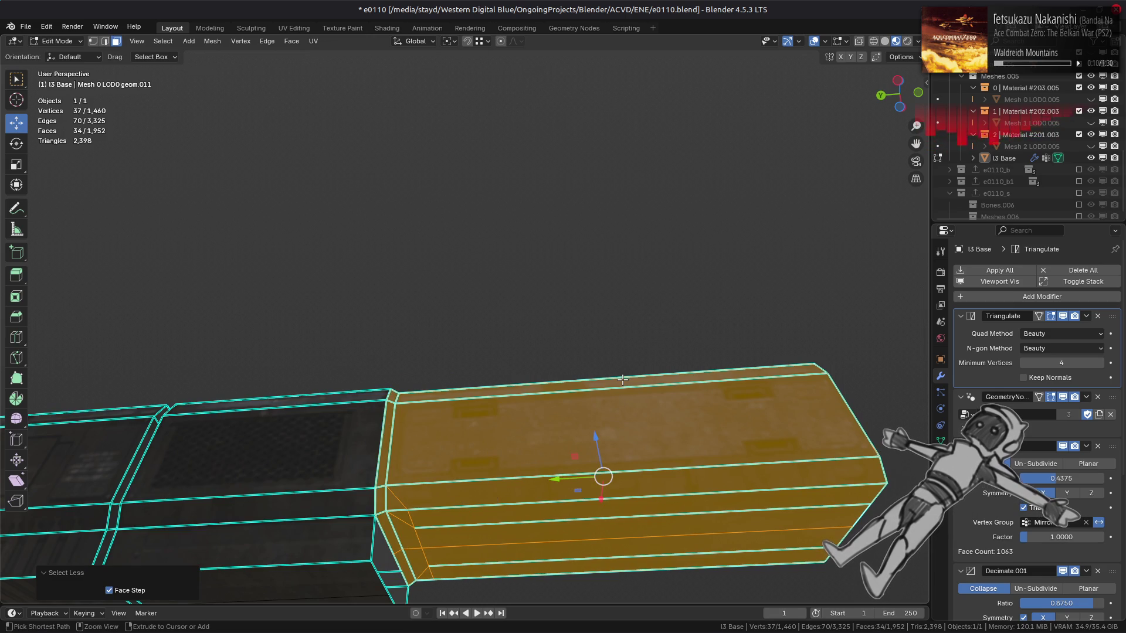
key(h)
key(alt+h)
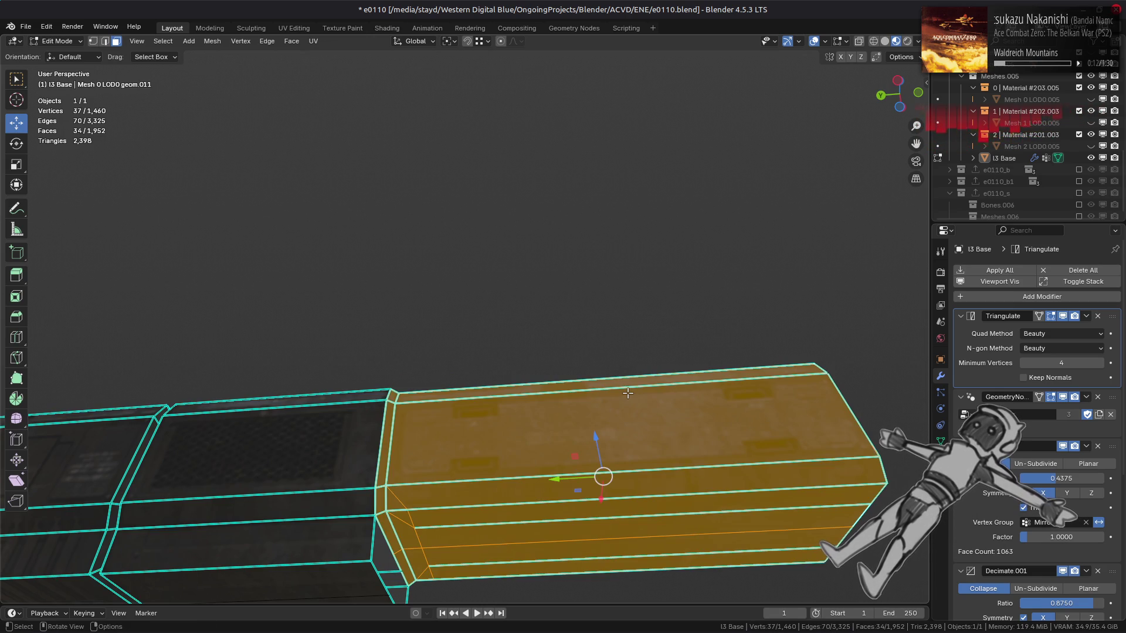
key(shift+h)
key(KP_Decimal)
Limited-dissolve the long box's left half, comparing the mesh before and after.
middle_drag(614, 372, 456, 451)
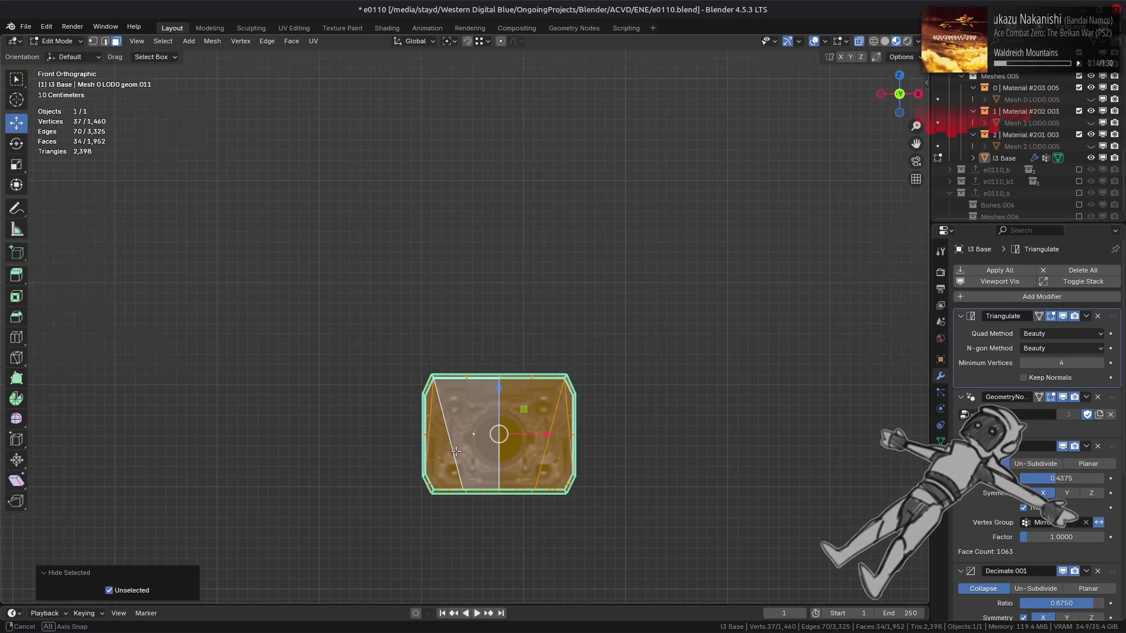
drag(347, 285, 490, 535)
mouse_move(384, 342)
middle_down()
mouse_move(406, 382)
mouse_move(402, 447)
middle_up()
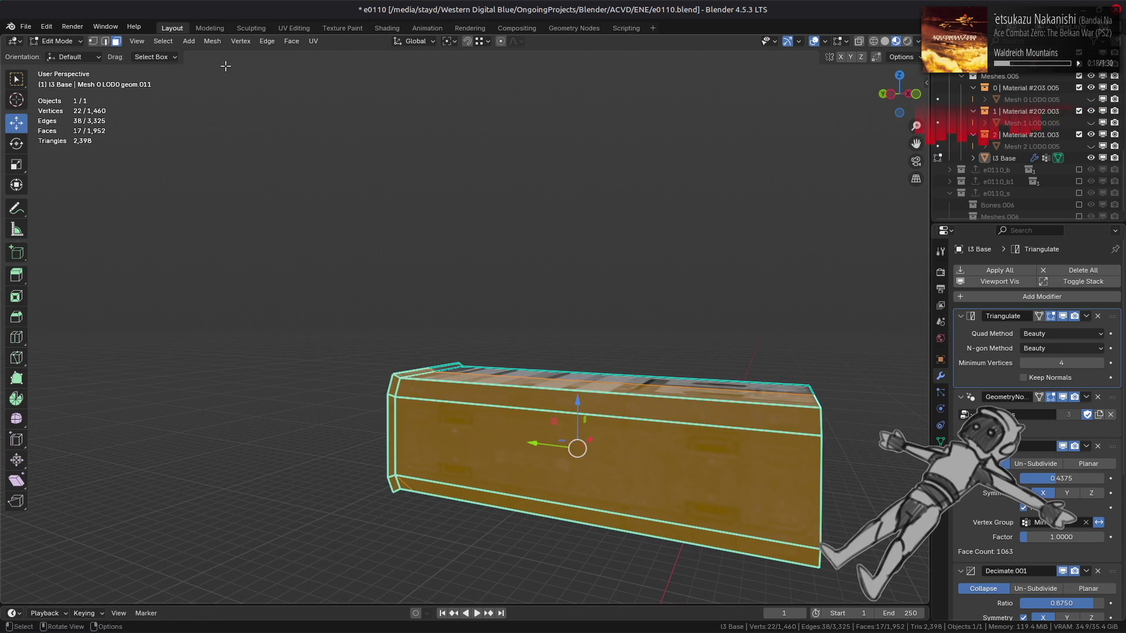
click(213, 41)
mouse_move(235, 314)
click(346, 355)
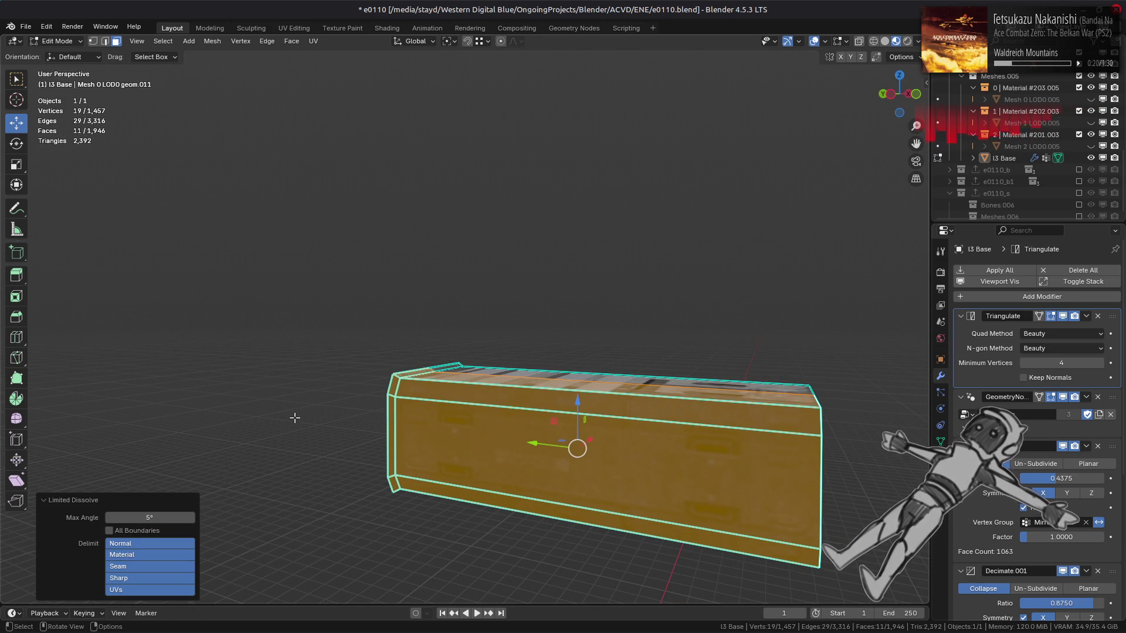
middle_drag(371, 447, 316, 269)
key(ctrl+z)
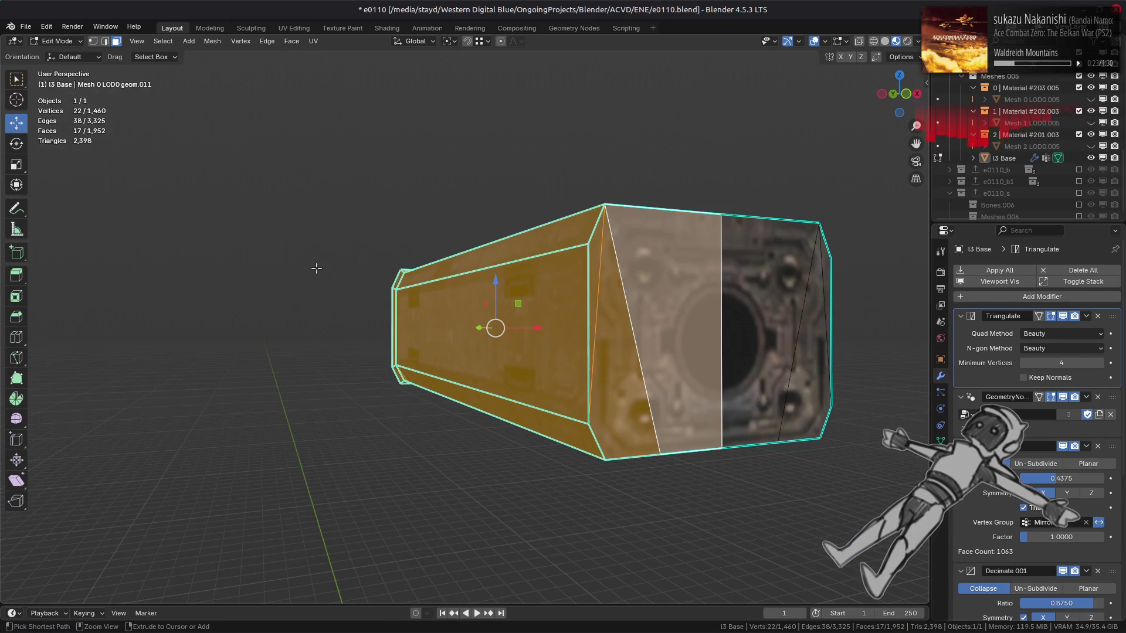
key(ctrl+shift+z)
key(ctrl+z)
key(ctrl+shift+z)
mouse_move(403, 273)
middle_down()
mouse_move(401, 254)
mouse_move(398, 320)
middle_up()
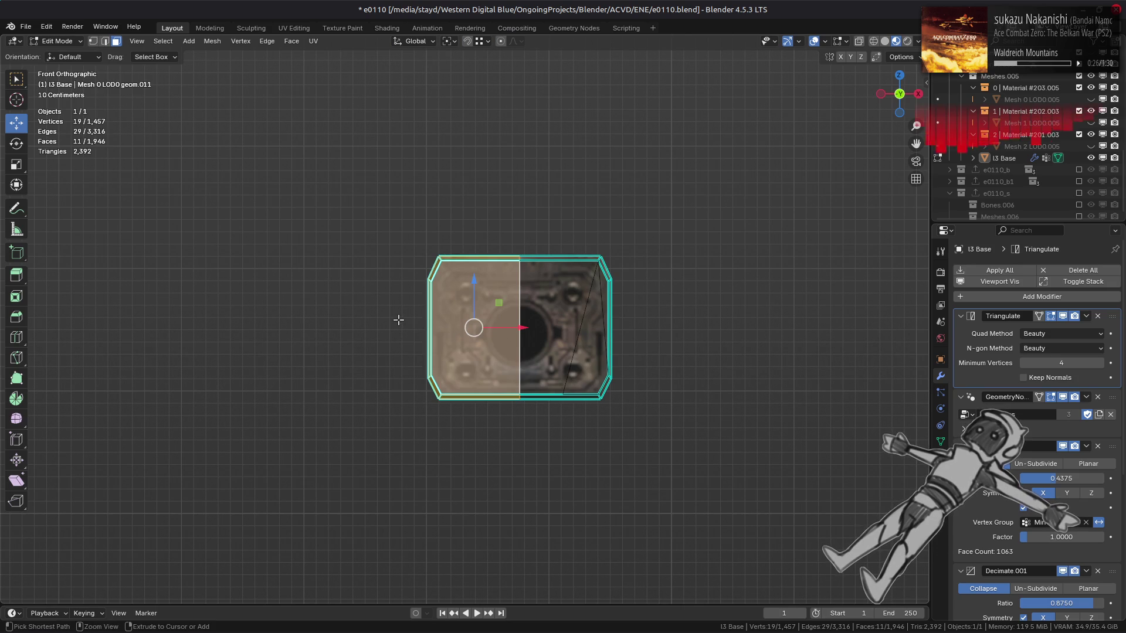
Limited-dissolve the right half of the box, then reveal the whole mech.
key(ctrl+z)
click(219, 41)
mouse_move(279, 316)
click(368, 334)
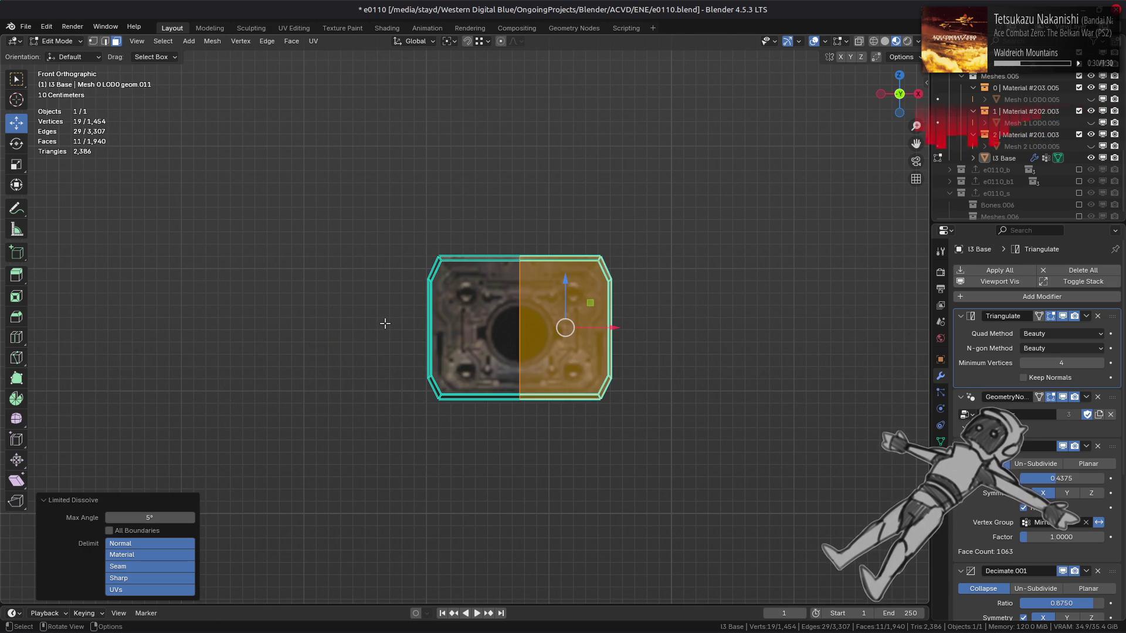
middle_drag(384, 323, 426, 351)
key(alt+a)
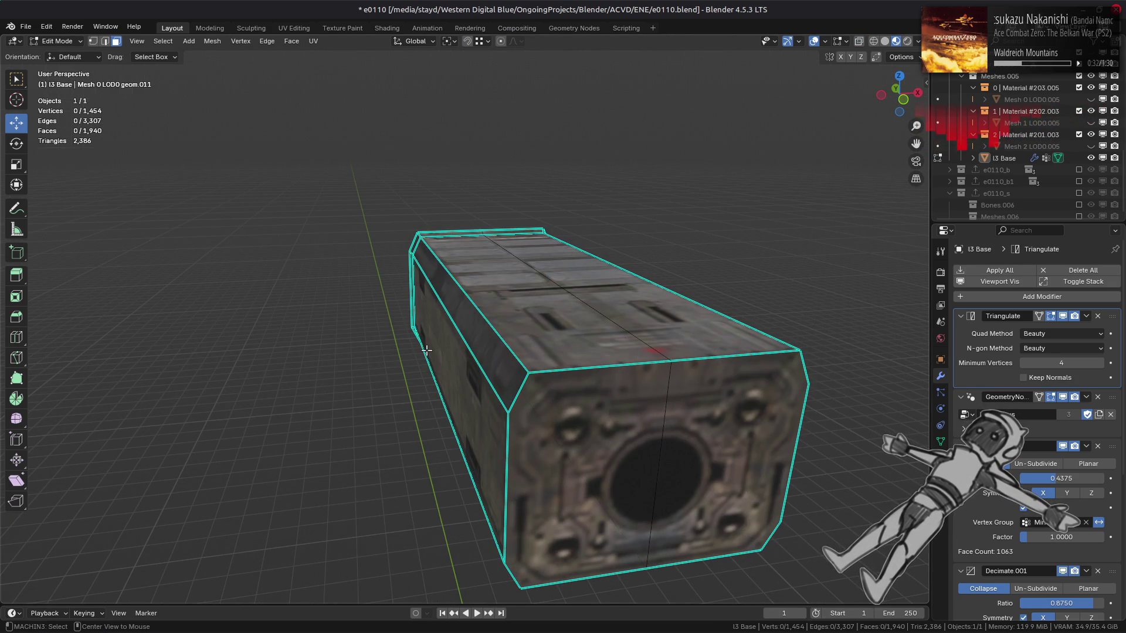
key(alt+b)
Select the connected gun-barrel part and hide everything else.
mouse_move(461, 337)
middle_down()
mouse_move(540, 297)
mouse_move(416, 343)
mouse_move(452, 349)
mouse_move(558, 326)
mouse_move(377, 372)
mouse_move(540, 382)
mouse_move(457, 359)
middle_up()
key(Tab)
key(Tab)
click(556, 300)
key(ctrl+l)
key(shift+h)
mouse_move(297, 395)
middle_down()
mouse_move(503, 415)
mouse_move(297, 294)
mouse_move(391, 349)
mouse_move(398, 302)
mouse_move(375, 282)
middle_up()
Delete the two narrow face columns on the tall box.
click(376, 282)
shift+click(572, 264)
key(ctrl+KP_Add)
right_click(546, 303)
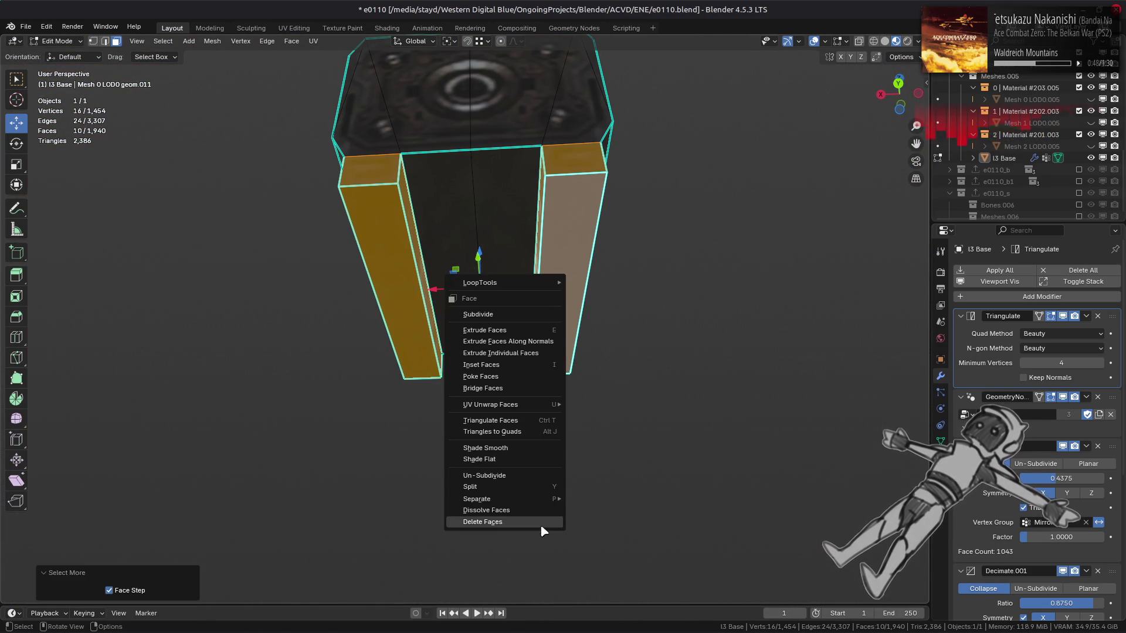
click(541, 522)
key(2)
mouse_move(521, 320)
middle_down()
mouse_move(532, 285)
mouse_move(505, 327)
mouse_move(488, 326)
middle_up()
Extrude the edges on both open sides of the box along X.
key(n)
key(n)
scroll(495, 327, up, 3)
key(e)
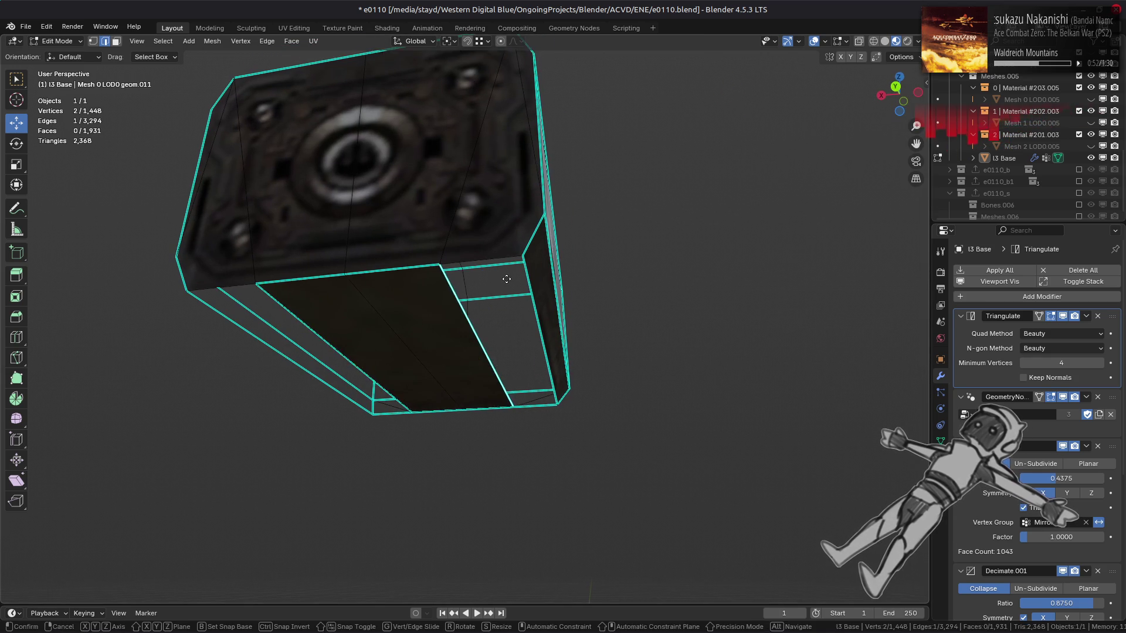
key(x)
click(420, 283)
middle_drag(306, 322, 352, 317)
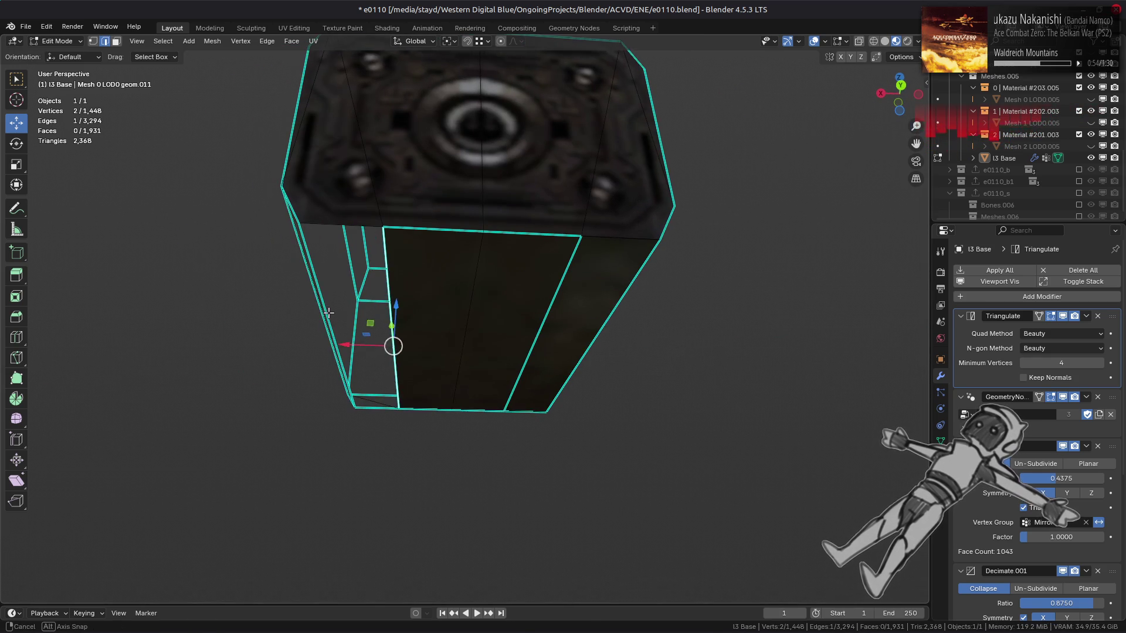
key(e)
key(x)
click(416, 317)
Merge duplicate vertices by distance on the linked box part.
key(1)
key(ctrl+l)
right_click(452, 403)
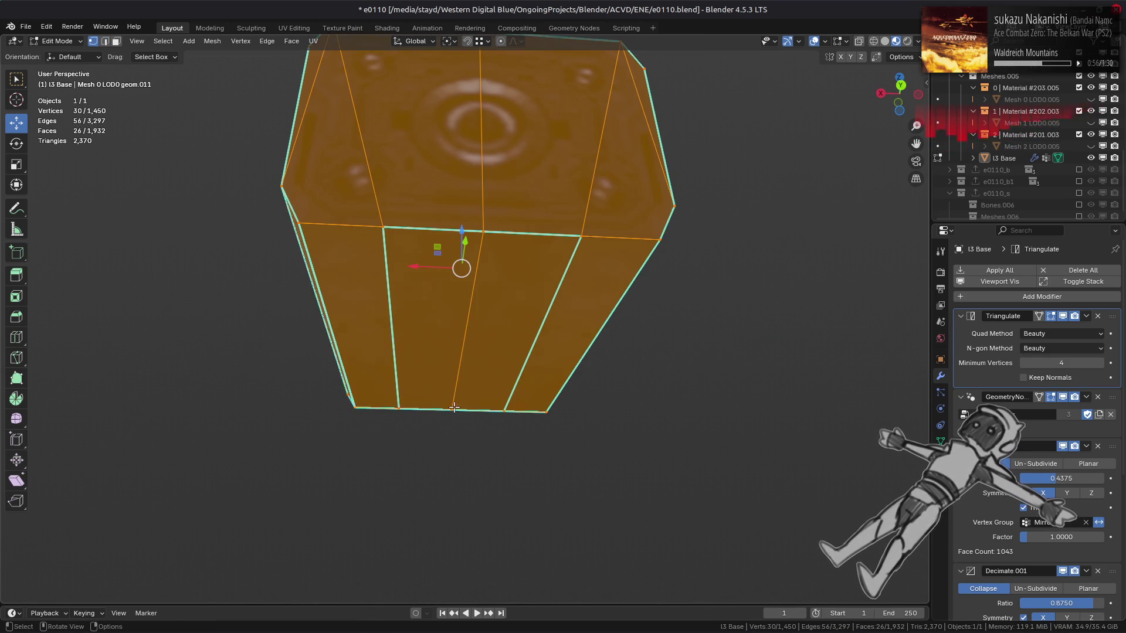
mouse_move(462, 573)
click(516, 571)
Mark three of the box's edges as sharp.
key(2)
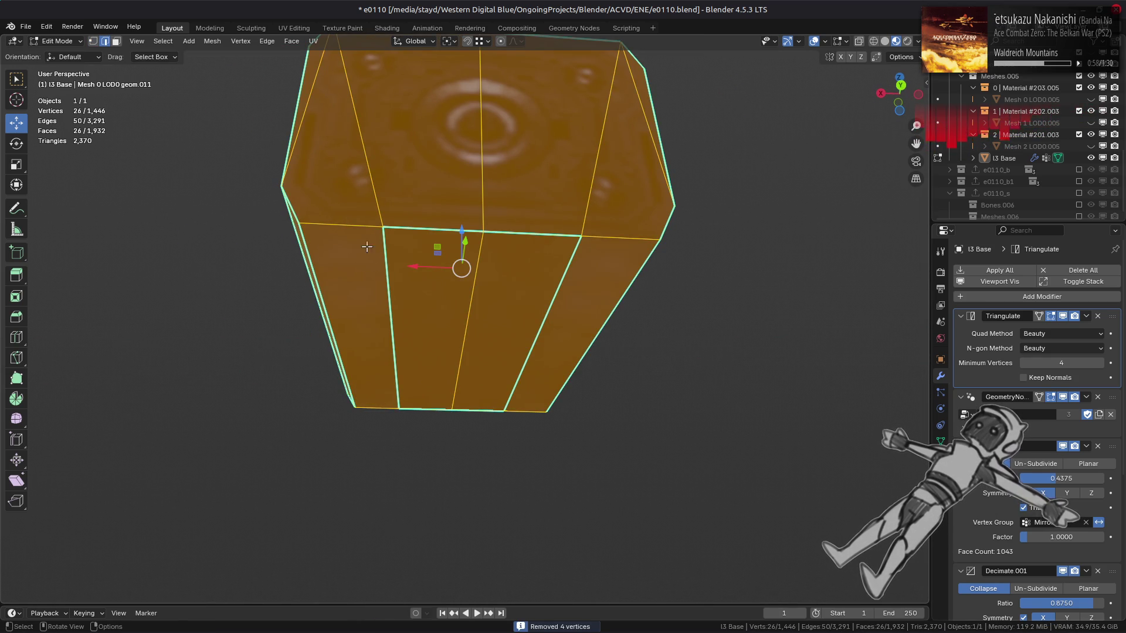
click(350, 226)
shift+click(343, 375)
mouse_move(343, 376)
middle_down()
mouse_move(503, 347)
mouse_move(593, 371)
mouse_move(597, 396)
middle_up()
shift+click(343, 412)
right_click(551, 465)
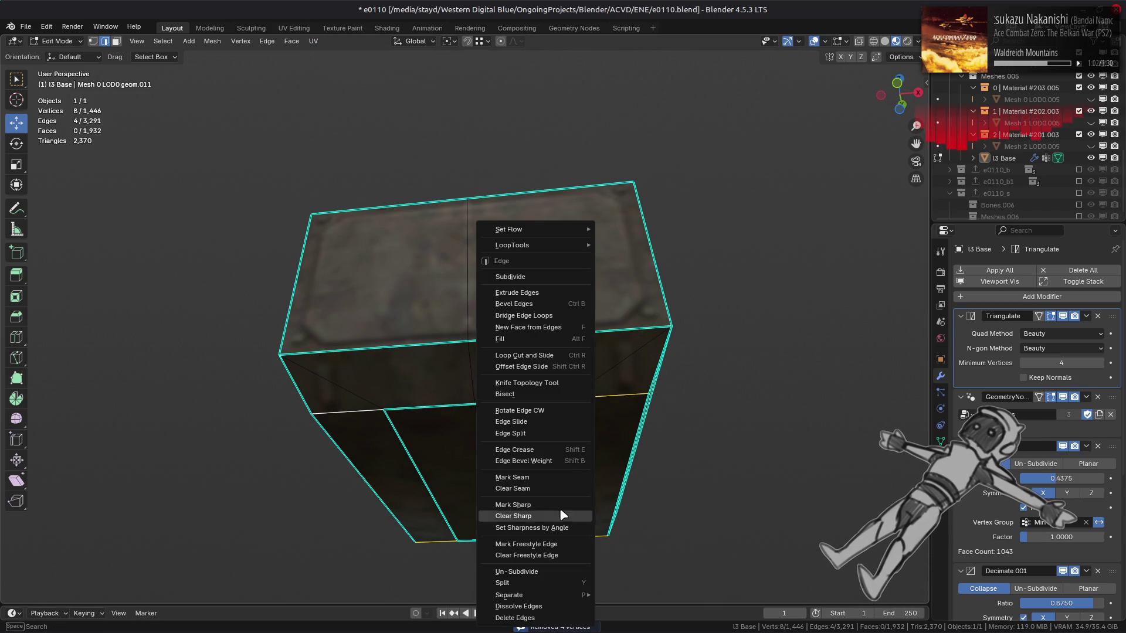
click(550, 492)
Box-select the left-half faces in front view and trial a Limited Dissolve.
key(3)
scroll(437, 417, down, 1)
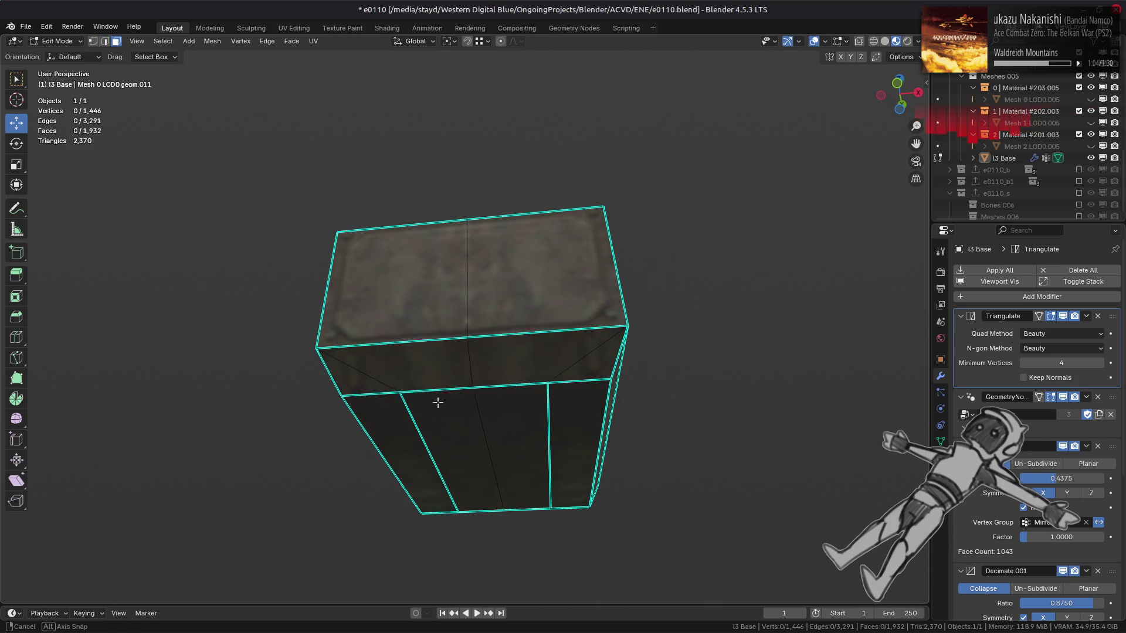
alt+middle_drag(434, 396, 453, 442)
mouse_move(288, 172)
mouse_down()
mouse_move(475, 450)
mouse_move(448, 374)
mouse_up()
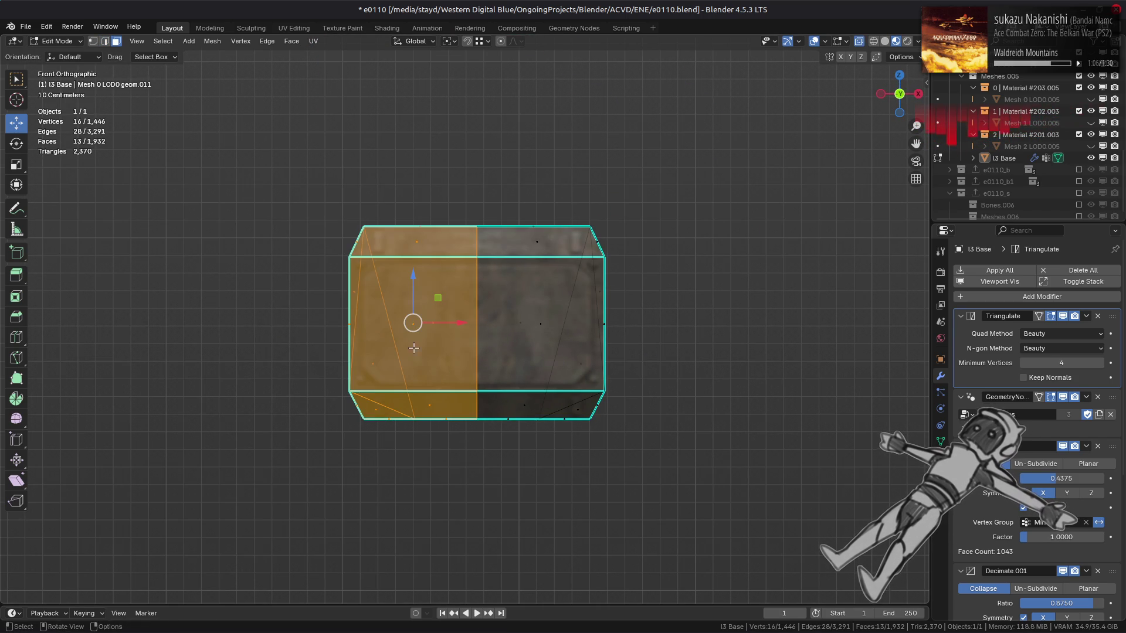
click(212, 41)
mouse_move(286, 315)
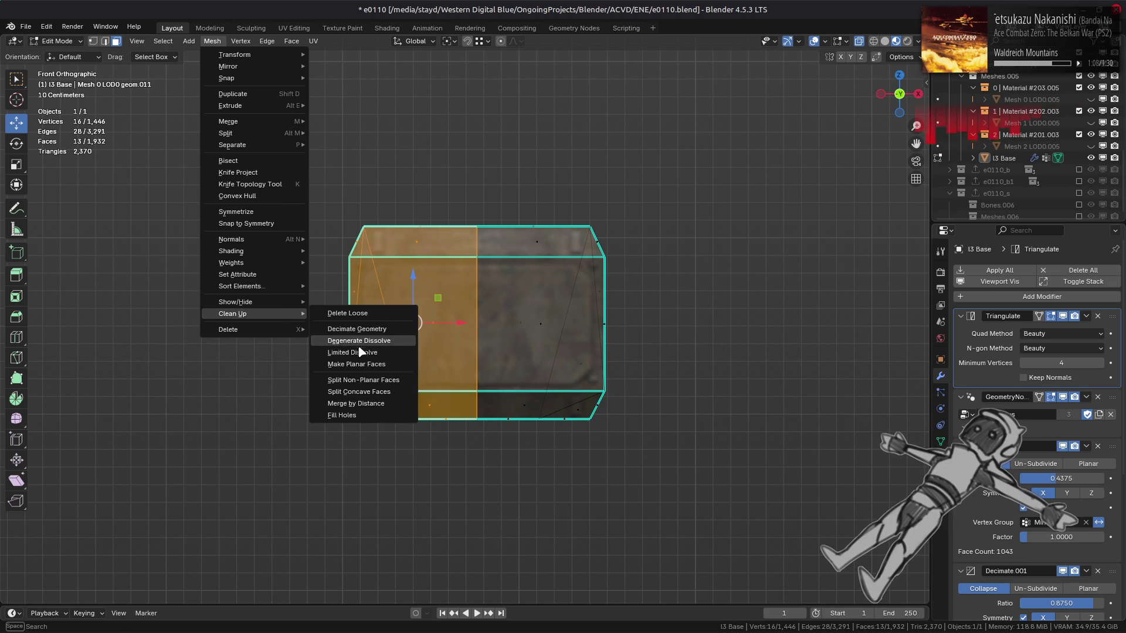
click(366, 346)
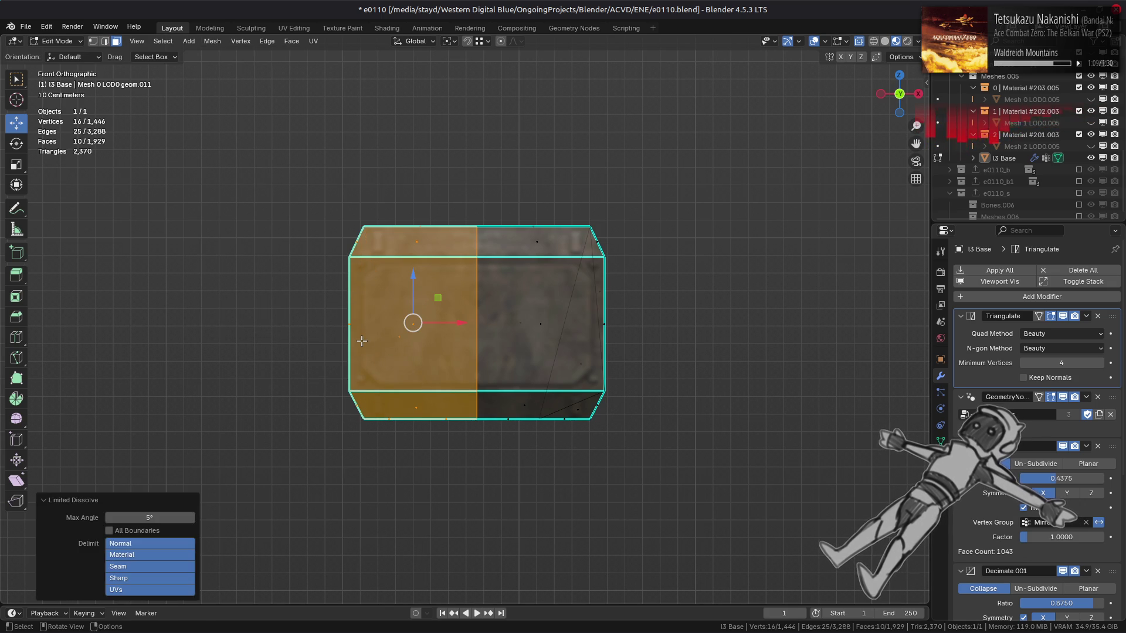
key(ctrl+z)
Reapply Limited Dissolve to the left-half faces and clear the selection.
mouse_move(362, 341)
middle_down()
mouse_move(295, 321)
mouse_move(283, 252)
middle_up()
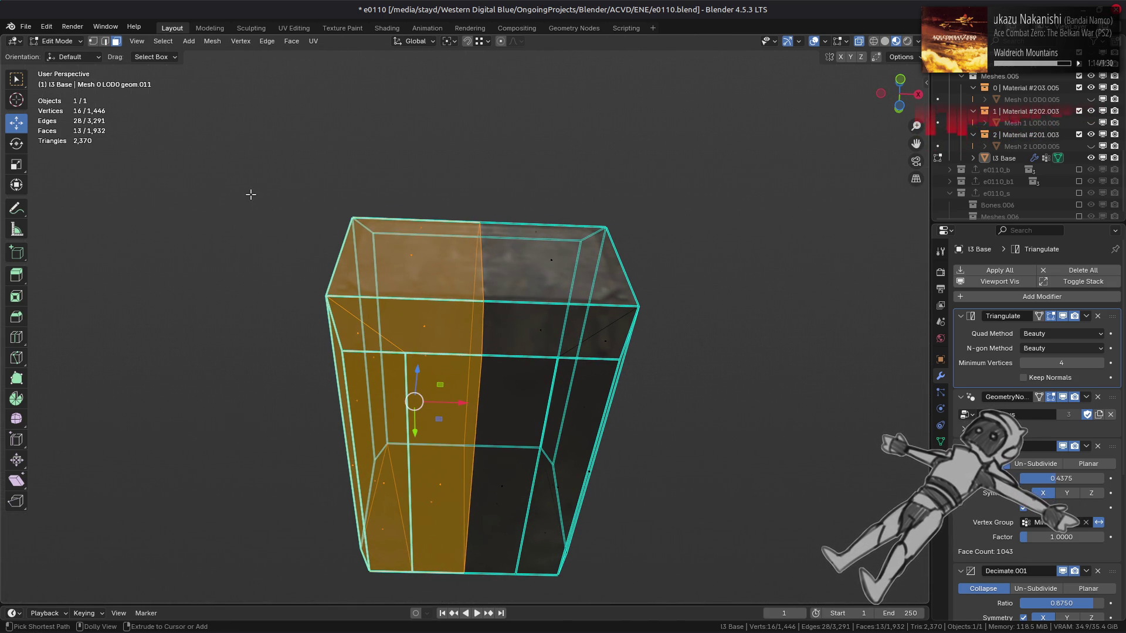
click(212, 41)
mouse_move(226, 314)
click(352, 352)
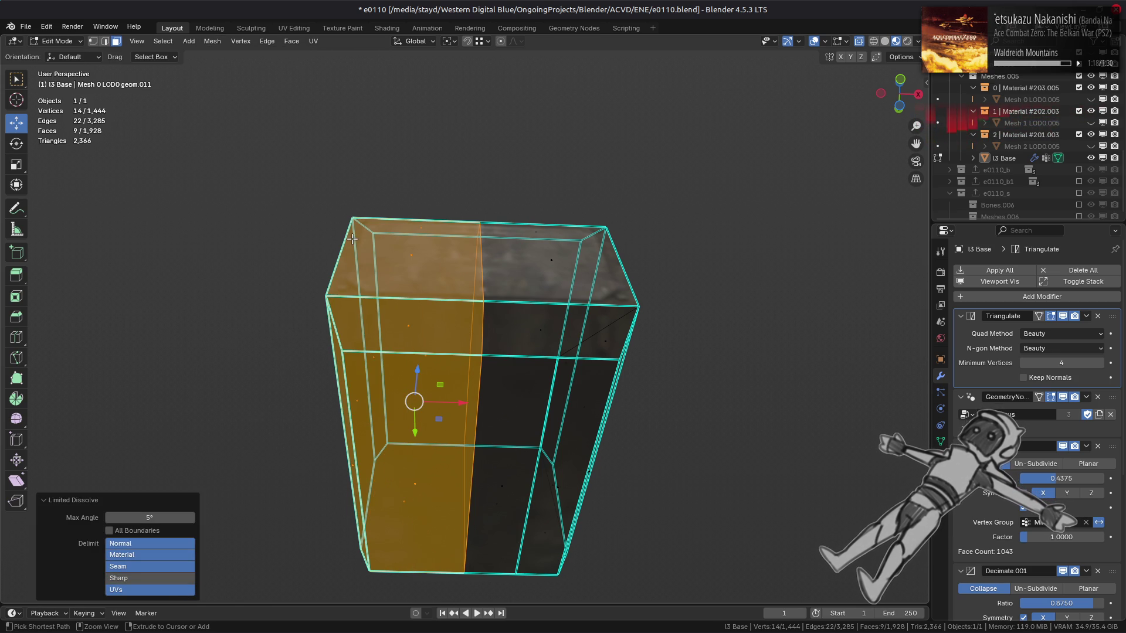
key(ctrl+z)
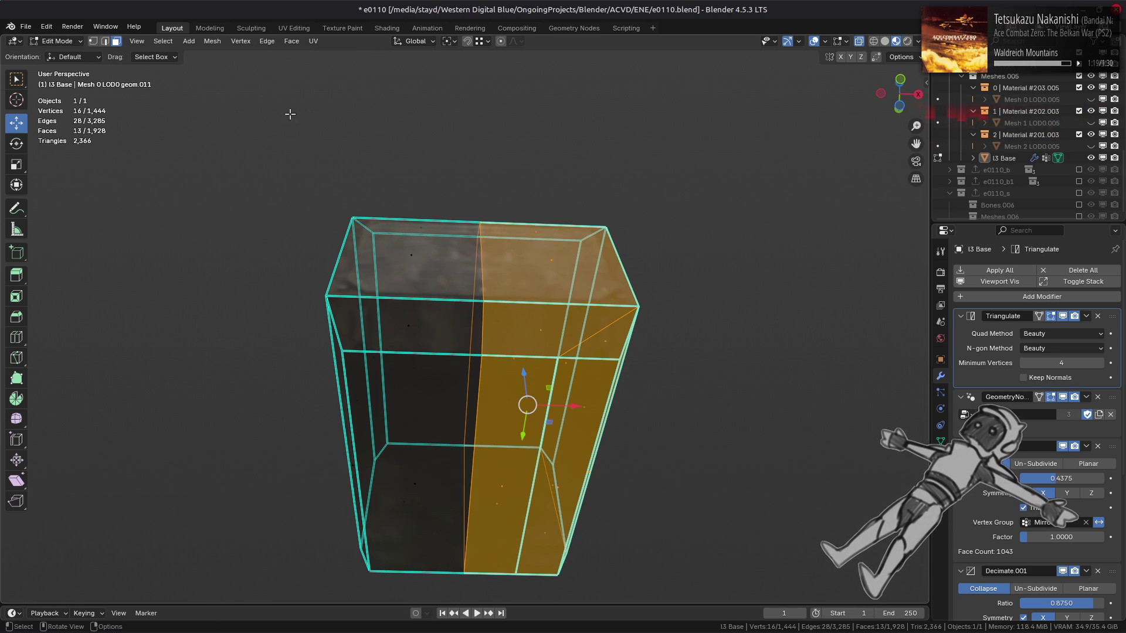
click(213, 42)
mouse_move(276, 317)
click(369, 349)
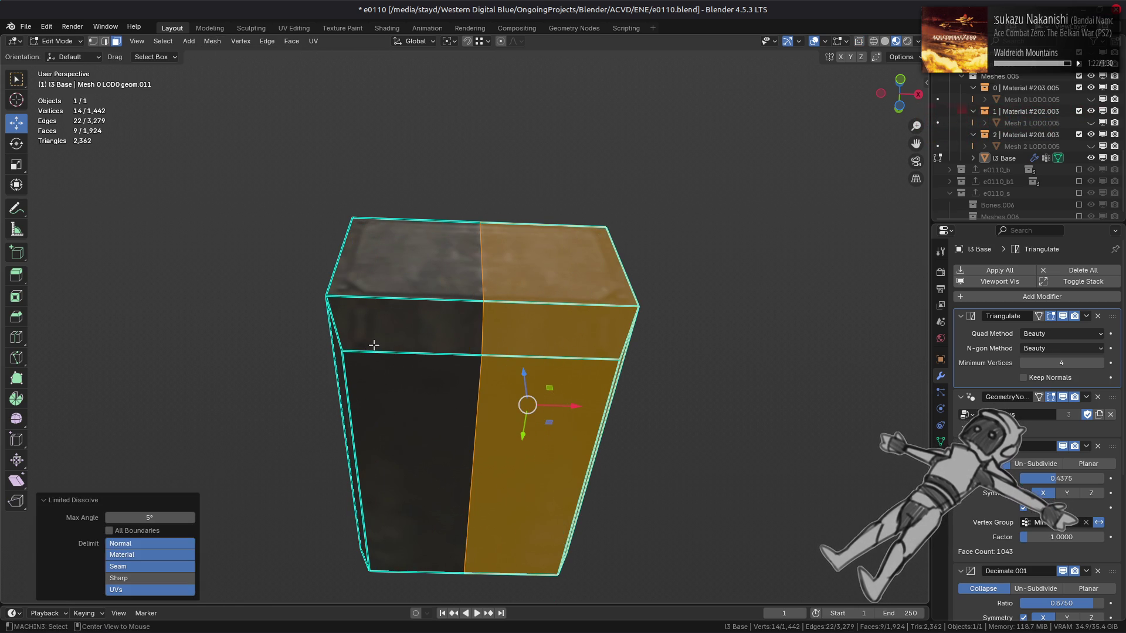
key(alt+a)
mouse_move(374, 346)
middle_down()
mouse_move(355, 356)
mouse_move(414, 427)
mouse_move(567, 411)
mouse_move(432, 341)
mouse_move(378, 331)
mouse_move(295, 338)
mouse_move(381, 322)
middle_up()
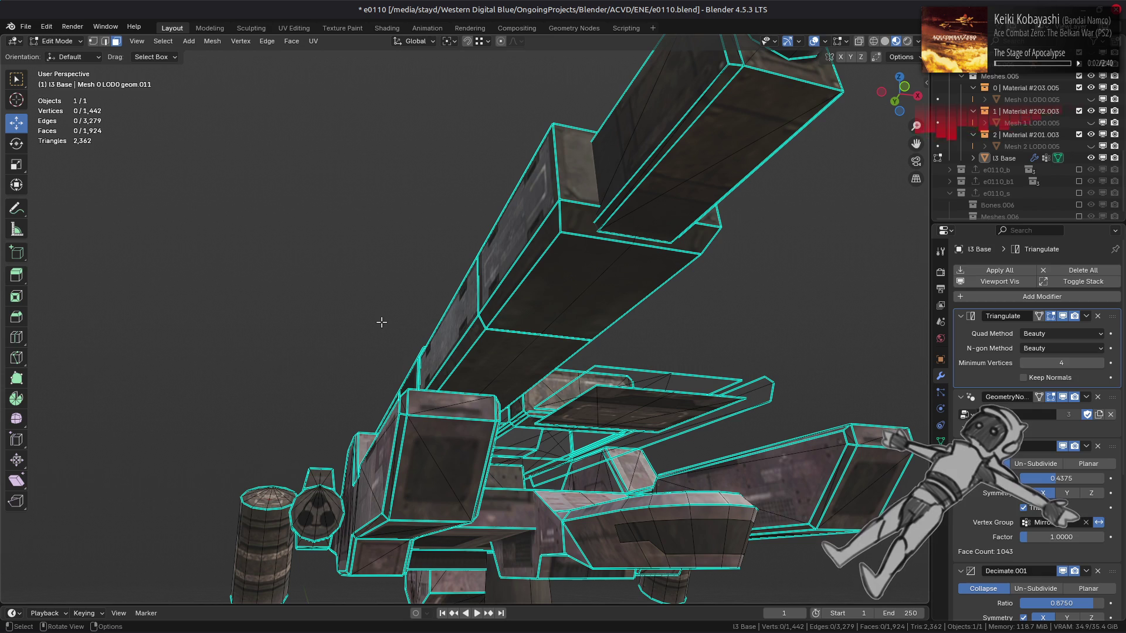
Return the I3 Base mech to Object Mode and orbit around the textured model.
mouse_move(501, 321)
middle_down()
mouse_move(513, 350)
mouse_move(365, 371)
mouse_move(479, 409)
mouse_move(556, 379)
mouse_move(422, 351)
mouse_move(528, 384)
mouse_move(525, 393)
mouse_move(533, 374)
middle_up()
key(Tab)
mouse_move(524, 380)
middle_down()
mouse_move(526, 392)
mouse_move(476, 251)
middle_up()
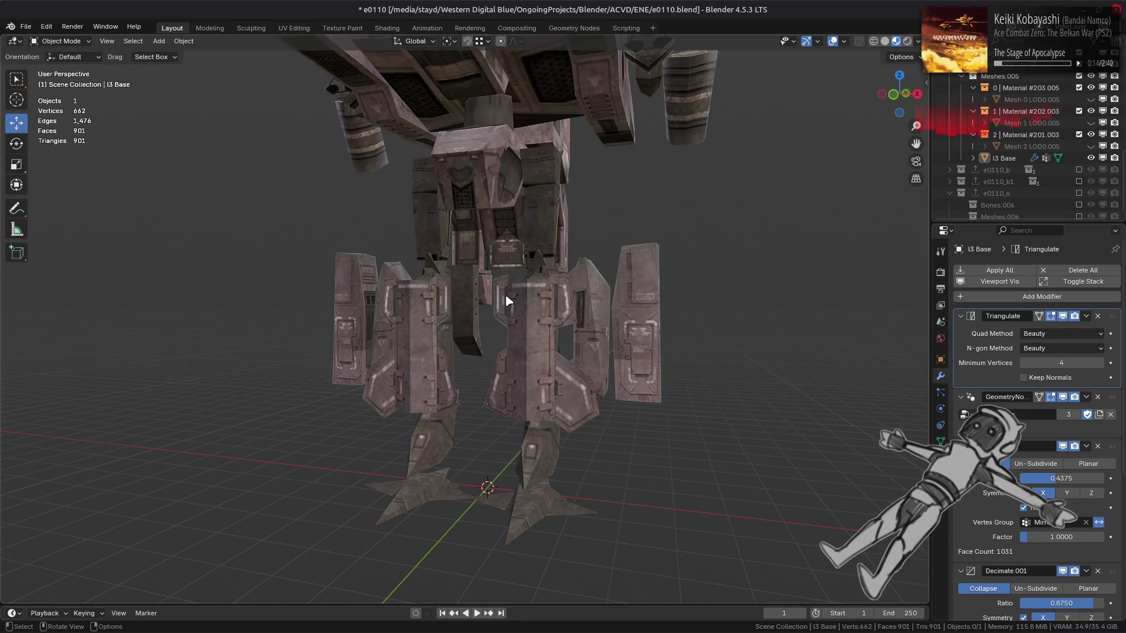
Try first Decimate ratios of 0.45 and 0.5, then undo back to 0.45.
mouse_move(508, 301)
middle_down()
mouse_move(522, 337)
mouse_move(562, 379)
mouse_move(536, 377)
middle_up()
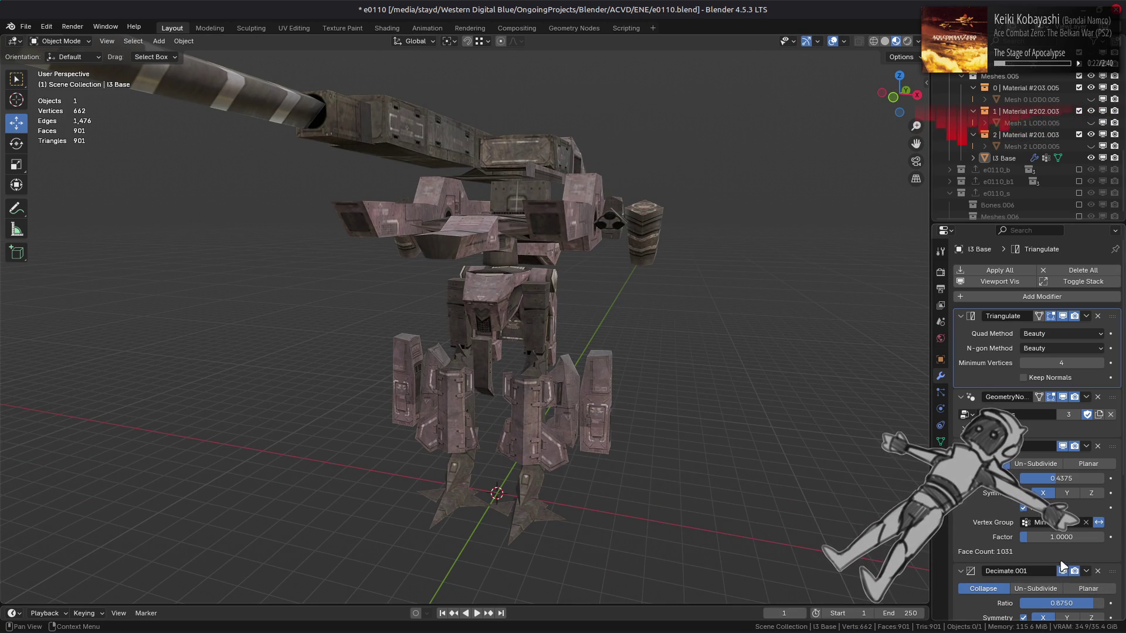
text(45)
key(Return)
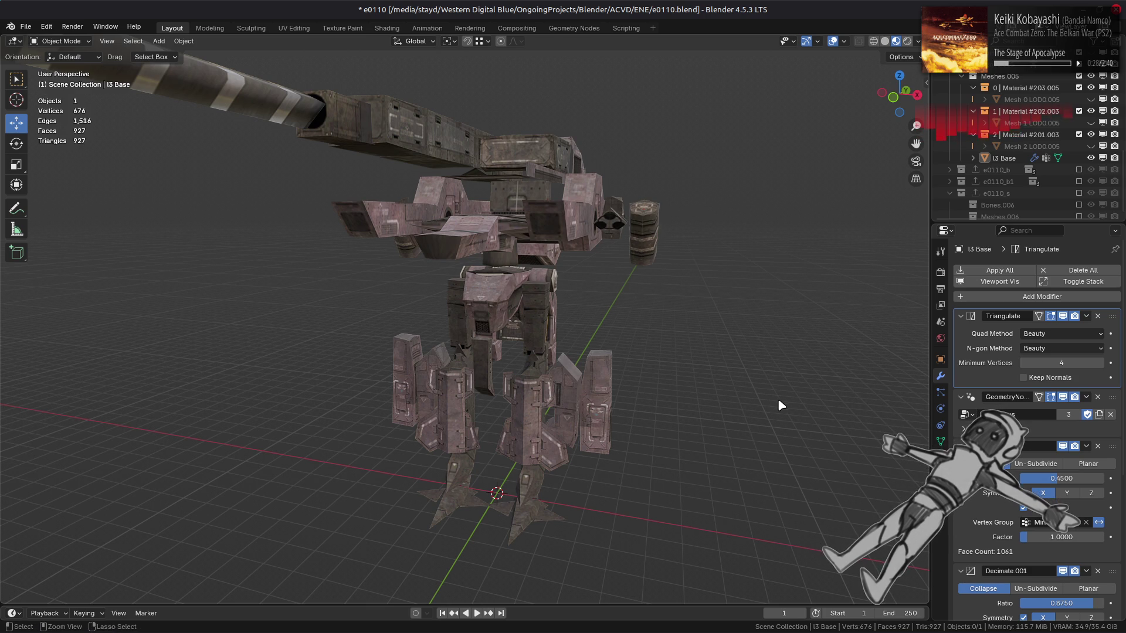
key(ctrl+z)
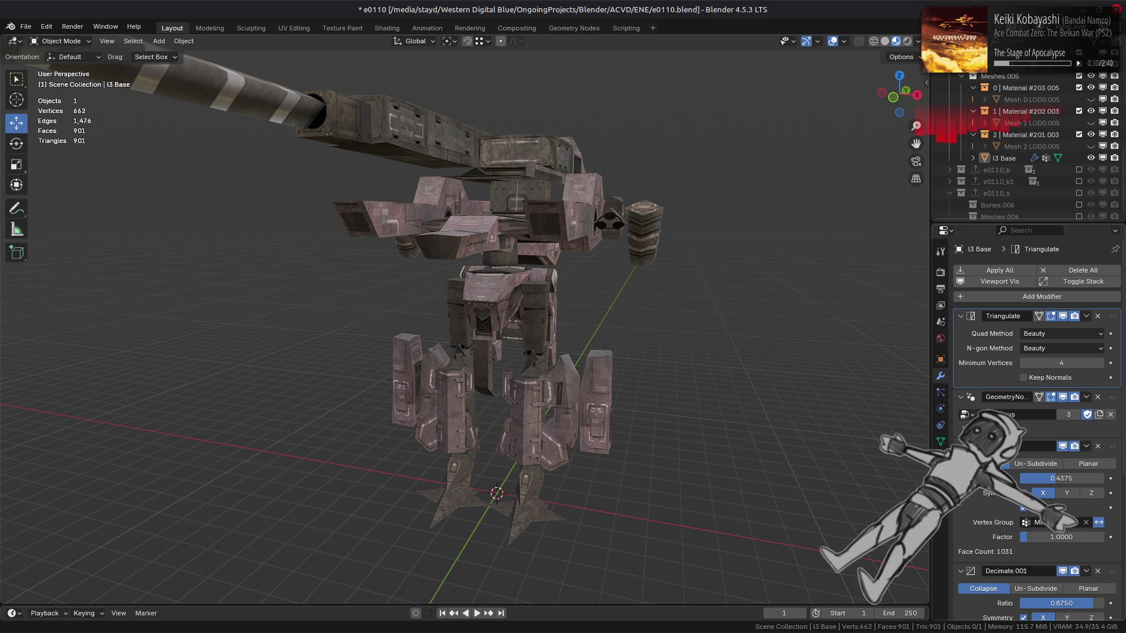
key(ctrl+shift+z)
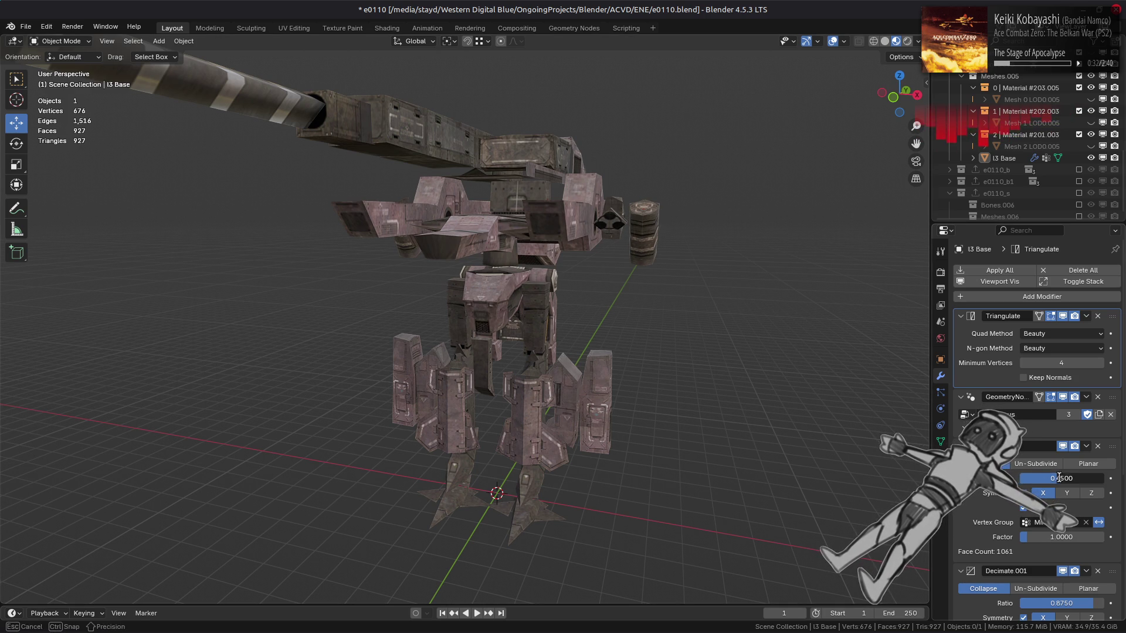
text(0.5)
key(Return)
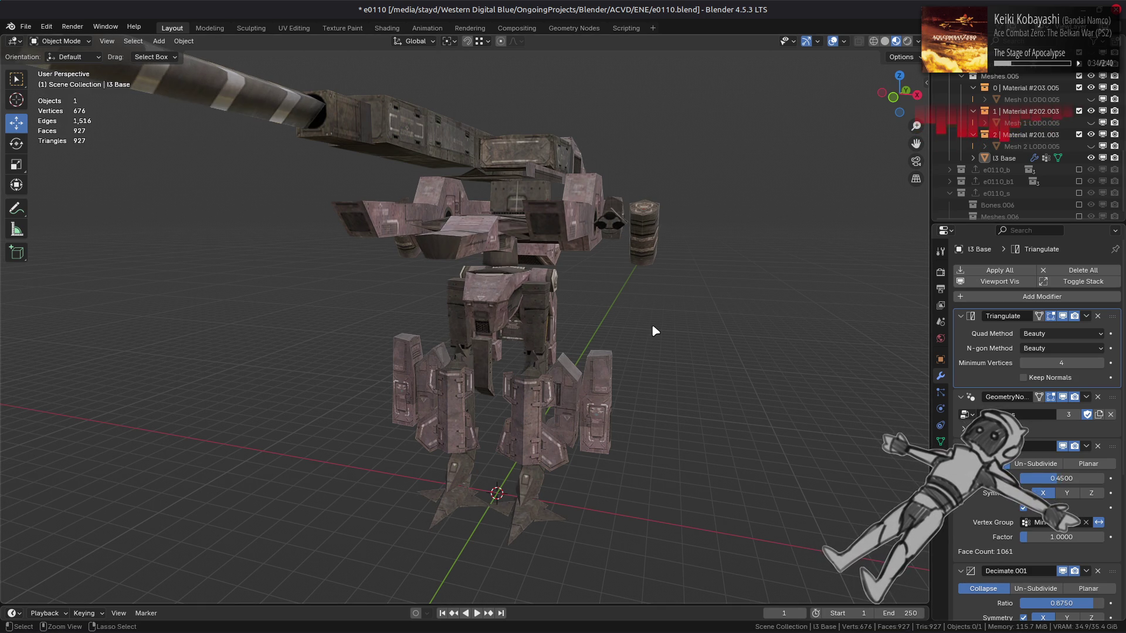
mouse_move(653, 329)
middle_down()
mouse_move(616, 334)
mouse_move(629, 363)
middle_up()
scroll(629, 362, up, 3)
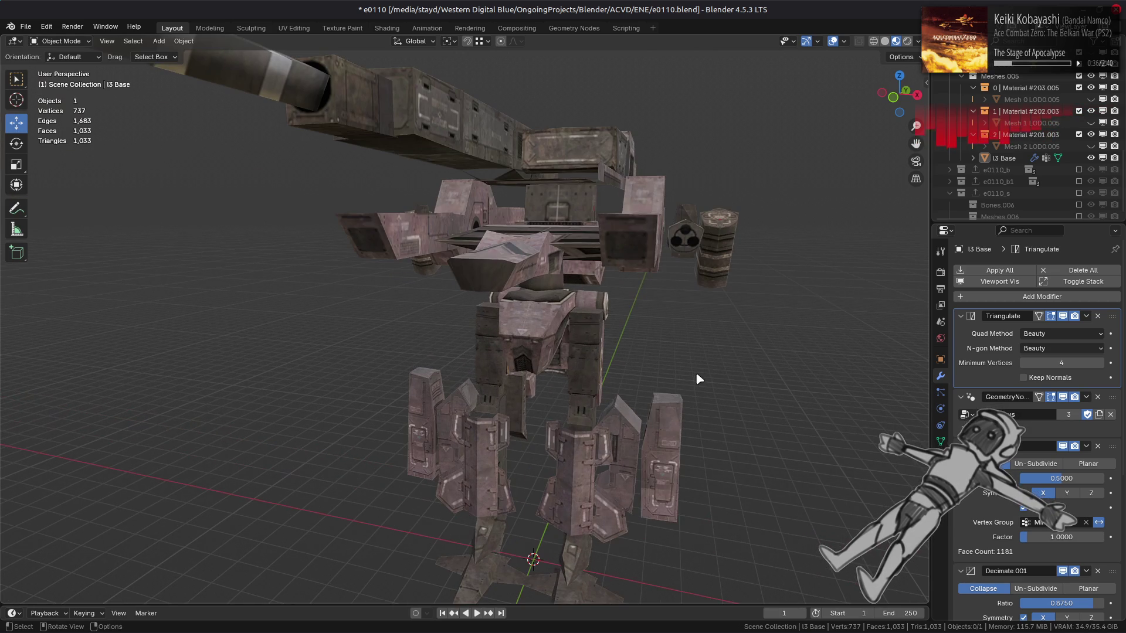
key(ctrl+z)
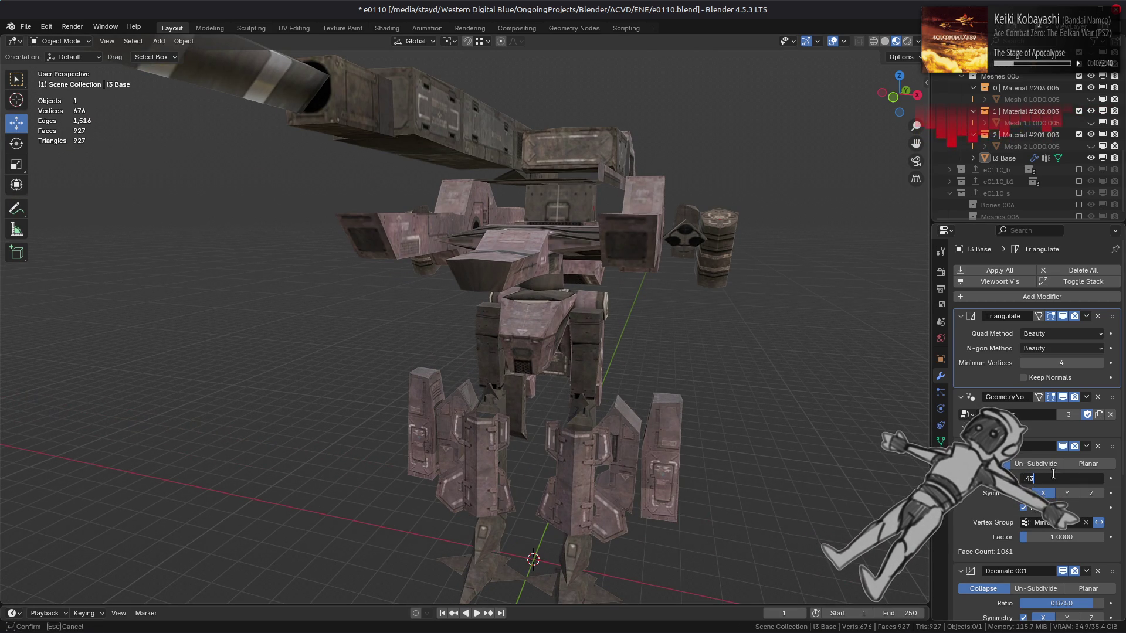
Enter a Decimate ratio of 0.4375, then refine it to 0.4688.
text(75)
key(Return)
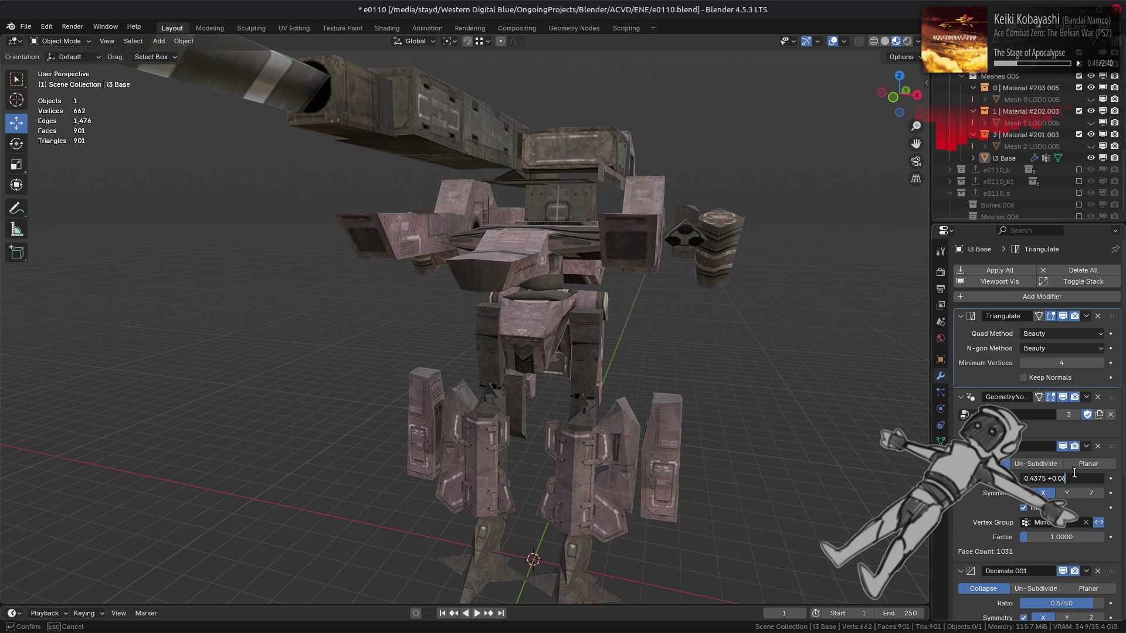
key(Return)
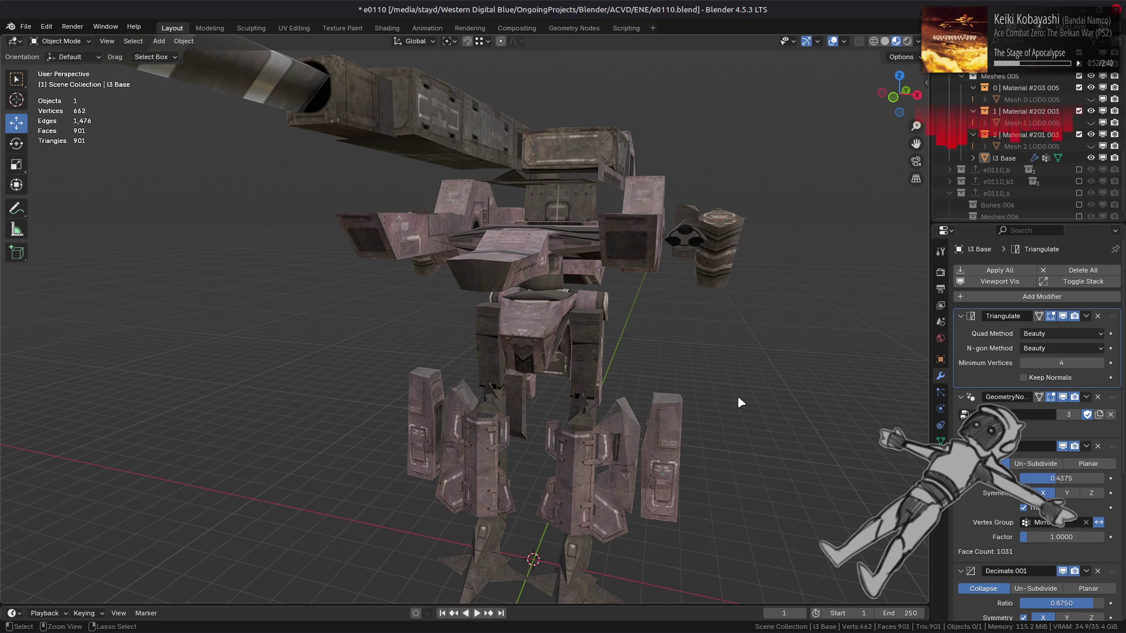
Compare the 0.4688 ratio with 0.4375 using undo/redo, keeping 0.4688 at 699 vertices.
mouse_move(738, 396)
middle_down()
mouse_move(685, 397)
mouse_move(700, 349)
mouse_move(698, 394)
mouse_move(523, 403)
mouse_move(588, 358)
mouse_move(658, 393)
middle_up()
key(ctrl+z)
key(ctrl+shift+z)
key(ctrl+z)
key(ctrl+shift+z)
key(ctrl+z)
key(ctrl+shift+z)
key(ctrl+z)
key(ctrl+shift+z)
key(ctrl+z)
key(ctrl+shift+z)
key(ctrl+z)
middle_drag(495, 393, 504, 399)
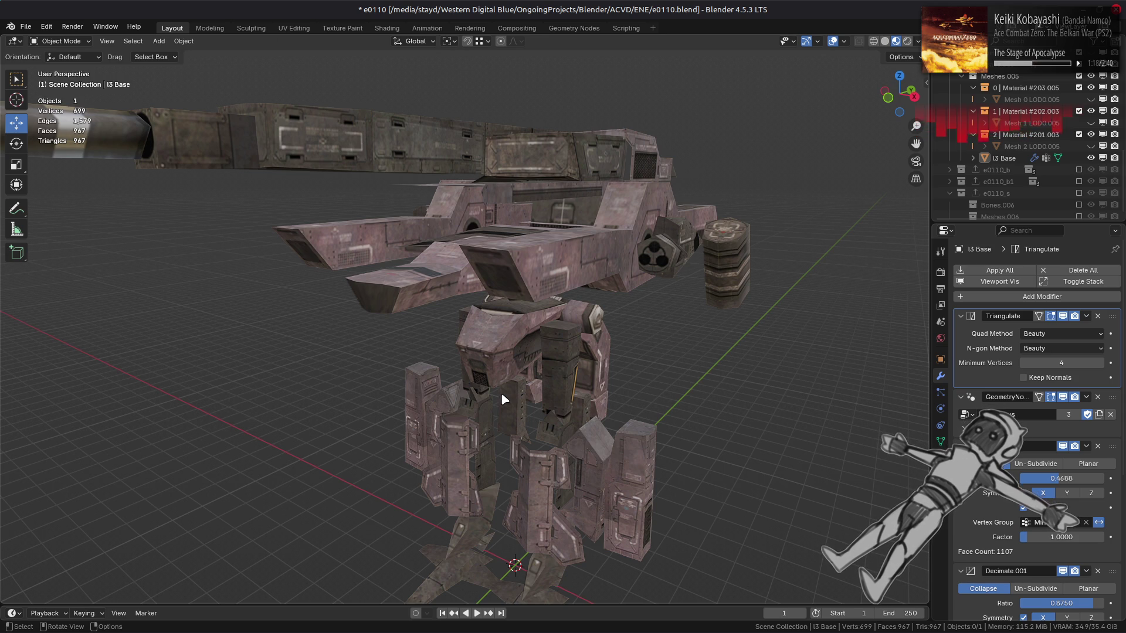
Show the 699-vertex decimated mech in Solid shading with the normal matcap.
scroll(502, 394, down, 4)
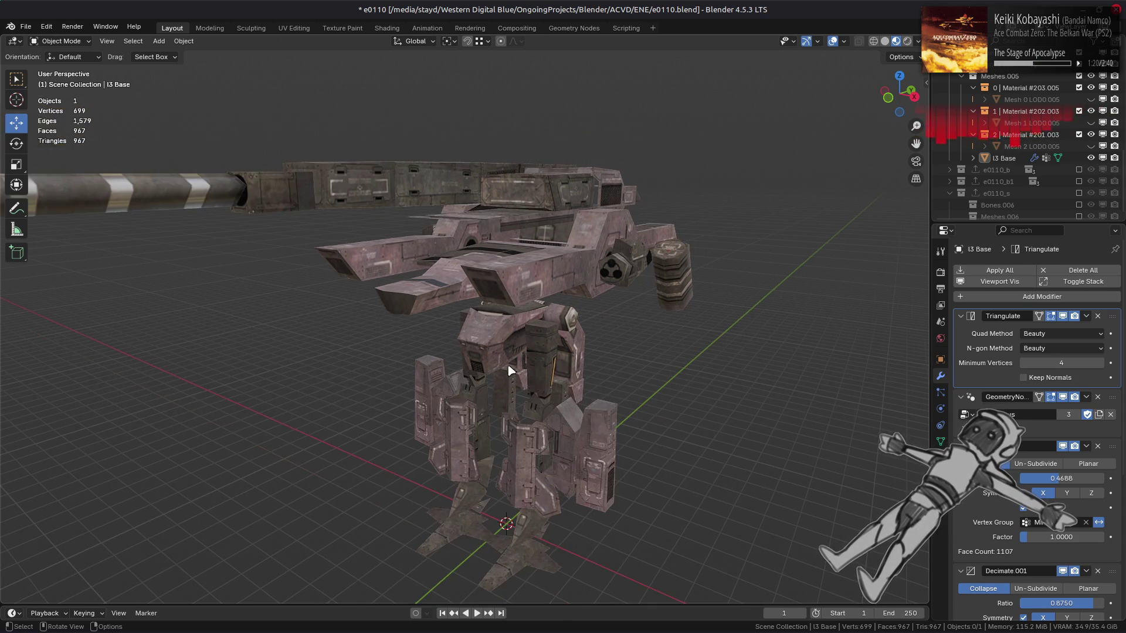
mouse_move(493, 356)
middle_down()
mouse_move(460, 354)
mouse_move(540, 347)
middle_up()
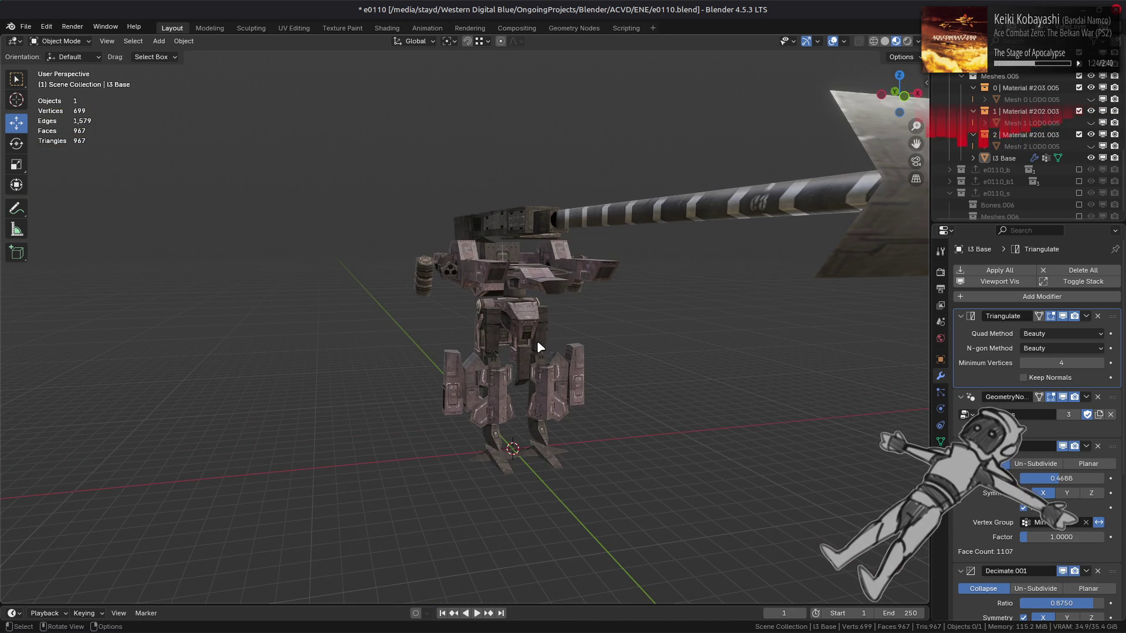
scroll(540, 347, down, 1)
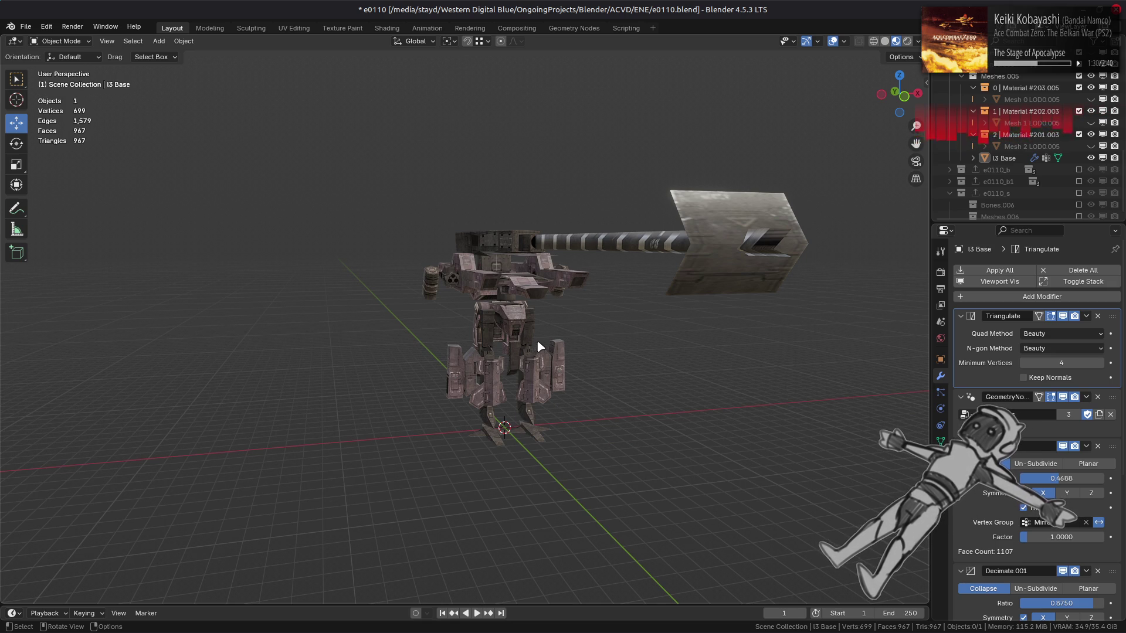
scroll(540, 348, up, 5)
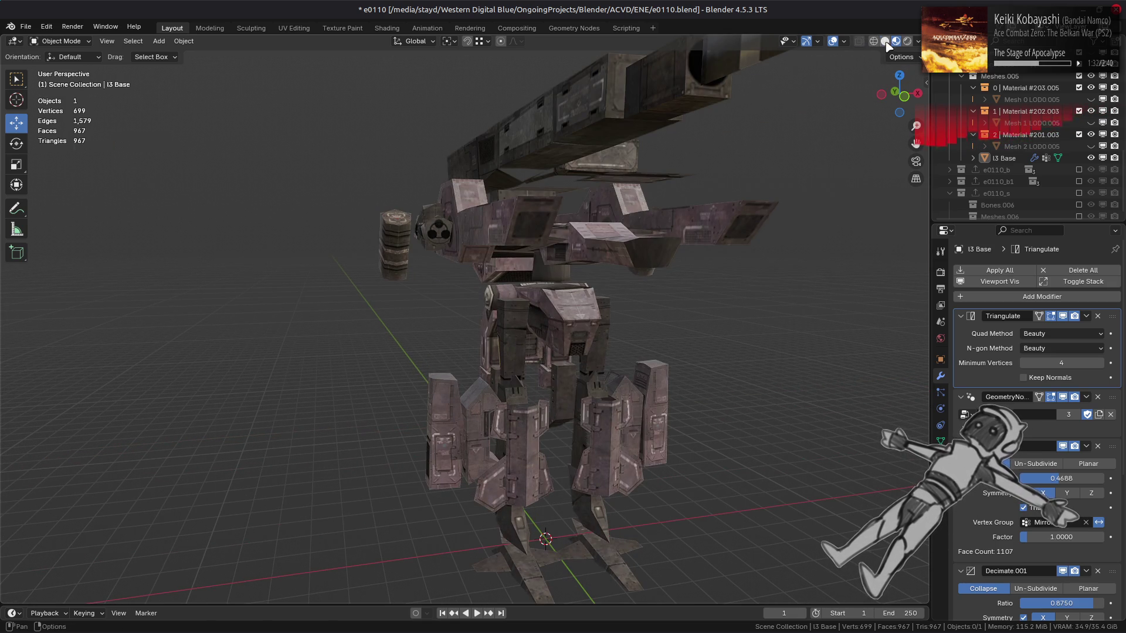
click(885, 41)
mouse_move(645, 264)
middle_down()
mouse_move(586, 252)
mouse_move(608, 270)
middle_up()
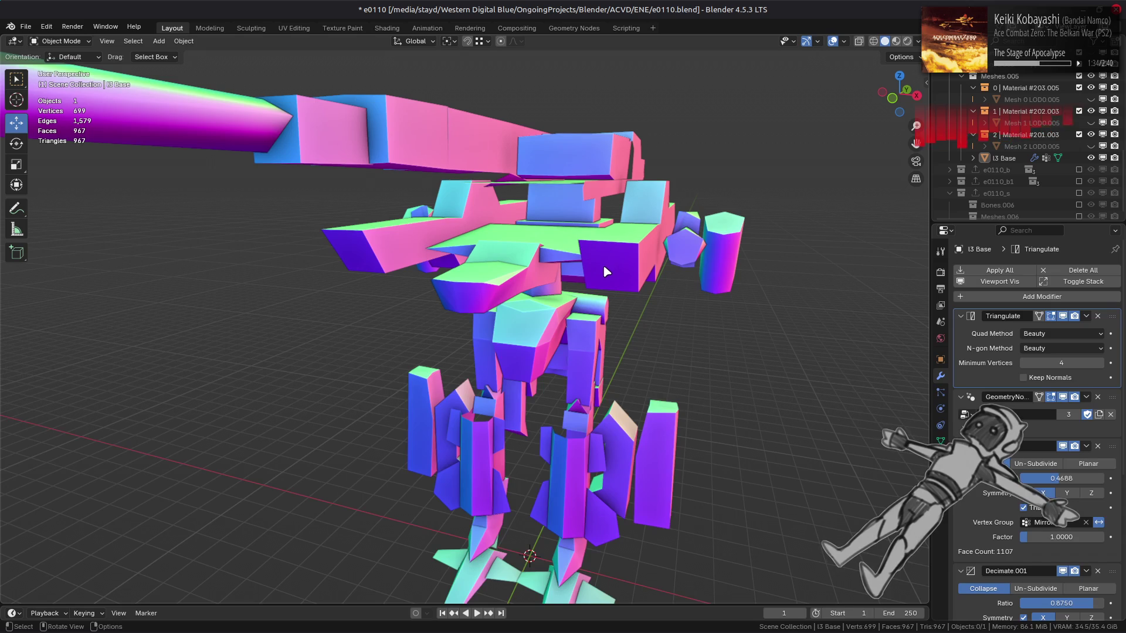
Toggle the Weighted Normal modifier's Face Influence to compare shading, leaving it enabled.
scroll(961, 527, down, 6)
scroll(960, 526, down, 2)
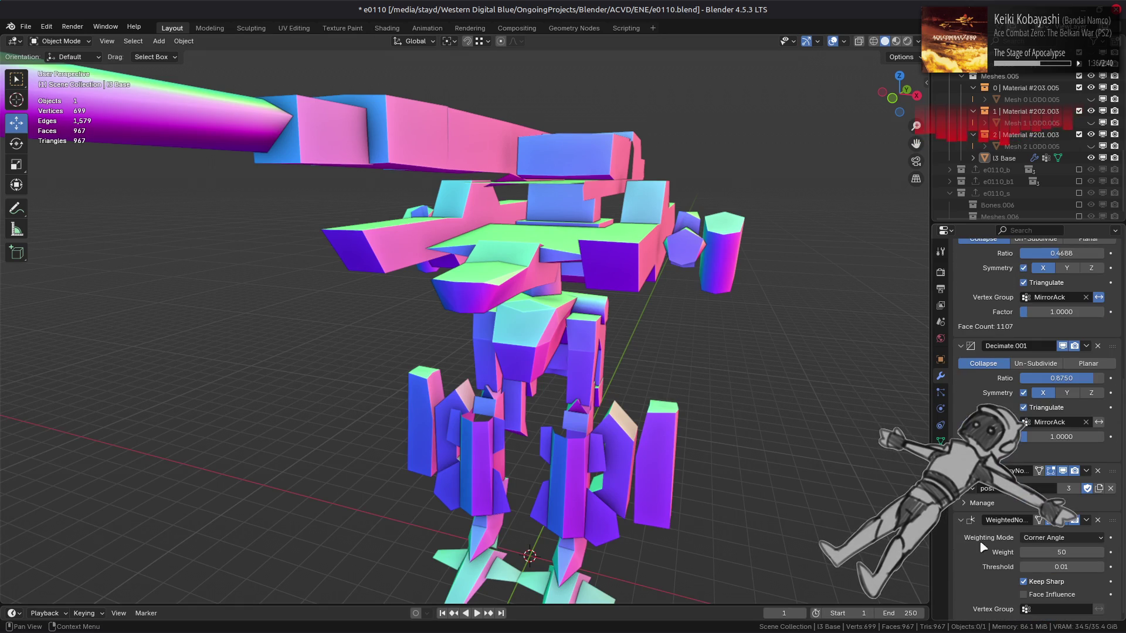
middle_drag(765, 462, 733, 446)
click(1056, 594)
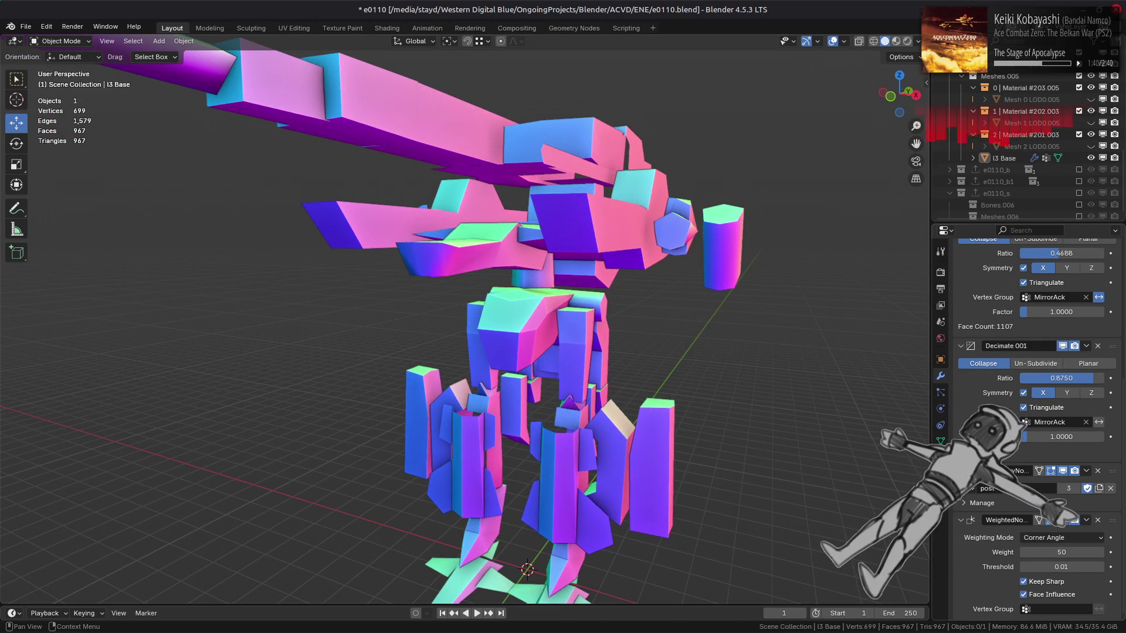
middle_drag(783, 486, 782, 460)
scroll(784, 459, up, 3)
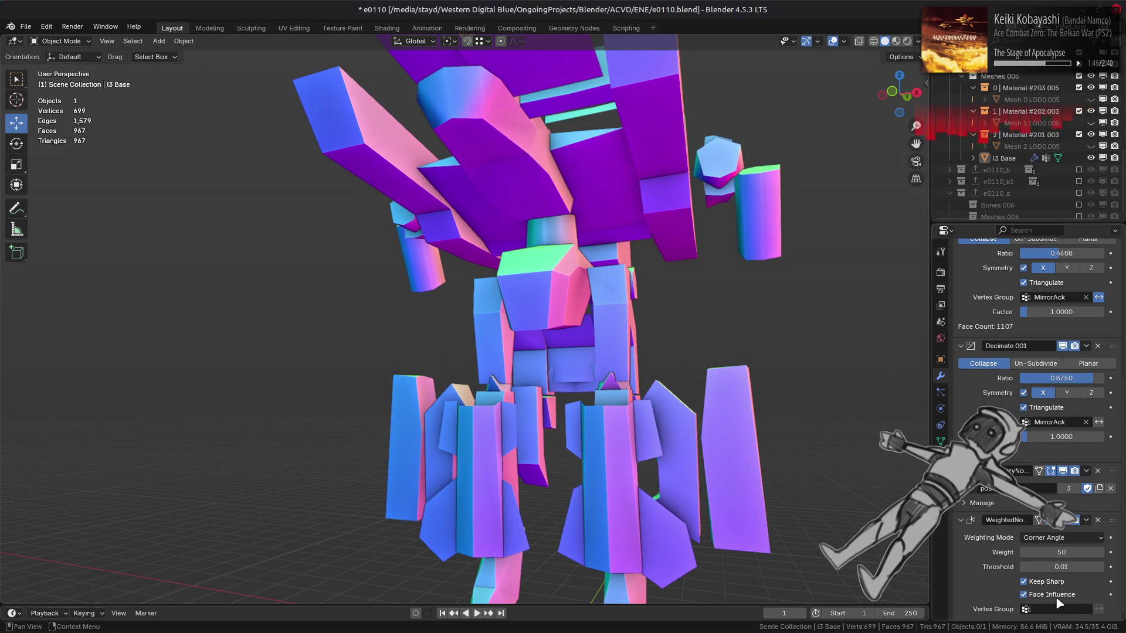
middle_drag(809, 473, 939, 540)
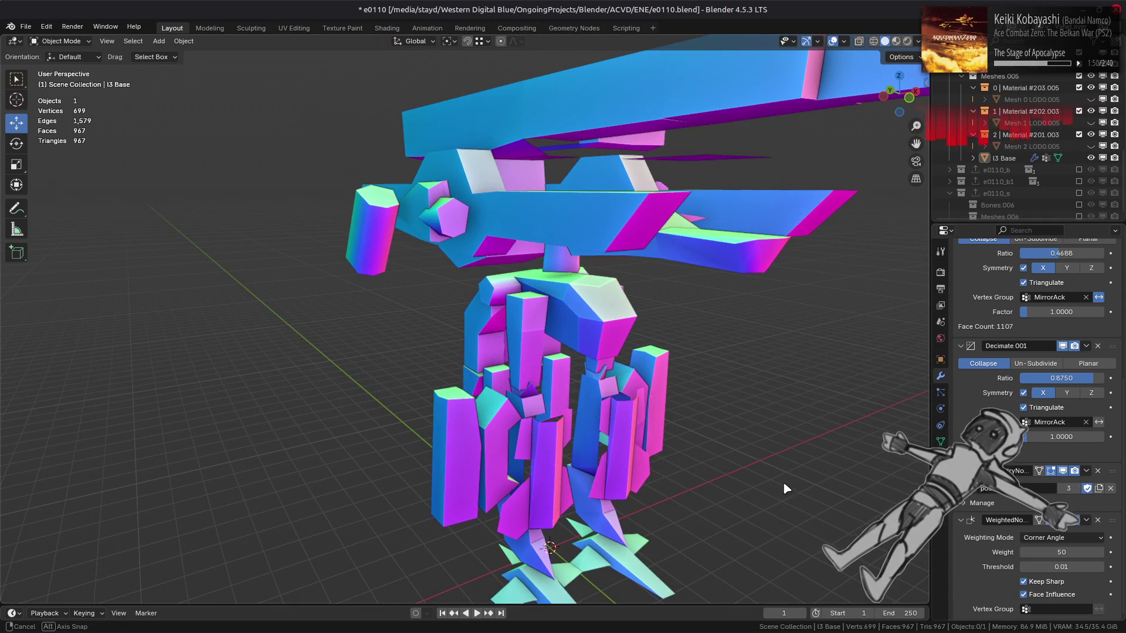
click(1050, 595)
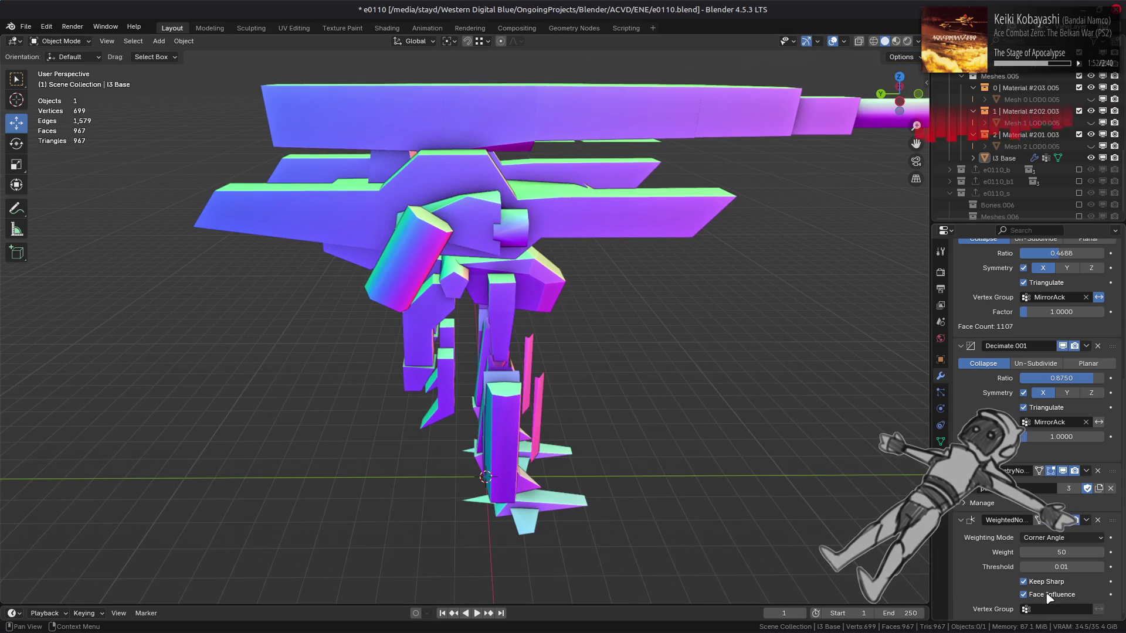
mouse_move(822, 482)
middle_down()
mouse_move(650, 442)
mouse_move(657, 434)
middle_up()
click(1024, 595)
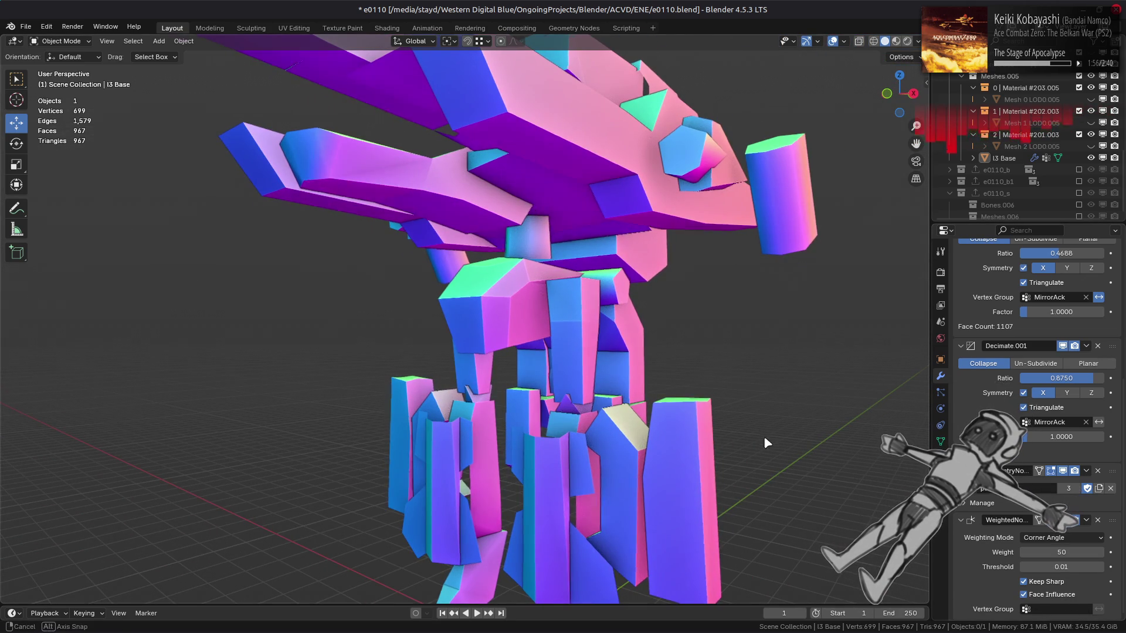
click(1061, 596)
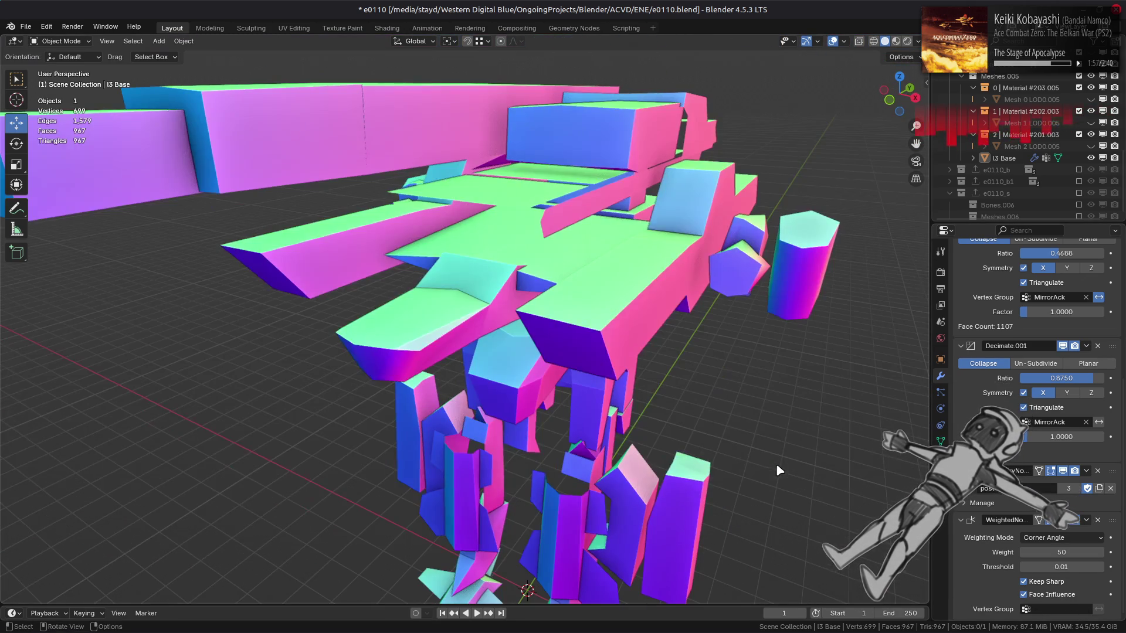
click(1064, 596)
Switch the viewport back to Material Preview to show the textured mech.
middle_drag(753, 454, 662, 290)
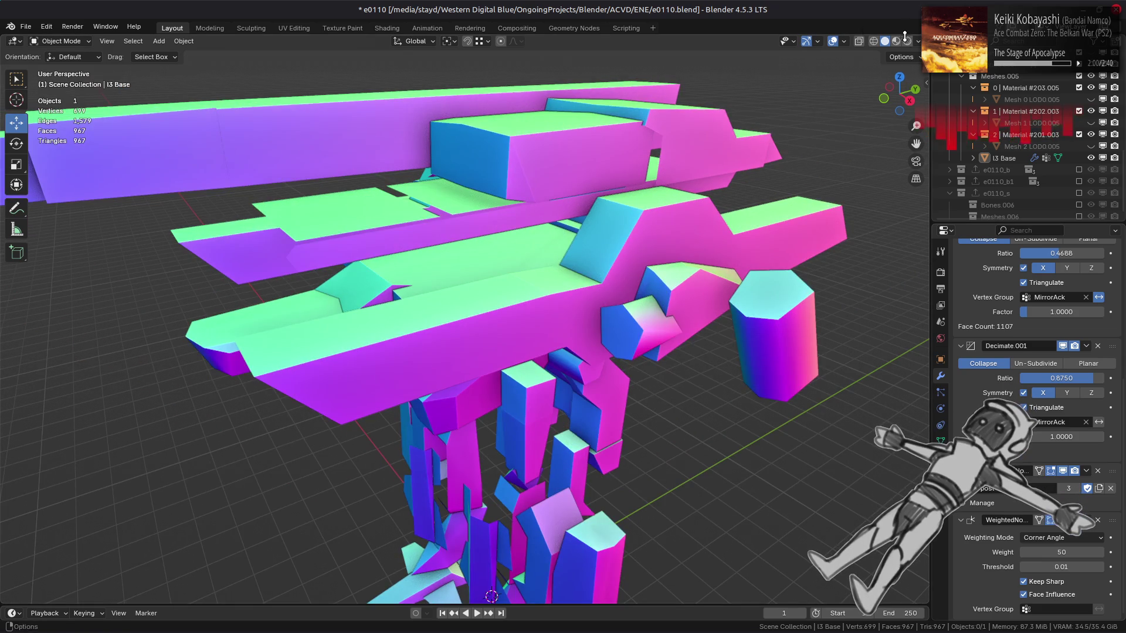
key(z)
scroll(590, 343, up, 5)
scroll(589, 343, up, 2)
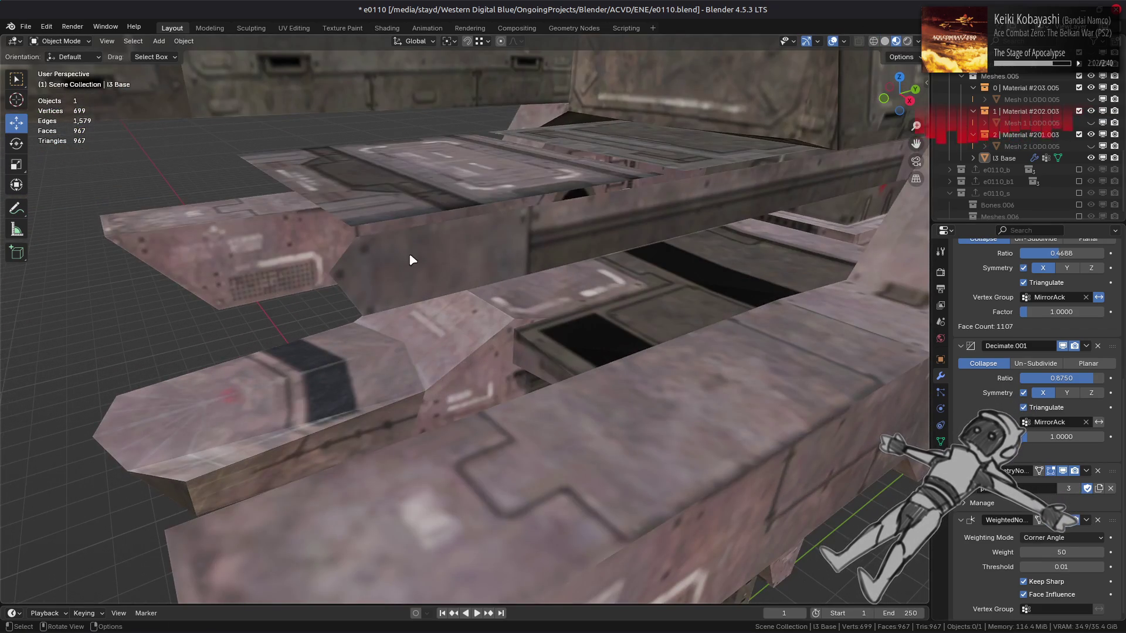
Dissolve a stray vertex on the arm plate in Edit Mode and return to Object Mode.
key(Tab)
click(328, 273)
right_click(575, 544)
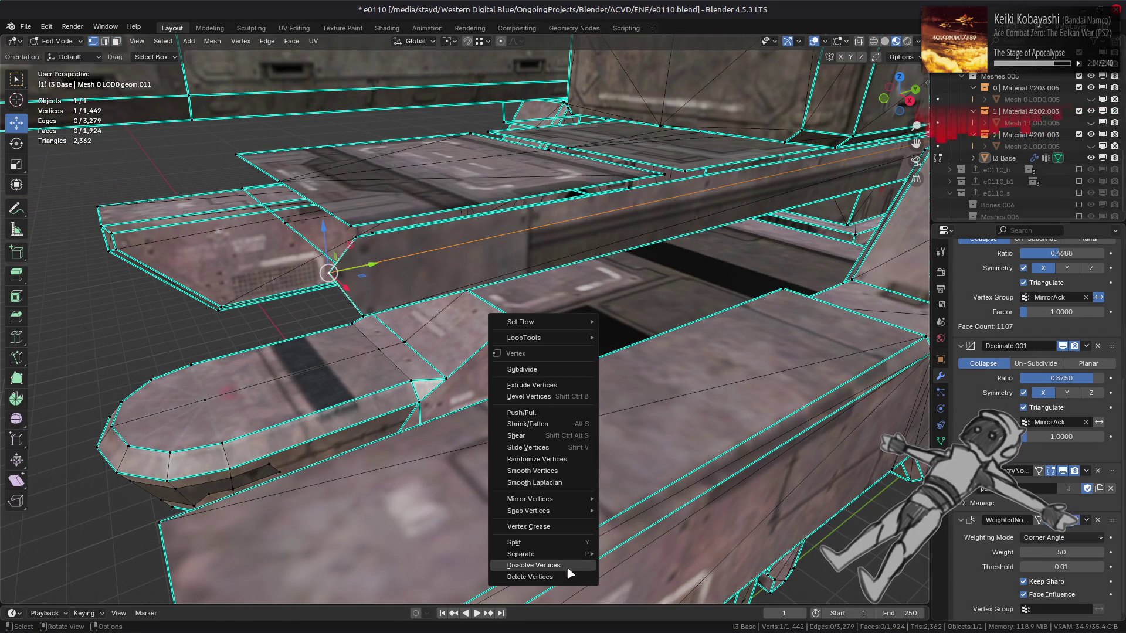
click(566, 564)
mouse_move(565, 564)
middle_down()
mouse_move(654, 414)
mouse_move(538, 404)
middle_up()
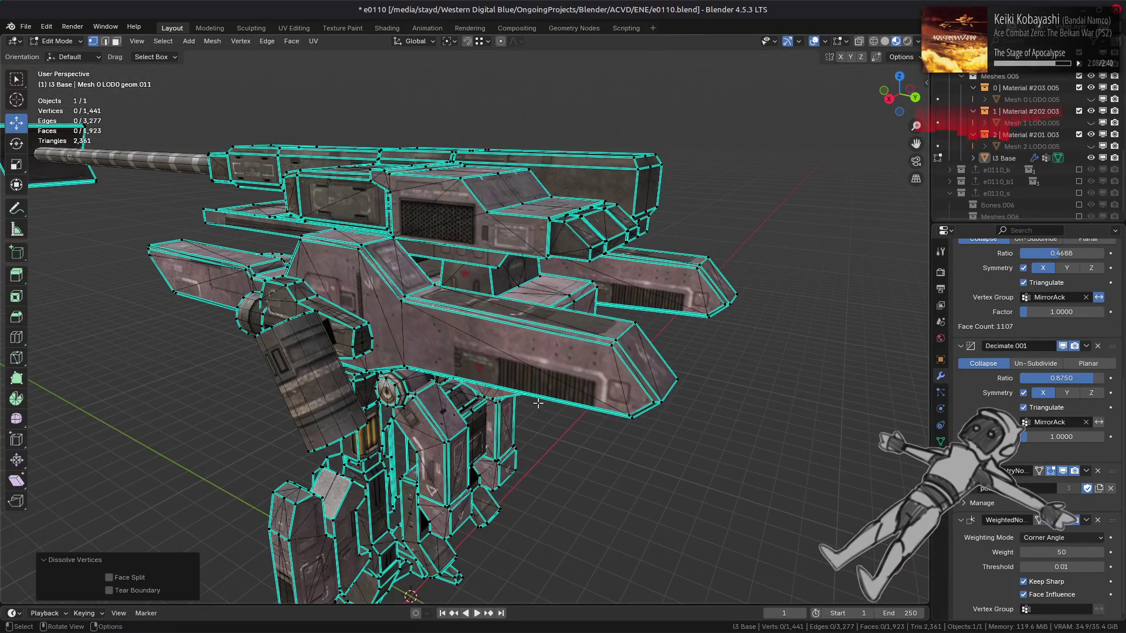
key(Tab)
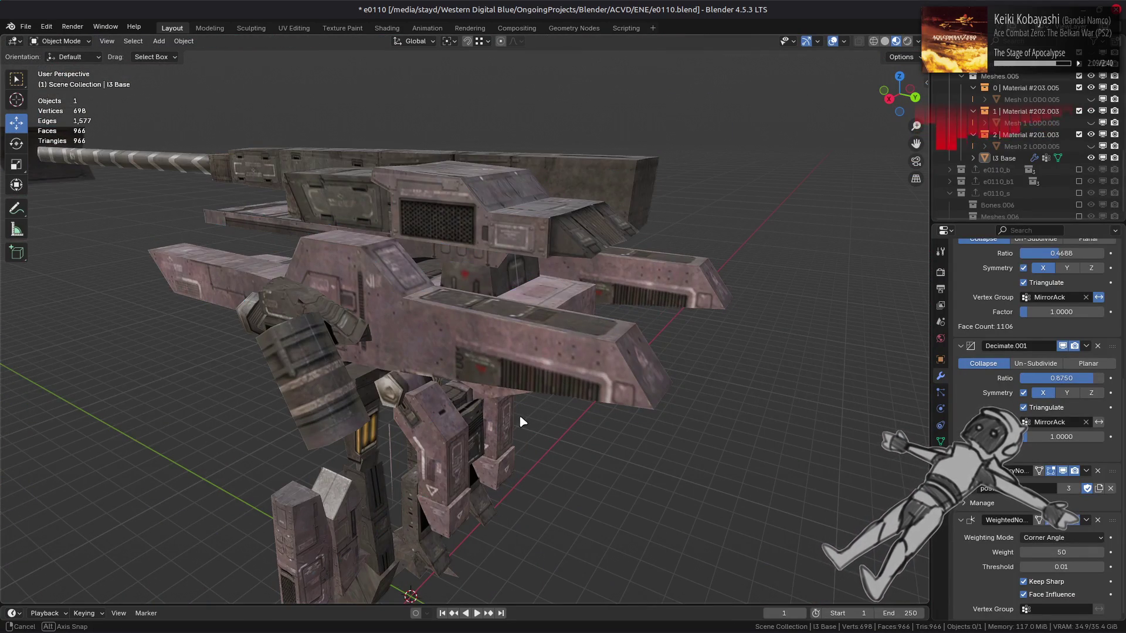
mouse_move(522, 421)
middle_down()
mouse_move(536, 389)
mouse_move(608, 379)
mouse_move(668, 393)
mouse_move(688, 344)
mouse_move(669, 394)
mouse_move(619, 399)
middle_up()
Dissolve the remaining stray vertex and confirm the decimated mech shows 698 vertices.
key(Tab)
key(Tab)
scroll(618, 400, up, 2)
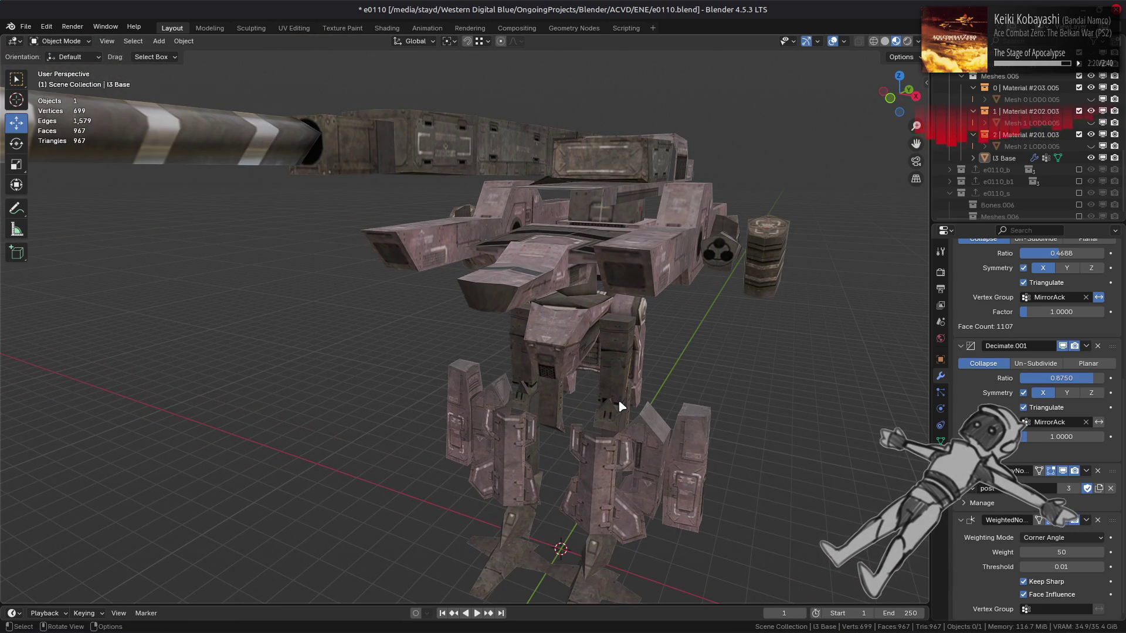
key(Tab)
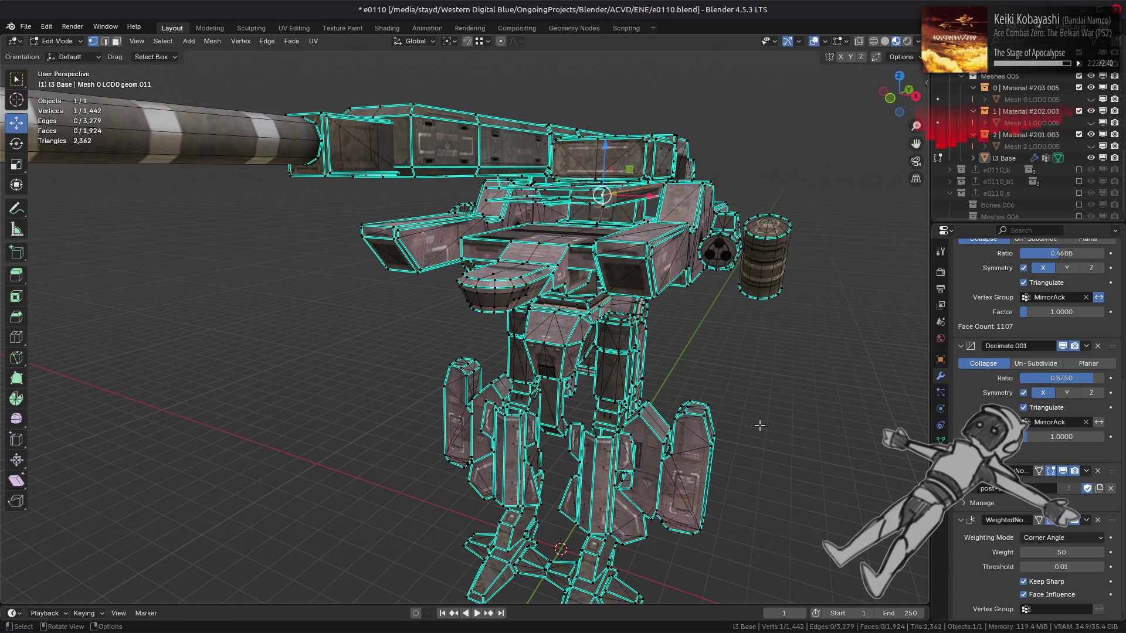
scroll(985, 540, up, 7)
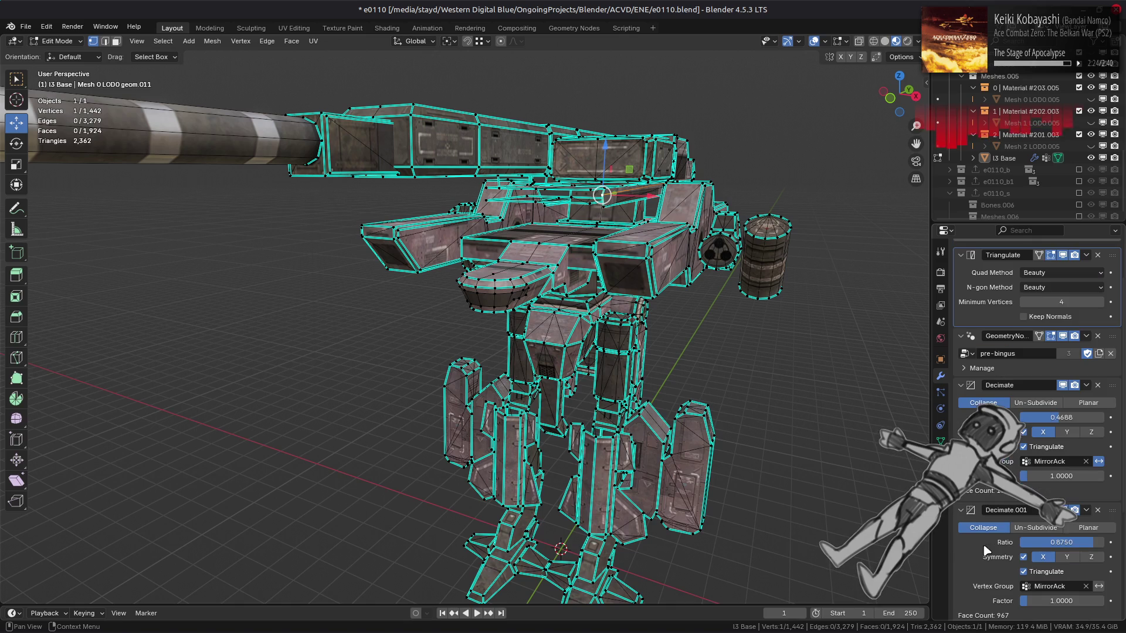
right_click(719, 440)
click(722, 445)
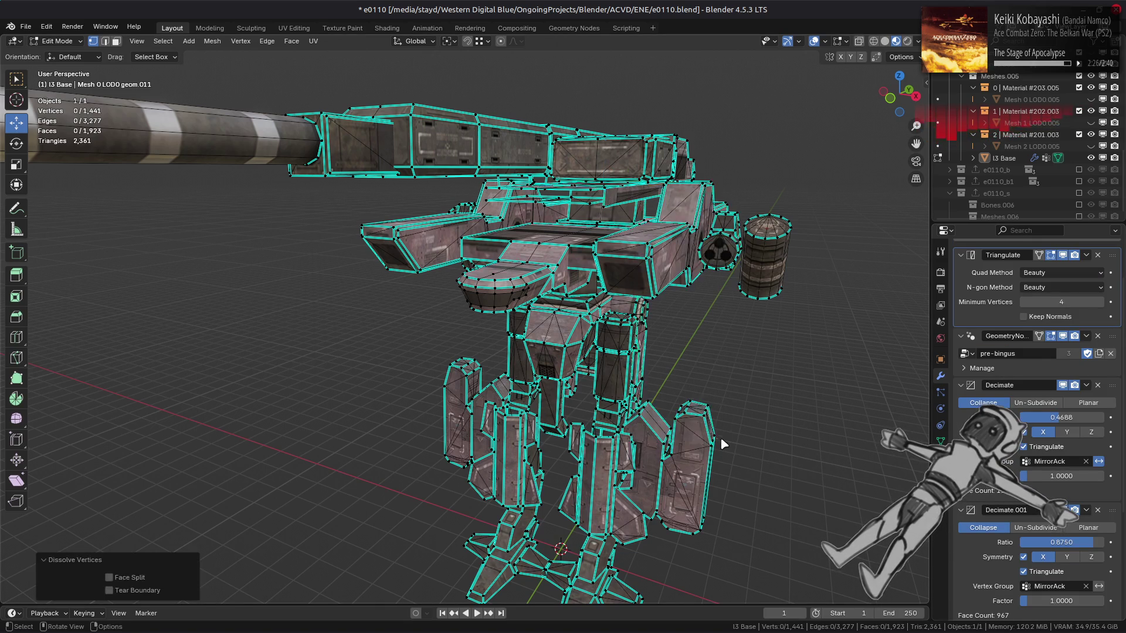
key(Tab)
key(Tab)
key(Tab)
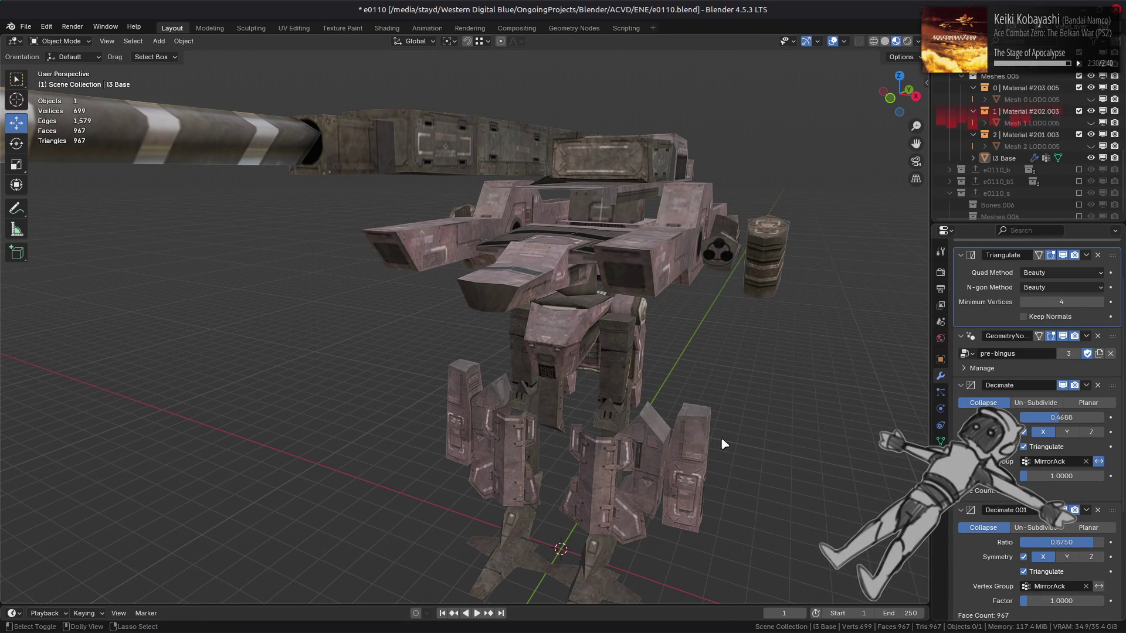
key(Tab)
key(Tab)
key(Tab)
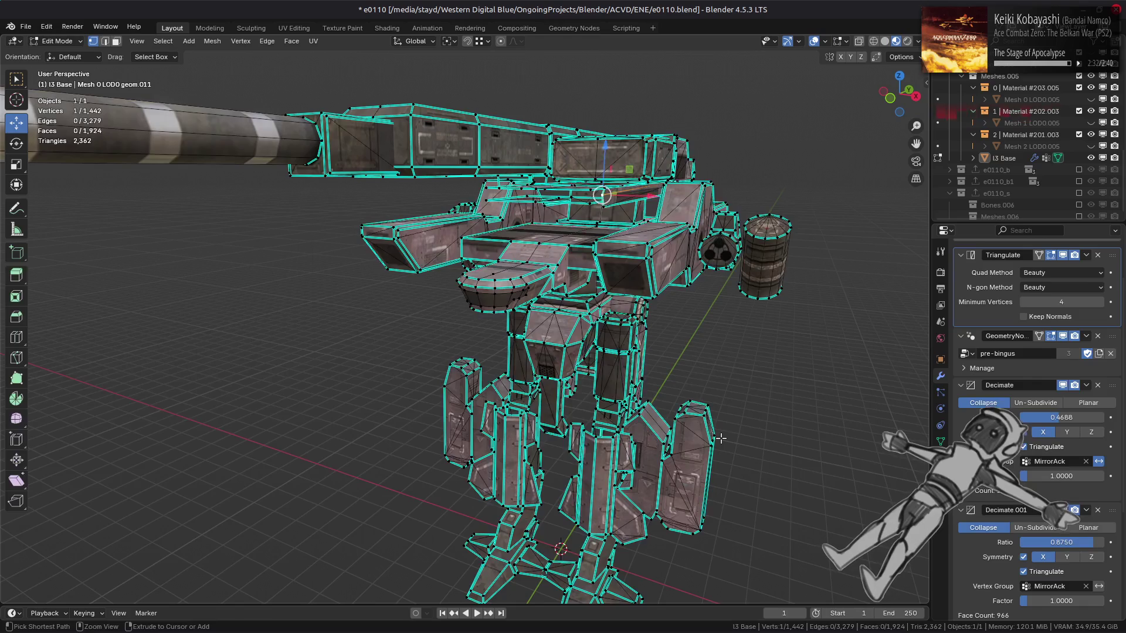
key(Tab)
key(Tab)
key(Tab)
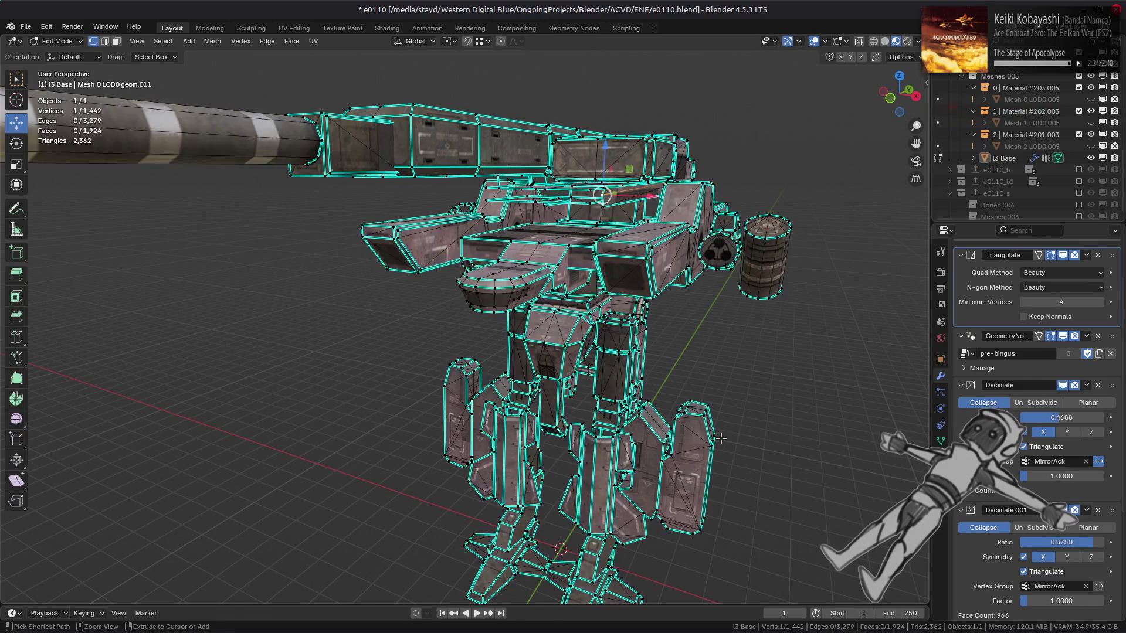
key(Tab)
key(Tab)
key(Tab)
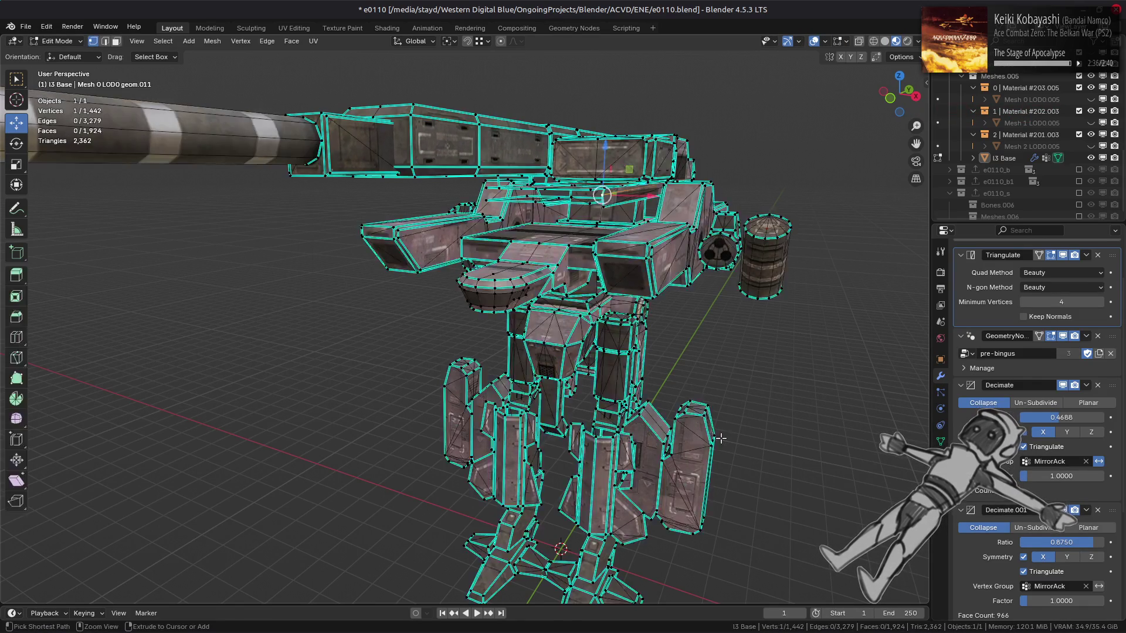
key(Tab)
key(Tab)
key(Tab)
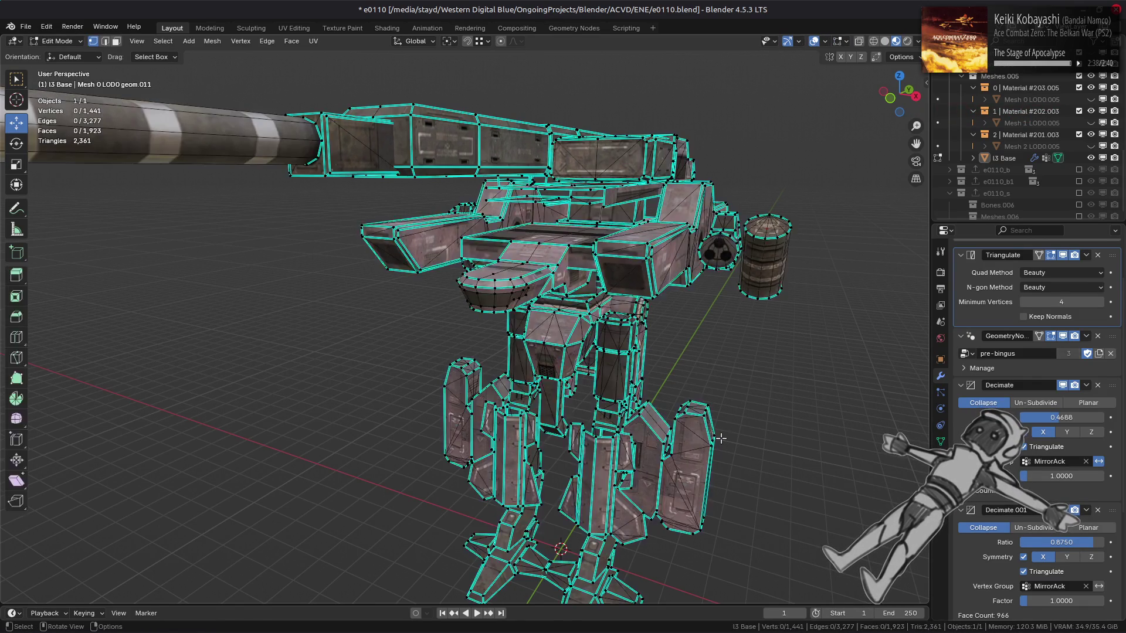
key(Tab)
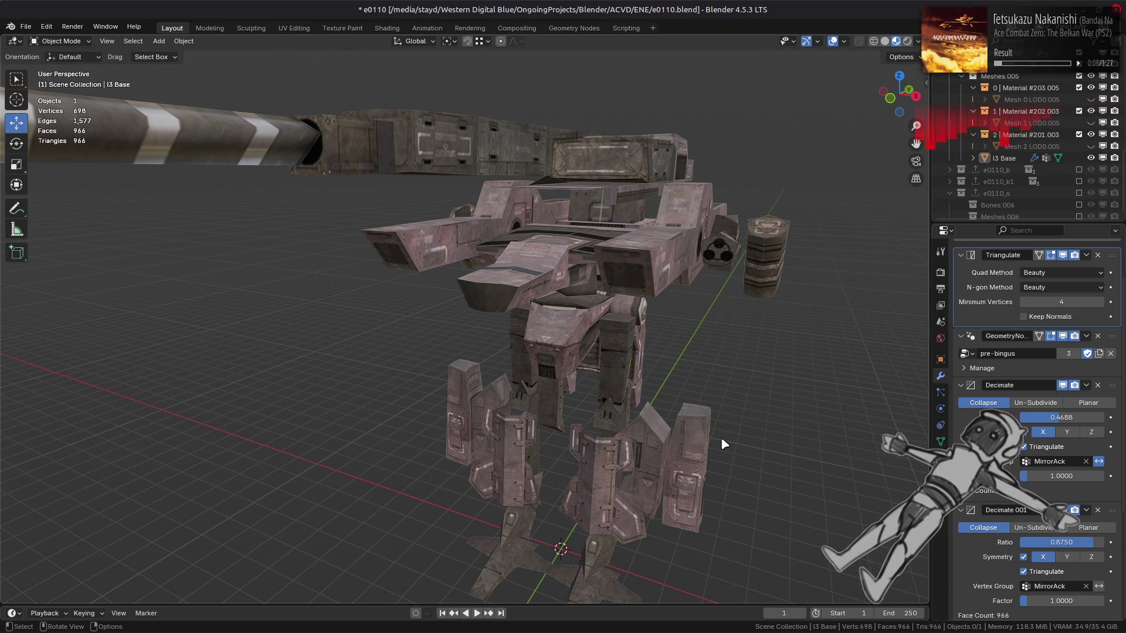
Cancel an edit of the Decimate ratio and compare the 0.4375 and 0.4688 ratios.
scroll(724, 444, down, 3)
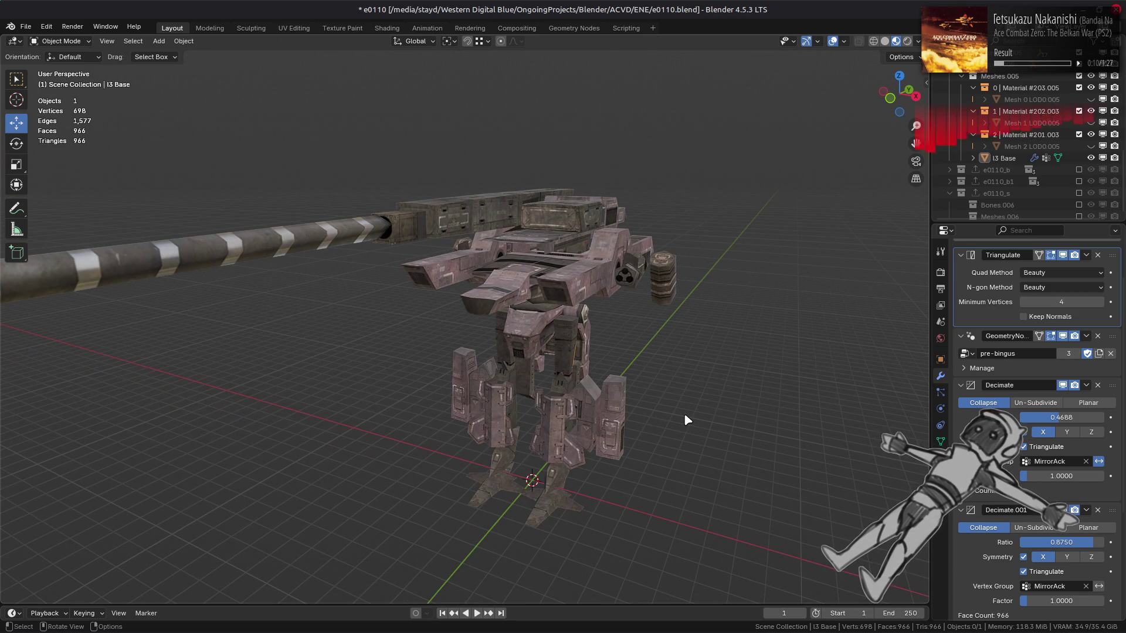
mouse_move(686, 416)
middle_down()
mouse_move(454, 351)
mouse_move(550, 357)
middle_up()
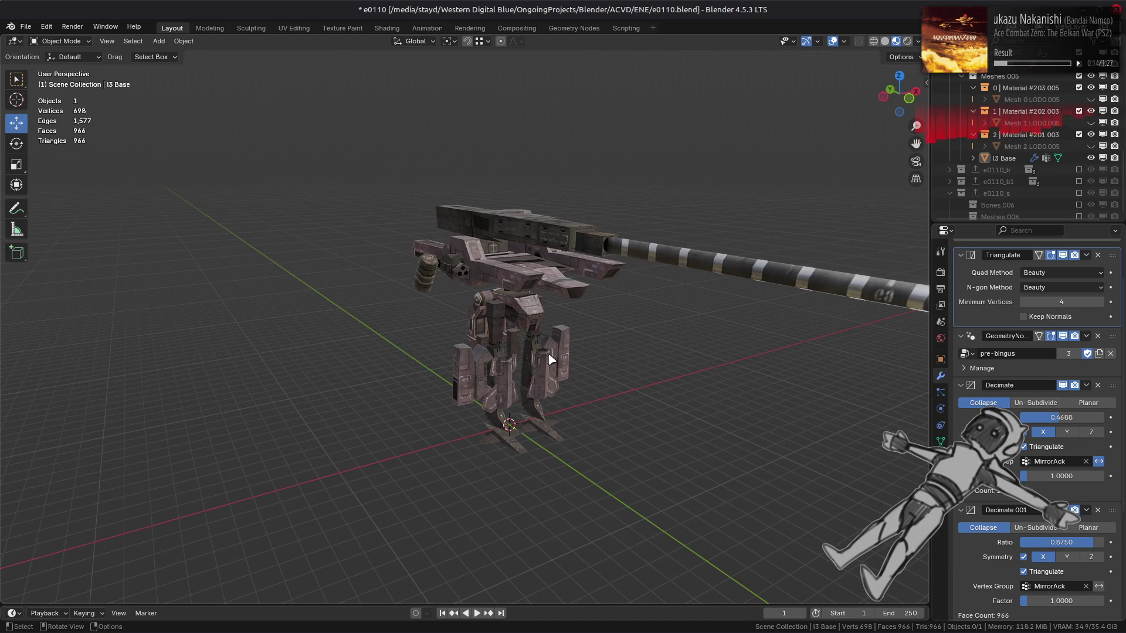
scroll(551, 359, up, 5)
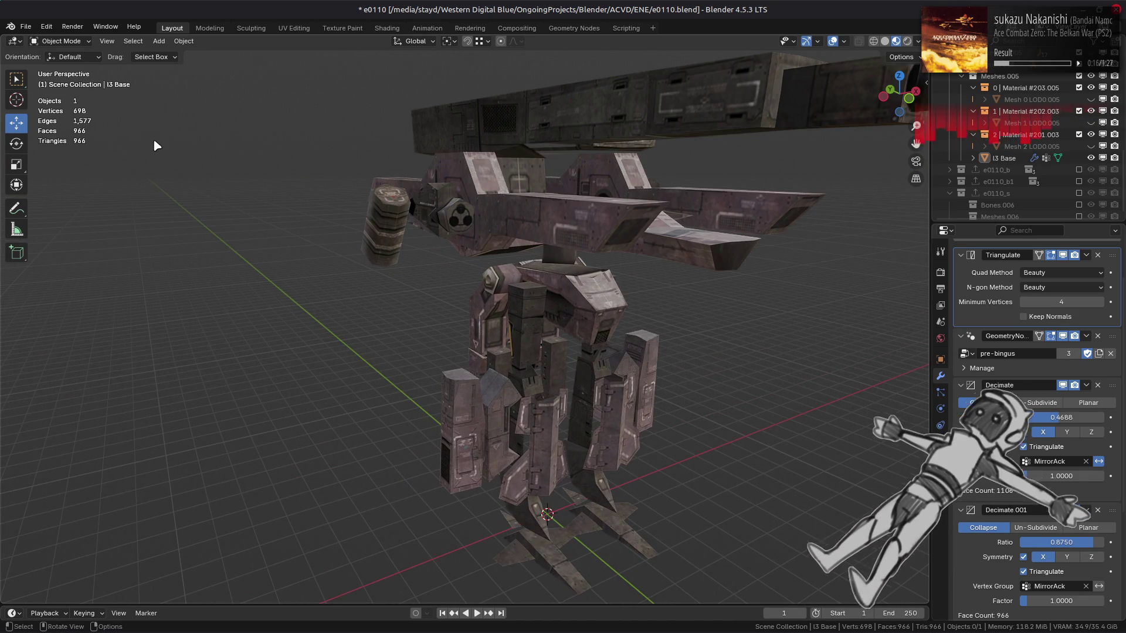
mouse_move(553, 311)
middle_down()
mouse_move(485, 282)
mouse_move(471, 286)
mouse_move(494, 289)
mouse_move(473, 308)
middle_up()
scroll(685, 357, down, 5)
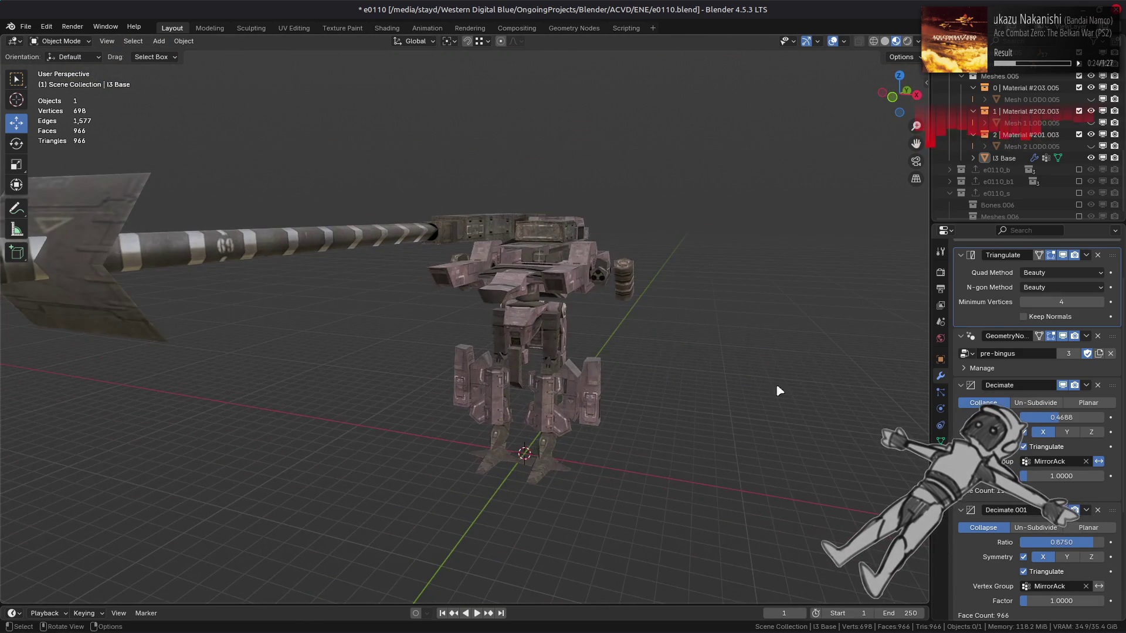
key(BackSpace)
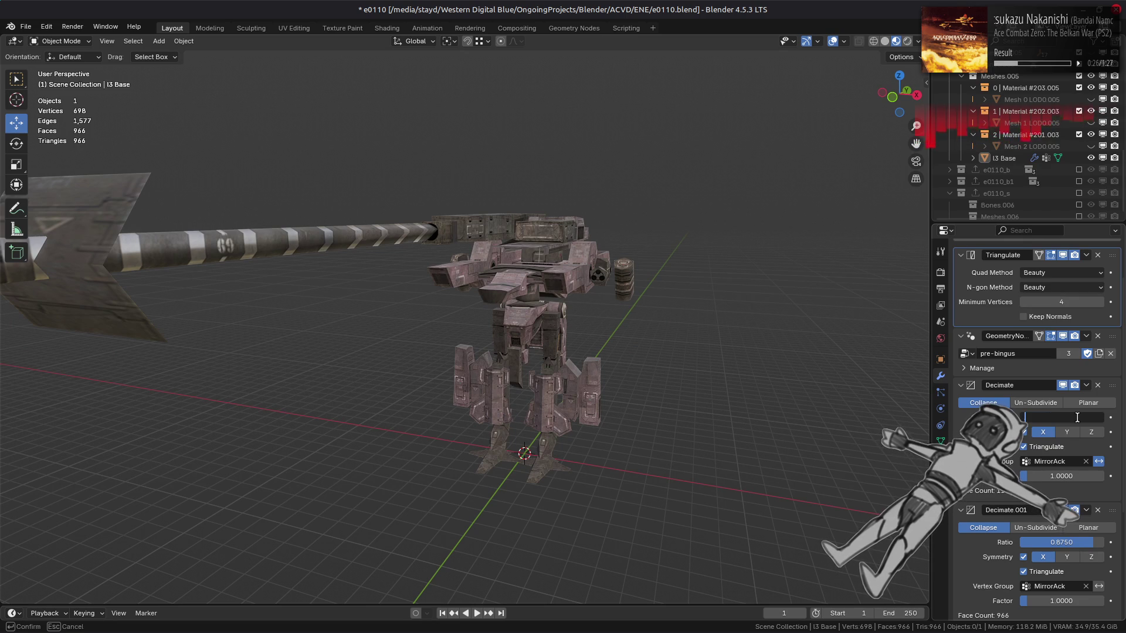
text(43)
key(Escape)
scroll(770, 369, up, 4)
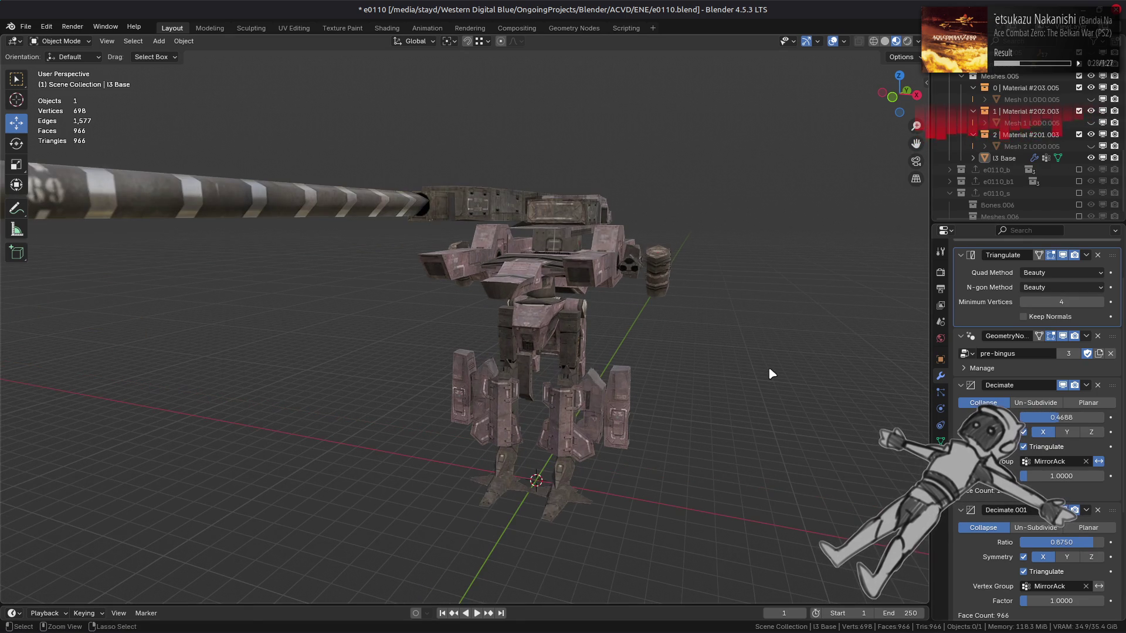
key(ctrl+z)
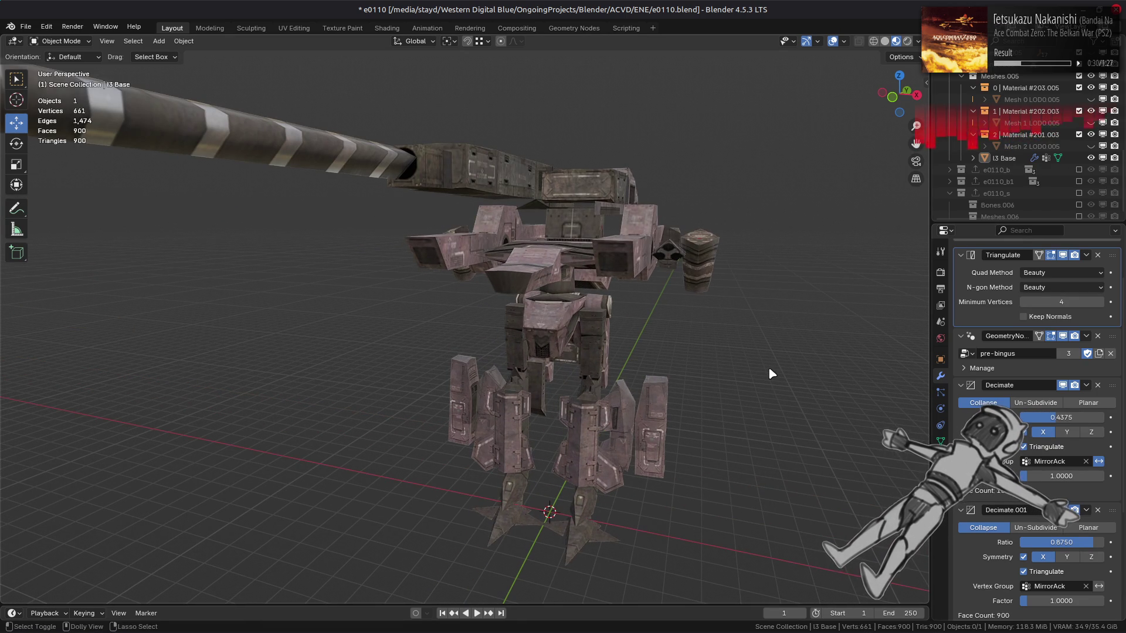
key(ctrl+shift+z)
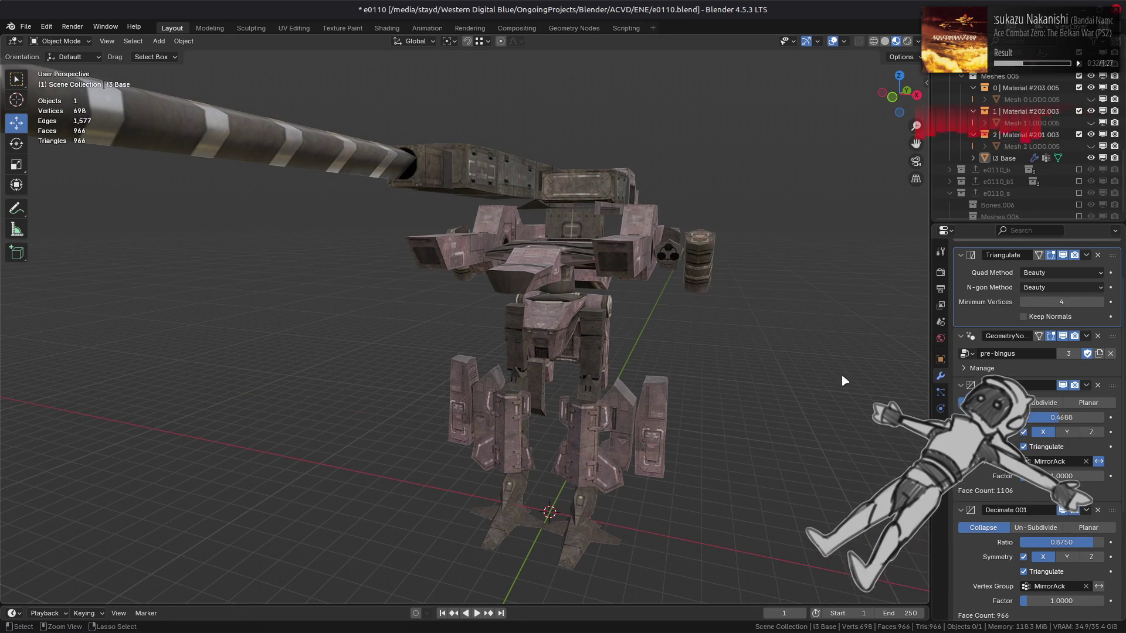
Set the first Decimate ratio to 0.375, comparing against 0.4688, for 591 vertices.
click(1079, 420)
text(.45)
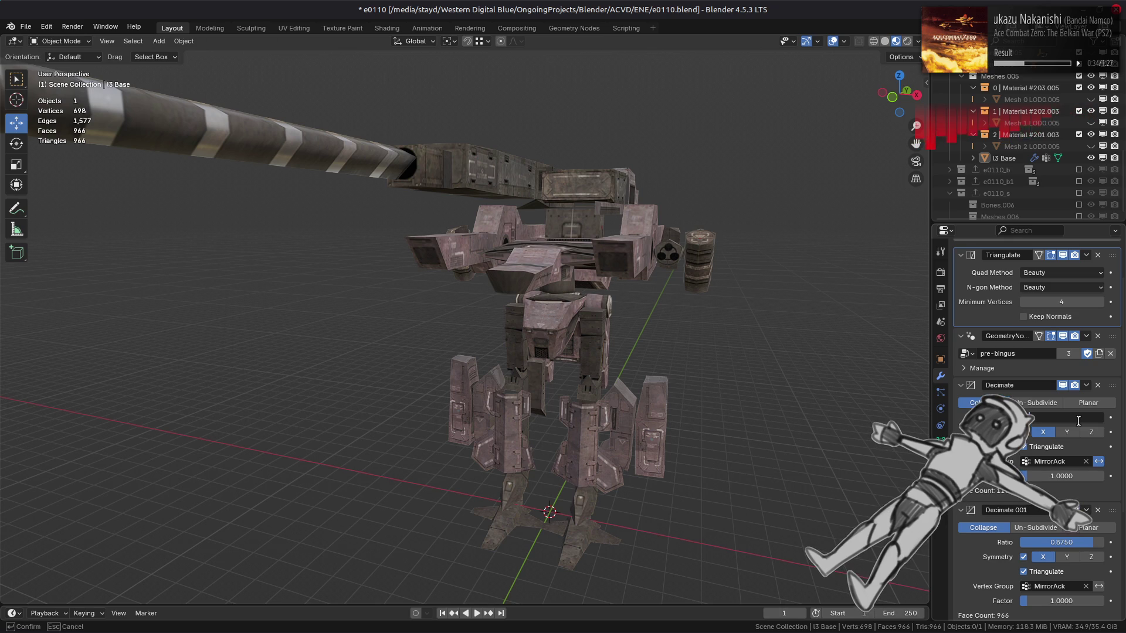
key(Return)
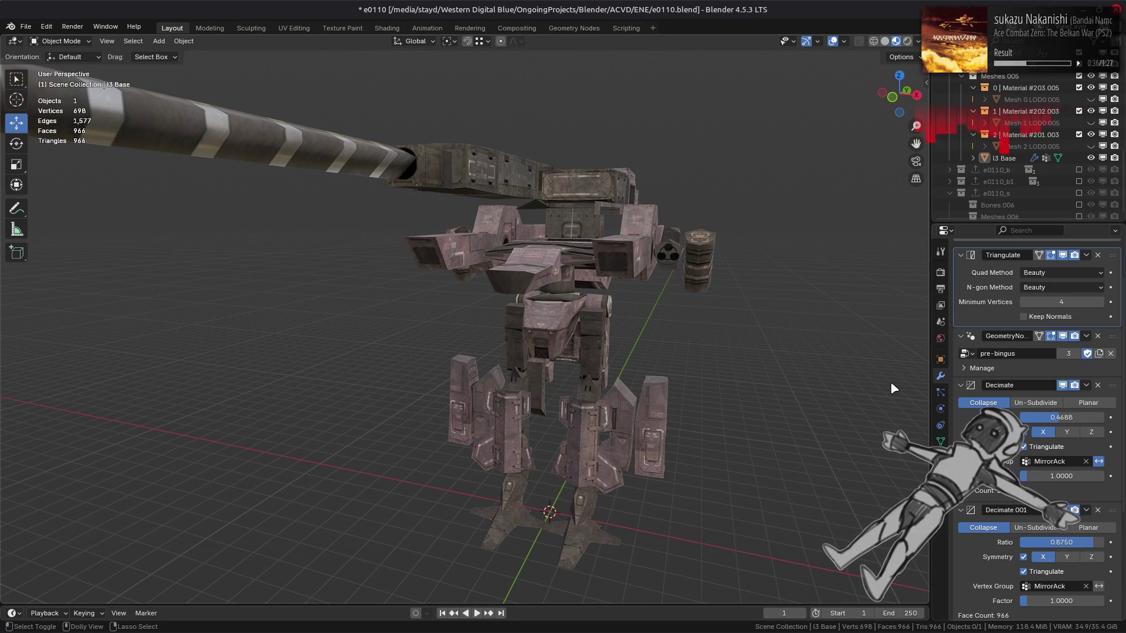
key(ctrl+z)
key(ctrl+z)
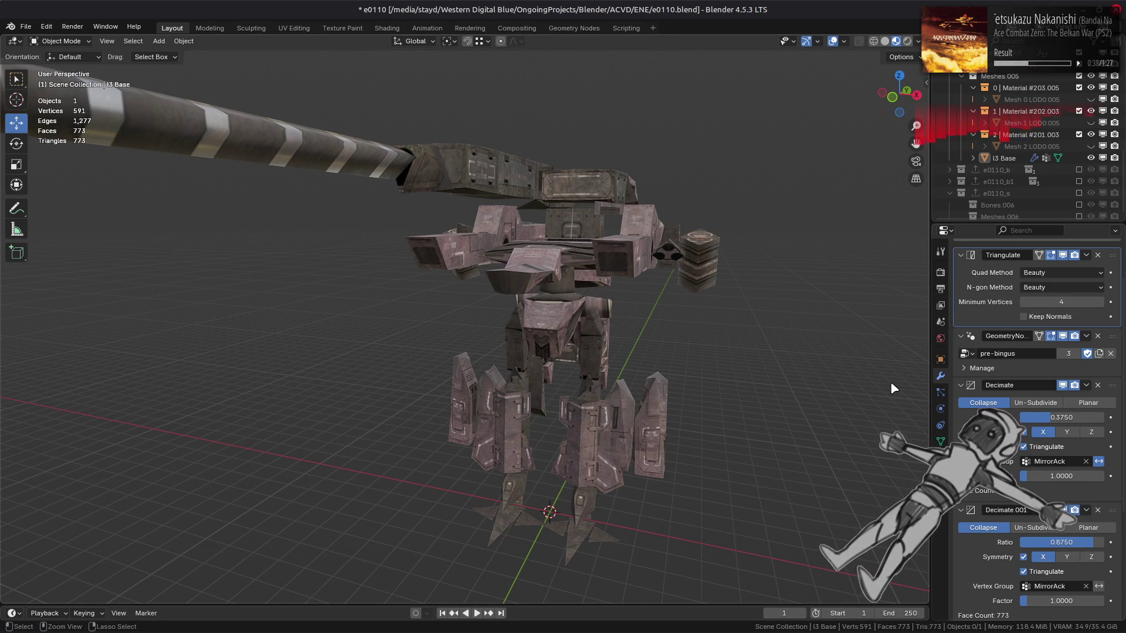
key(ctrl+shift+z)
key(ctrl+shift+z)
mouse_move(825, 364)
middle_down()
mouse_move(815, 382)
mouse_move(753, 398)
middle_up()
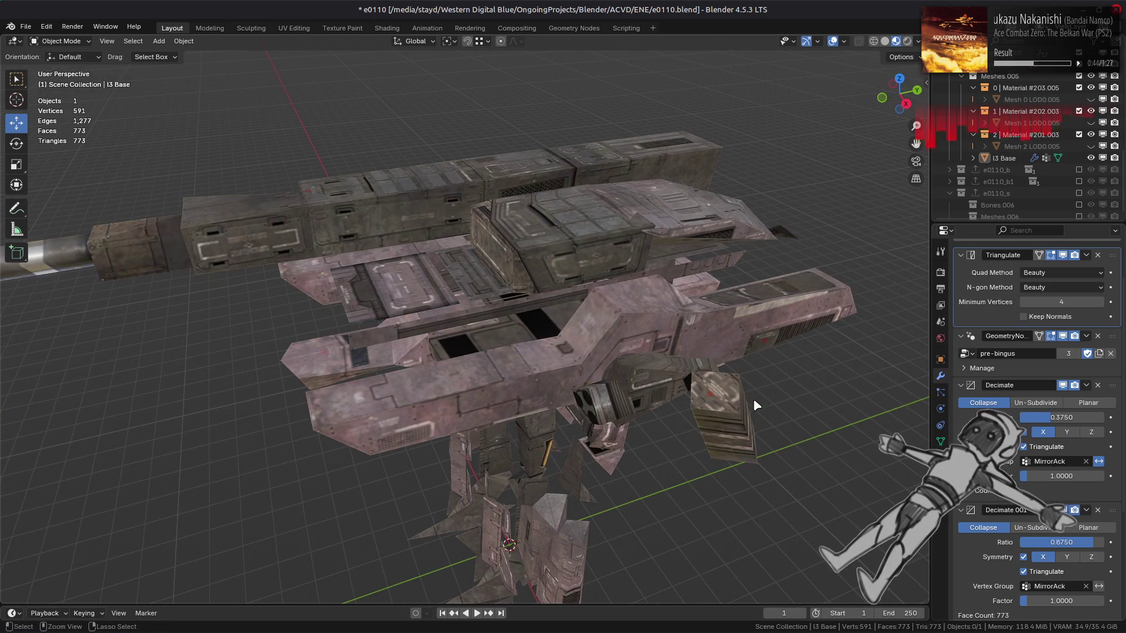
key(ctrl)
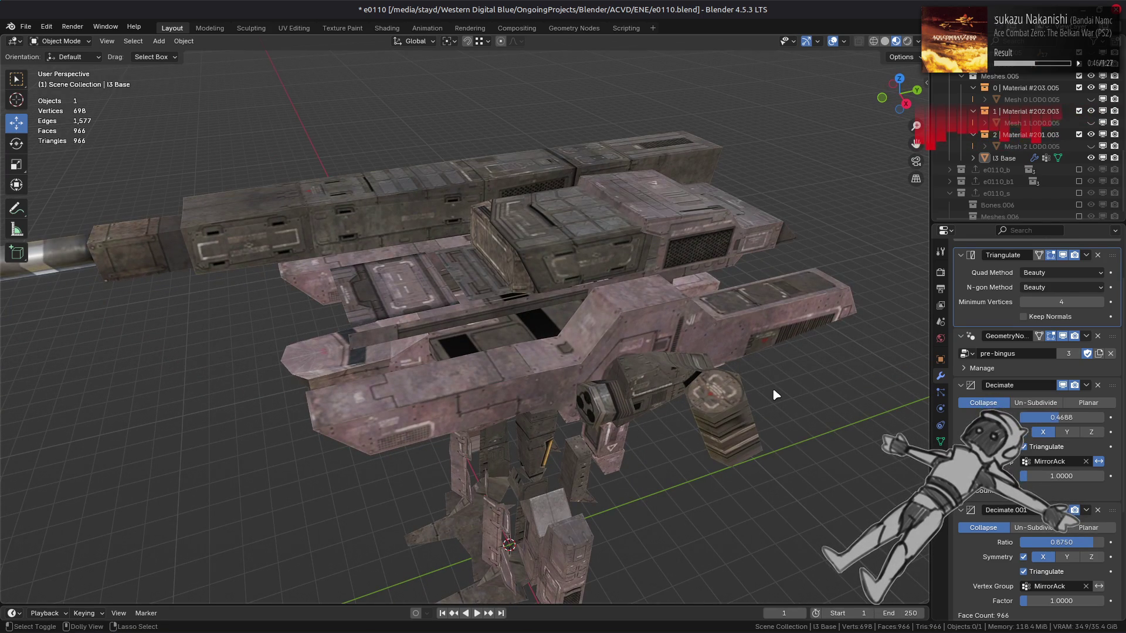
middle_drag(773, 388, 610, 368)
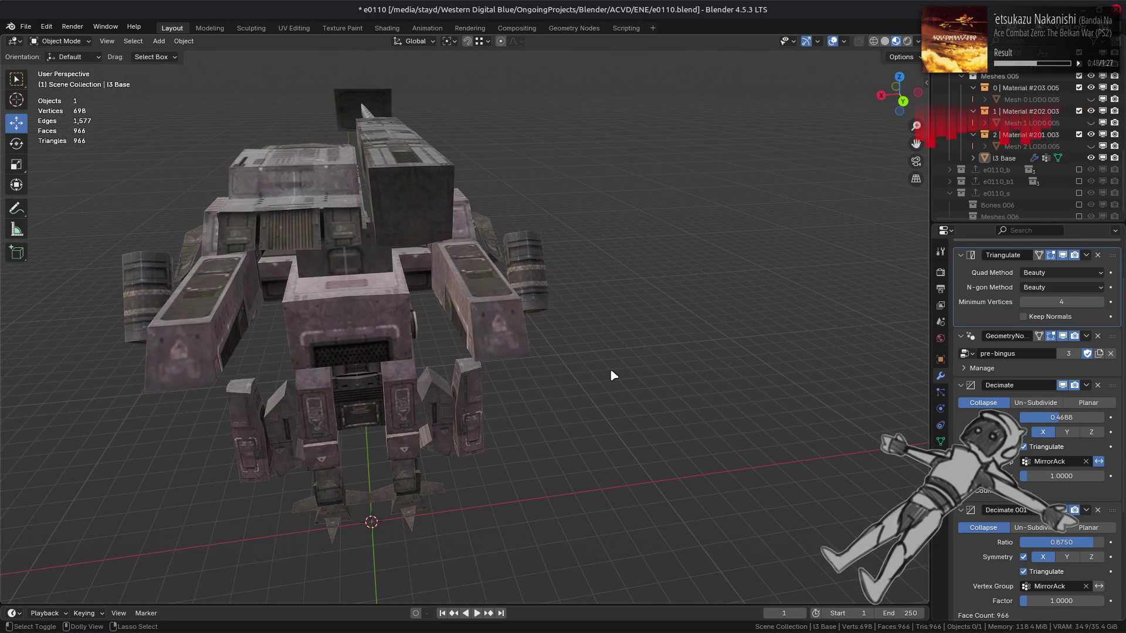
ctrl+drag(611, 371, 723, 370)
middle_drag(725, 375, 647, 372)
key(ctrl+z)
key(ctrl+z)
key(ctrl+z)
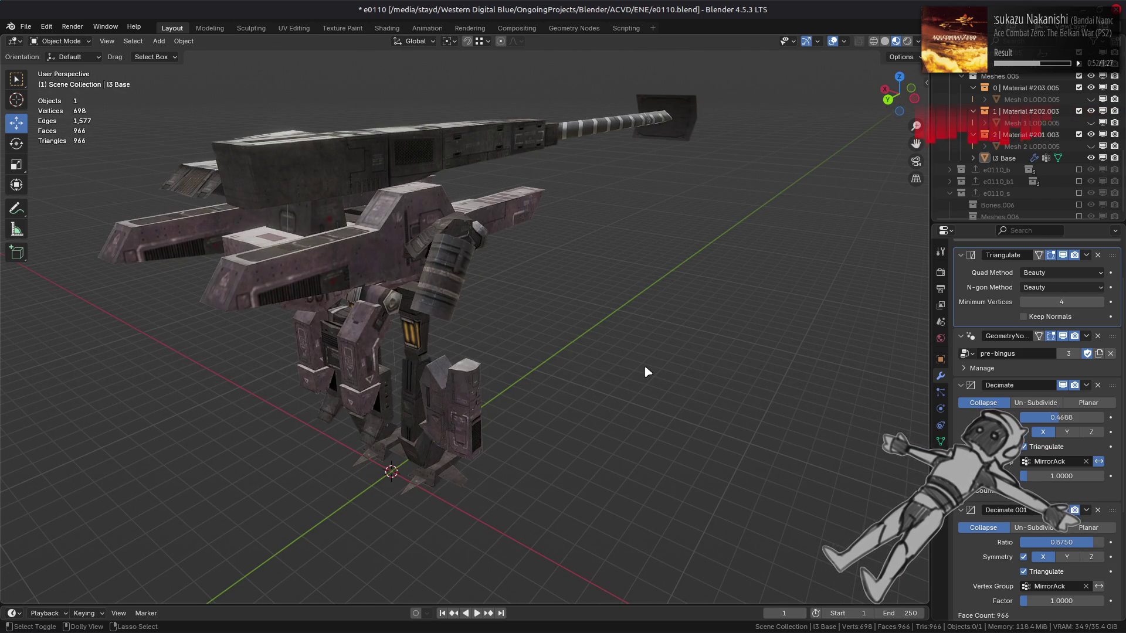
mouse_move(645, 367)
middle_down()
mouse_move(685, 354)
mouse_move(522, 319)
mouse_move(544, 291)
middle_up()
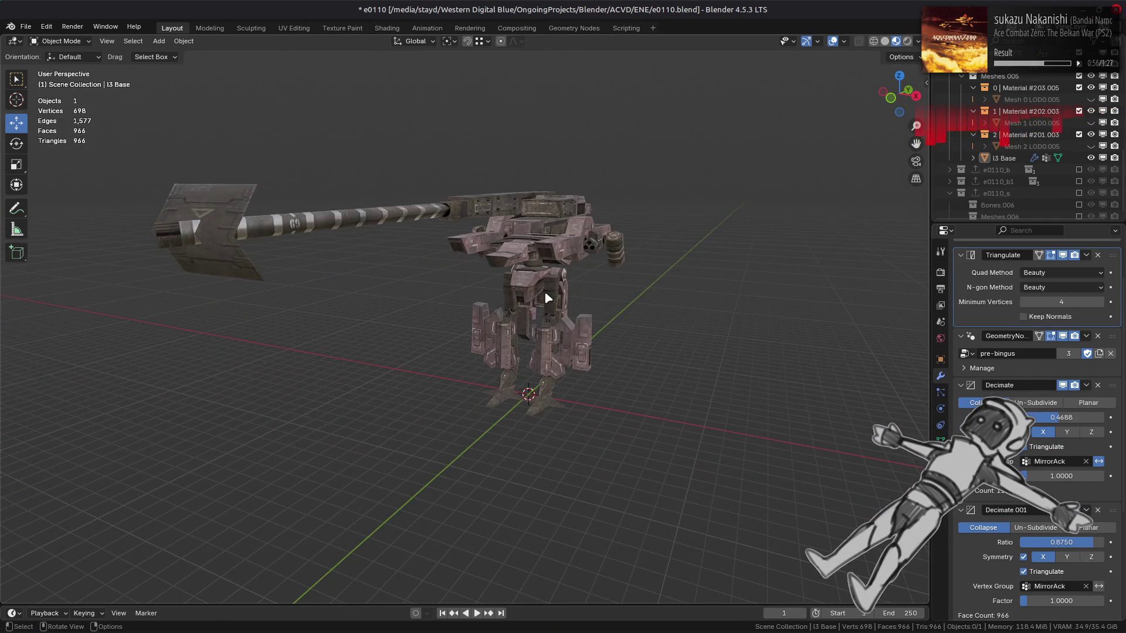
scroll(544, 292, up, 2)
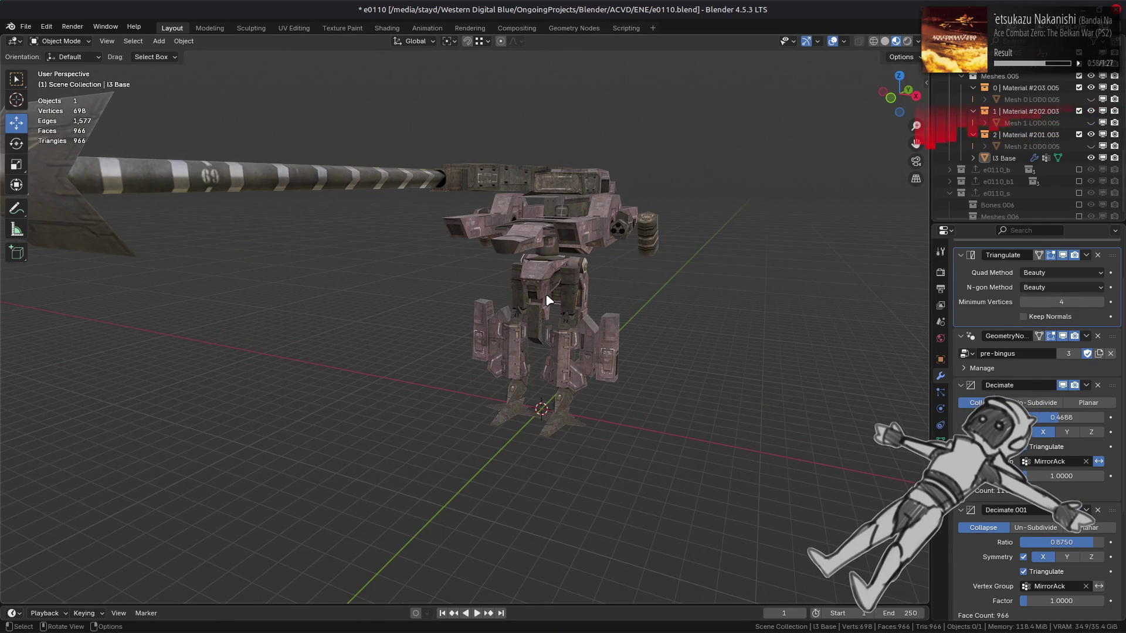
mouse_move(571, 287)
middle_down()
mouse_move(494, 294)
mouse_move(492, 318)
middle_up()
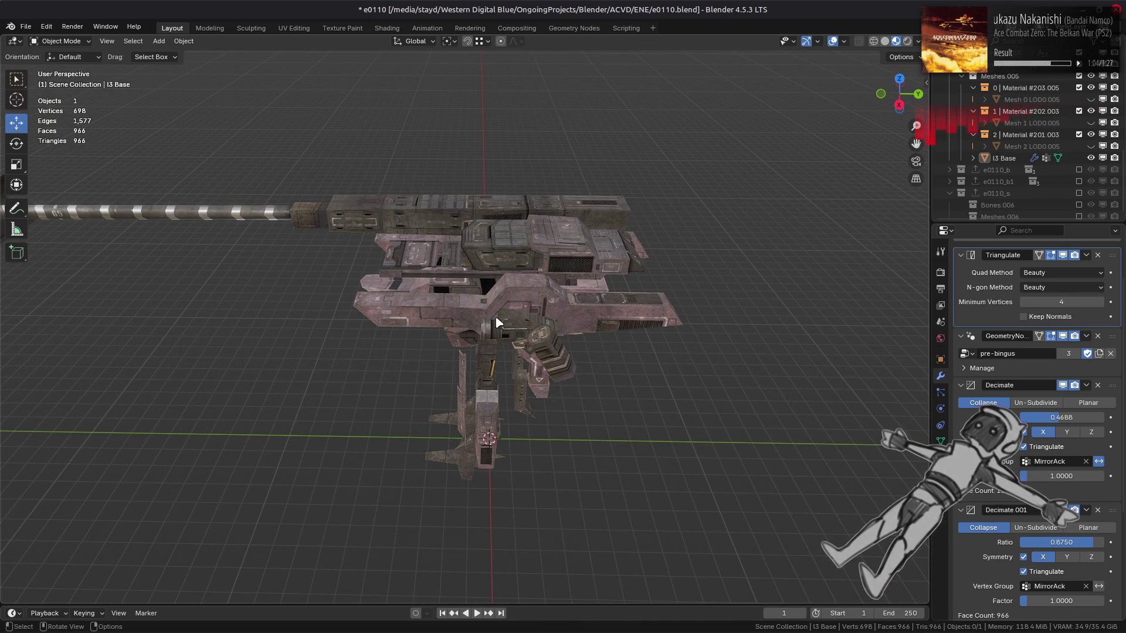
scroll(497, 323, up, 4)
mouse_move(497, 321)
middle_down()
mouse_move(503, 307)
mouse_move(552, 302)
mouse_move(547, 336)
mouse_move(585, 311)
mouse_move(581, 327)
mouse_move(449, 378)
mouse_move(402, 368)
middle_up()
scroll(449, 377, up, 6)
key(Tab)
key(Tab)
key(Tab)
key(Tab)
key(Tab)
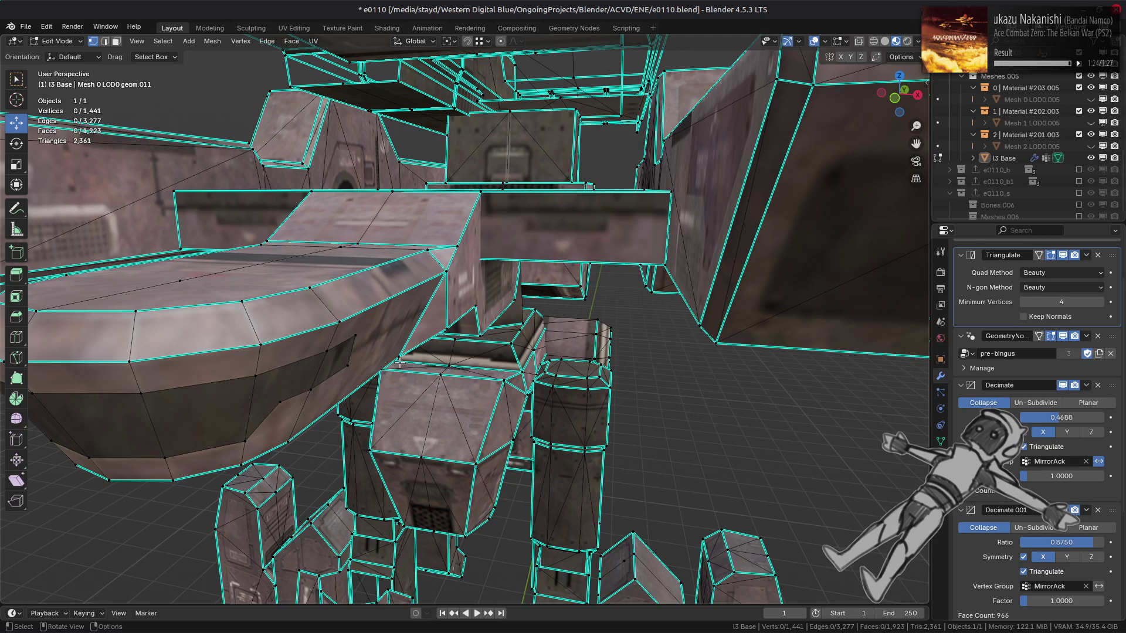
mouse_move(398, 363)
middle_down()
mouse_move(395, 381)
mouse_move(316, 391)
mouse_move(201, 382)
mouse_move(307, 371)
middle_up()
key(Tab)
scroll(362, 364, down, 4)
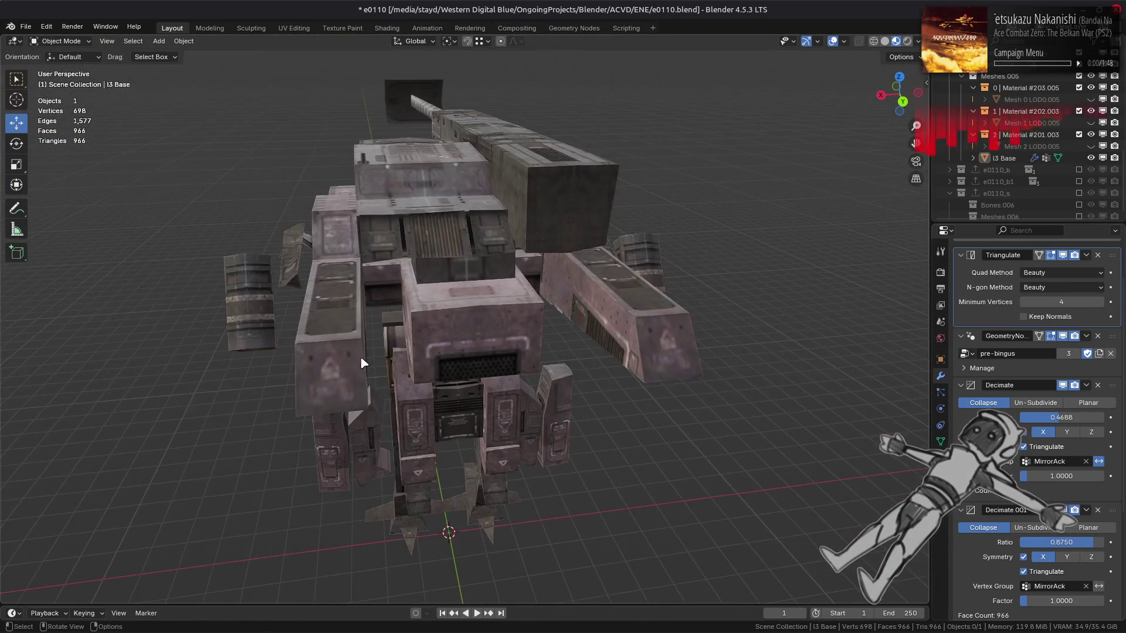
key(Tab)
mouse_move(364, 340)
middle_down()
mouse_move(323, 368)
mouse_move(318, 342)
mouse_move(301, 354)
mouse_move(296, 405)
middle_up()
key(Tab)
key(Tab)
key(Tab)
key(Tab)
key(Tab)
mouse_move(540, 389)
middle_down()
mouse_move(452, 354)
mouse_move(528, 389)
middle_up()
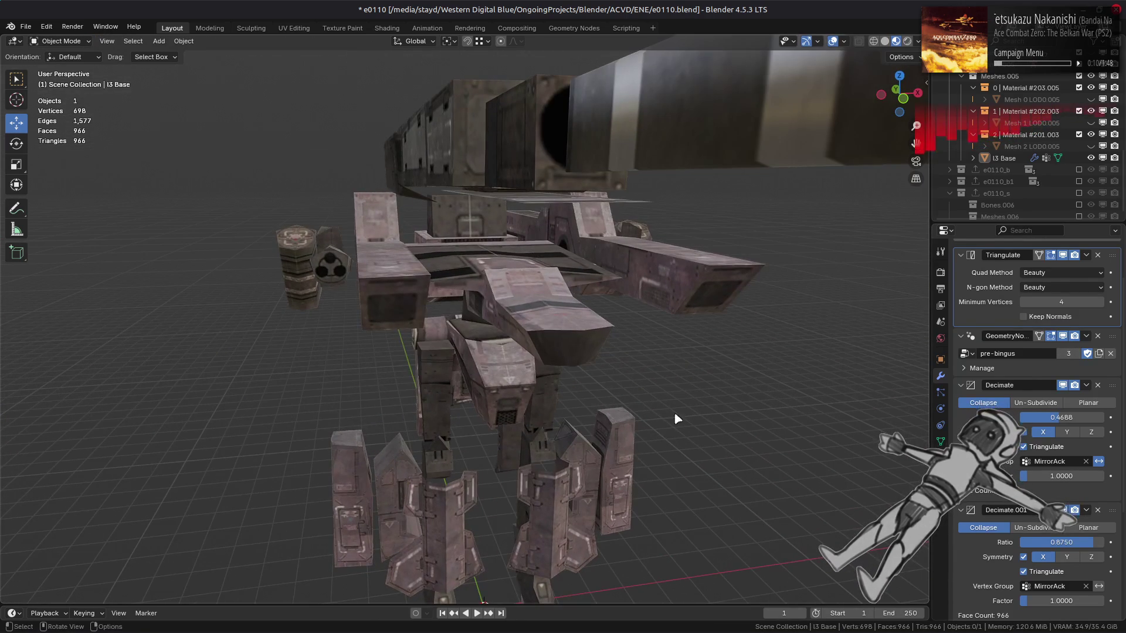
click(1024, 432)
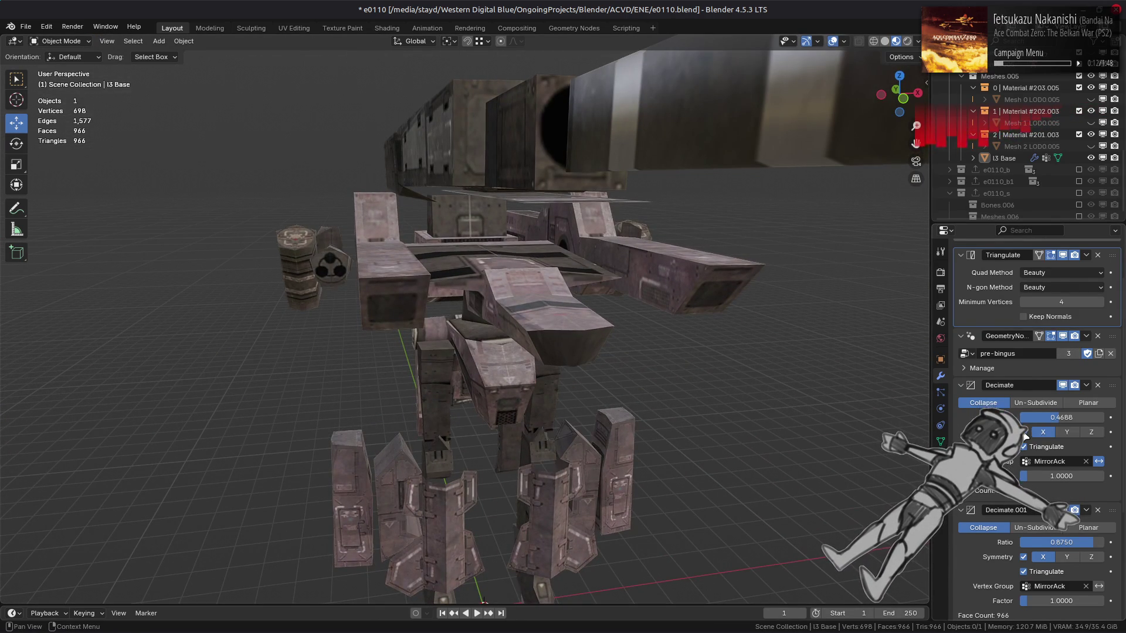
click(1024, 434)
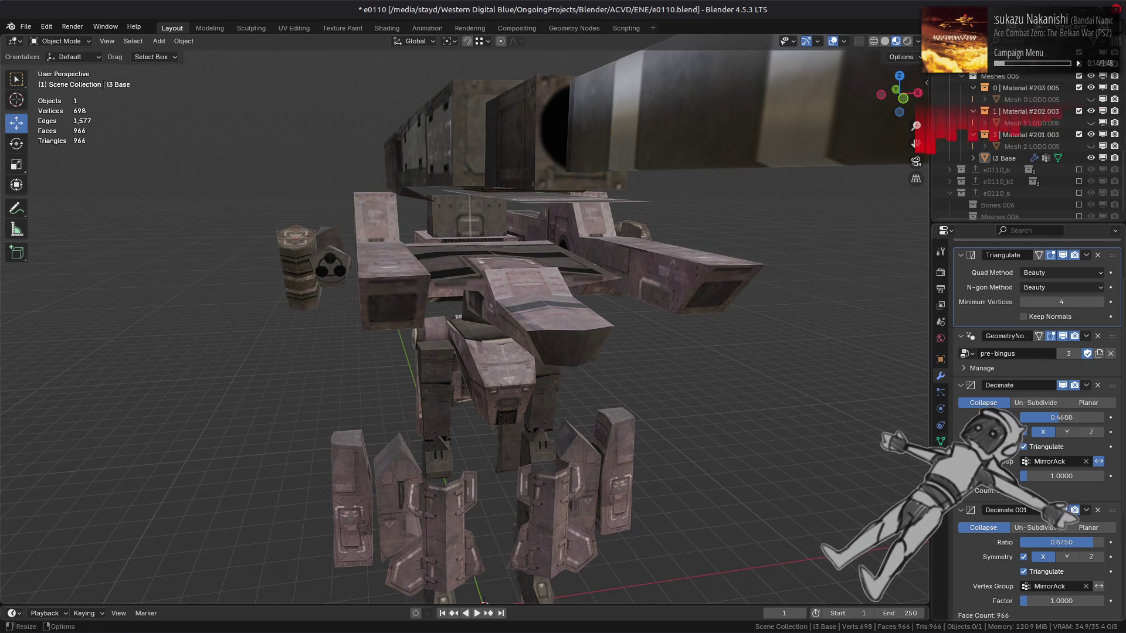
mouse_move(943, 525)
middle_down()
mouse_move(766, 437)
mouse_move(719, 439)
mouse_move(781, 413)
mouse_move(730, 445)
mouse_move(756, 436)
middle_up()
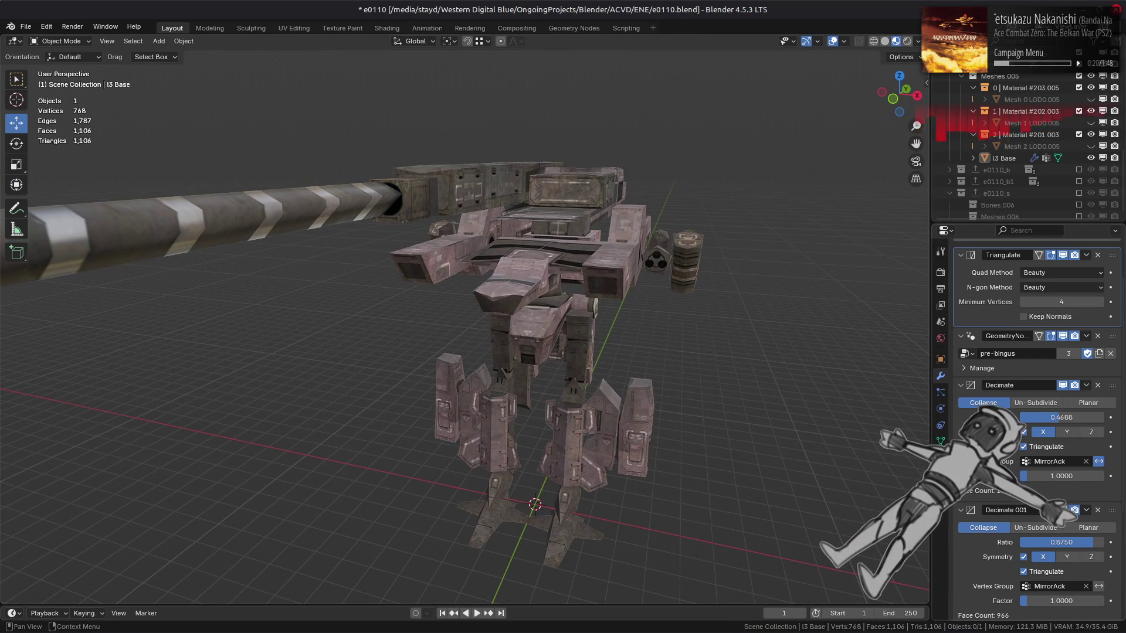
middle_drag(918, 482, 857, 473)
double_click(1069, 543)
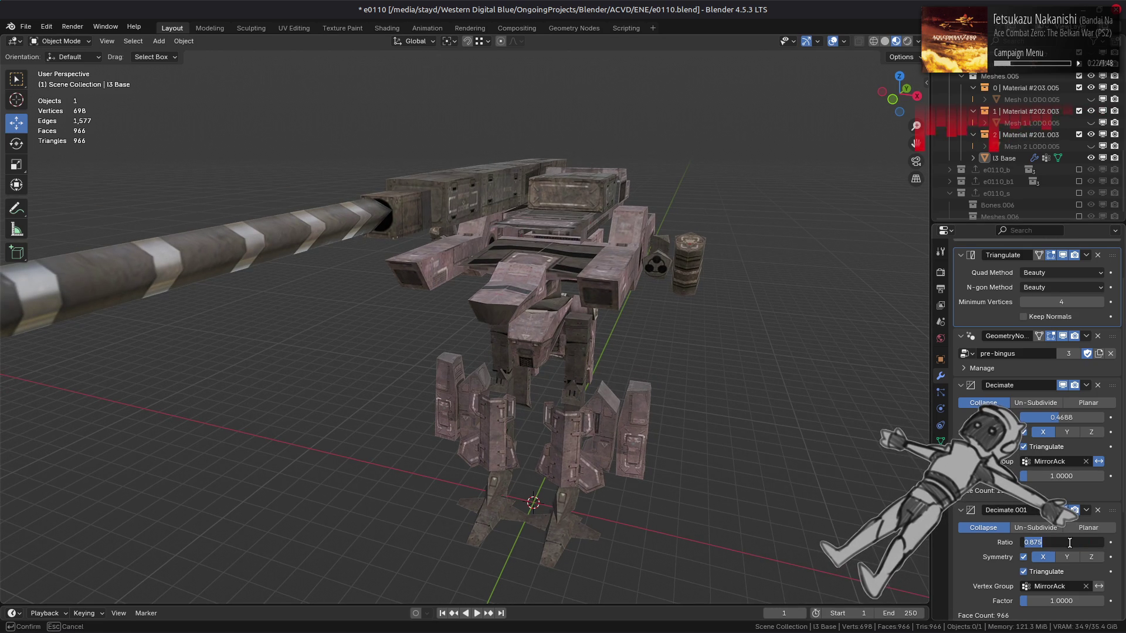
text(.75)
key(Return)
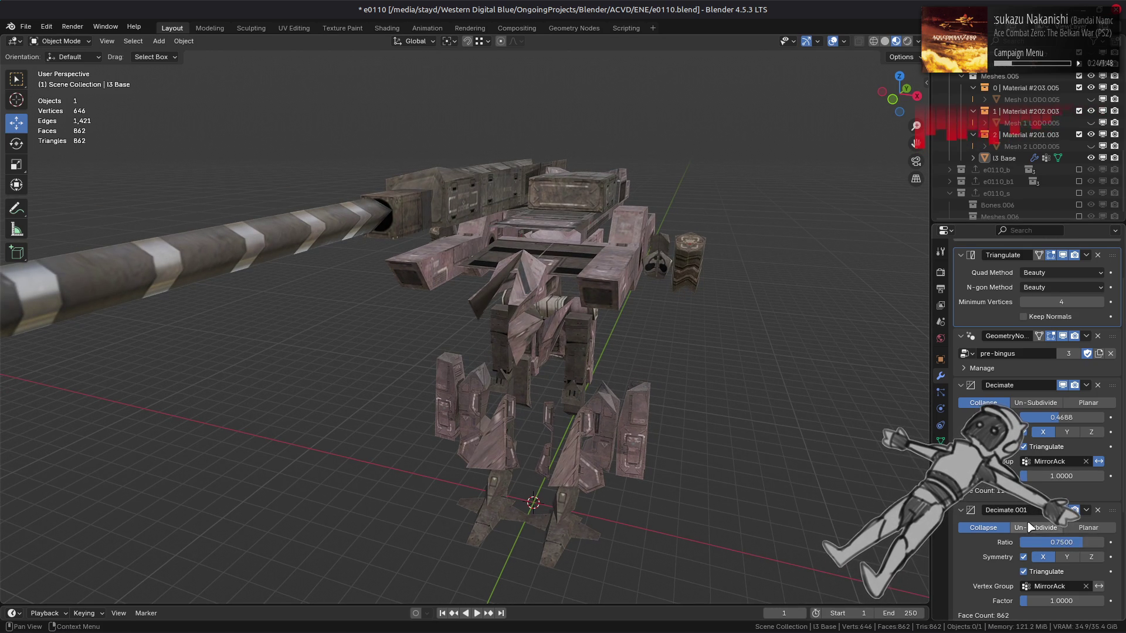
key(ctrl+z)
double_click(1059, 540)
text(.812)
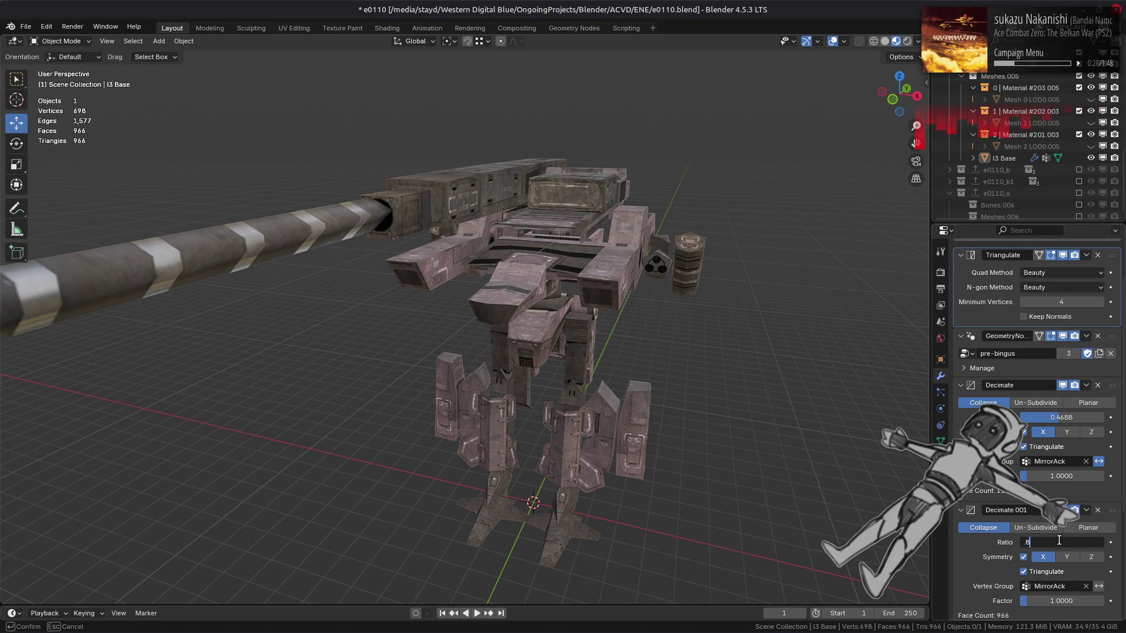
key(Escape)
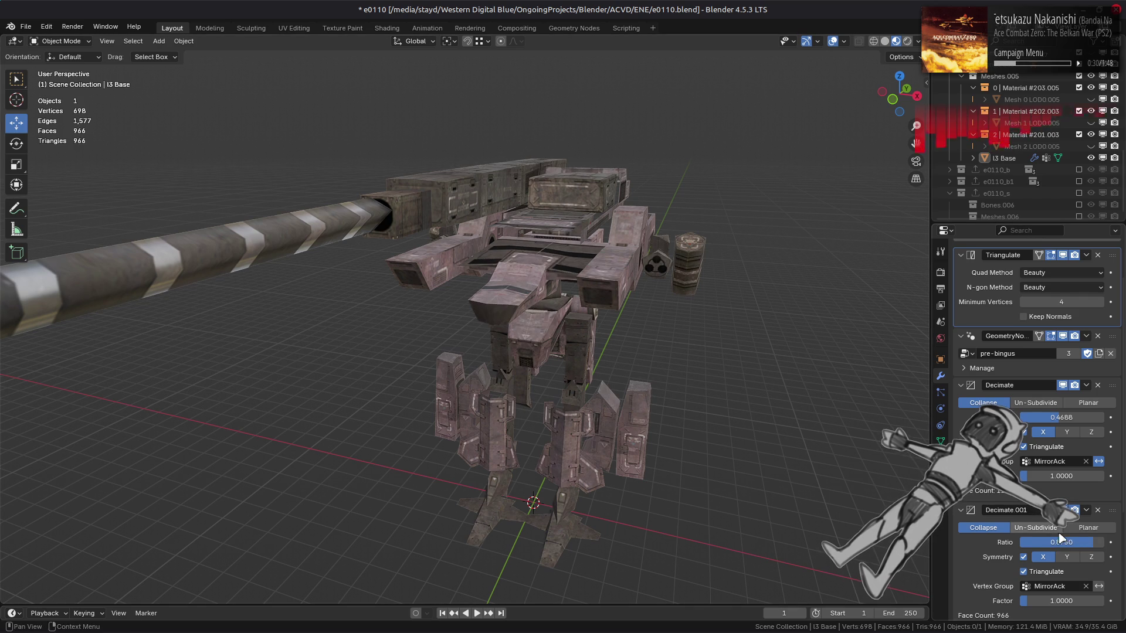
click(1068, 541)
text(375)
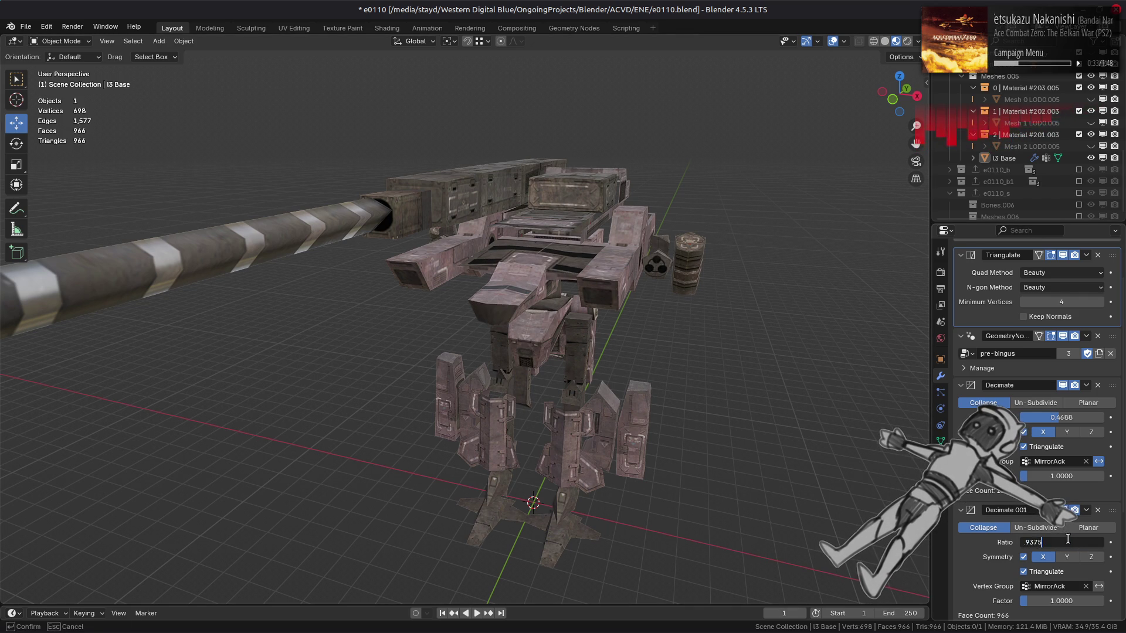
key(Return)
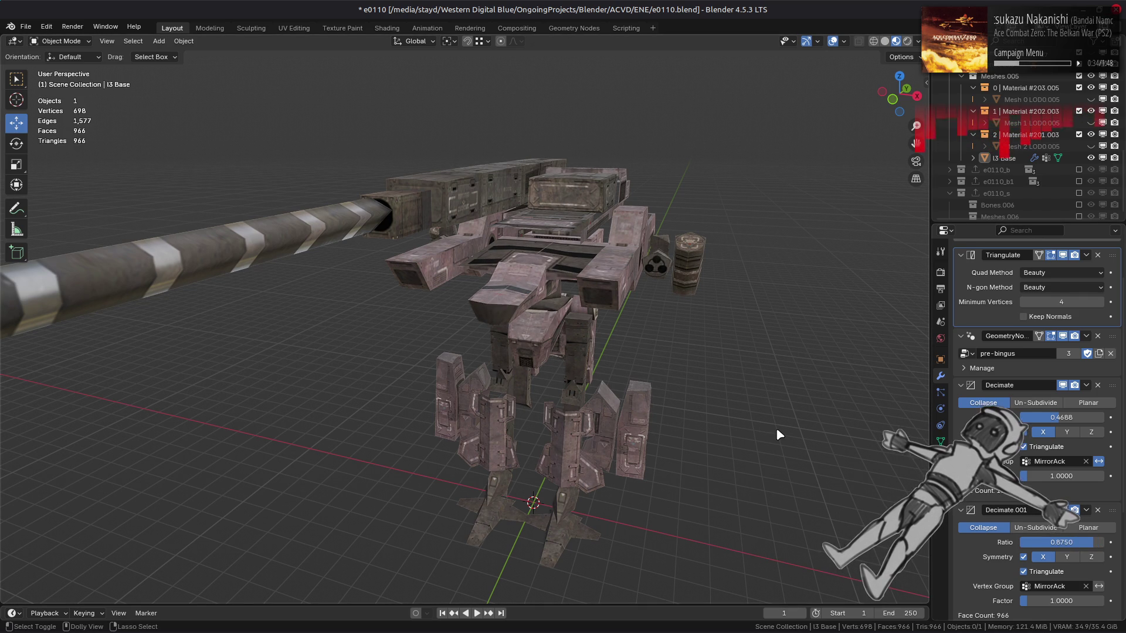
key(ctrl+z)
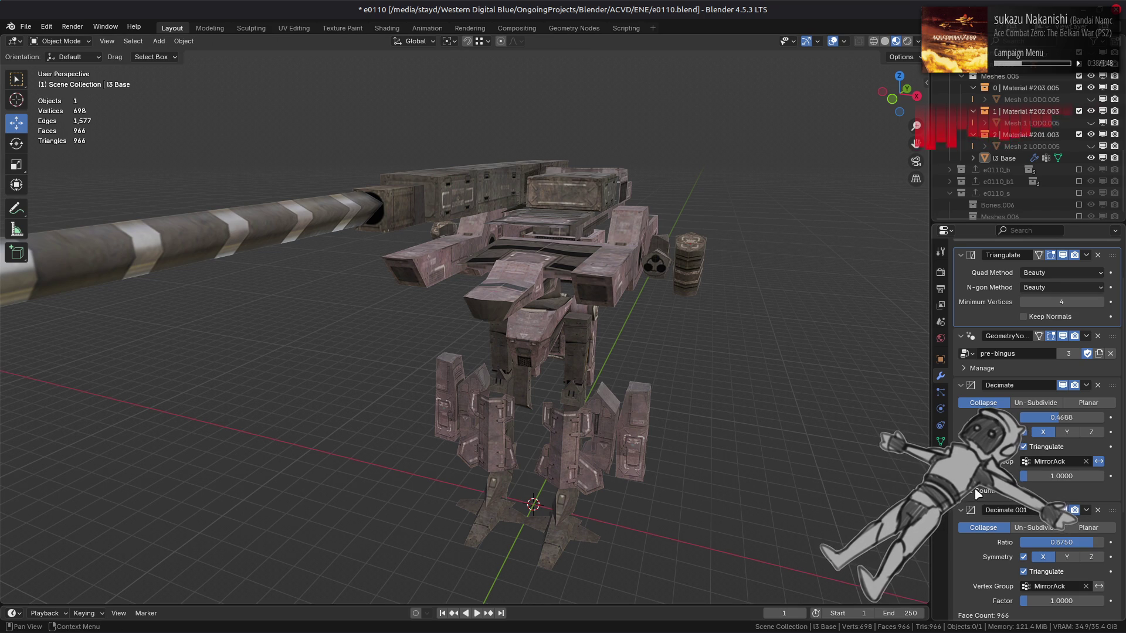
double_click(1067, 543)
key(BackSpace)
text(.83333333)
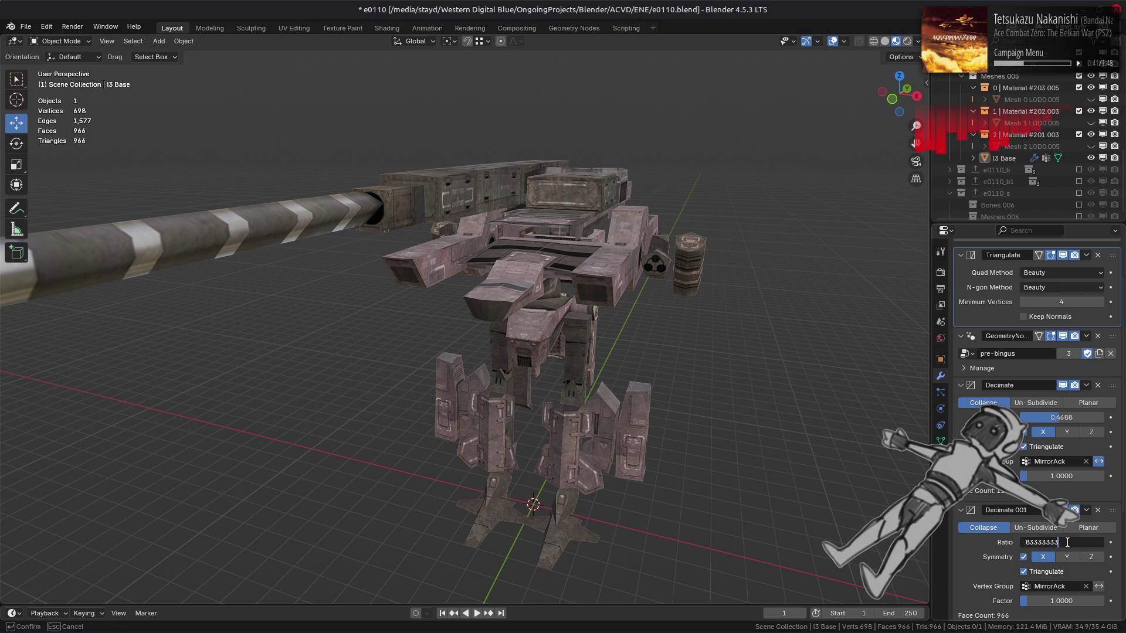
key(Return)
key(ctrl+z)
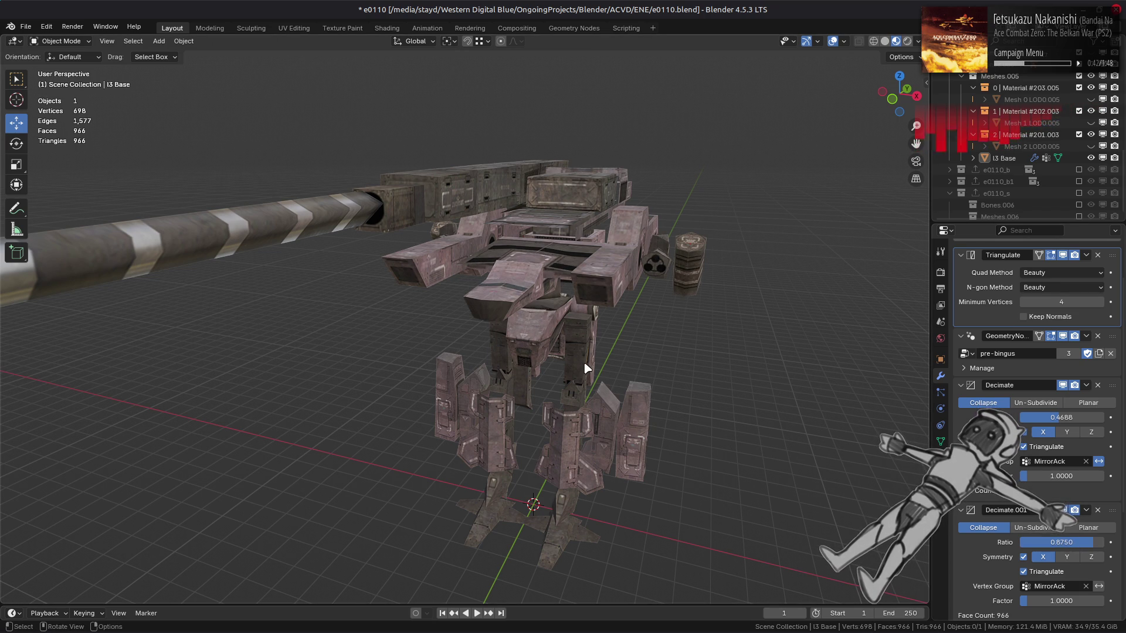
click(542, 286)
key(ctrl+z)
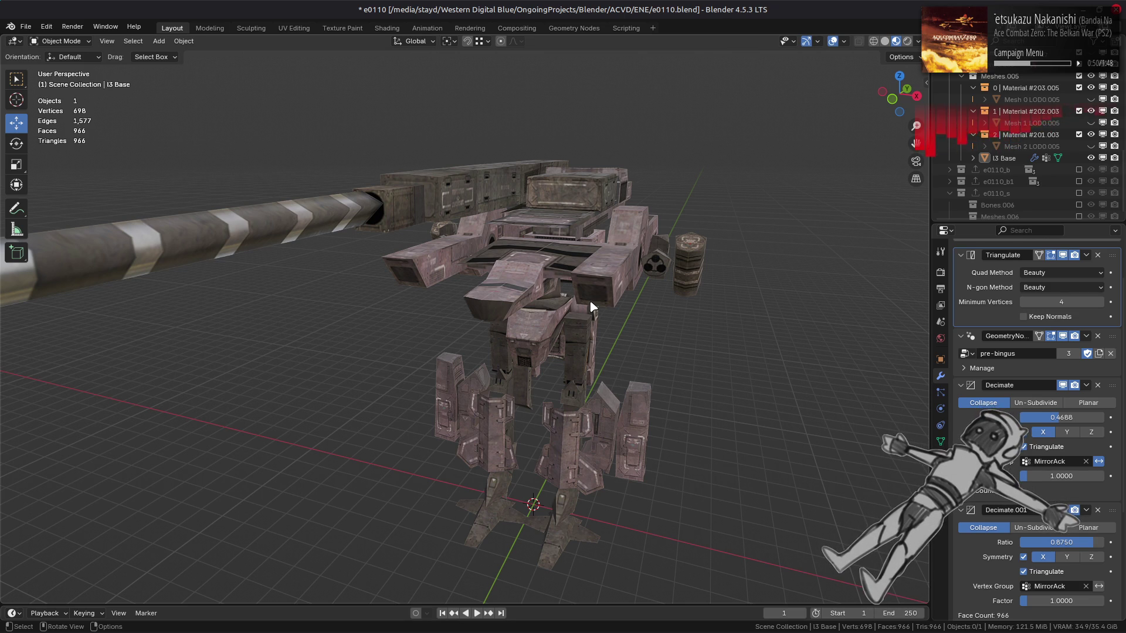
scroll(599, 303, down, 2)
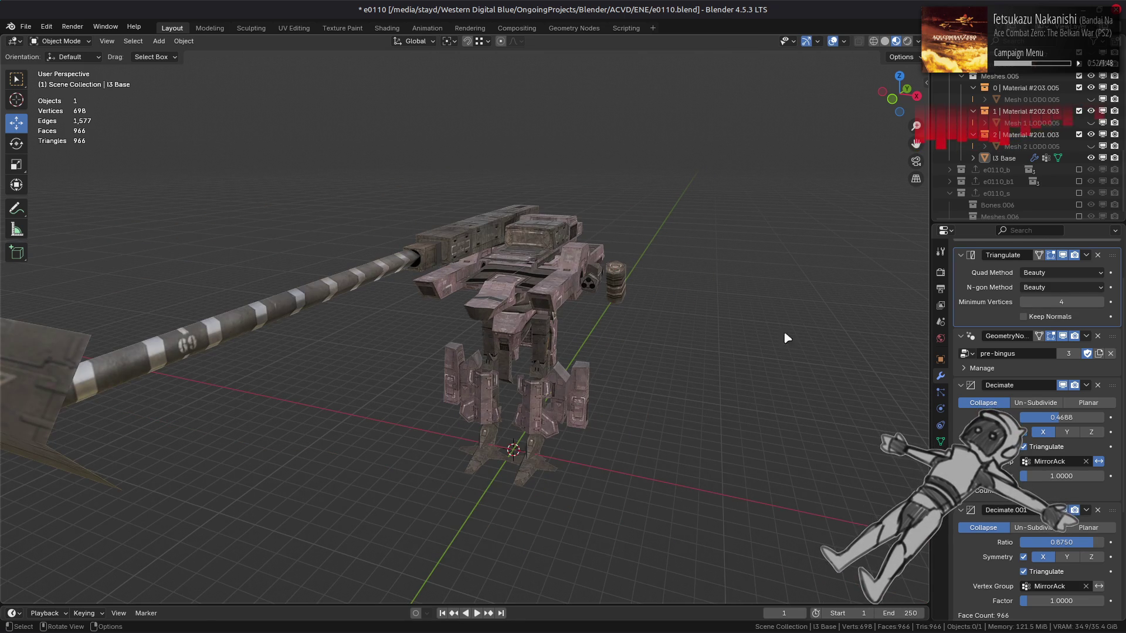
Remove the unused Material #201 slot, keeping #203 and #202, and save e0110.blend.
click(997, 111)
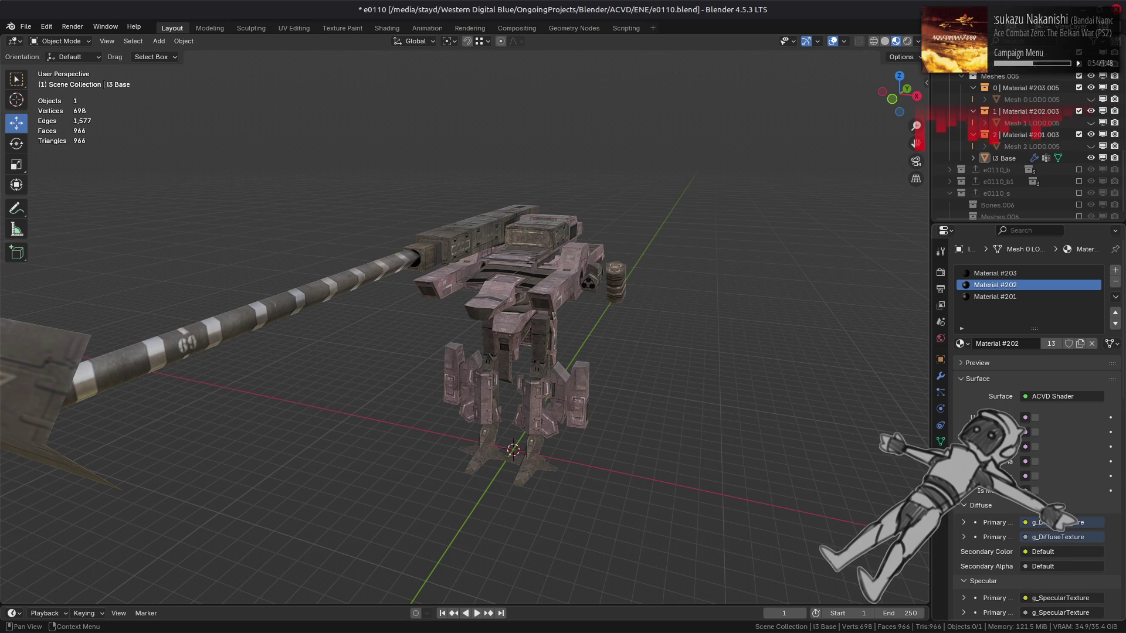
click(1009, 297)
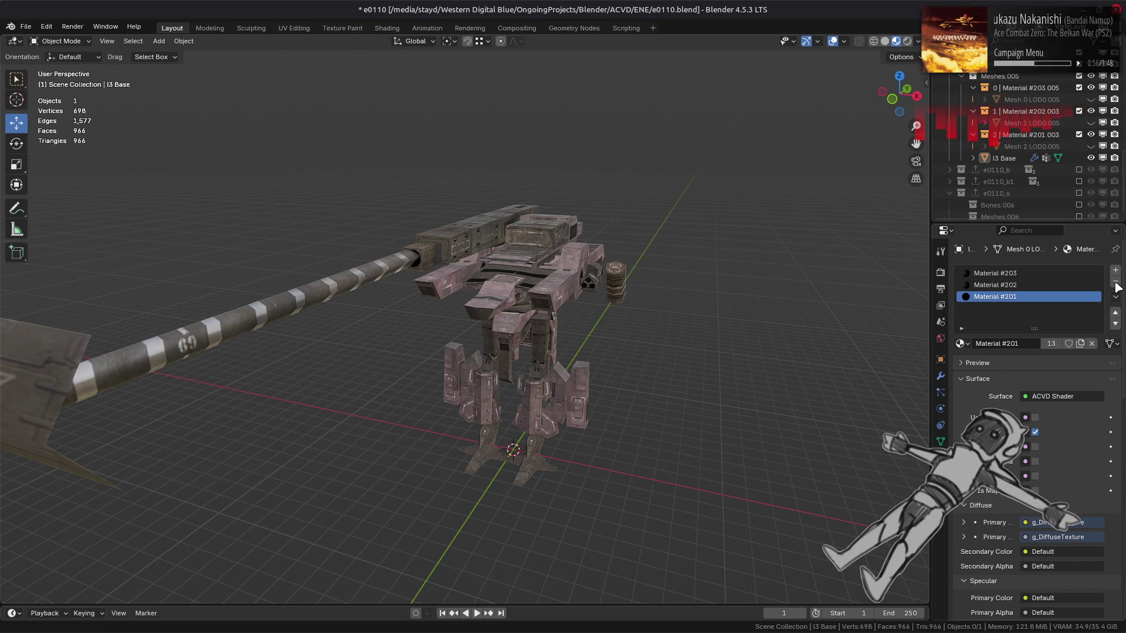
key(Tab)
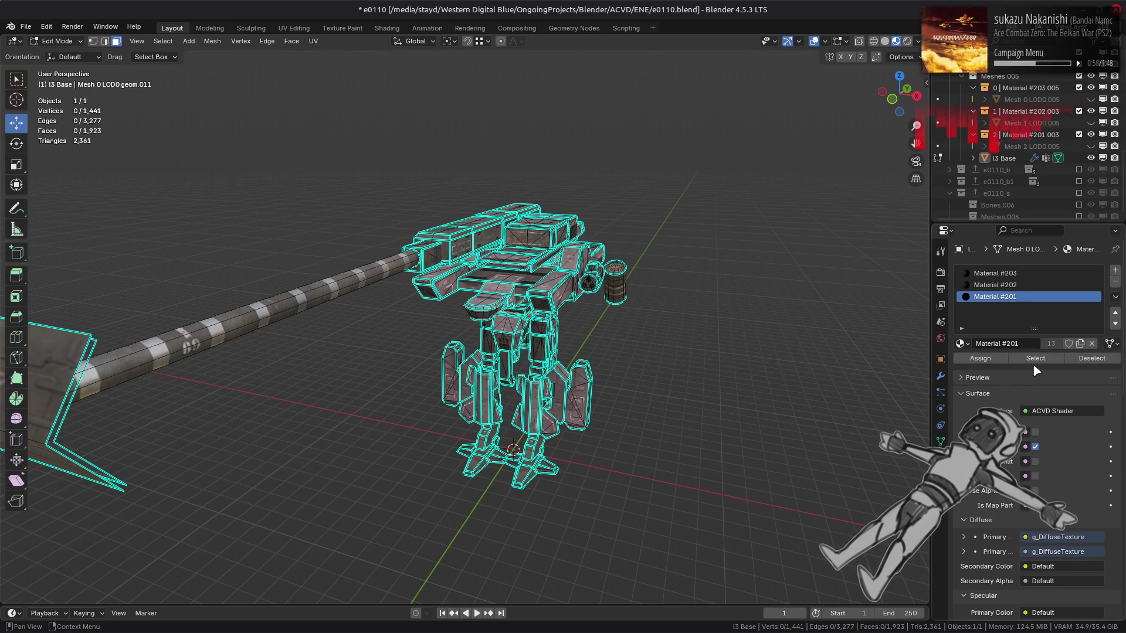
key(Tab)
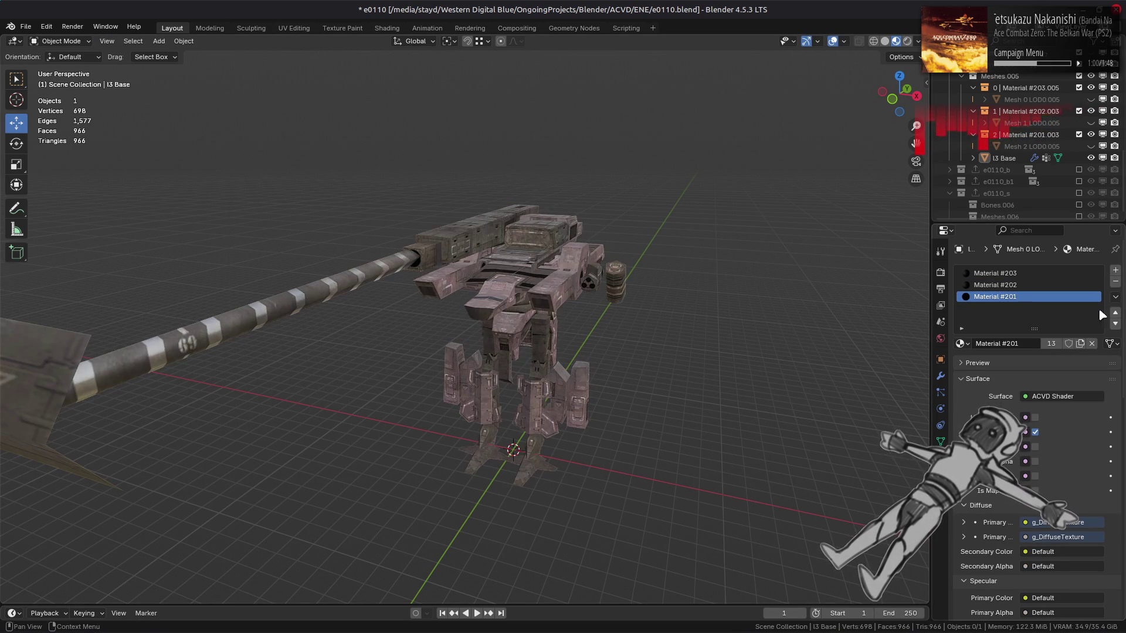
click(1116, 284)
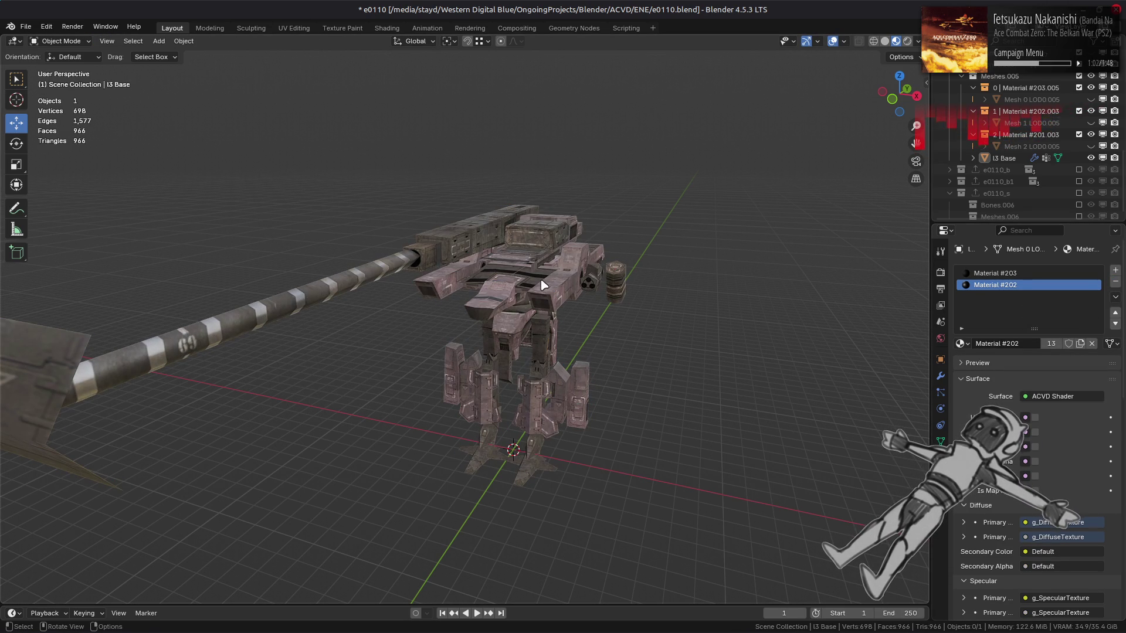
key(ctrl+s)
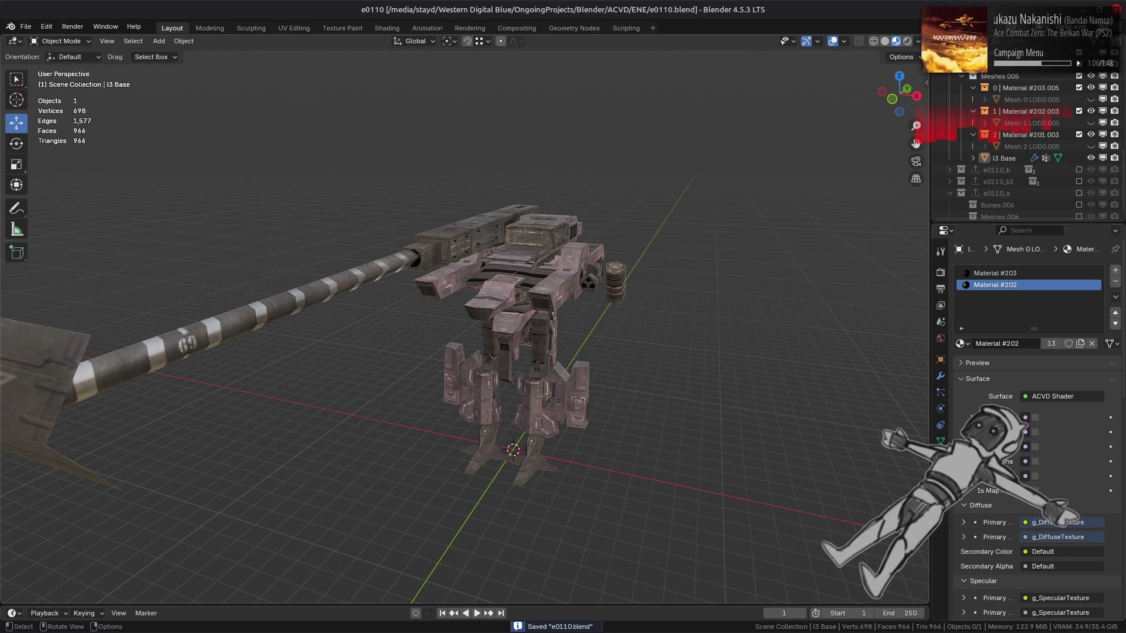
mouse_move(669, 631)
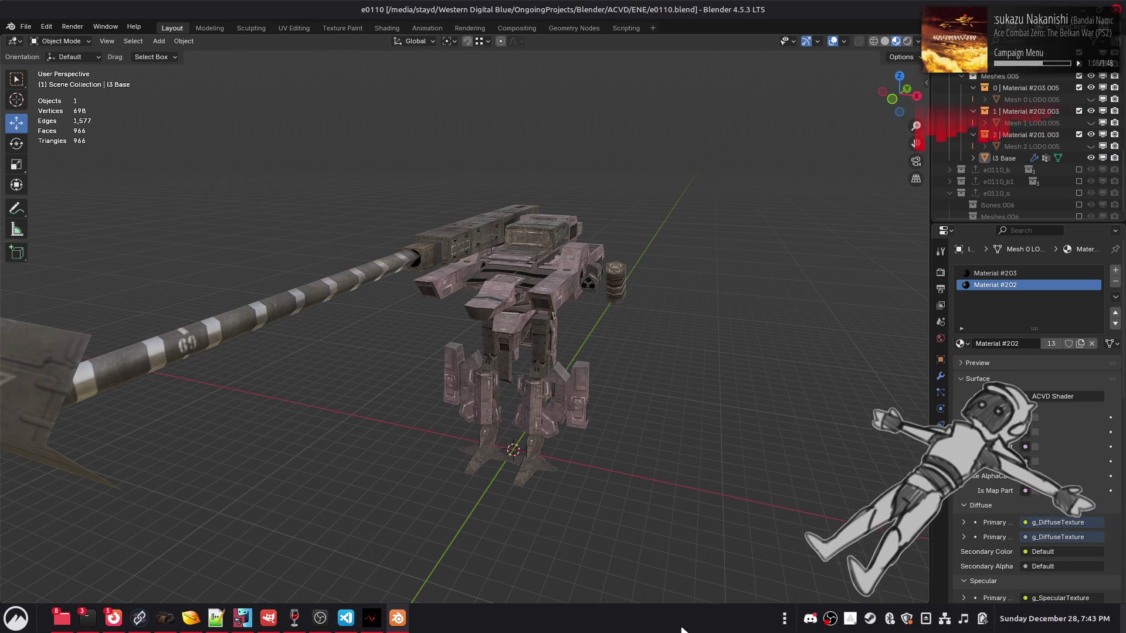